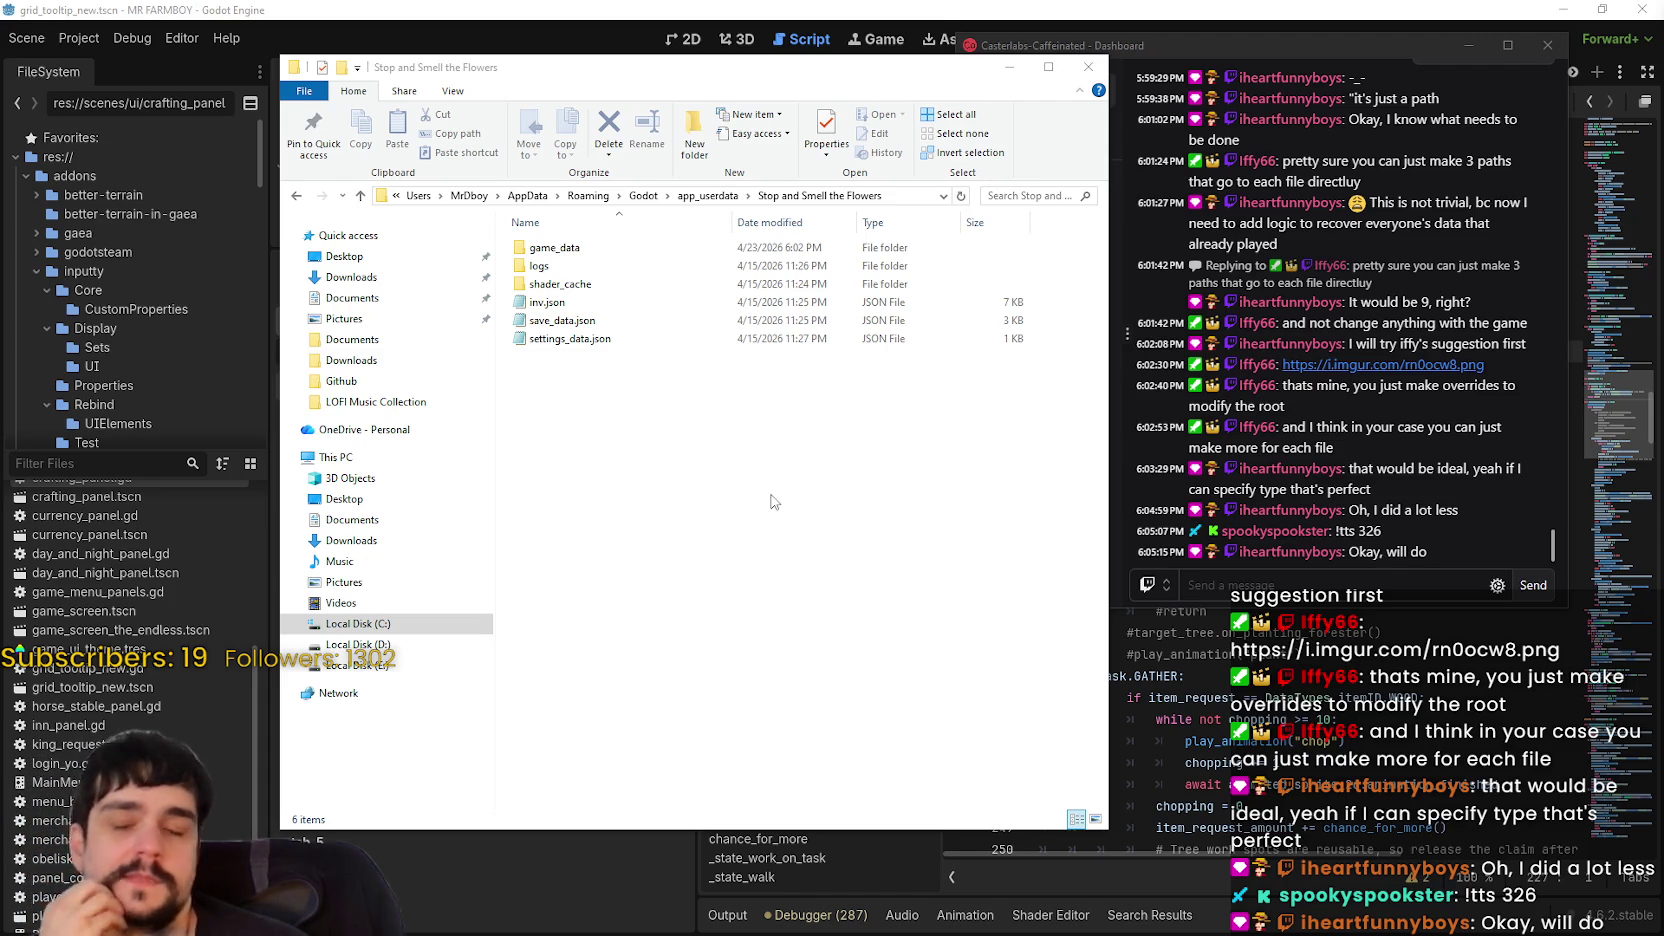
- Confirm the three JSON save files total 9.39 KB, then minimize File Explorer to return to Godot
{"action": "mouse_move", "coordinate": [662, 383]}
{"action": "left_mouse_down"}
{"action": "mouse_move", "coordinate": [551, 319]}
{"action": "mouse_move", "coordinate": [549, 300]}
{"action": "left_mouse_up"}
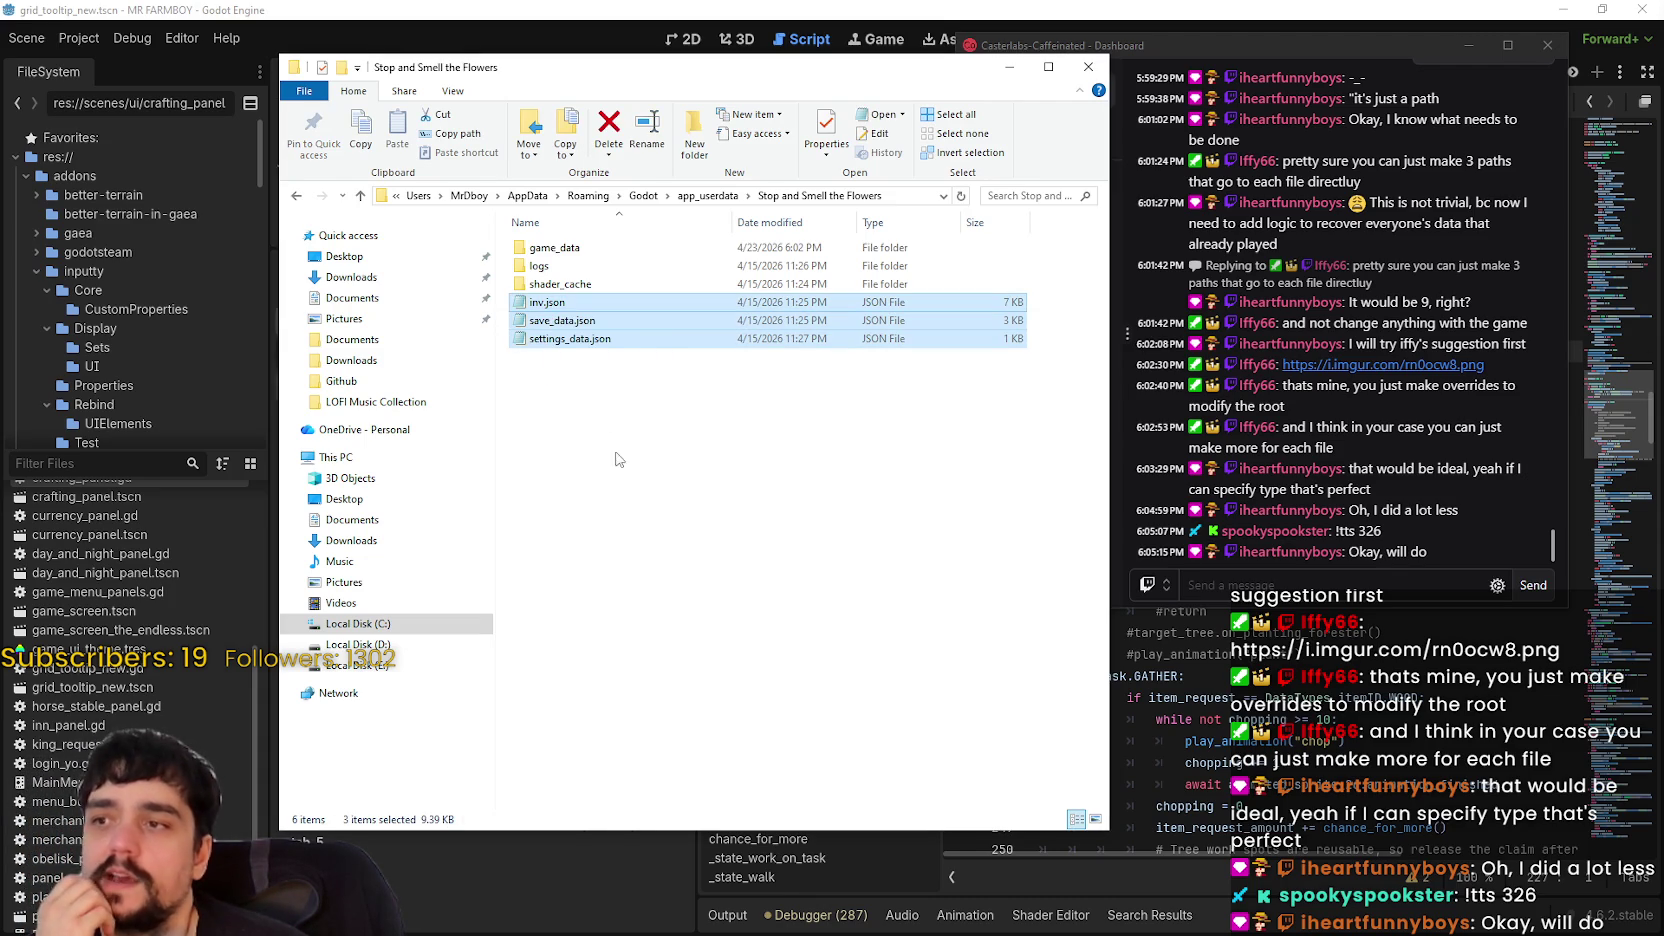
{"action": "right_click", "coordinate": [632, 322]}
{"action": "left_click", "coordinate": [700, 708]}
{"action": "left_click", "coordinate": [840, 752]}
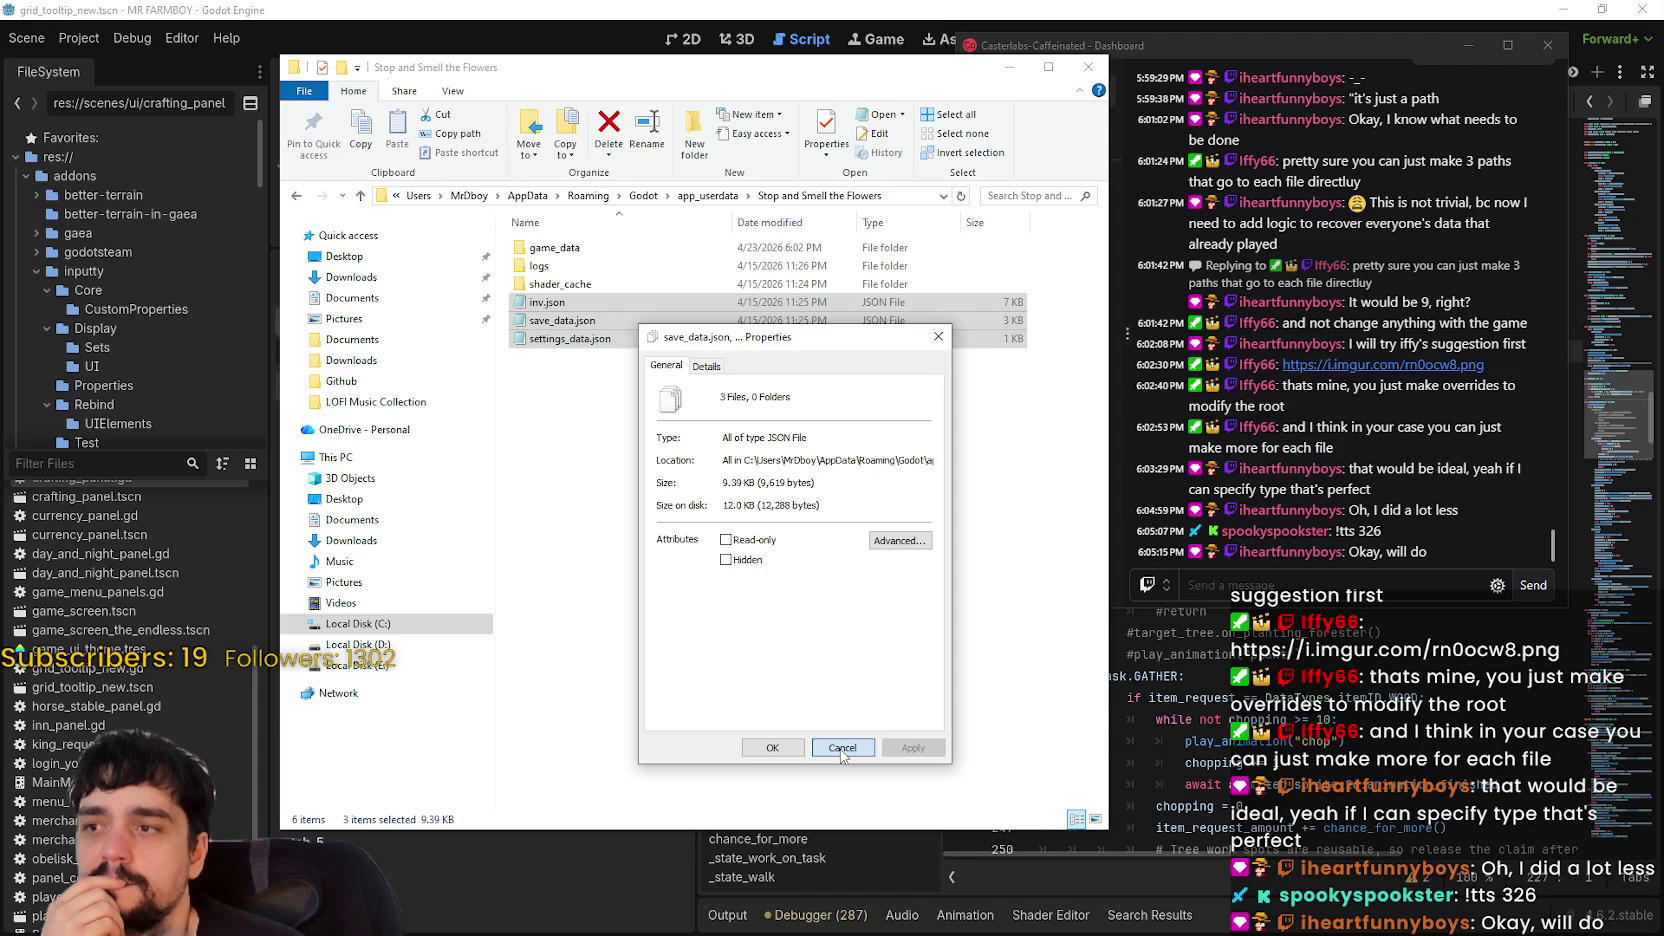
{"action": "left_click", "coordinate": [900, 470]}
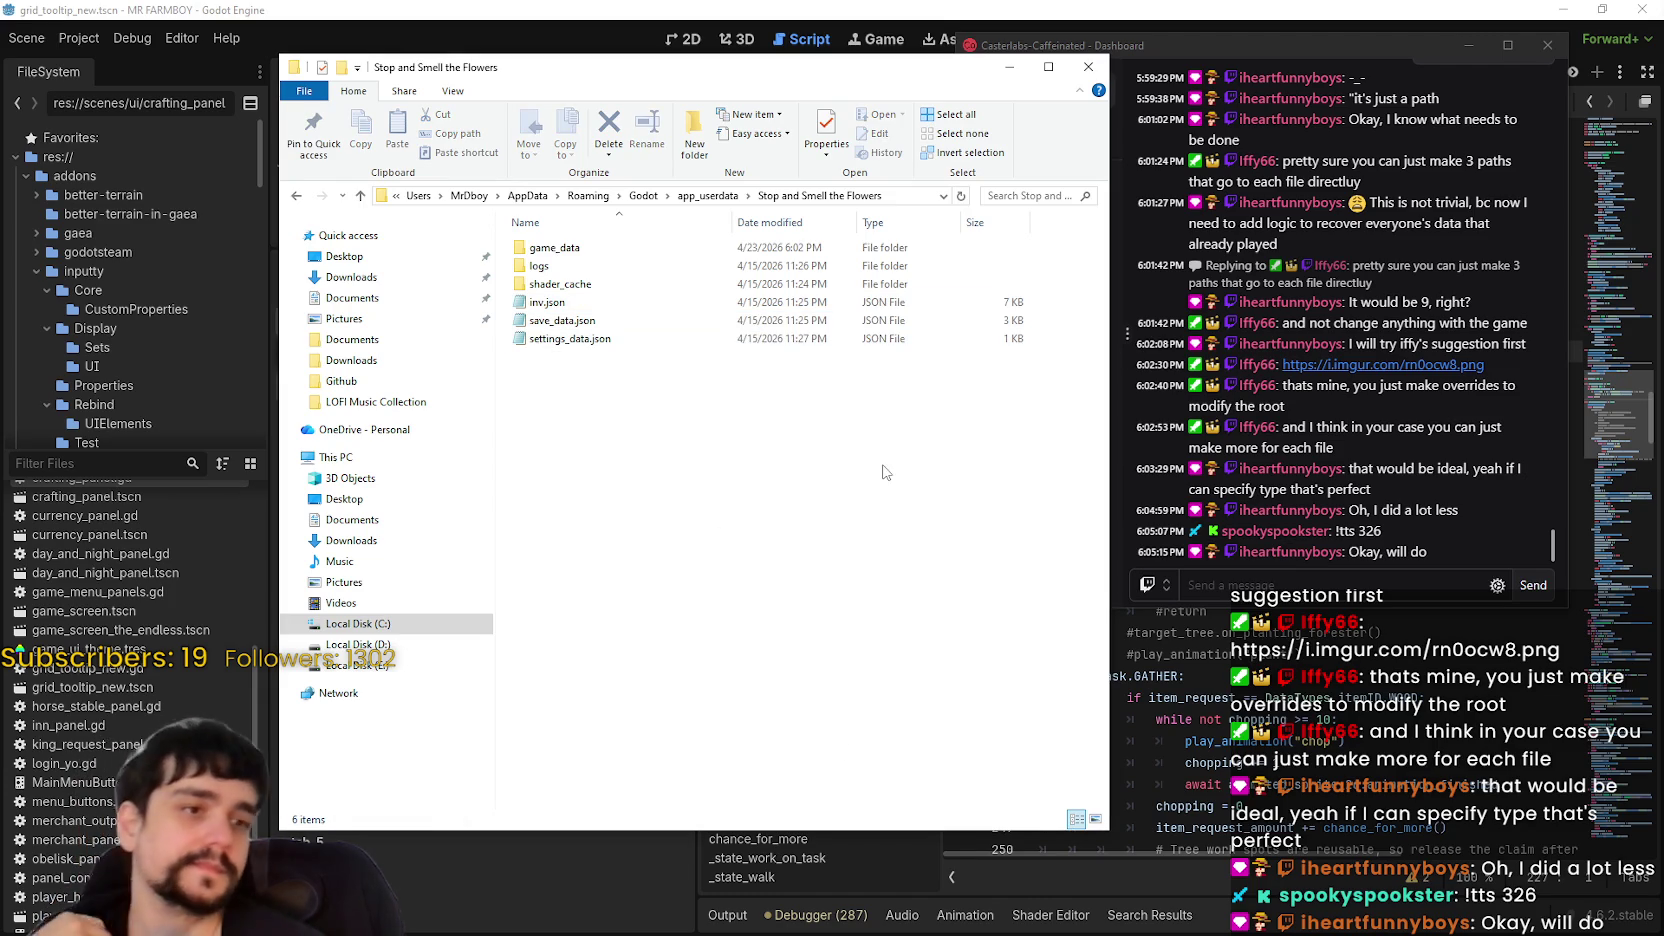
{"action": "left_click", "coordinate": [1006, 72]}
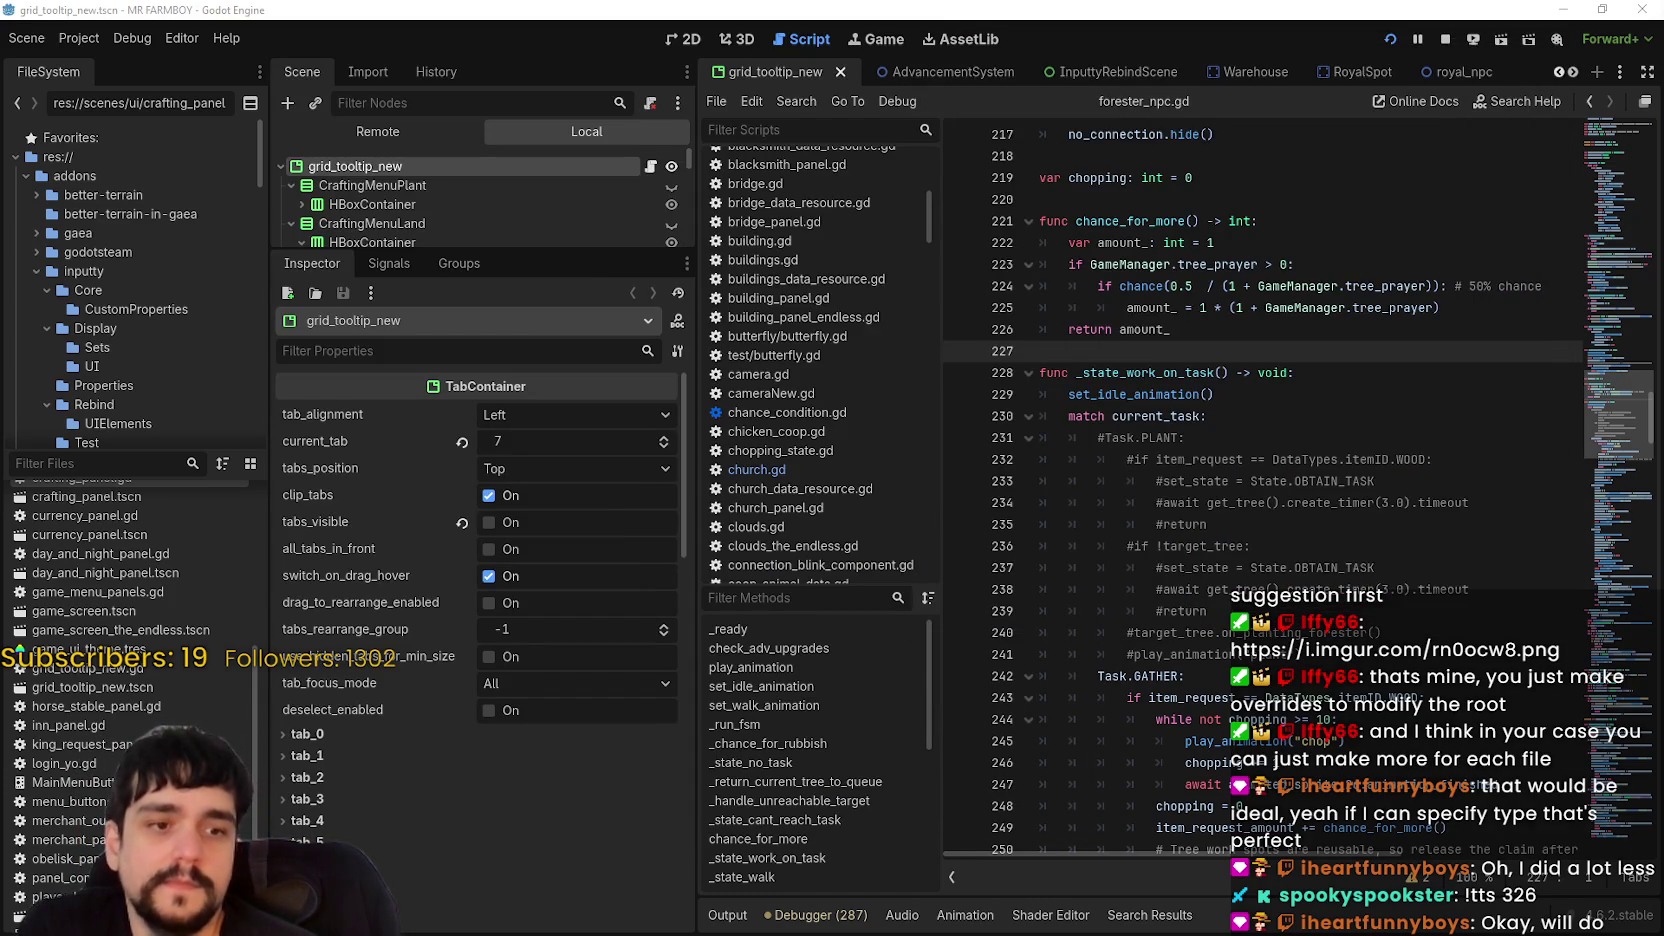
- Switch to the Brave window with SteamDB's MR FARMBOY page beside the Steam store page
{"action": "key", "text": "alt+Tab"}
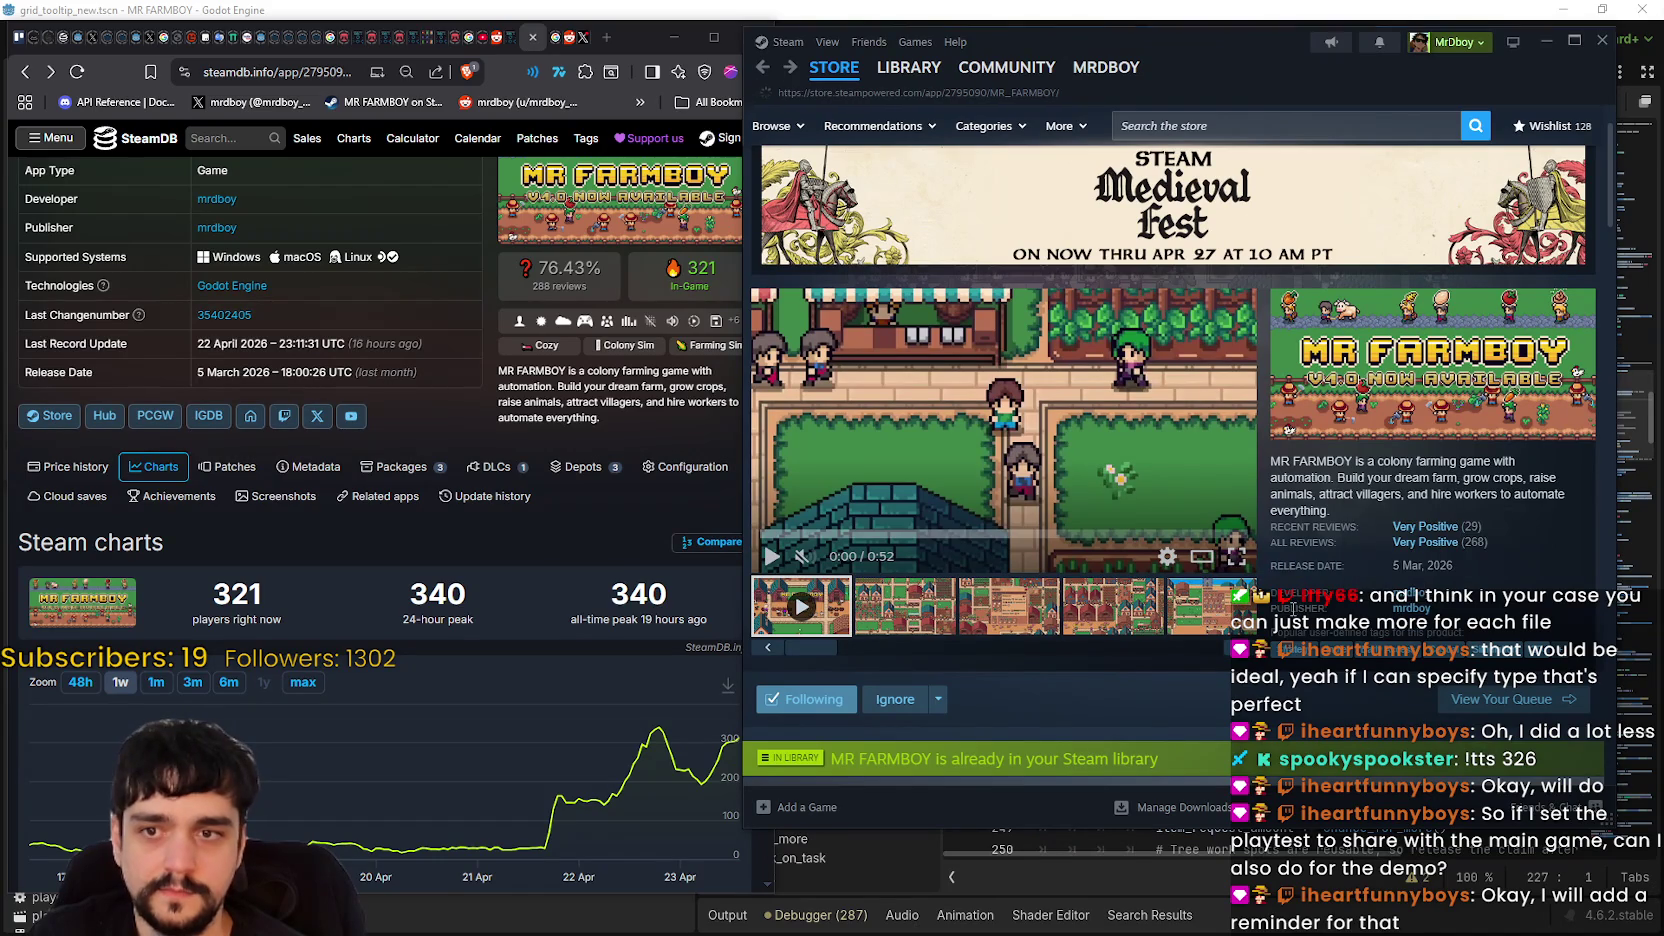
- Reload SteamDB so it reads 326 players, then select the three JSON save files again
{"action": "left_click", "coordinate": [455, 430]}
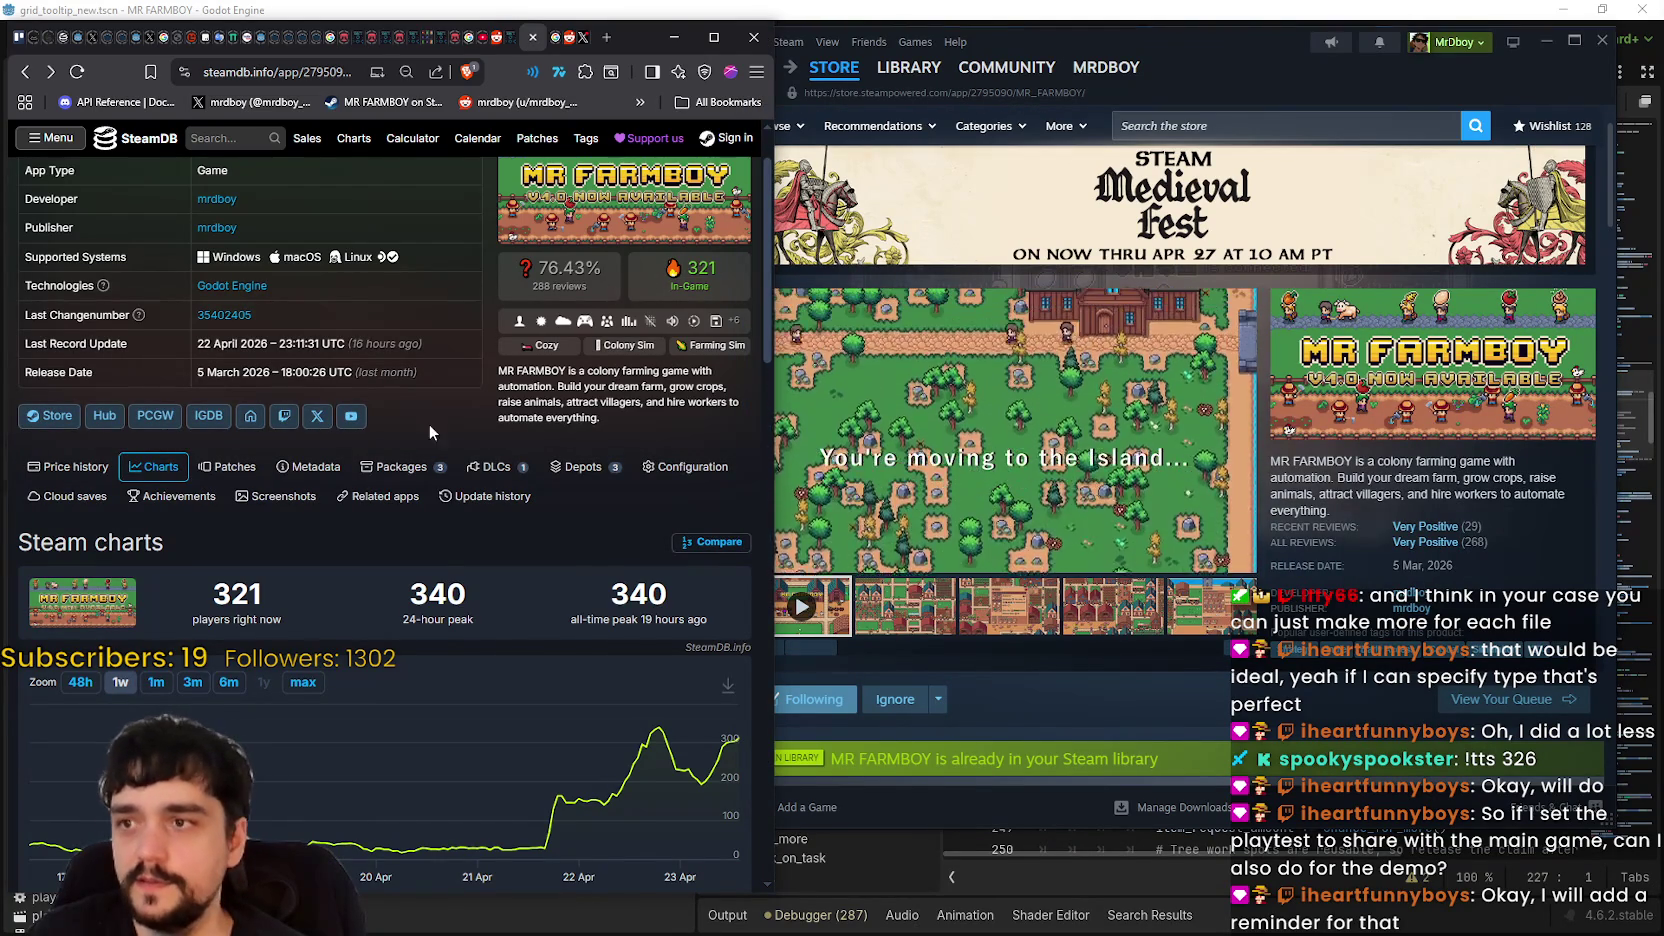
{"action": "right_click", "coordinate": [455, 485]}
{"action": "left_click", "coordinate": [478, 499]}
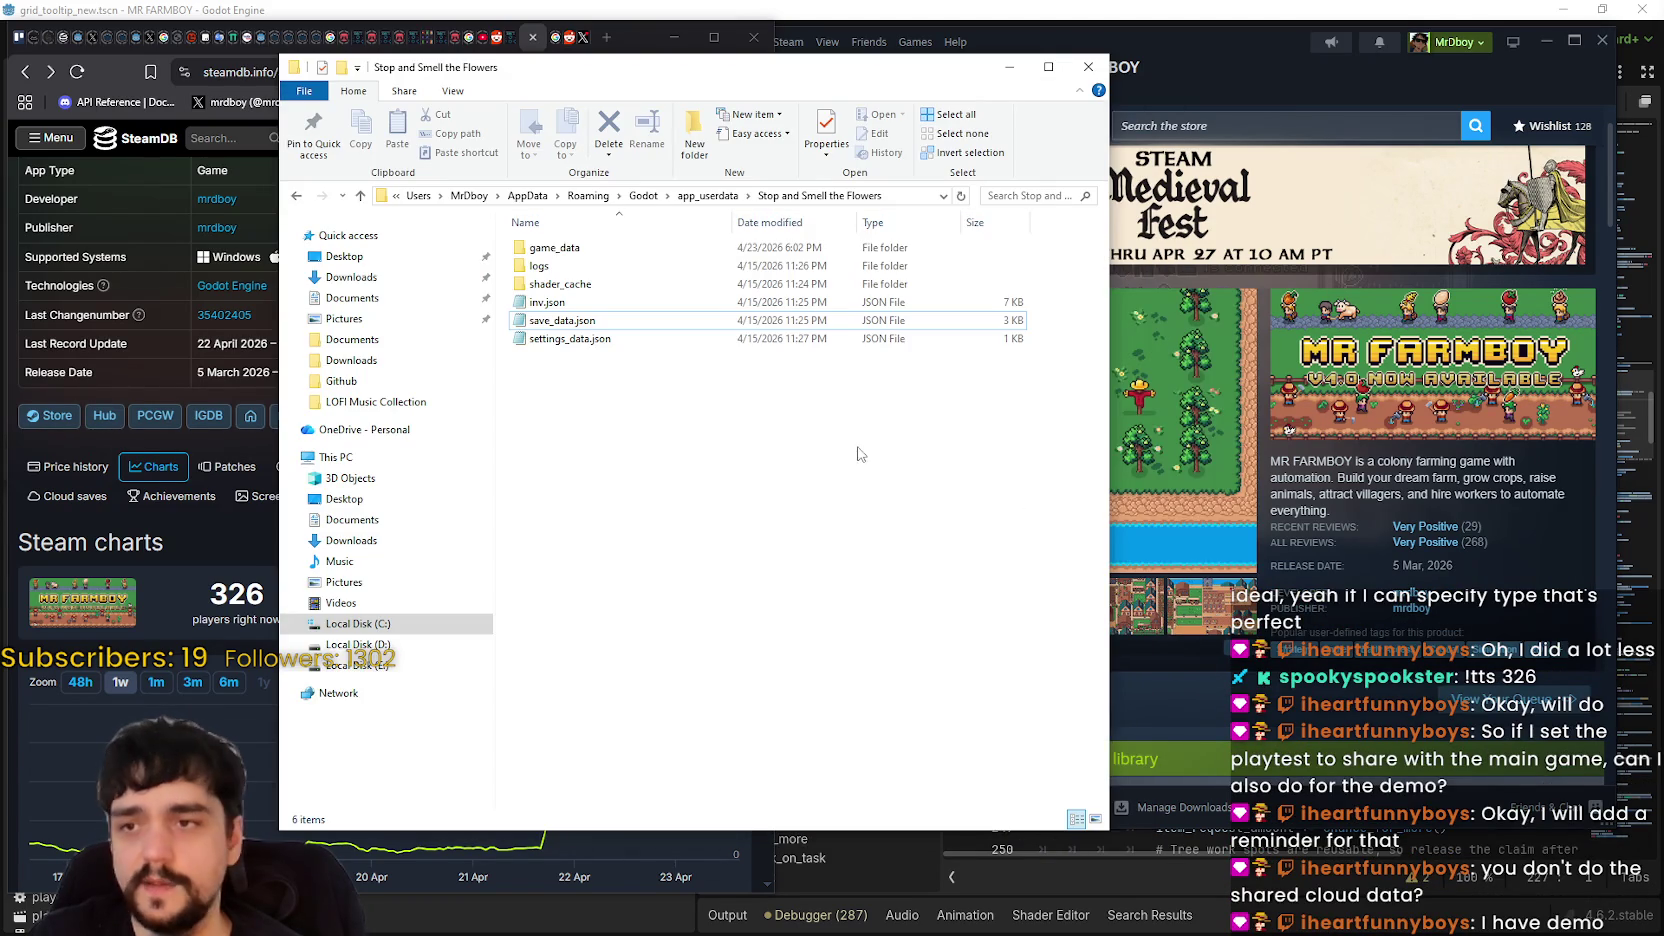
{"action": "mouse_move", "coordinate": [749, 481]}
{"action": "left_mouse_down"}
{"action": "mouse_move", "coordinate": [510, 330]}
{"action": "mouse_move", "coordinate": [523, 296]}
{"action": "left_mouse_up"}
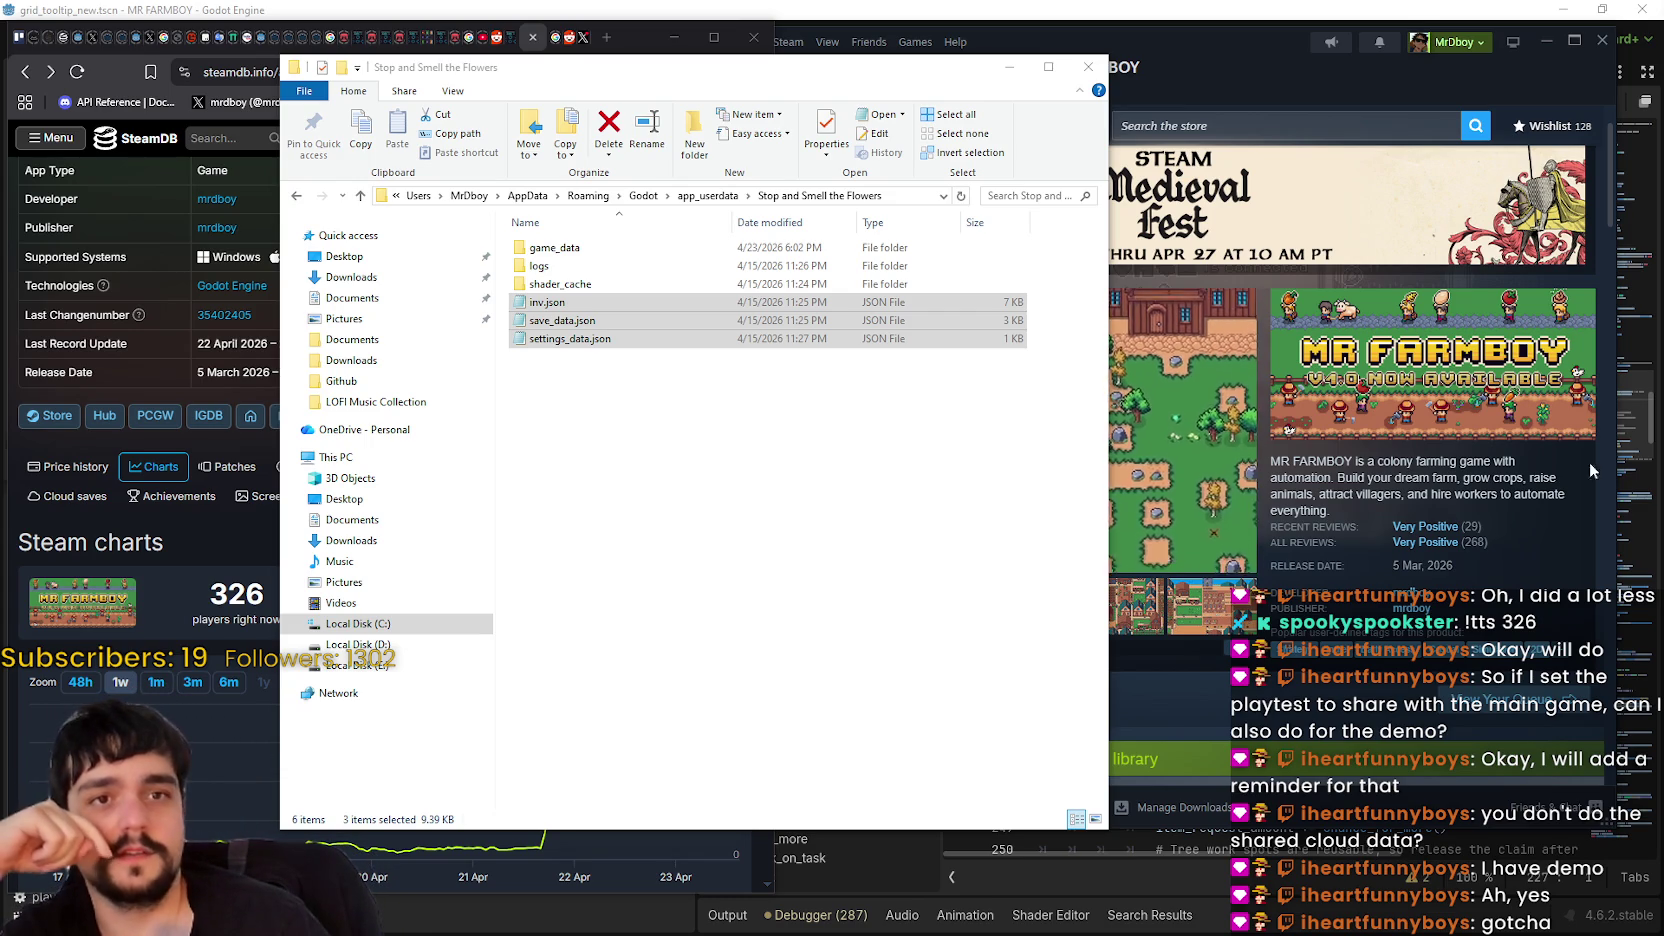
- Deselect the save-folder files, minimize File Explorer, and nudge the Steam window left and down
{"action": "mouse_move", "coordinate": [758, 391]}
{"action": "left_mouse_down"}
{"action": "mouse_move", "coordinate": [731, 327]}
{"action": "mouse_move", "coordinate": [520, 241]}
{"action": "mouse_move", "coordinate": [546, 230]}
{"action": "mouse_move", "coordinate": [704, 333]}
{"action": "mouse_move", "coordinate": [960, 322]}
{"action": "mouse_move", "coordinate": [696, 277]}
{"action": "mouse_move", "coordinate": [632, 242]}
{"action": "left_mouse_up"}
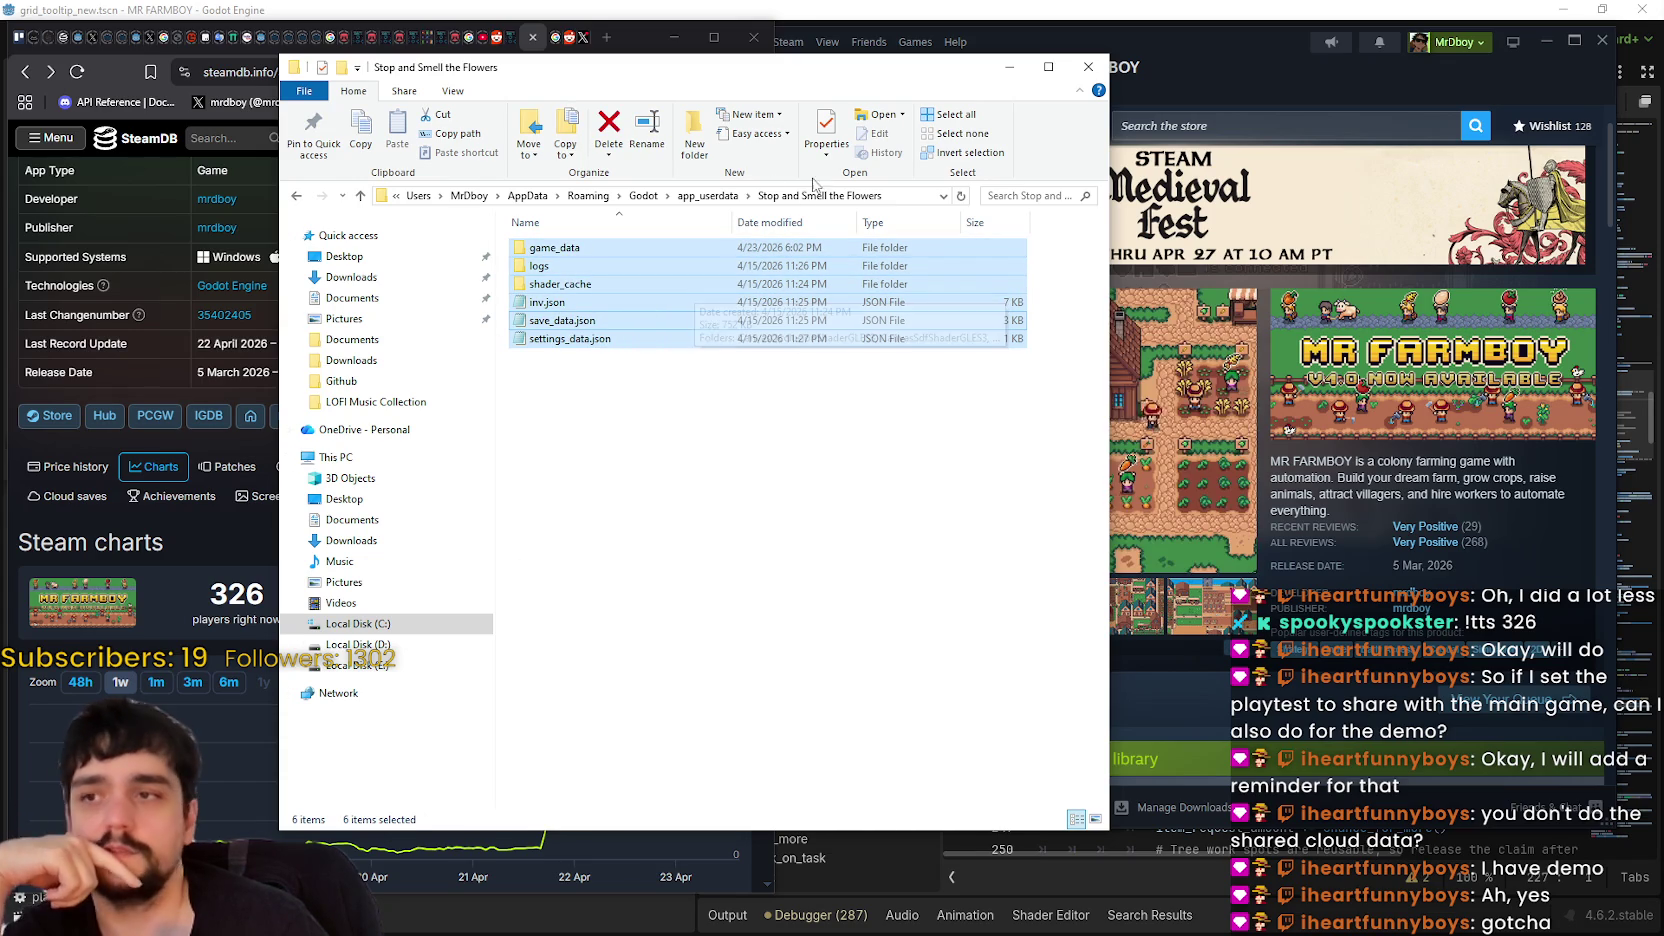
{"action": "left_click", "coordinate": [806, 562]}
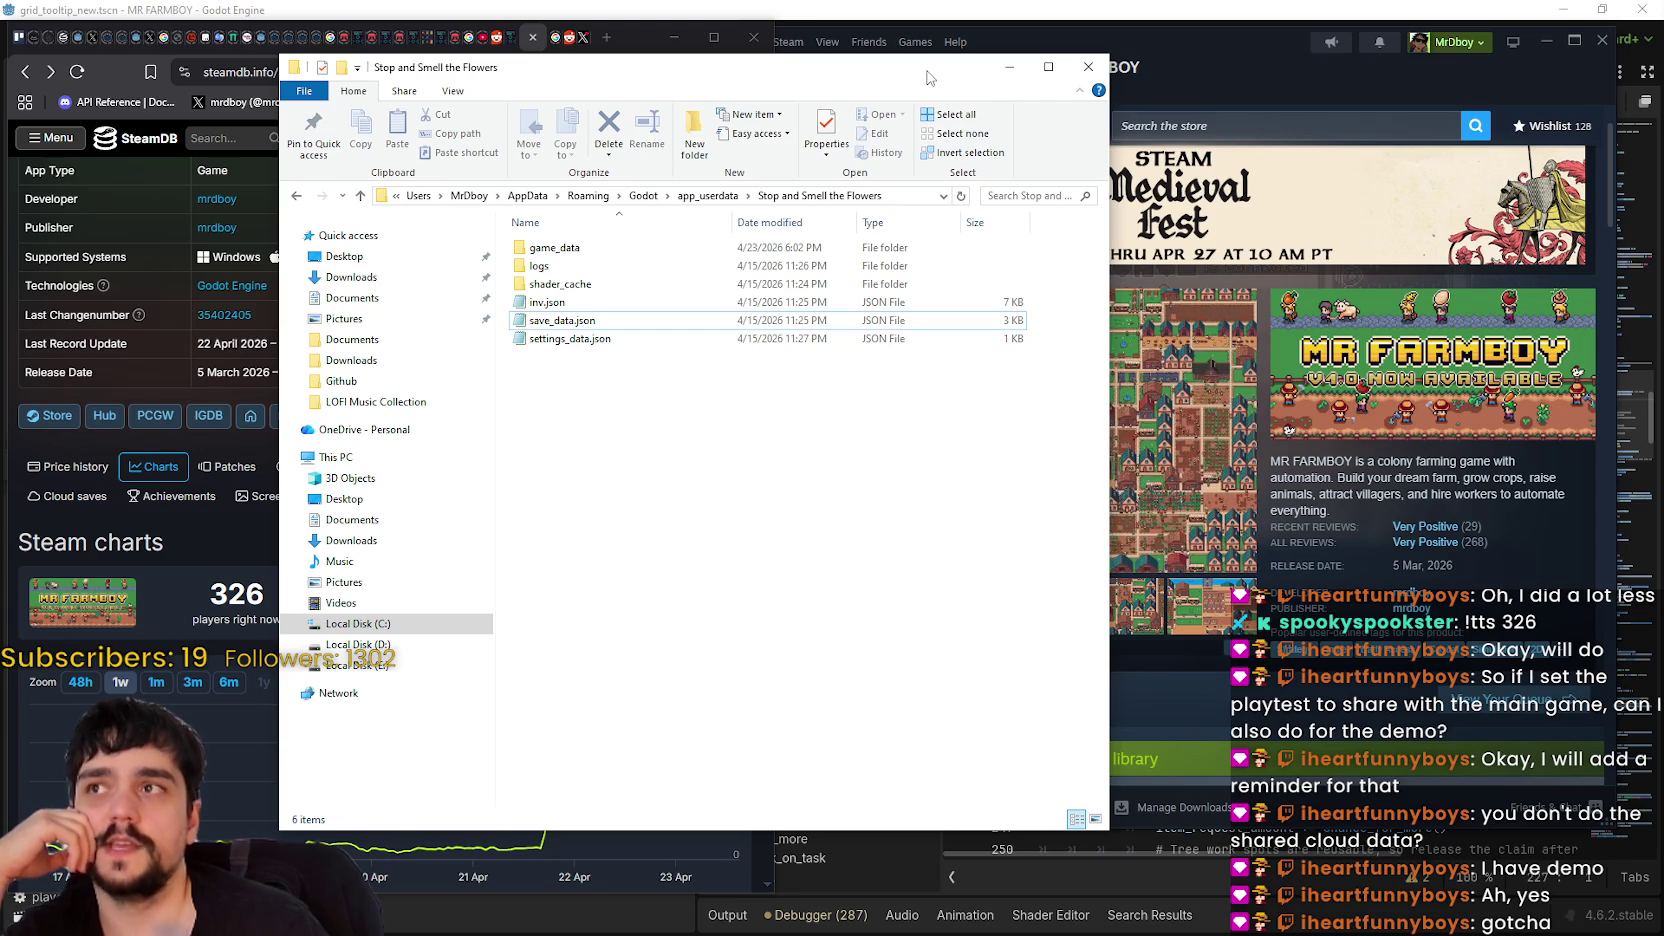
{"action": "left_click", "coordinate": [1009, 66]}
{"action": "left_click_drag", "start_coordinate": [1230, 60], "coordinate": [1188, 84]}
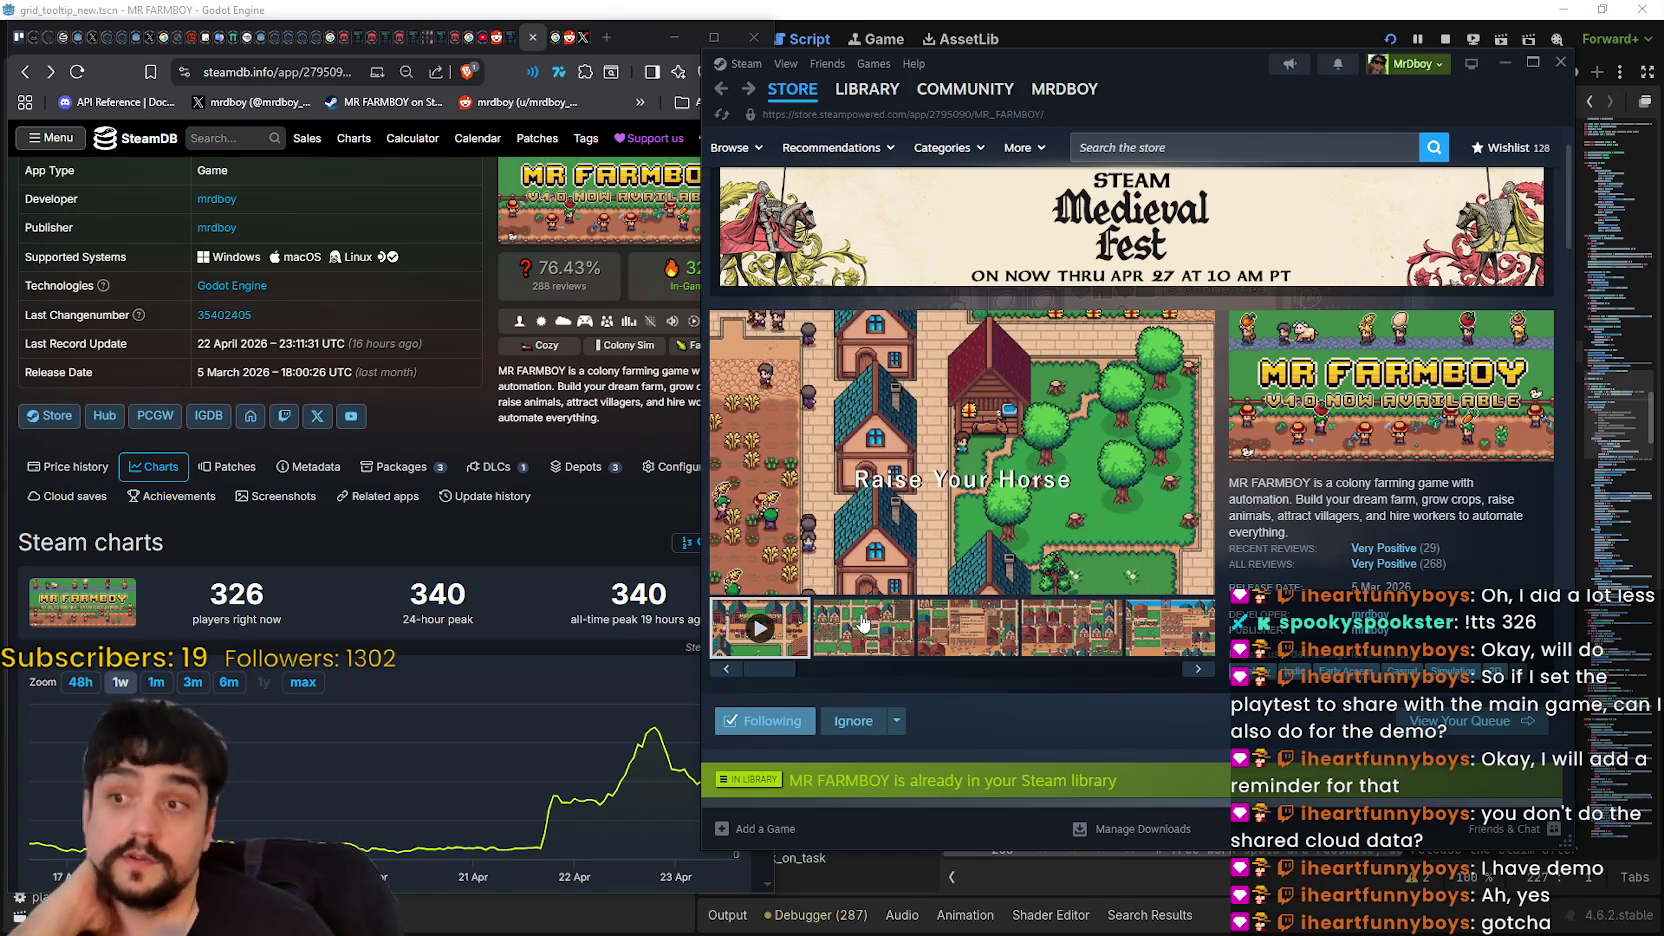
- Review the SteamDB stats and Steam store page, then return to forester_npc.gd at line 236
{"action": "left_click", "coordinate": [532, 542]}
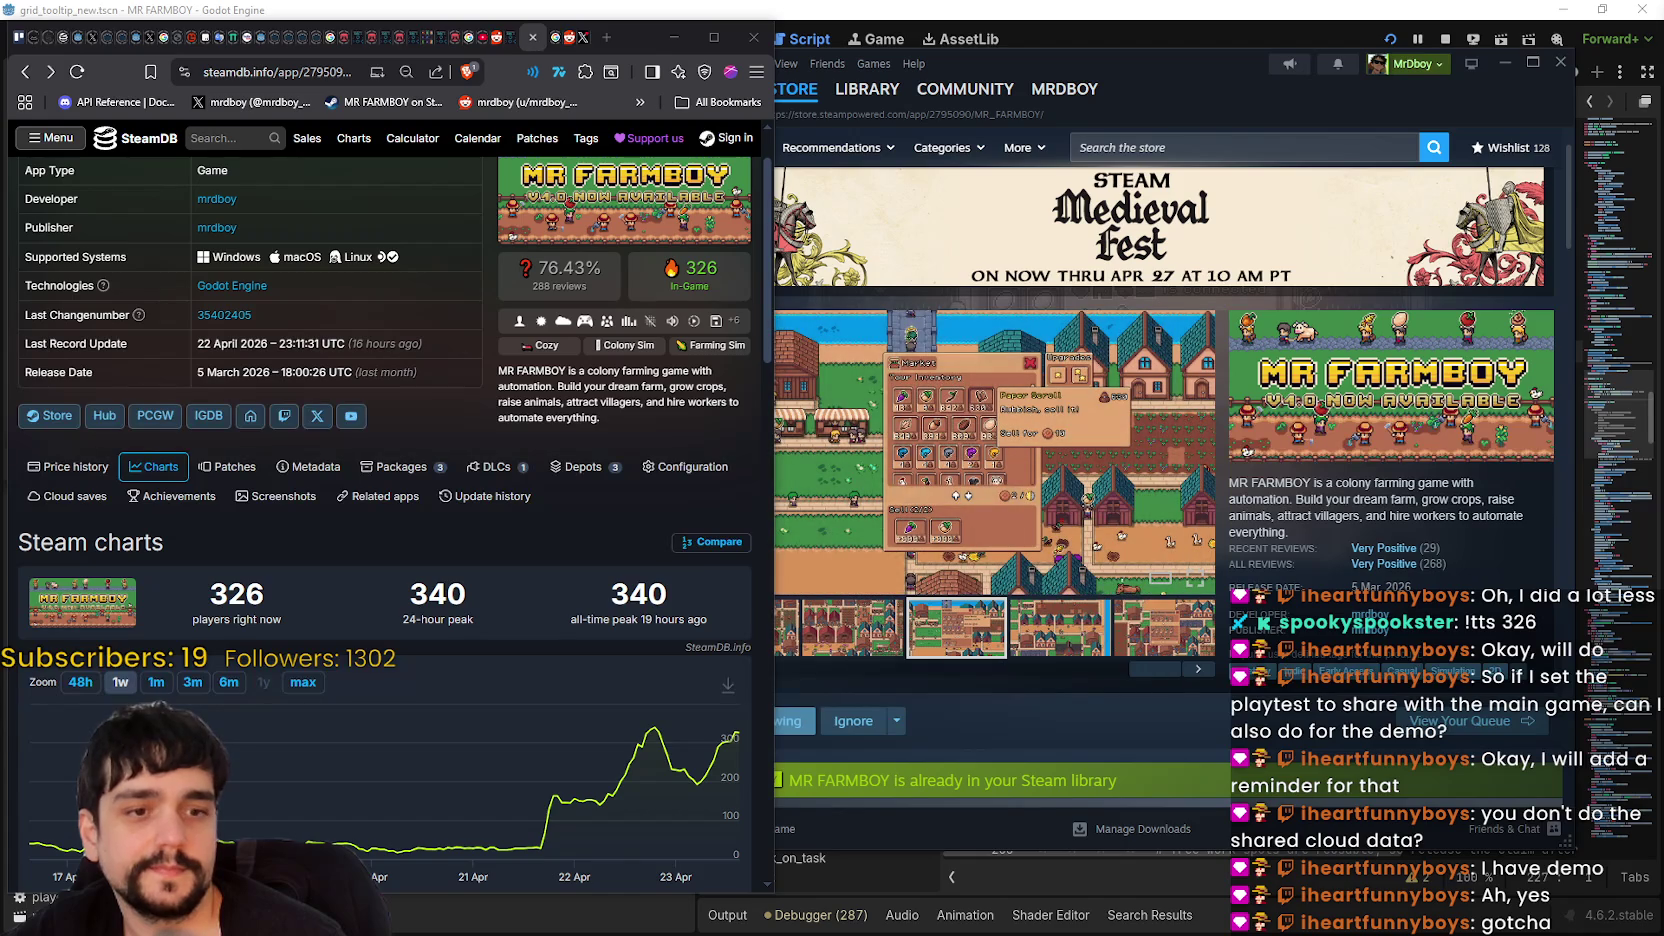
{"action": "left_click_drag", "start_coordinate": [1204, 80], "coordinate": [1235, 51]}
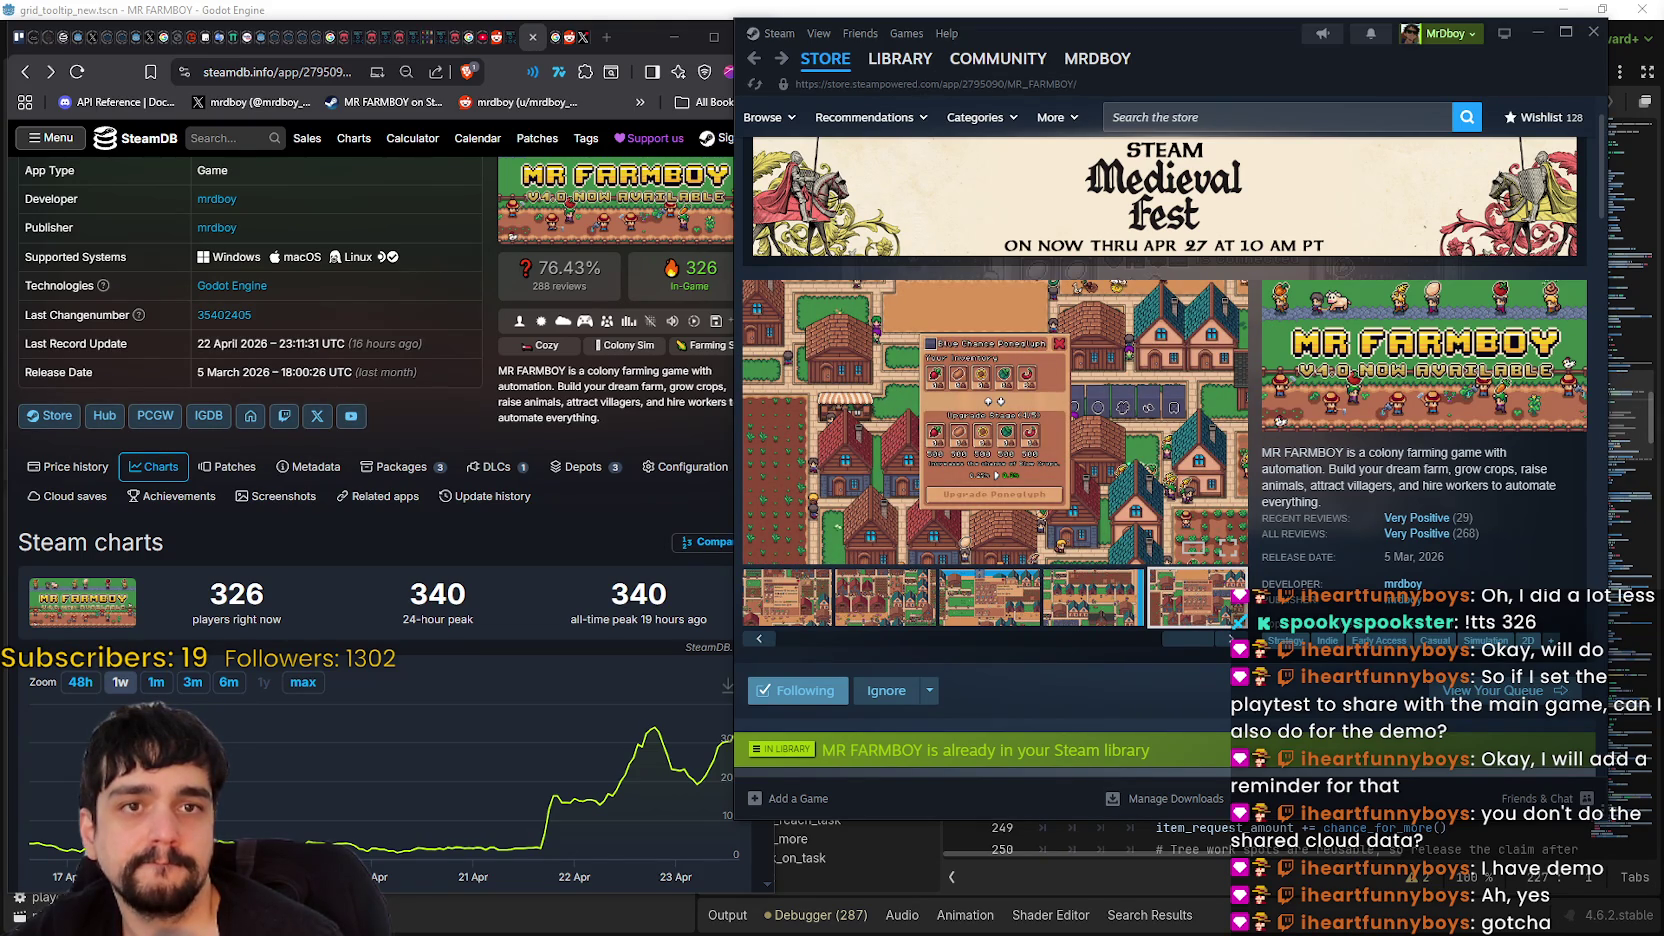
{"action": "left_click", "coordinate": [930, 9]}
{"action": "scroll", "coordinate": [1250, 450], "scroll_direction": "down", "scroll_amount": 5}
{"action": "left_click", "coordinate": [1240, 351]}
{"action": "scroll", "coordinate": [1247, 470], "scroll_direction": "up", "scroll_amount": 2}
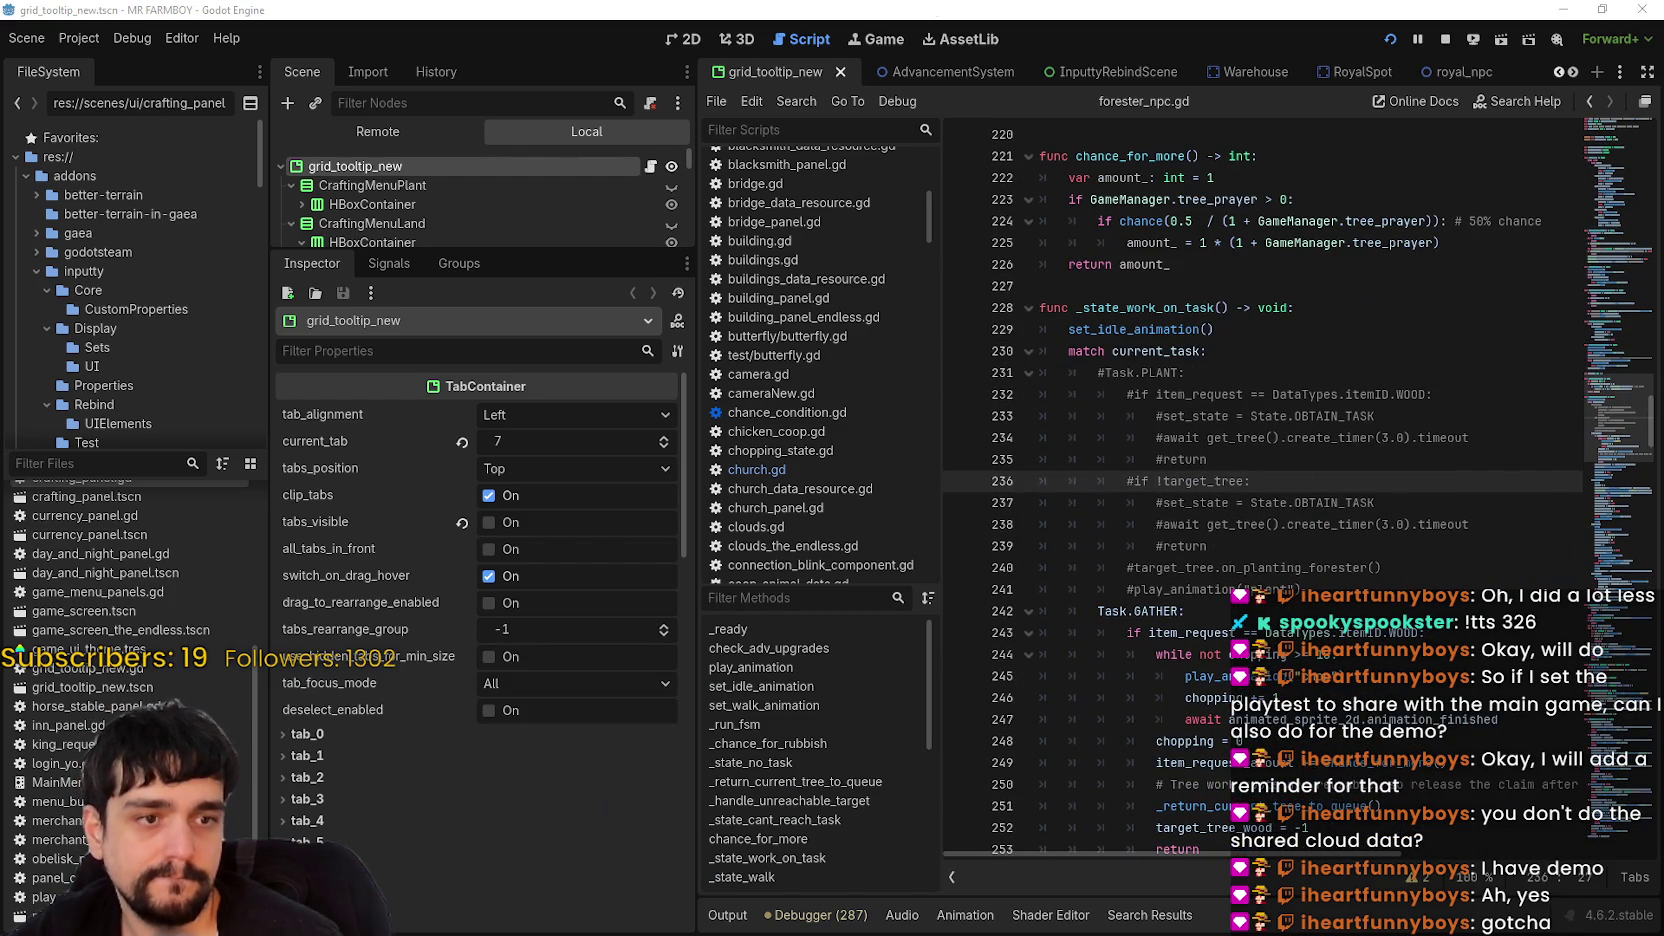
- Jump to the end of the Task.GATHER: line, then switch to the forest_level_selection scene
{"action": "scroll", "coordinate": [1100, 519], "scroll_direction": "down", "scroll_amount": 2}
{"action": "key", "text": "Down"}
{"action": "key", "text": "Down"}
{"action": "key", "text": "Down"}
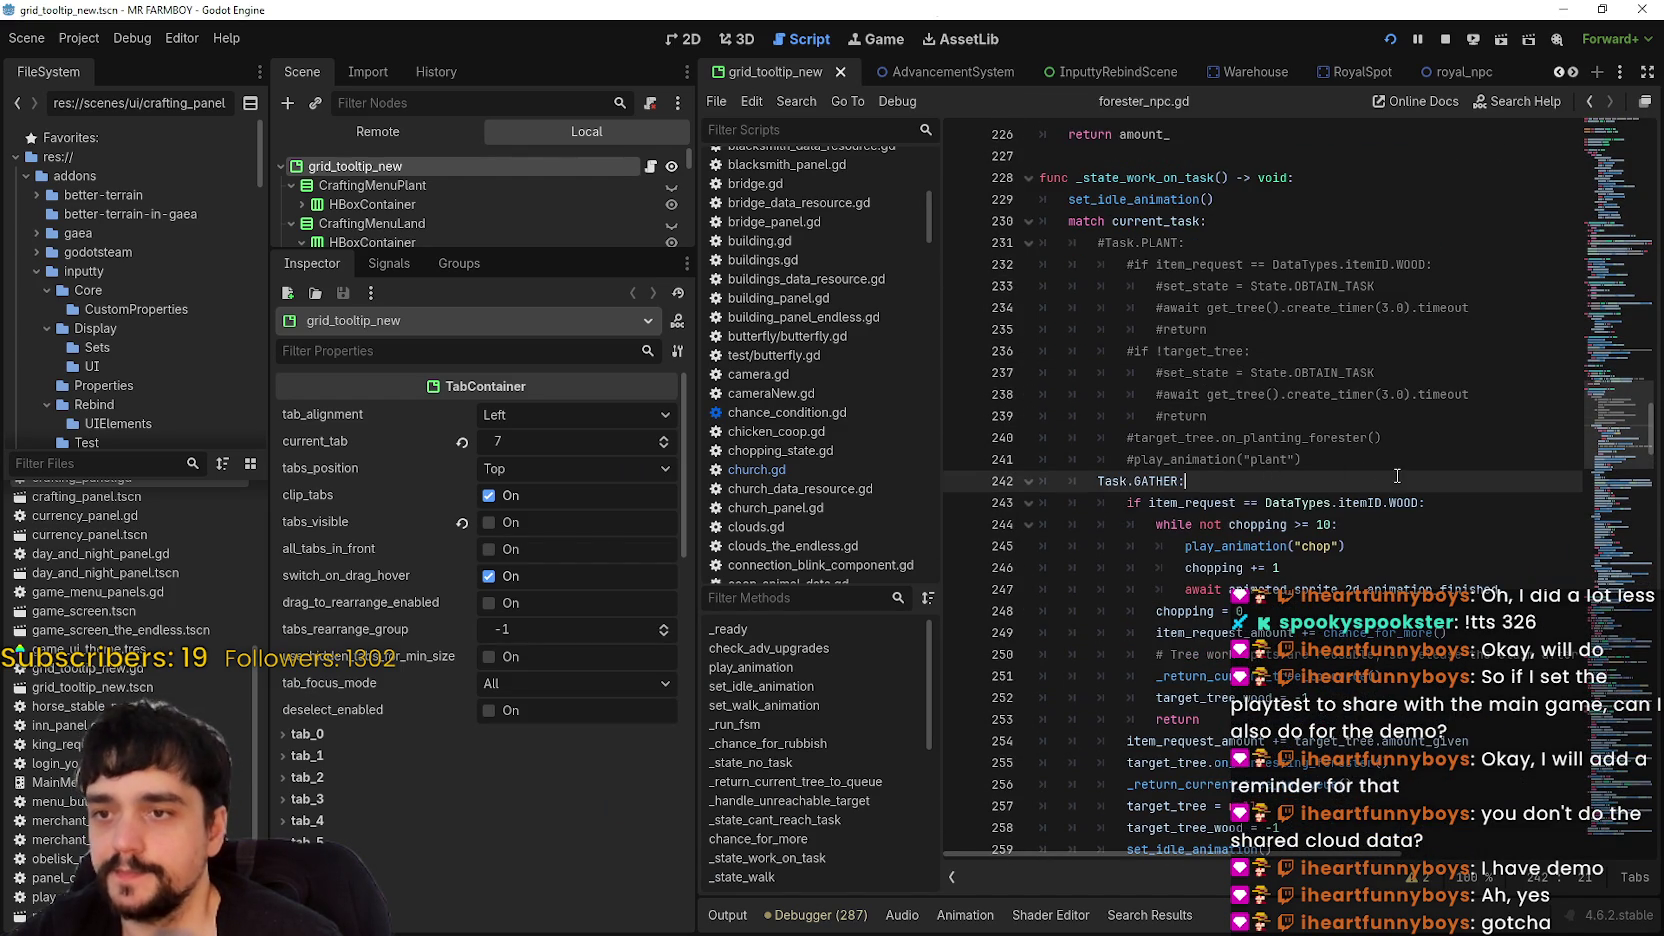
{"action": "scroll", "coordinate": [1397, 476], "scroll_direction": "down", "scroll_amount": 1}
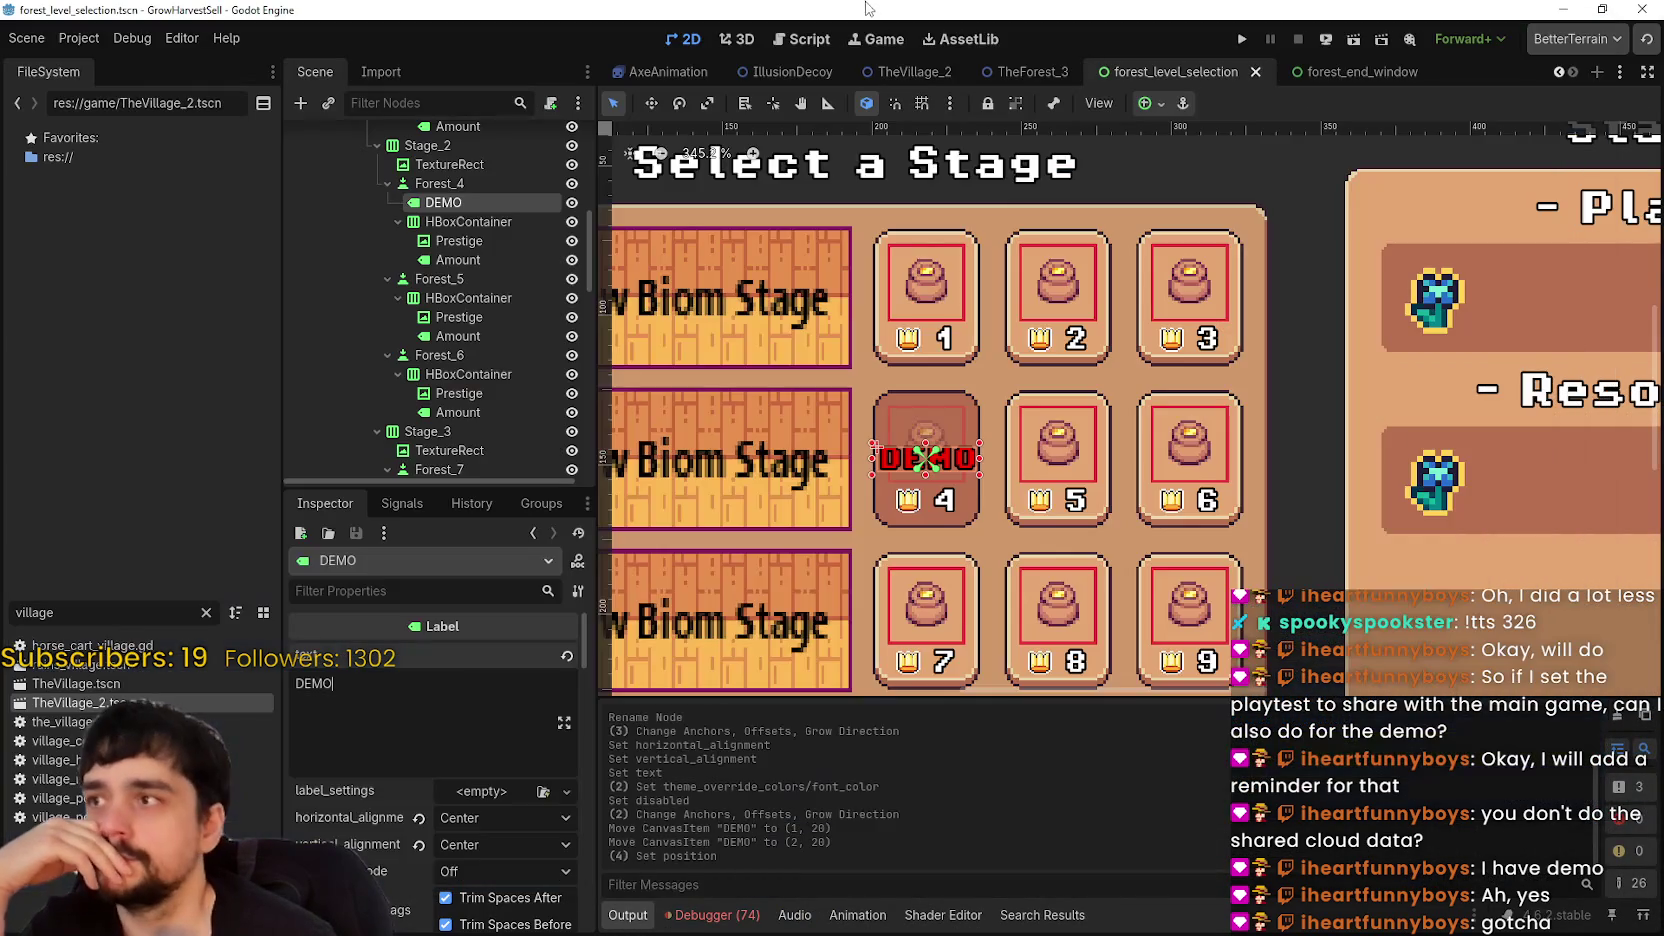
{"action": "scroll", "coordinate": [1287, 433], "scroll_direction": "down", "scroll_amount": 2}
{"action": "scroll", "coordinate": [1006, 412], "scroll_direction": "up", "scroll_amount": 5}
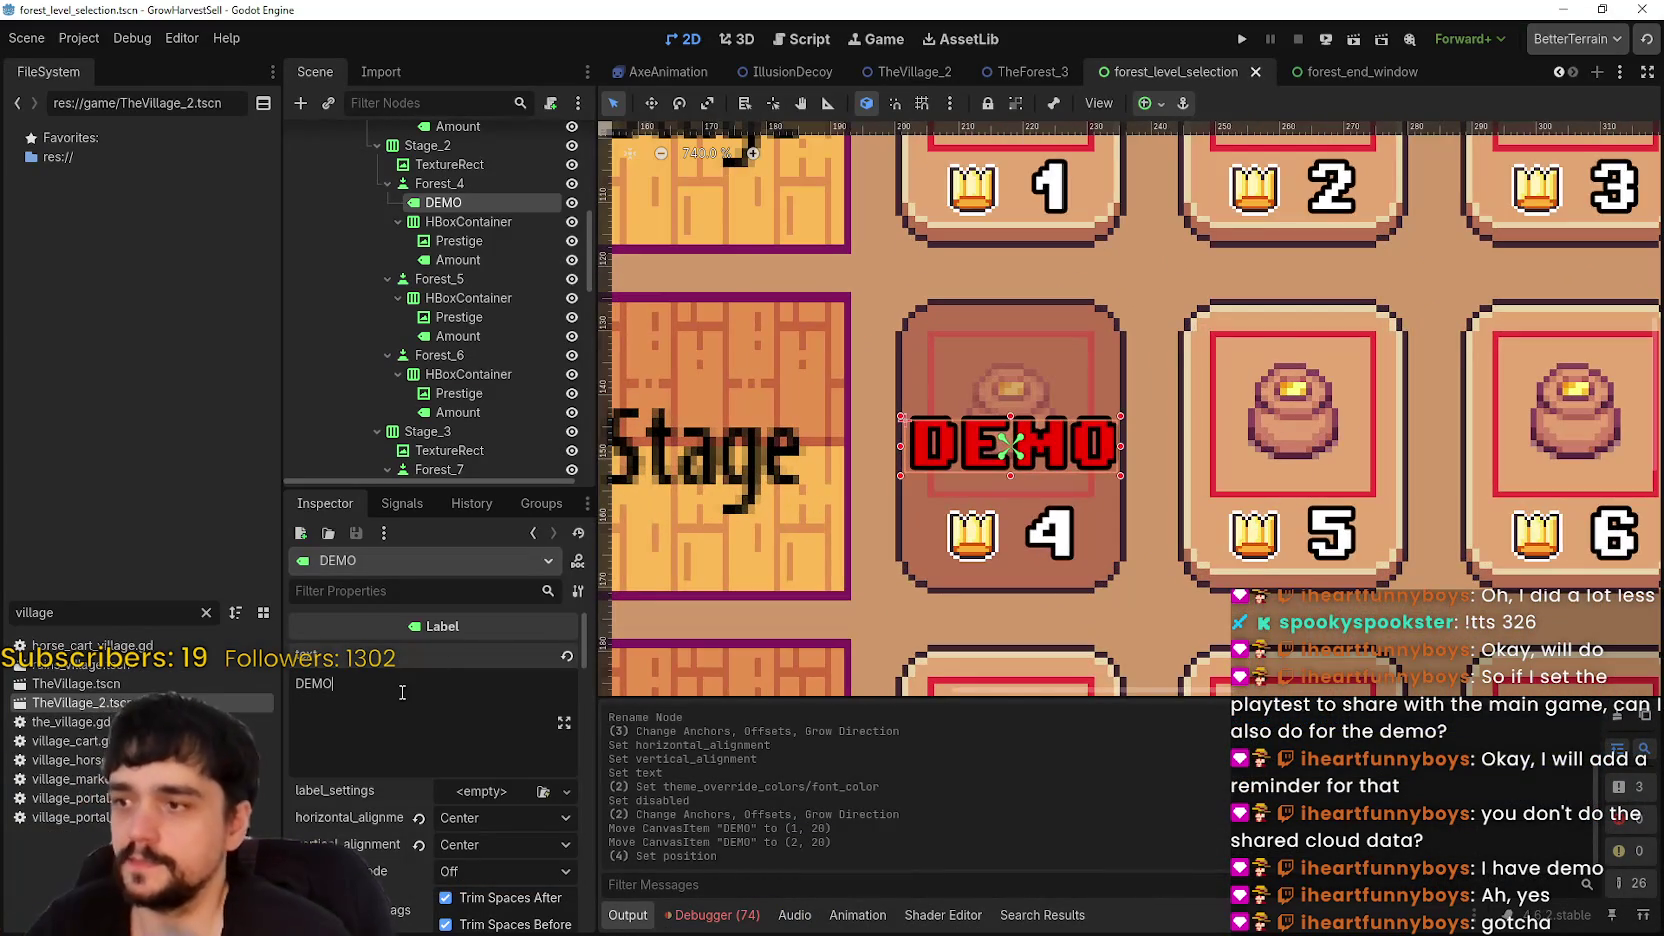
{"action": "scroll", "coordinate": [1150, 570], "scroll_direction": "down", "scroll_amount": 5}
{"action": "scroll", "coordinate": [1154, 575], "scroll_direction": "up", "scroll_amount": 4}
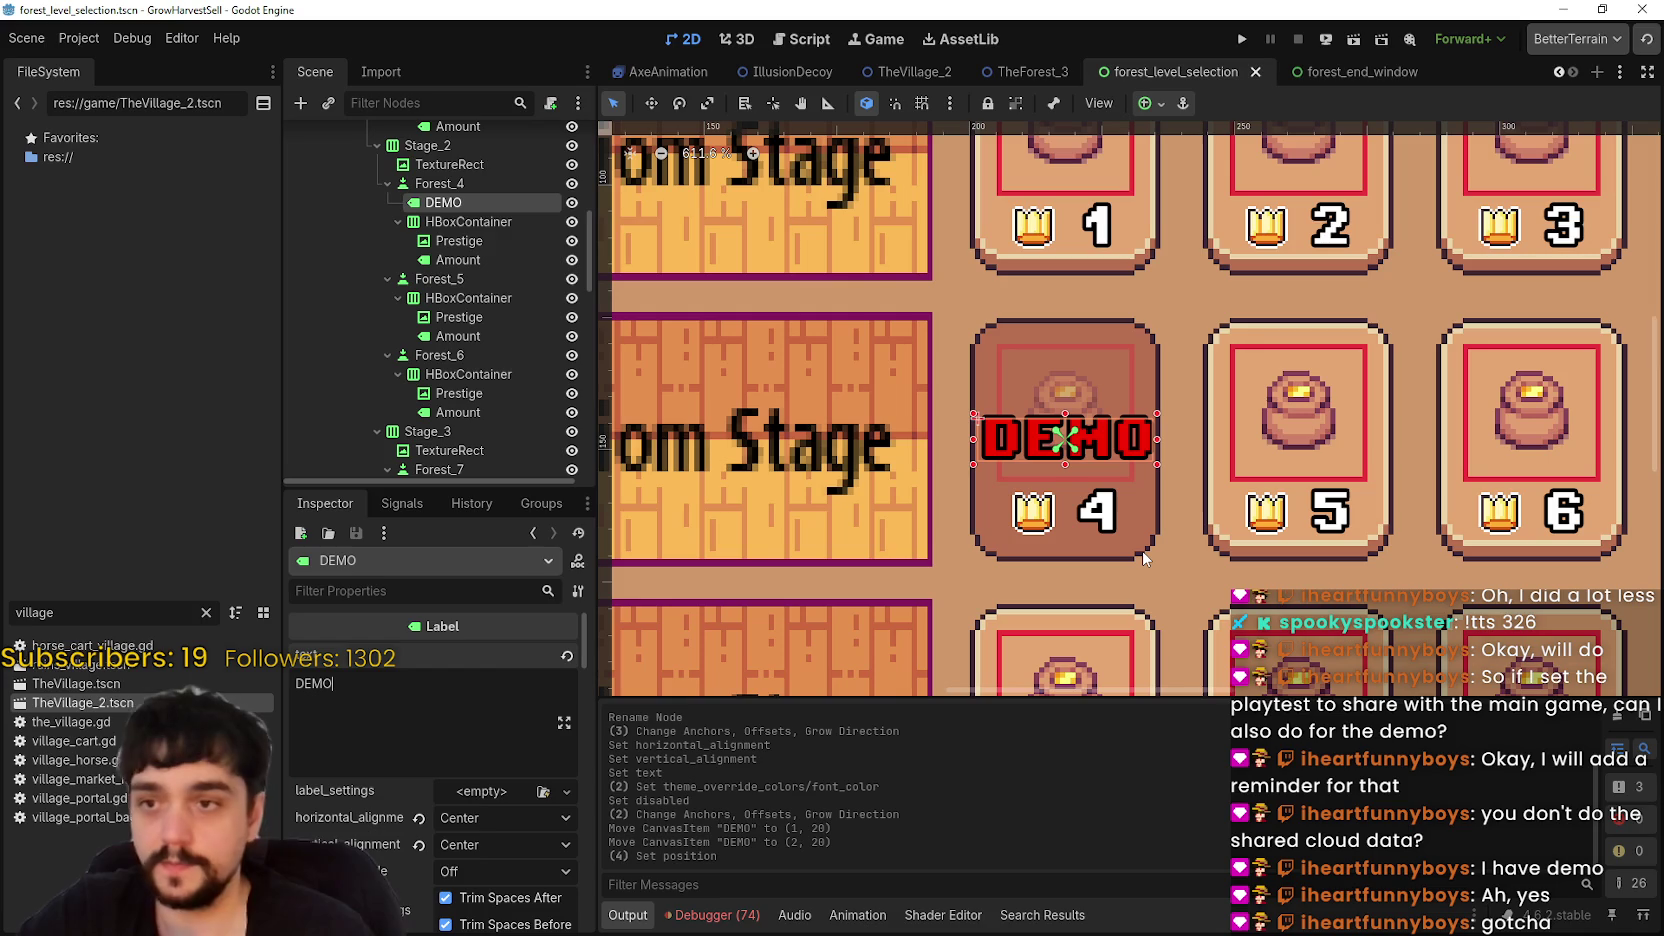
{"action": "scroll", "coordinate": [1145, 558], "scroll_direction": "down", "scroll_amount": 2}
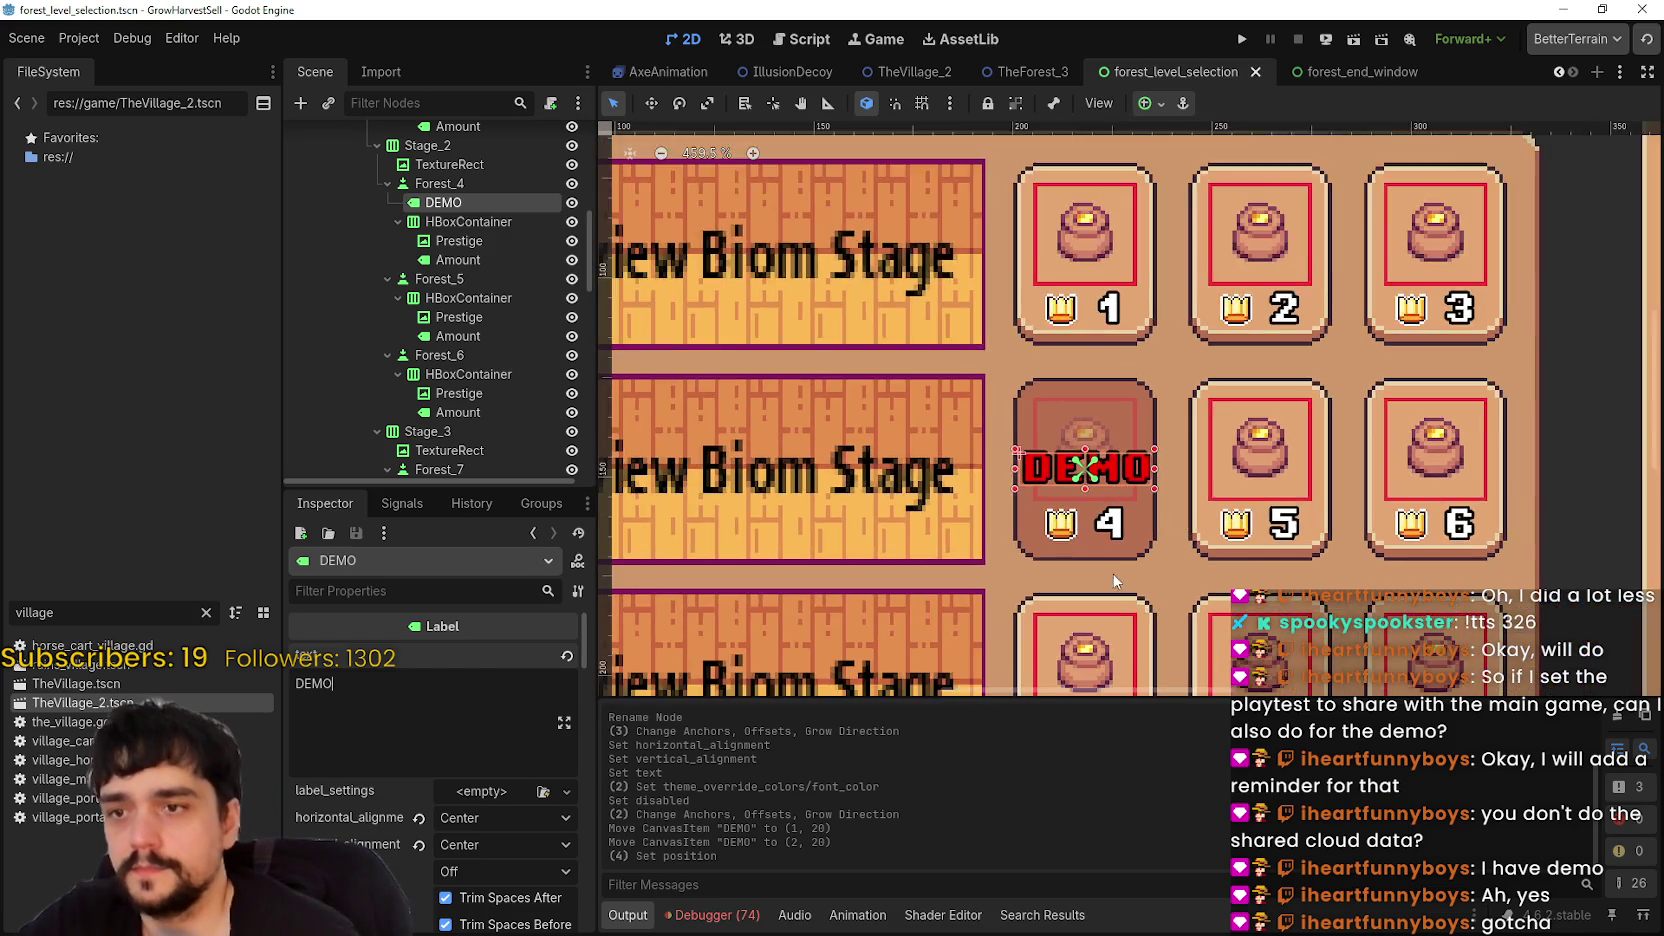
{"action": "scroll", "coordinate": [1145, 558], "scroll_direction": "up", "scroll_amount": 3}
{"action": "scroll", "coordinate": [534, 396], "scroll_direction": "down", "scroll_amount": 4}
{"action": "scroll", "coordinate": [520, 393], "scroll_direction": "up", "scroll_amount": 4}
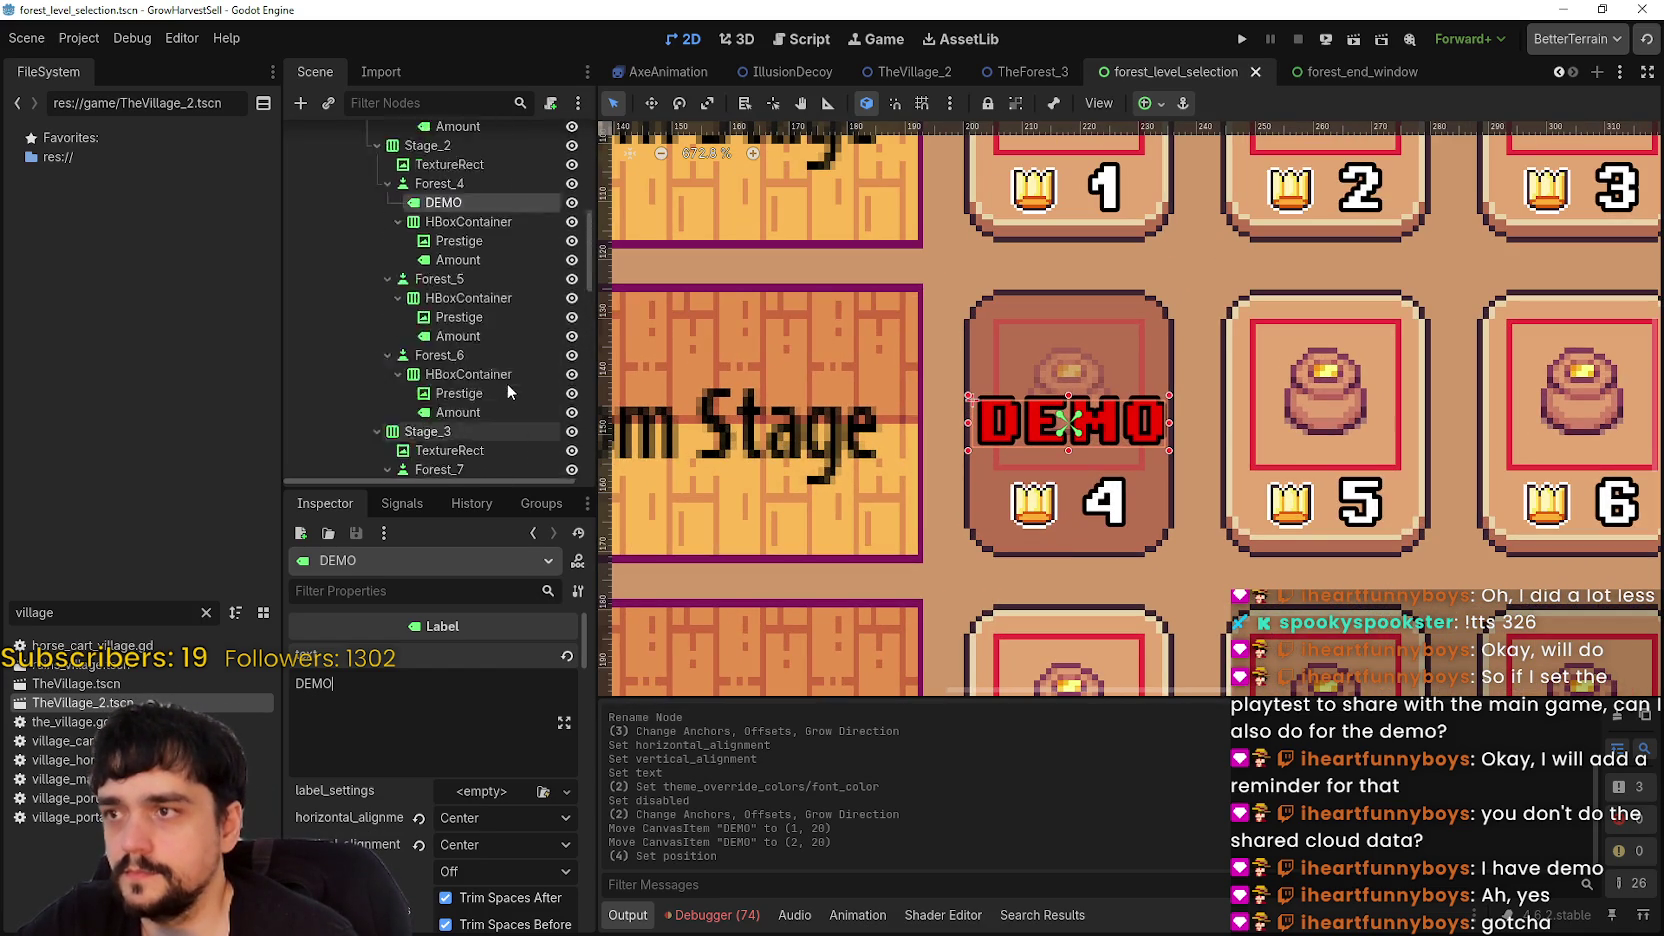
{"action": "left_click", "coordinate": [458, 386]}
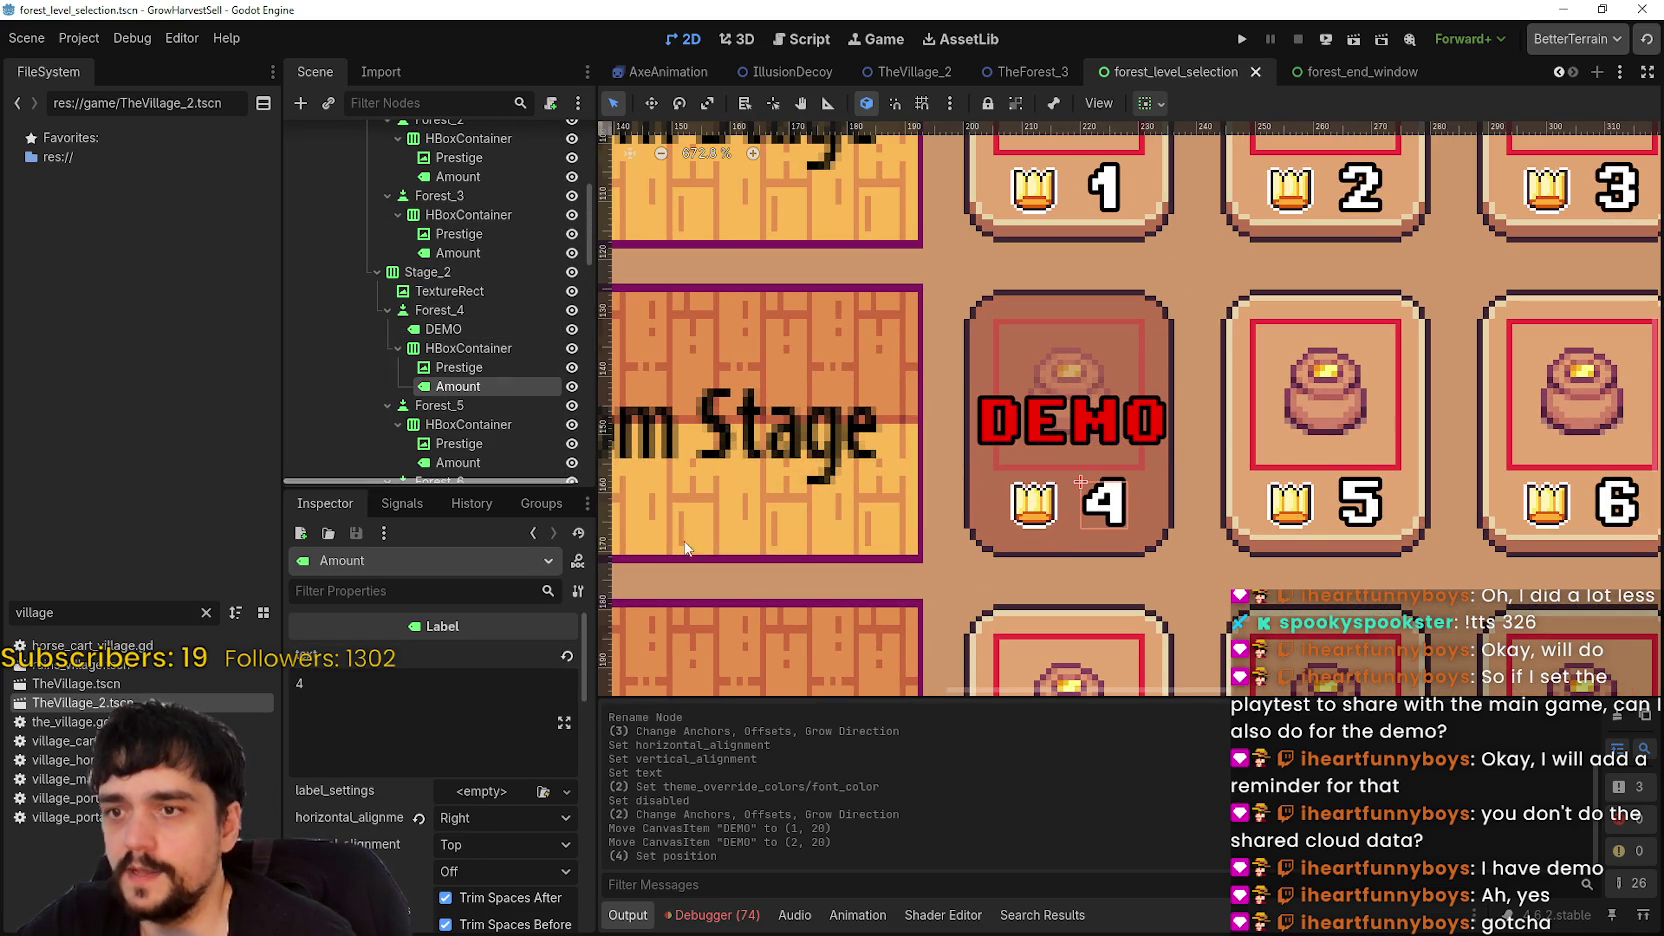
{"action": "scroll", "coordinate": [1165, 545], "scroll_direction": "up", "scroll_amount": 2}
{"action": "scroll", "coordinate": [1160, 527], "scroll_direction": "down", "scroll_amount": 6}
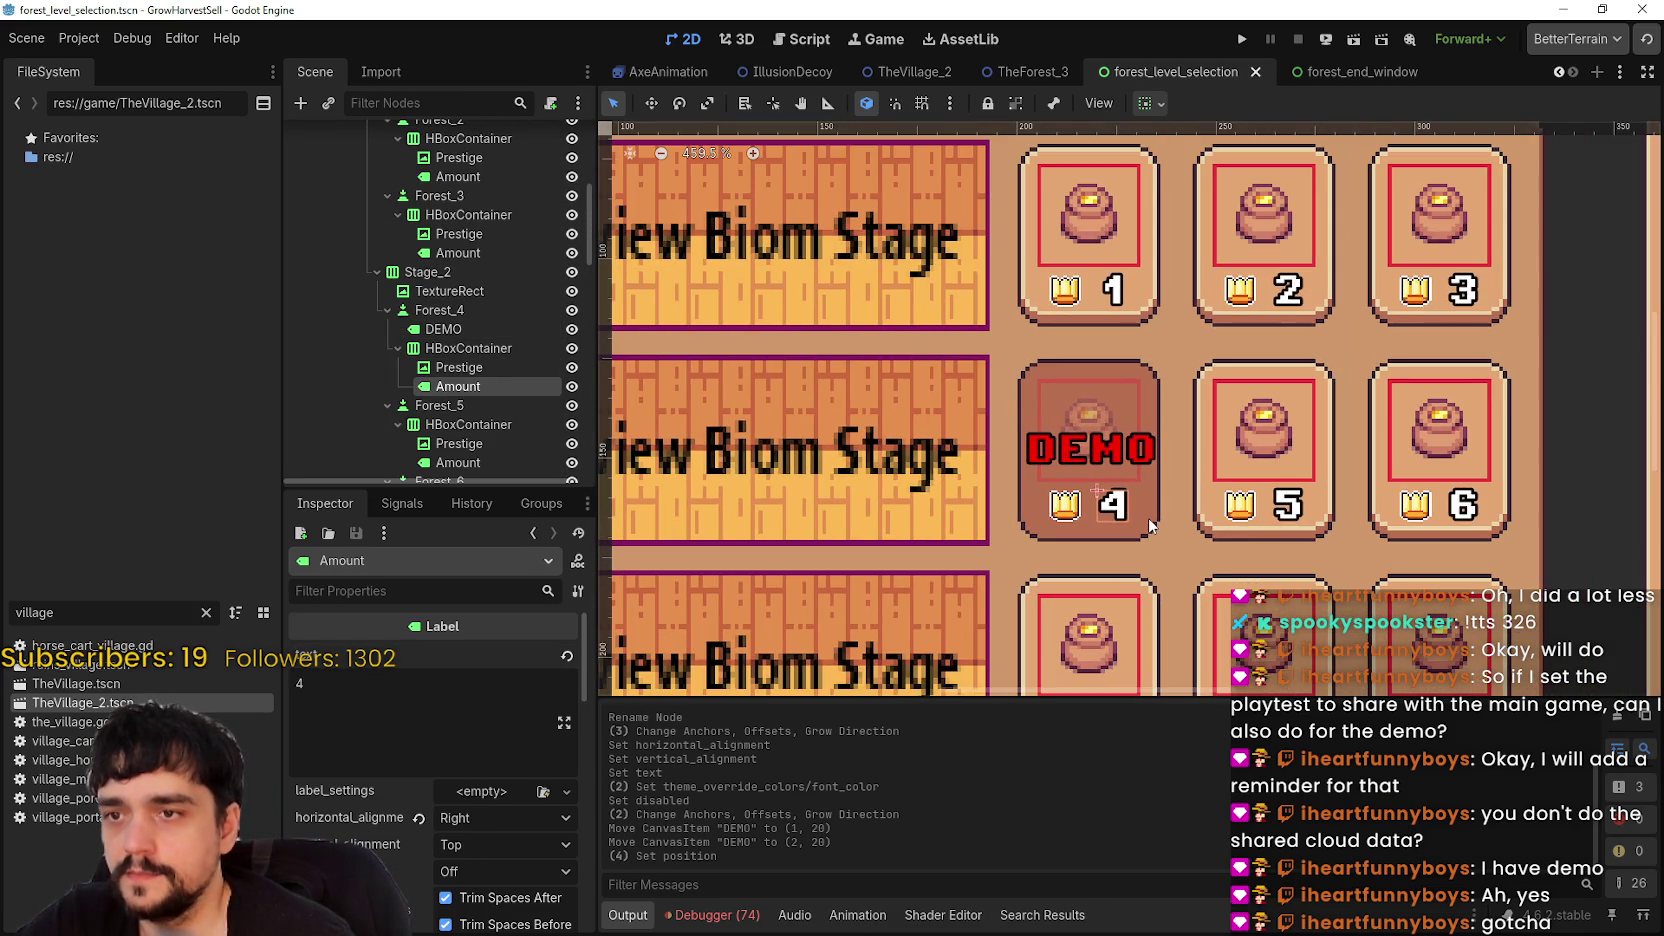
{"action": "scroll", "coordinate": [1134, 510], "scroll_direction": "up", "scroll_amount": 8}
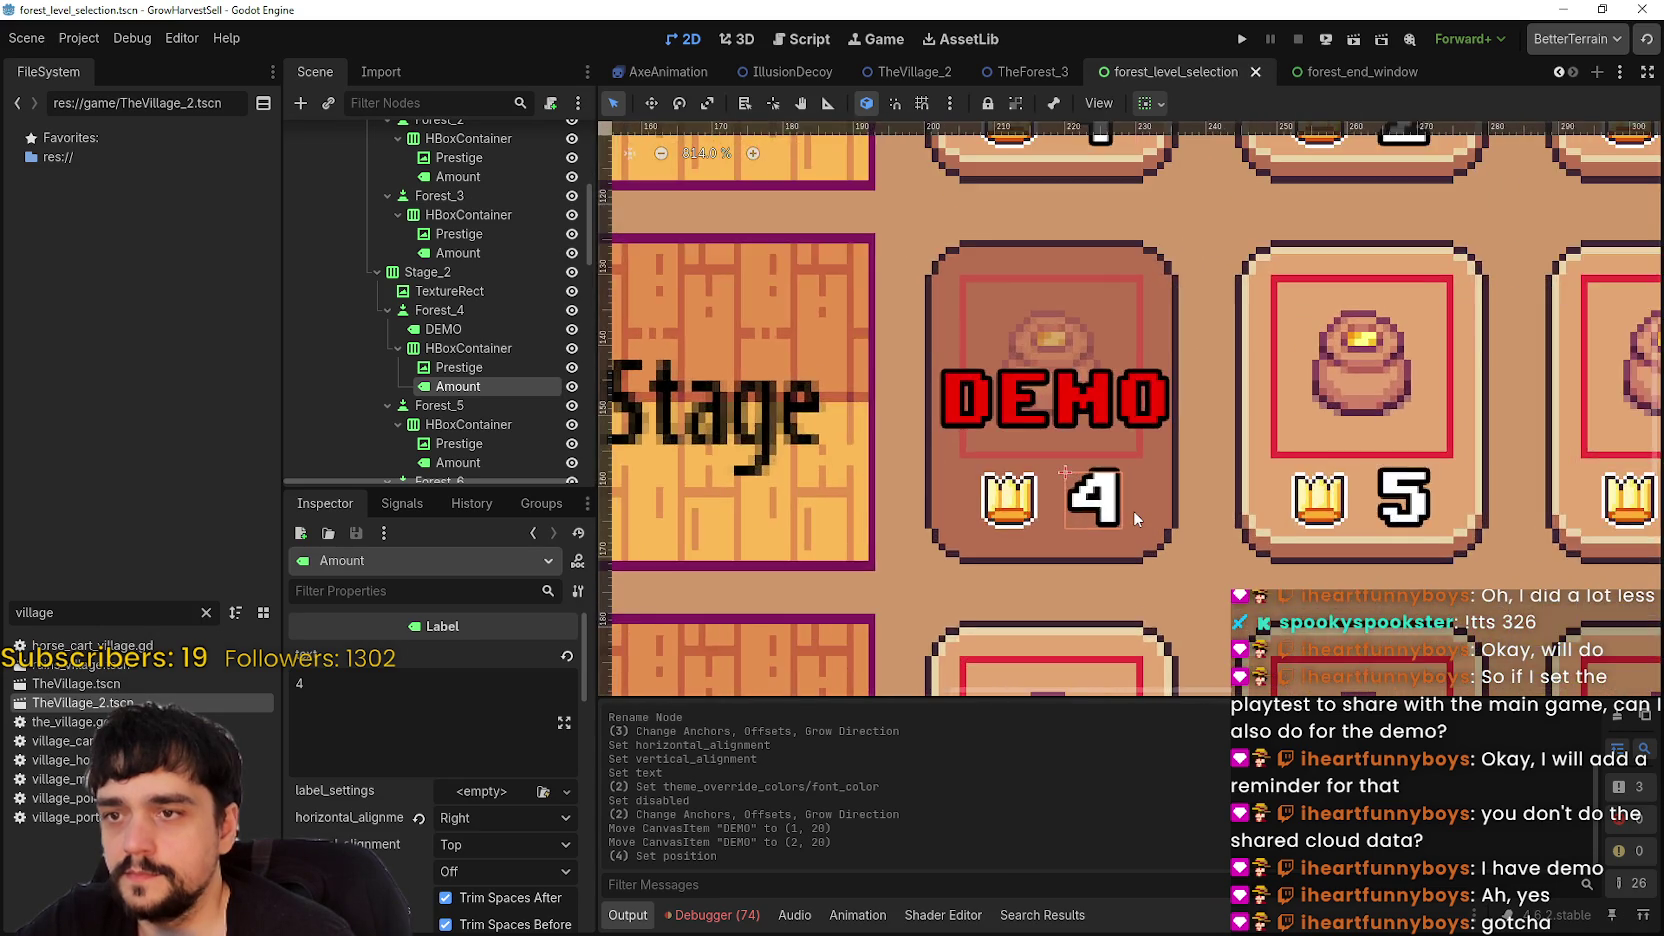
{"action": "scroll", "coordinate": [1134, 510], "scroll_direction": "down", "scroll_amount": 6}
{"action": "scroll", "coordinate": [1061, 439], "scroll_direction": "down", "scroll_amount": 1}
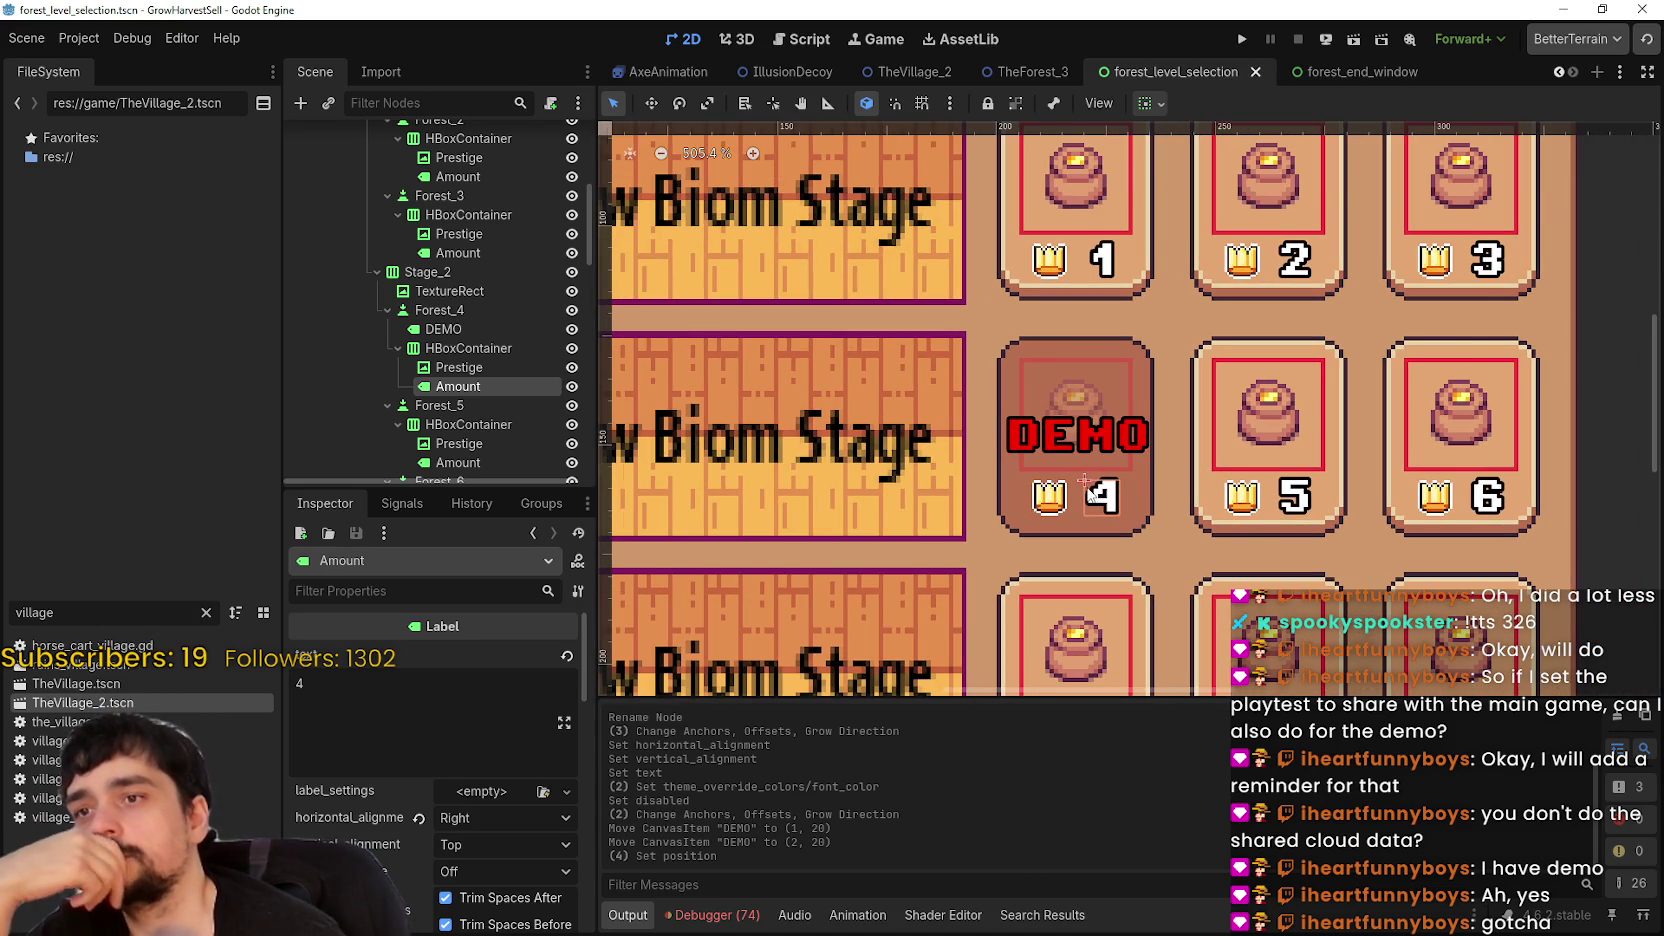
{"action": "scroll", "coordinate": [1087, 486], "scroll_direction": "up", "scroll_amount": 3}
{"action": "left_click", "coordinate": [472, 328]}
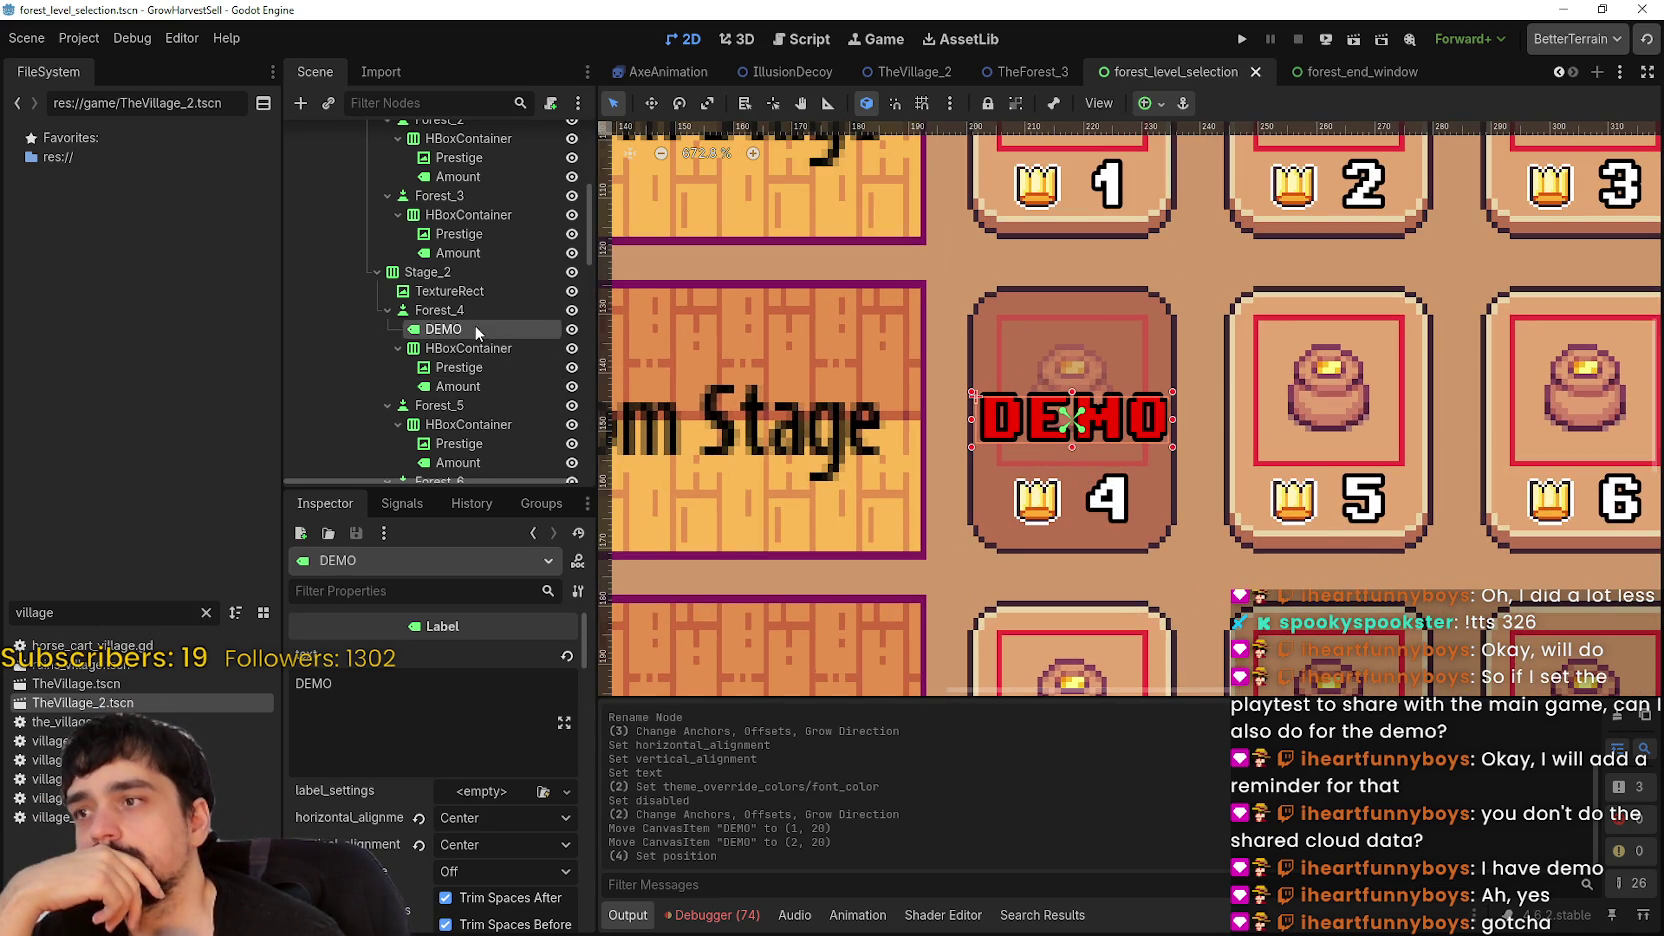
{"action": "right_click", "coordinate": [473, 309]}
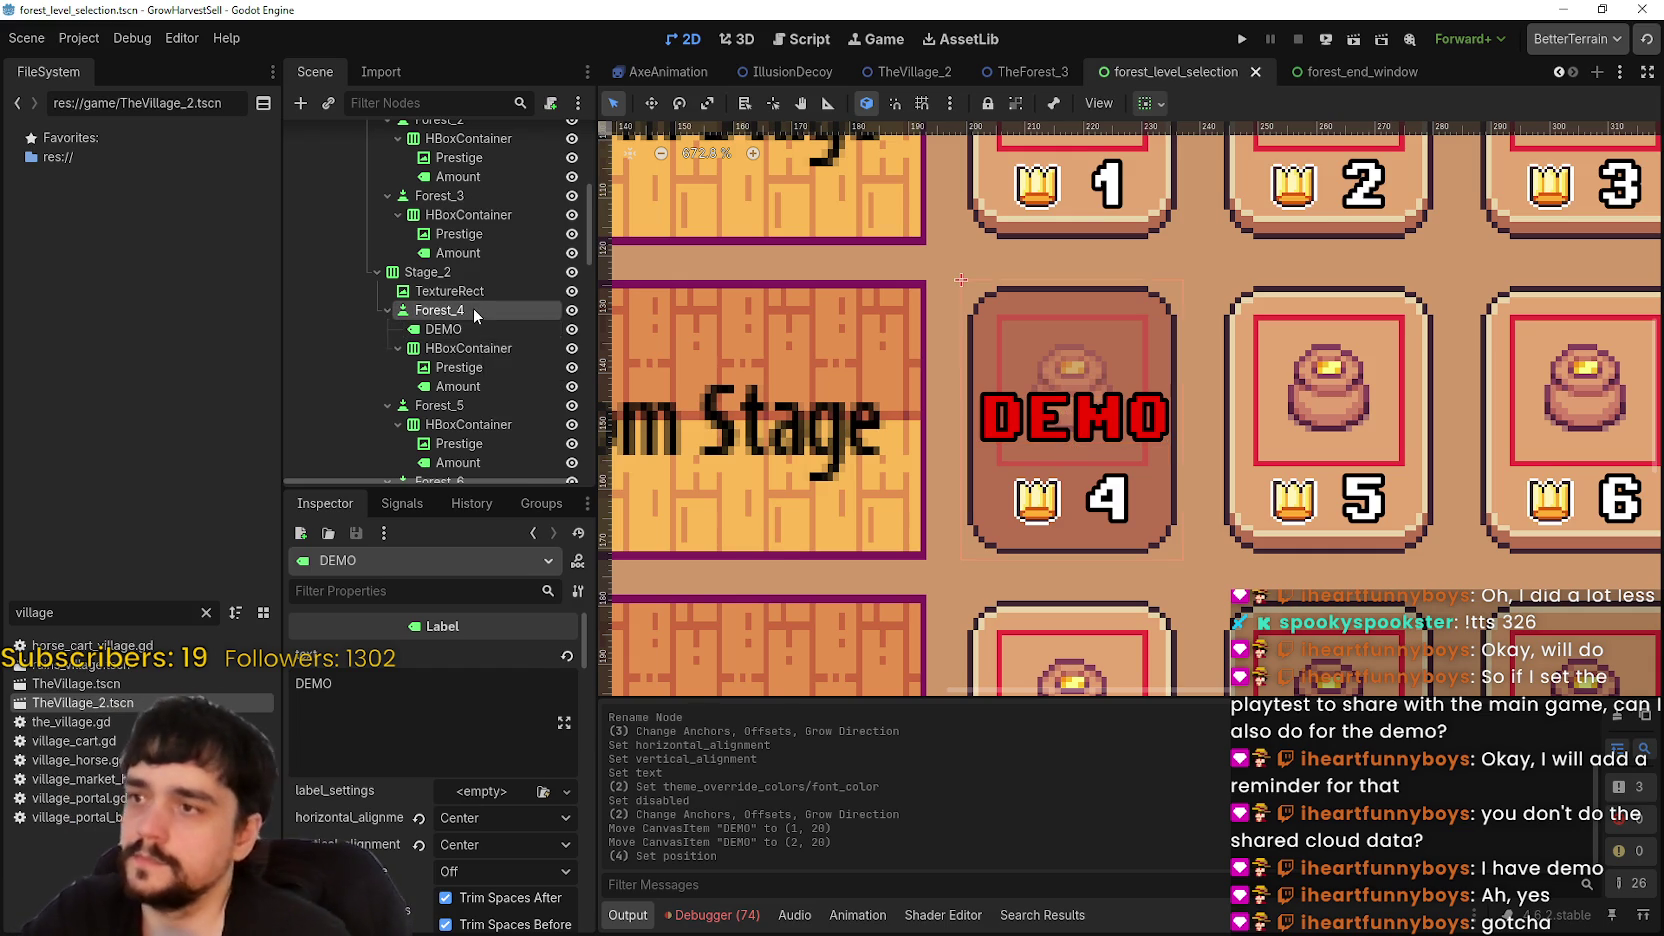
- Add a PanelContainer child node under Forest_4
{"action": "left_click", "coordinate": [579, 356]}
{"action": "type", "text": "panel"}
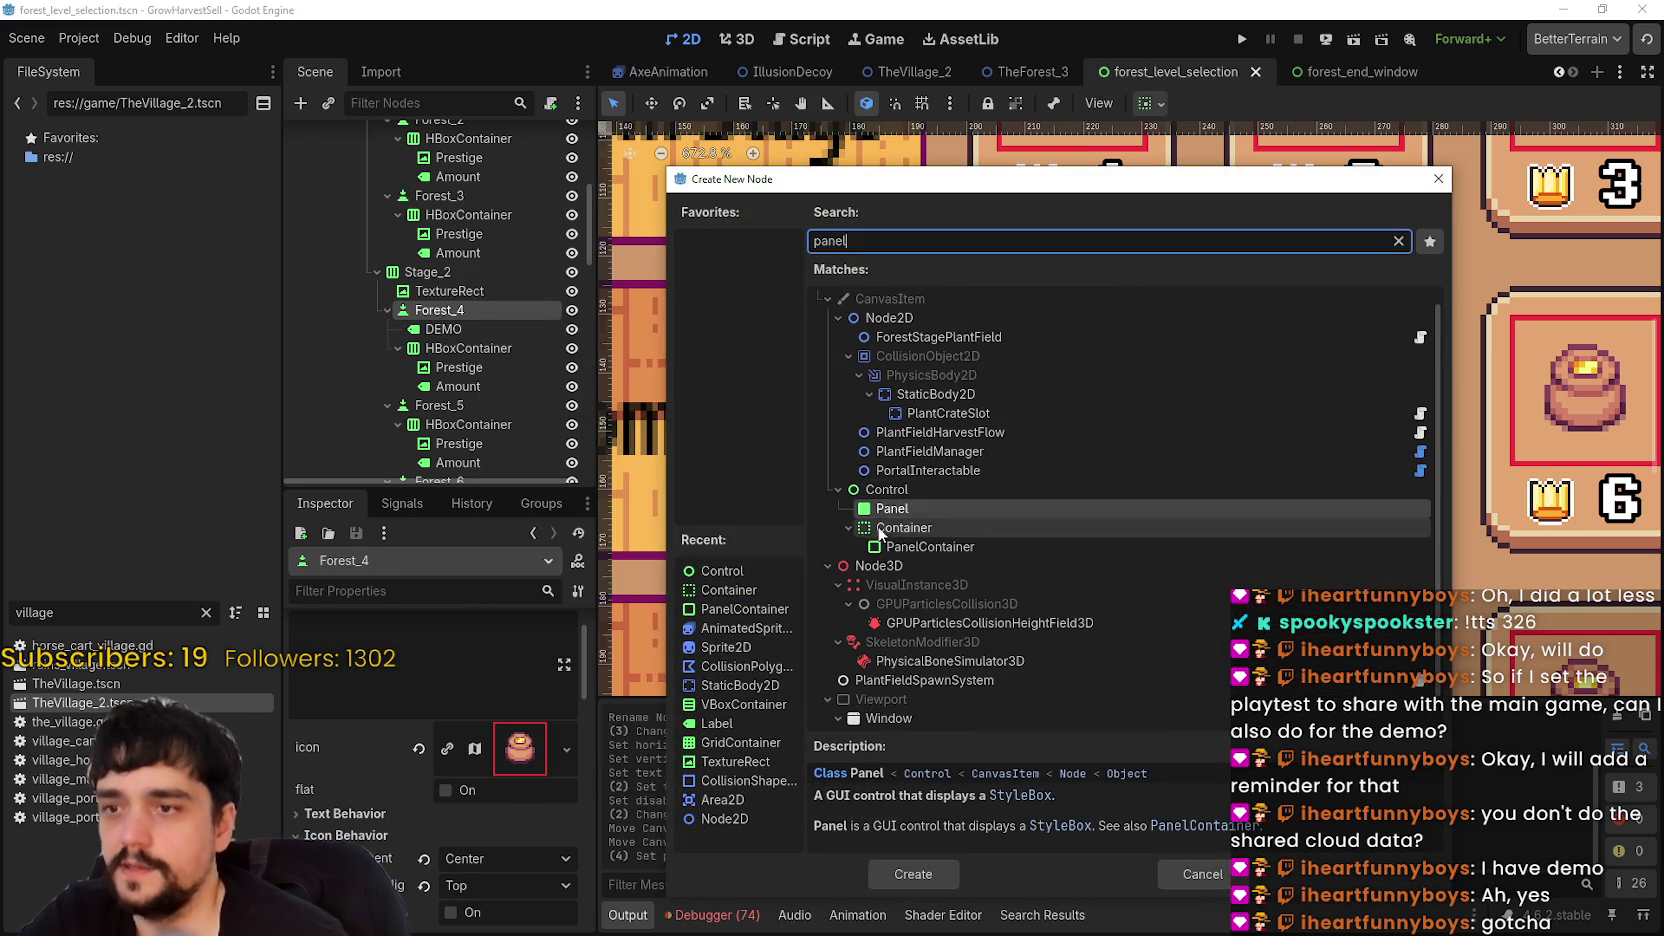
{"action": "left_click", "coordinate": [905, 546]}
{"action": "left_click", "coordinate": [946, 871]}
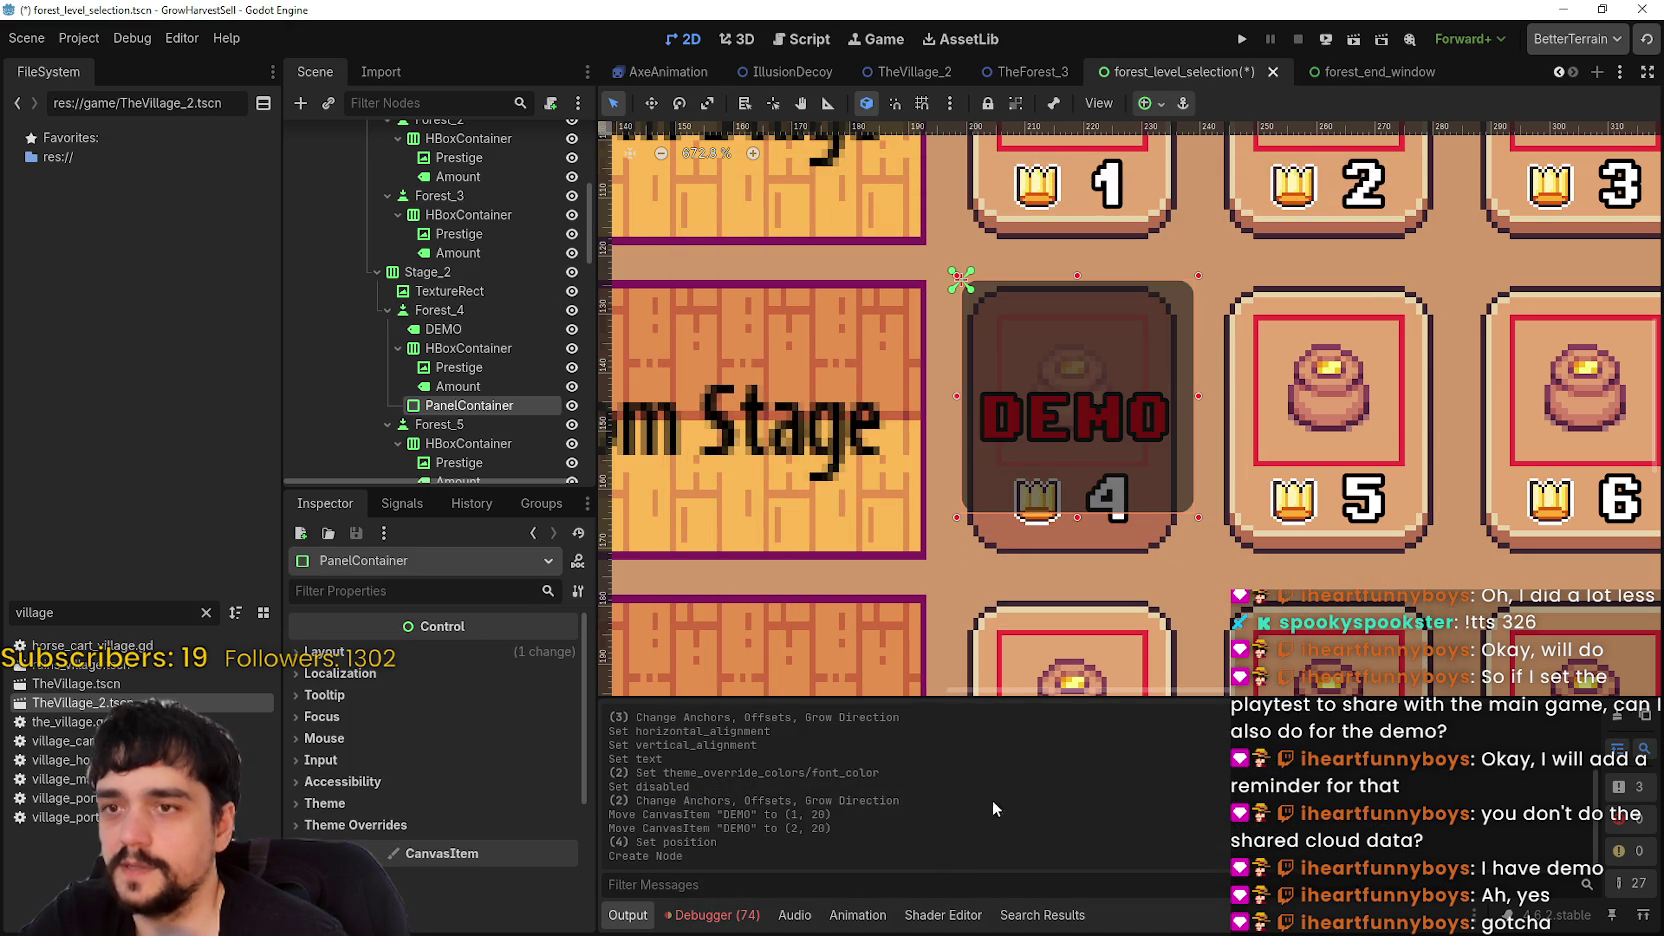
- Move the DEMO label into the new panel and set the panel's anchors to Full Rect
{"action": "left_click_drag", "start_coordinate": [485, 407], "coordinate": [477, 350]}
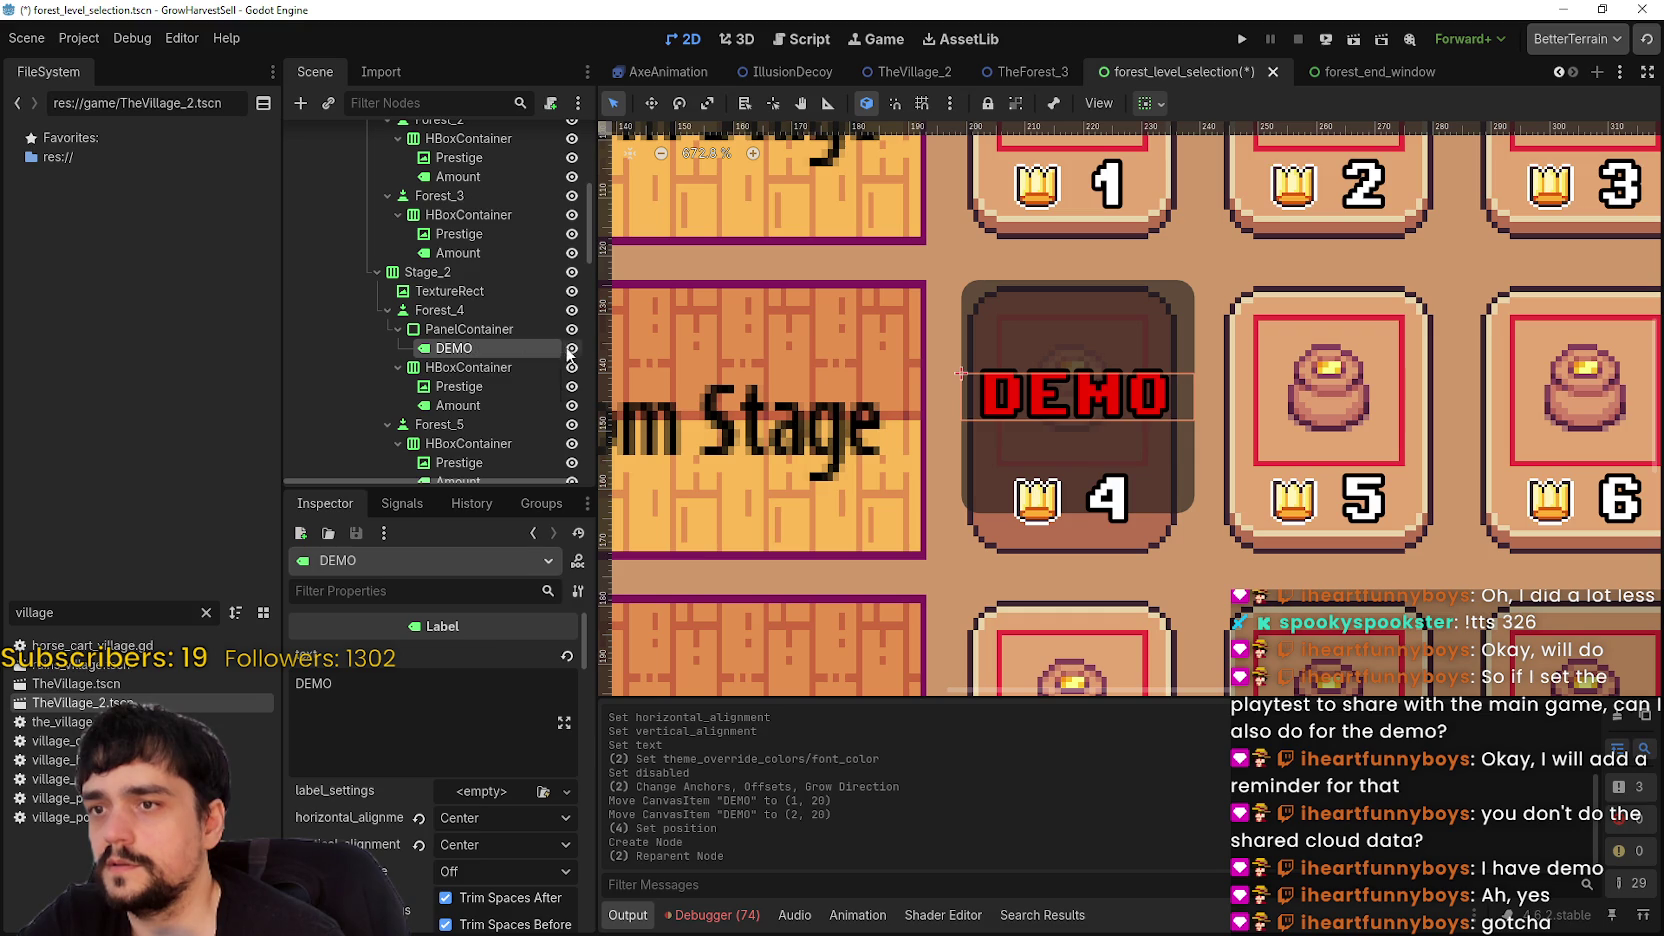
{"action": "left_click", "coordinate": [476, 331]}
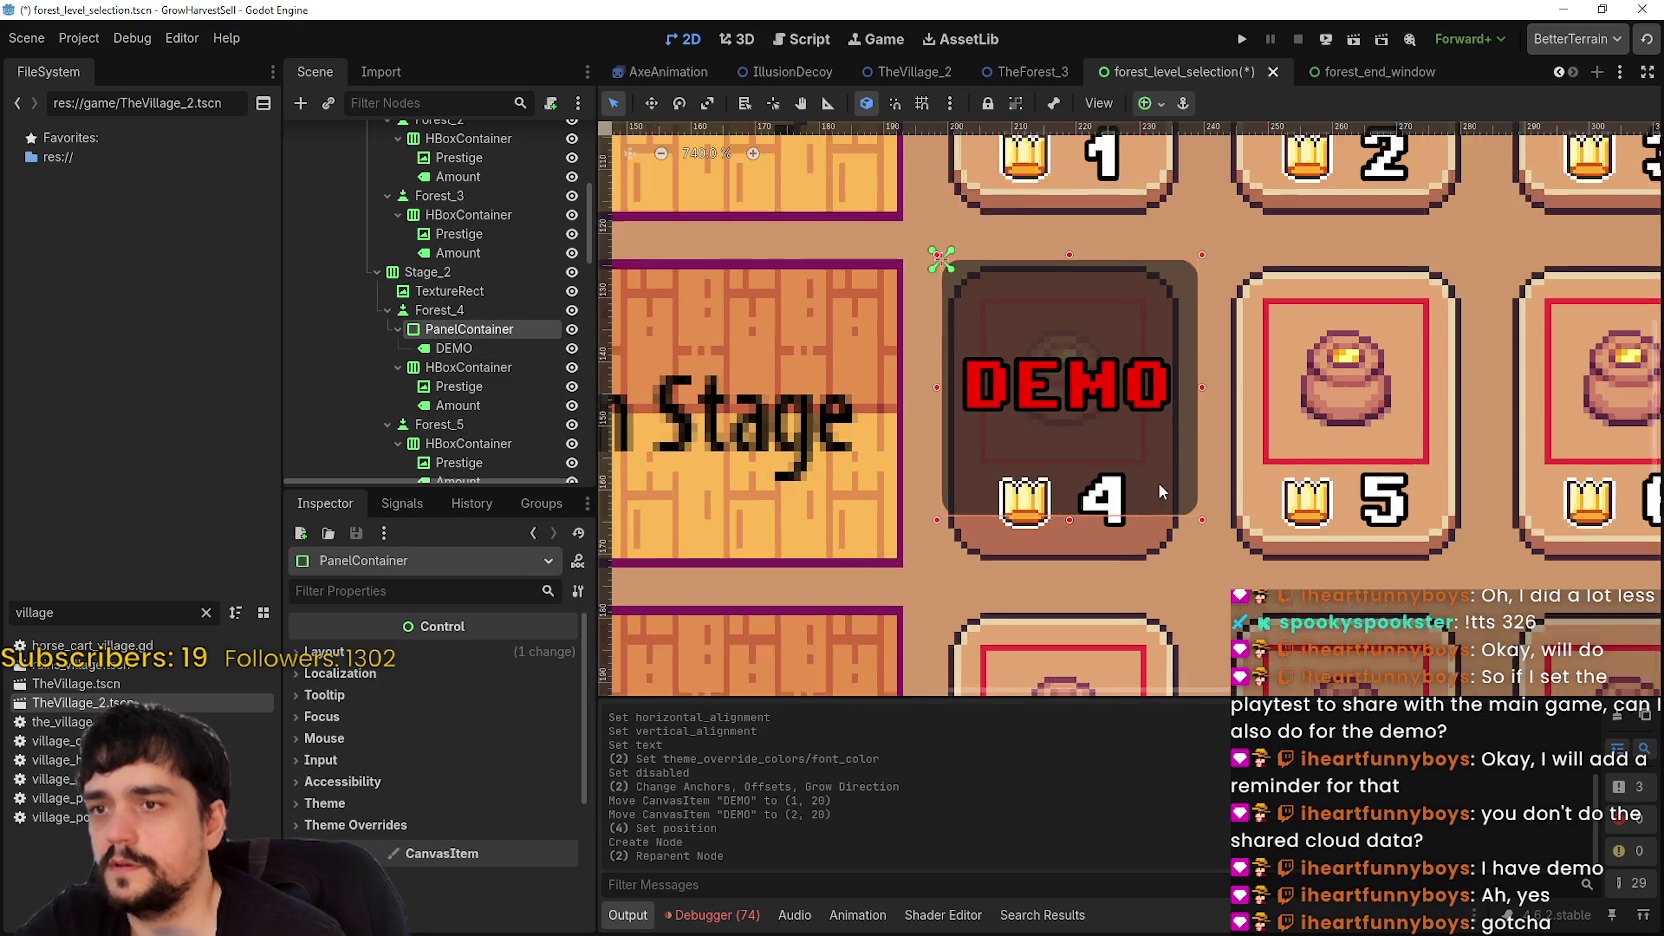
{"action": "left_click", "coordinate": [1146, 104]}
{"action": "left_click", "coordinate": [1251, 263]}
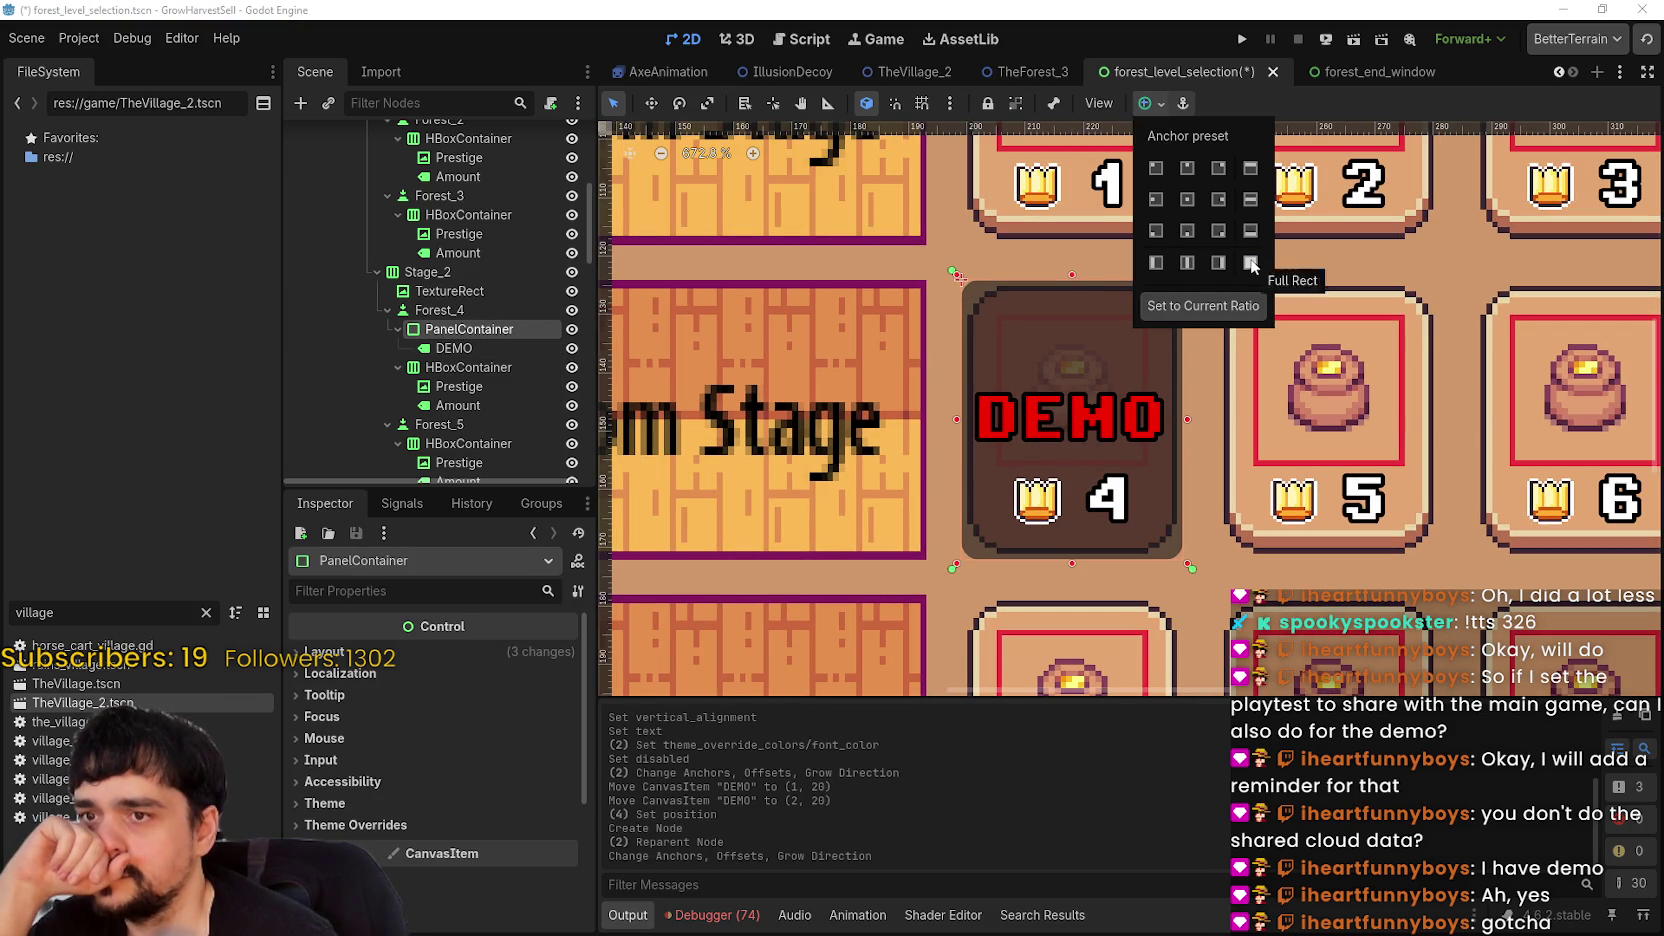
{"action": "left_click", "coordinate": [1304, 111]}
{"action": "scroll", "coordinate": [1250, 316], "scroll_direction": "up", "scroll_amount": 3}
{"action": "scroll", "coordinate": [1118, 380], "scroll_direction": "down", "scroll_amount": 2}
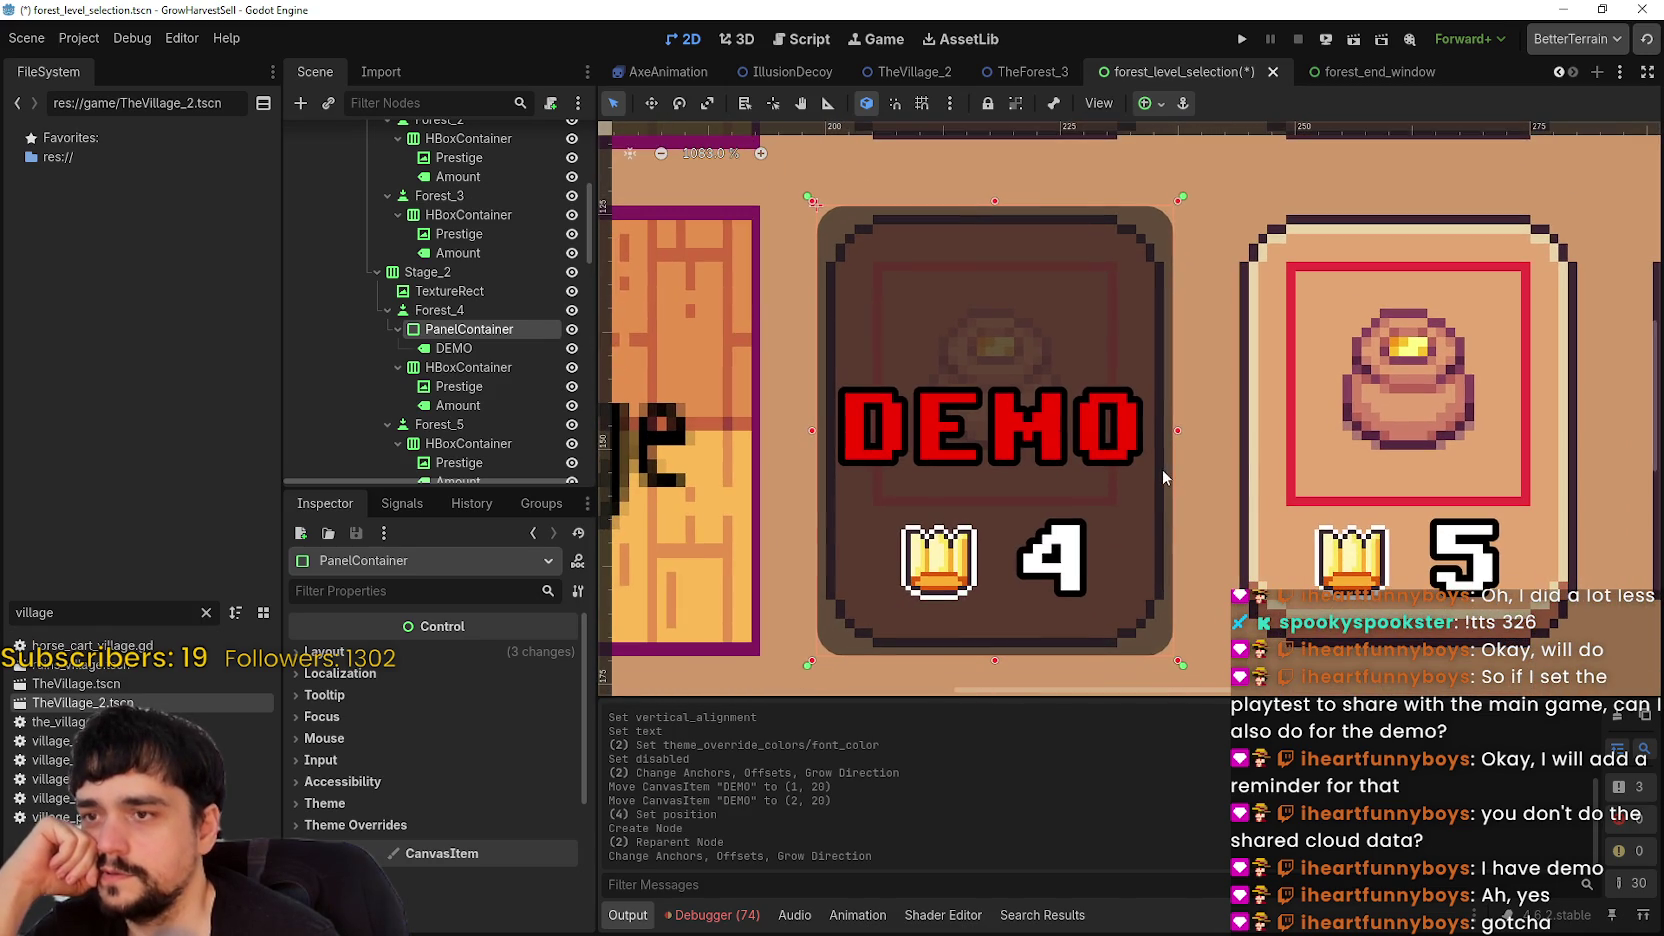
{"action": "scroll", "coordinate": [845, 526], "scroll_direction": "up", "scroll_amount": 1}
{"action": "scroll", "coordinate": [852, 520], "scroll_direction": "down", "scroll_amount": 1}
{"action": "scroll", "coordinate": [852, 520], "scroll_direction": "down", "scroll_amount": 1}
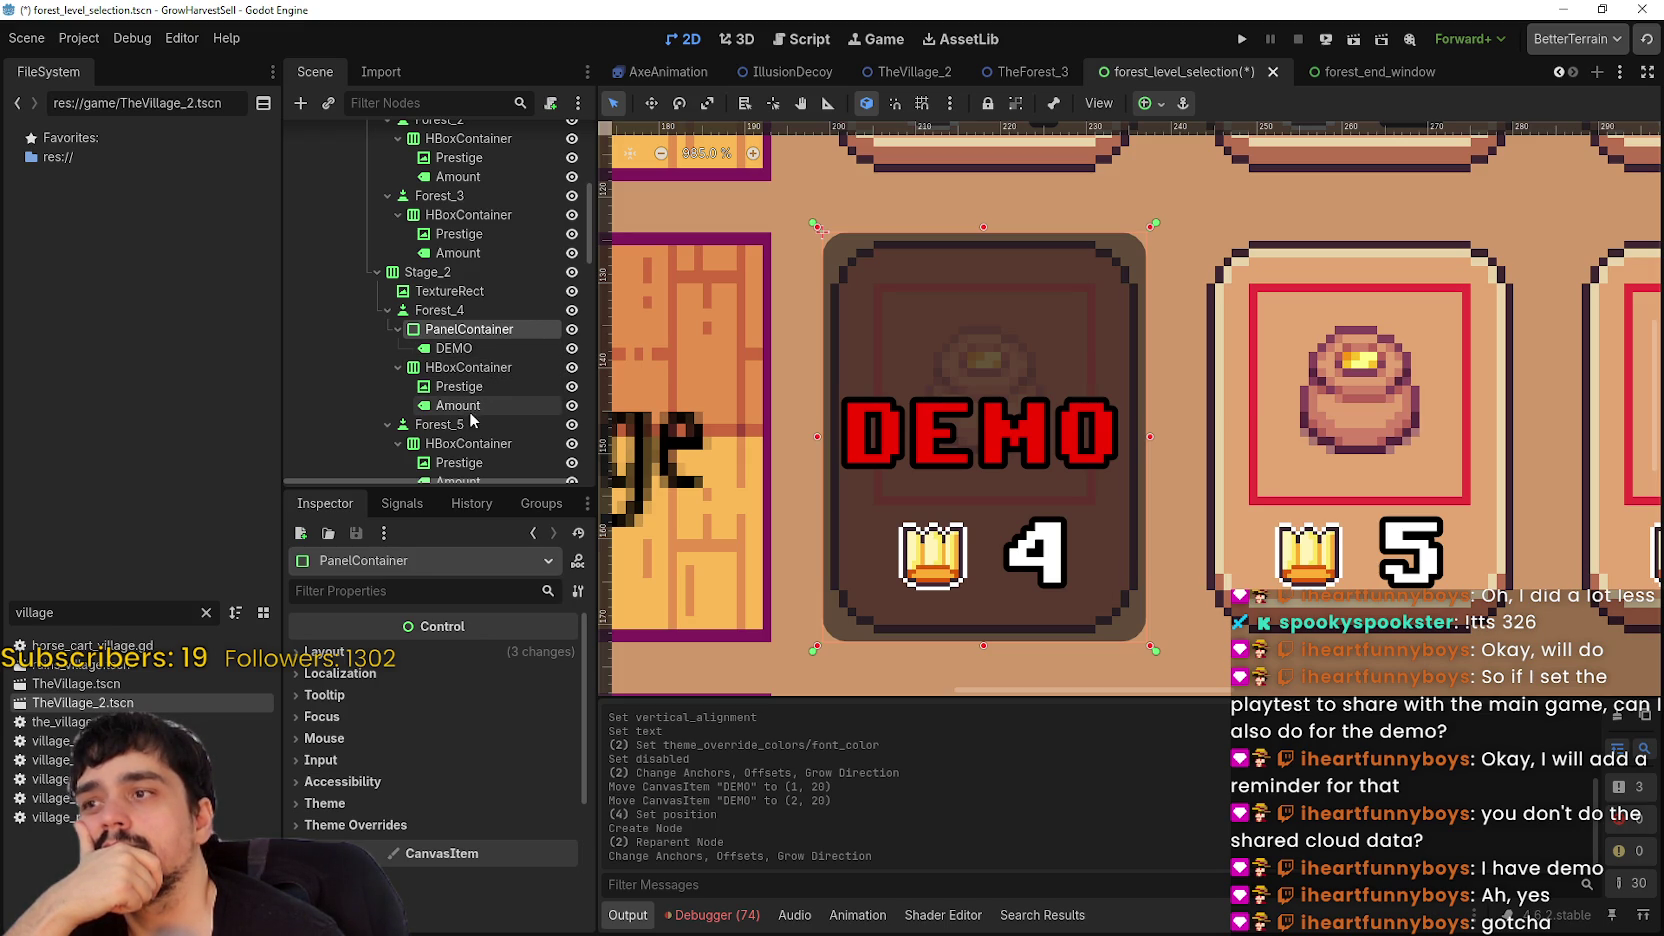
{"action": "left_click", "coordinate": [471, 367]}
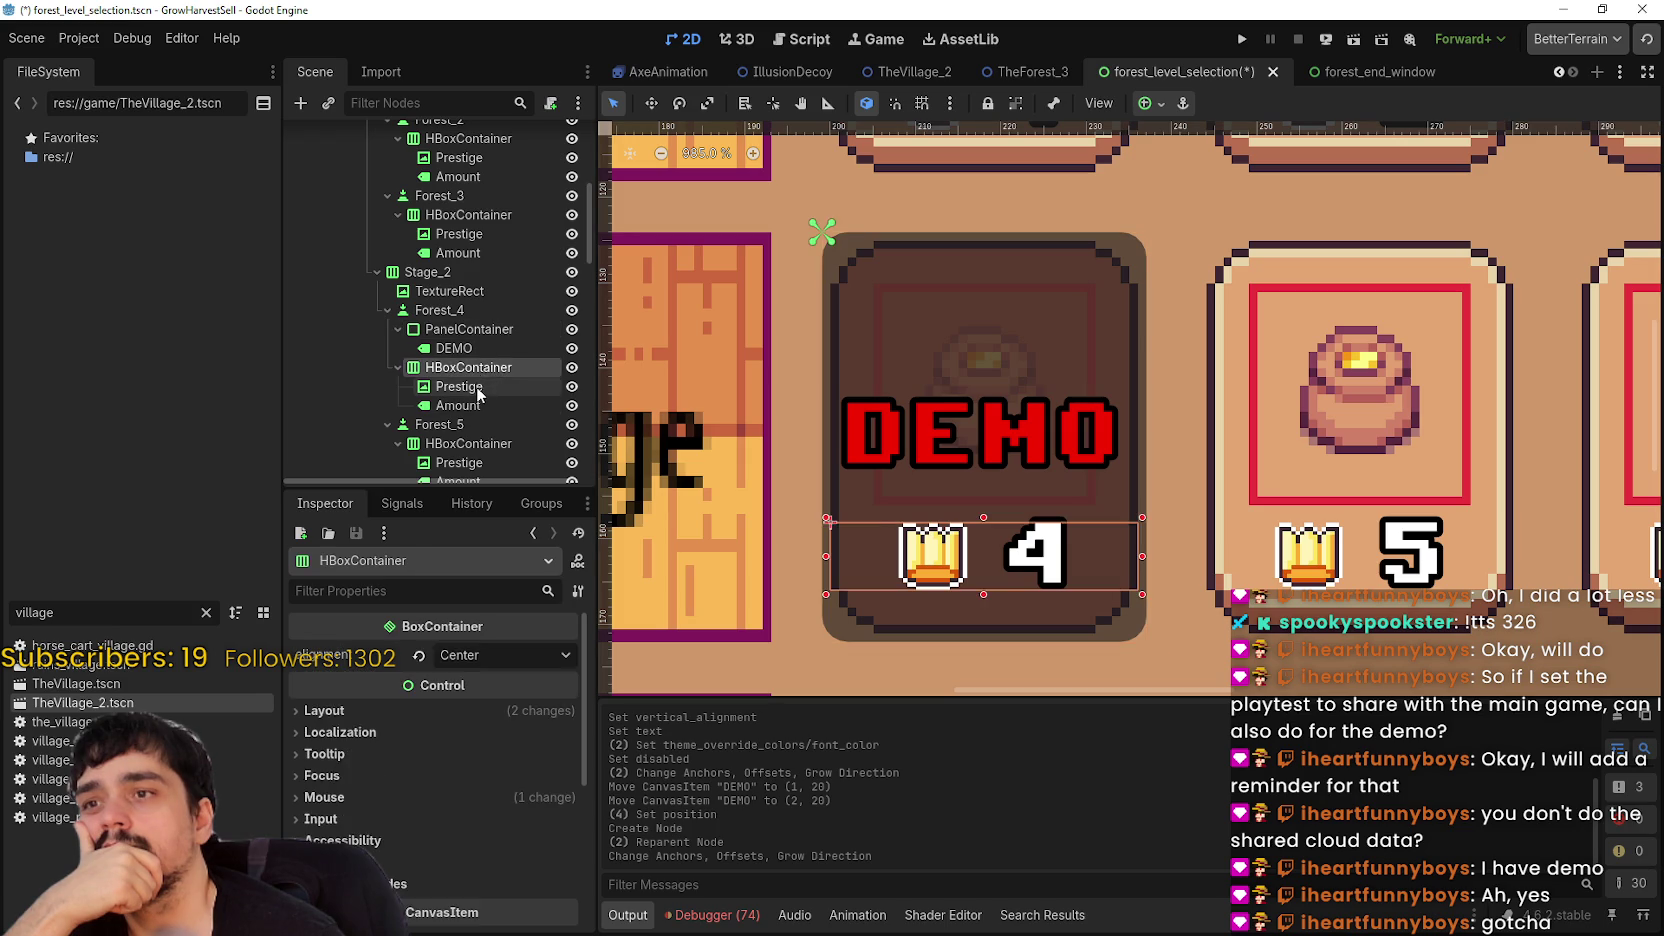
{"action": "left_click", "coordinate": [477, 390]}
{"action": "left_click", "coordinate": [473, 408]}
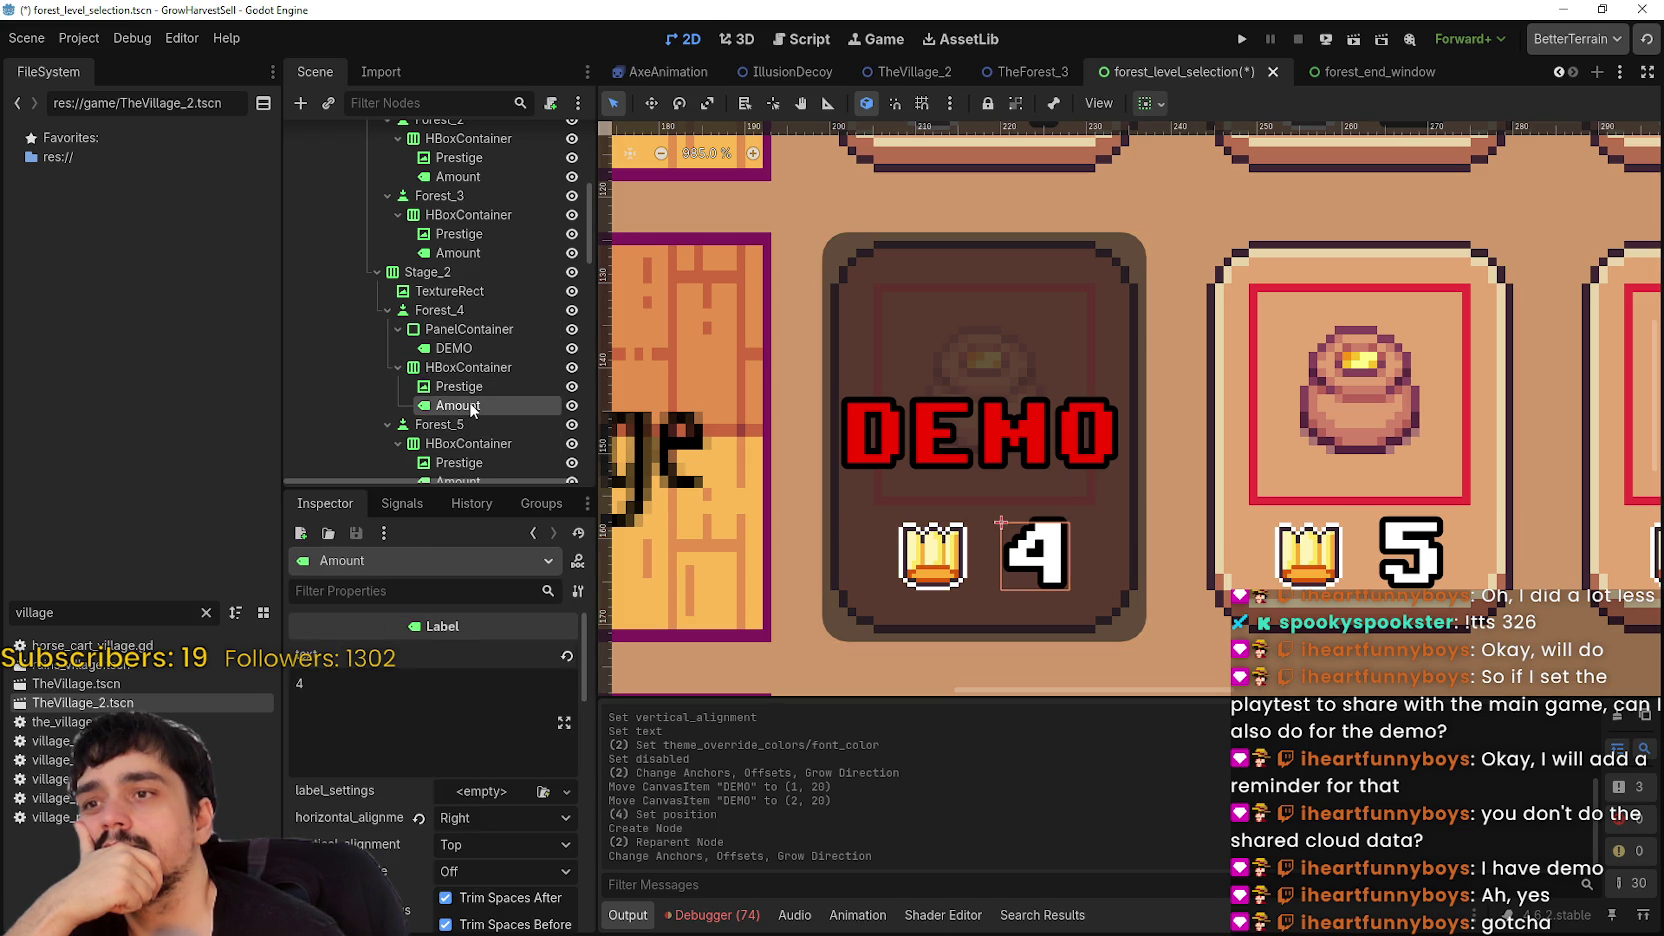
{"action": "left_click", "coordinate": [472, 367]}
{"action": "left_click", "coordinate": [472, 348]}
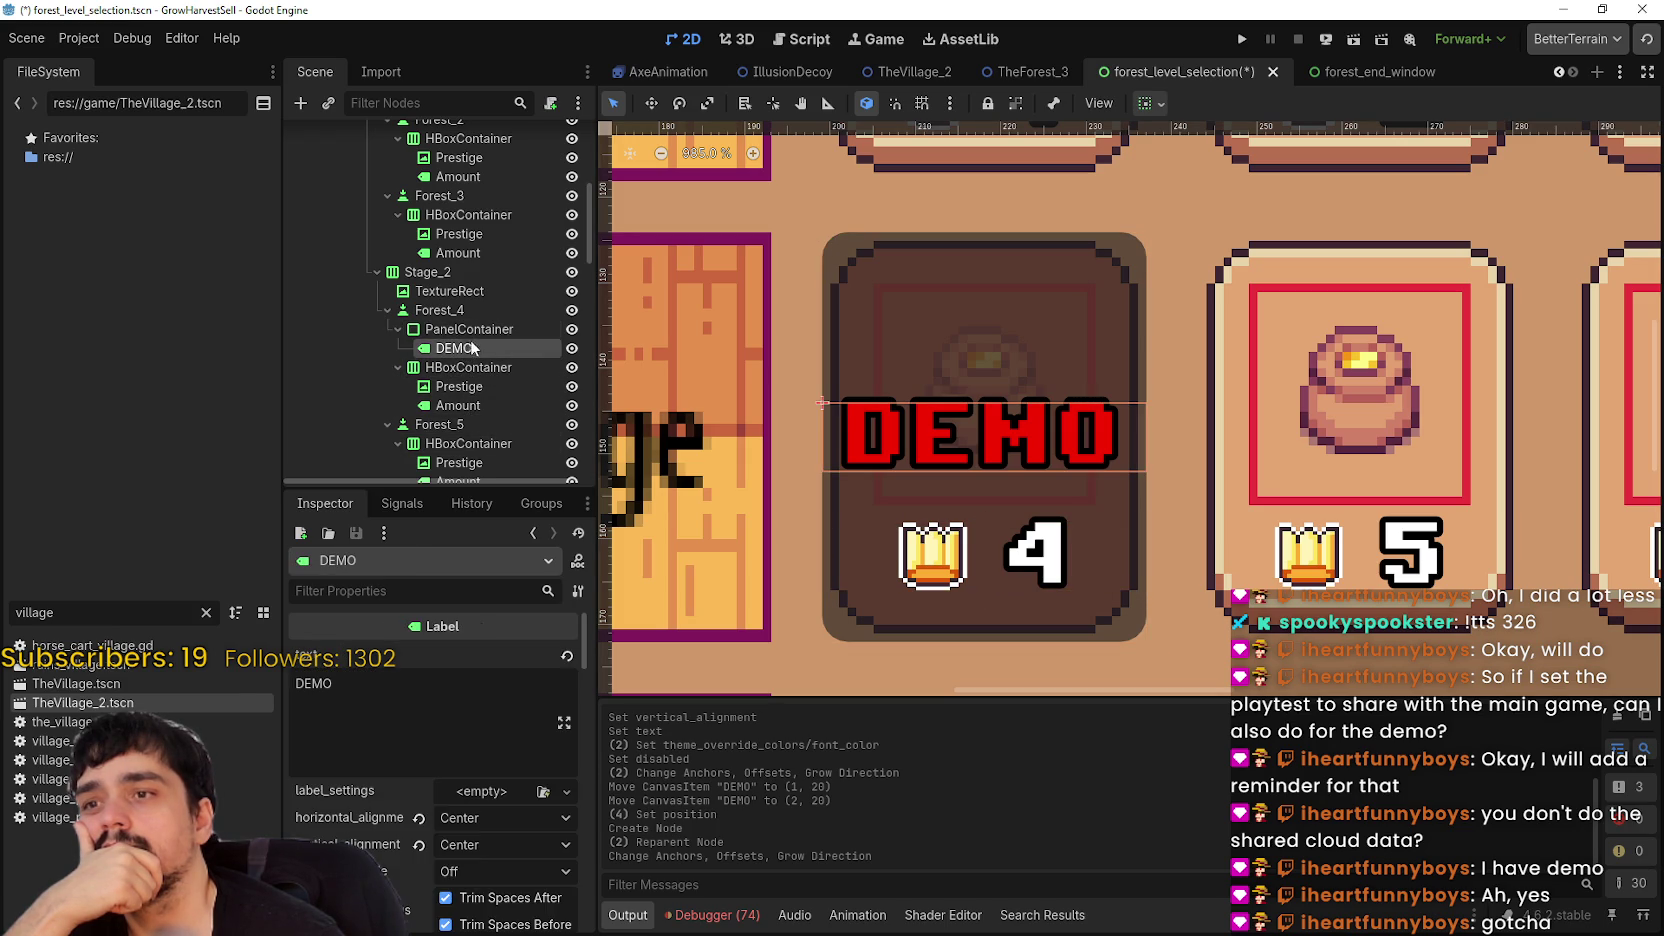
{"action": "left_click", "coordinate": [469, 329]}
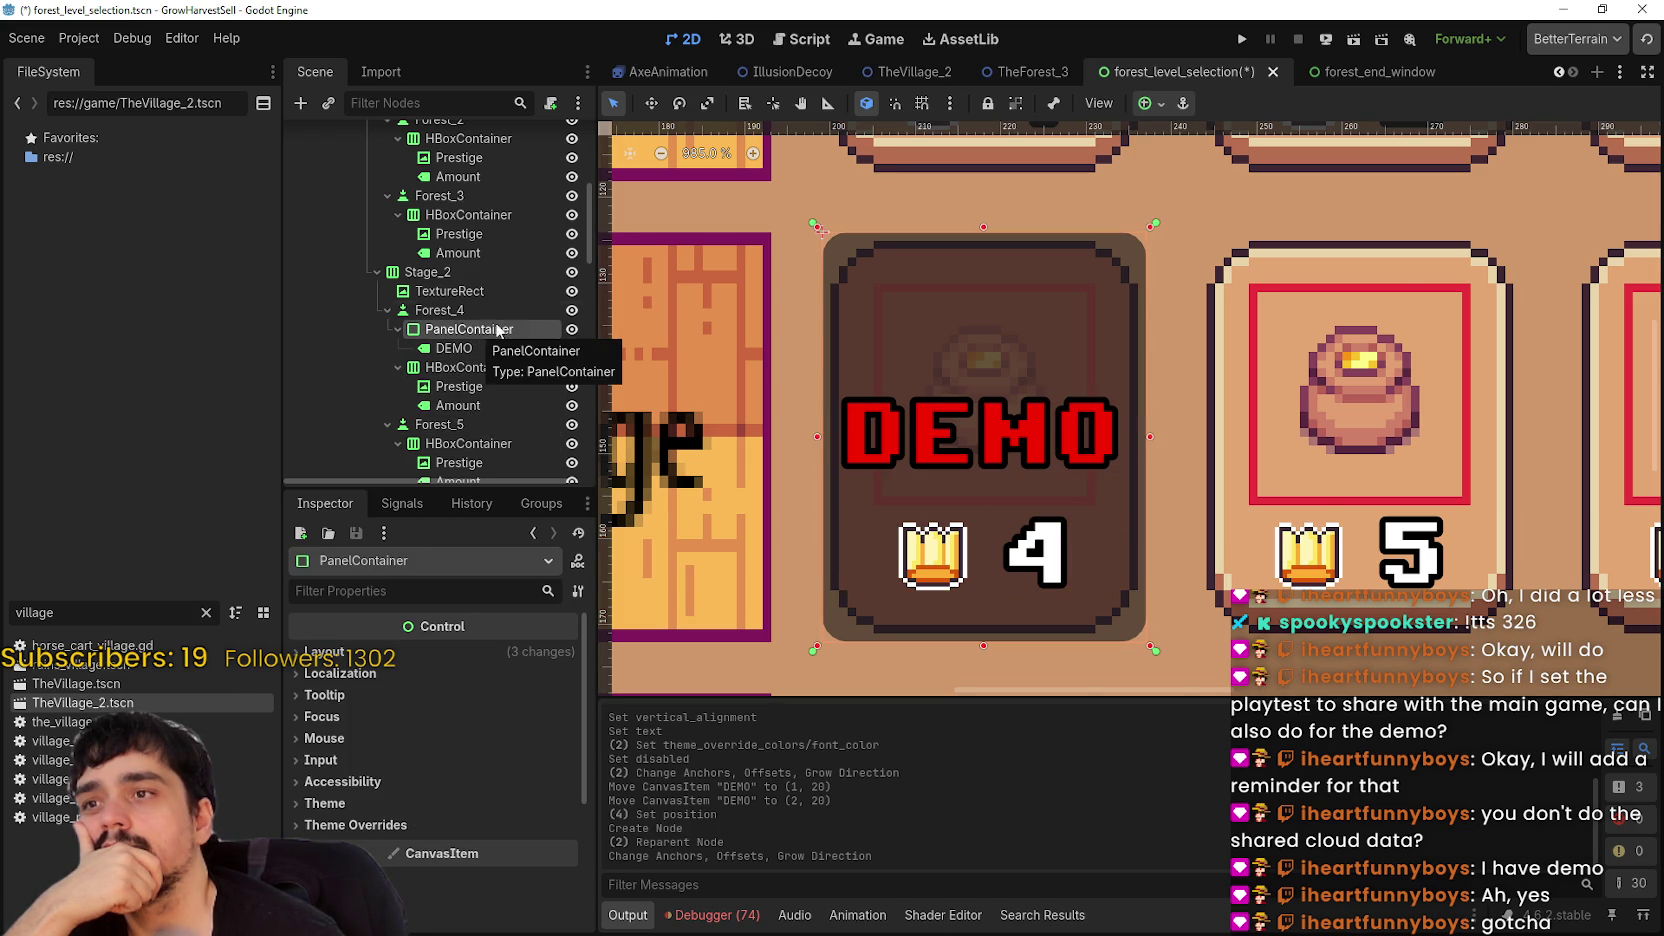
- Collapse Forest_4's HBoxContainer and move the PanelContainer below it, dimming card 4's crown and number
{"action": "scroll", "coordinate": [825, 425], "scroll_direction": "down", "scroll_amount": 4}
{"action": "scroll", "coordinate": [825, 425], "scroll_direction": "up", "scroll_amount": 1}
{"action": "scroll", "coordinate": [825, 425], "scroll_direction": "up", "scroll_amount": 2}
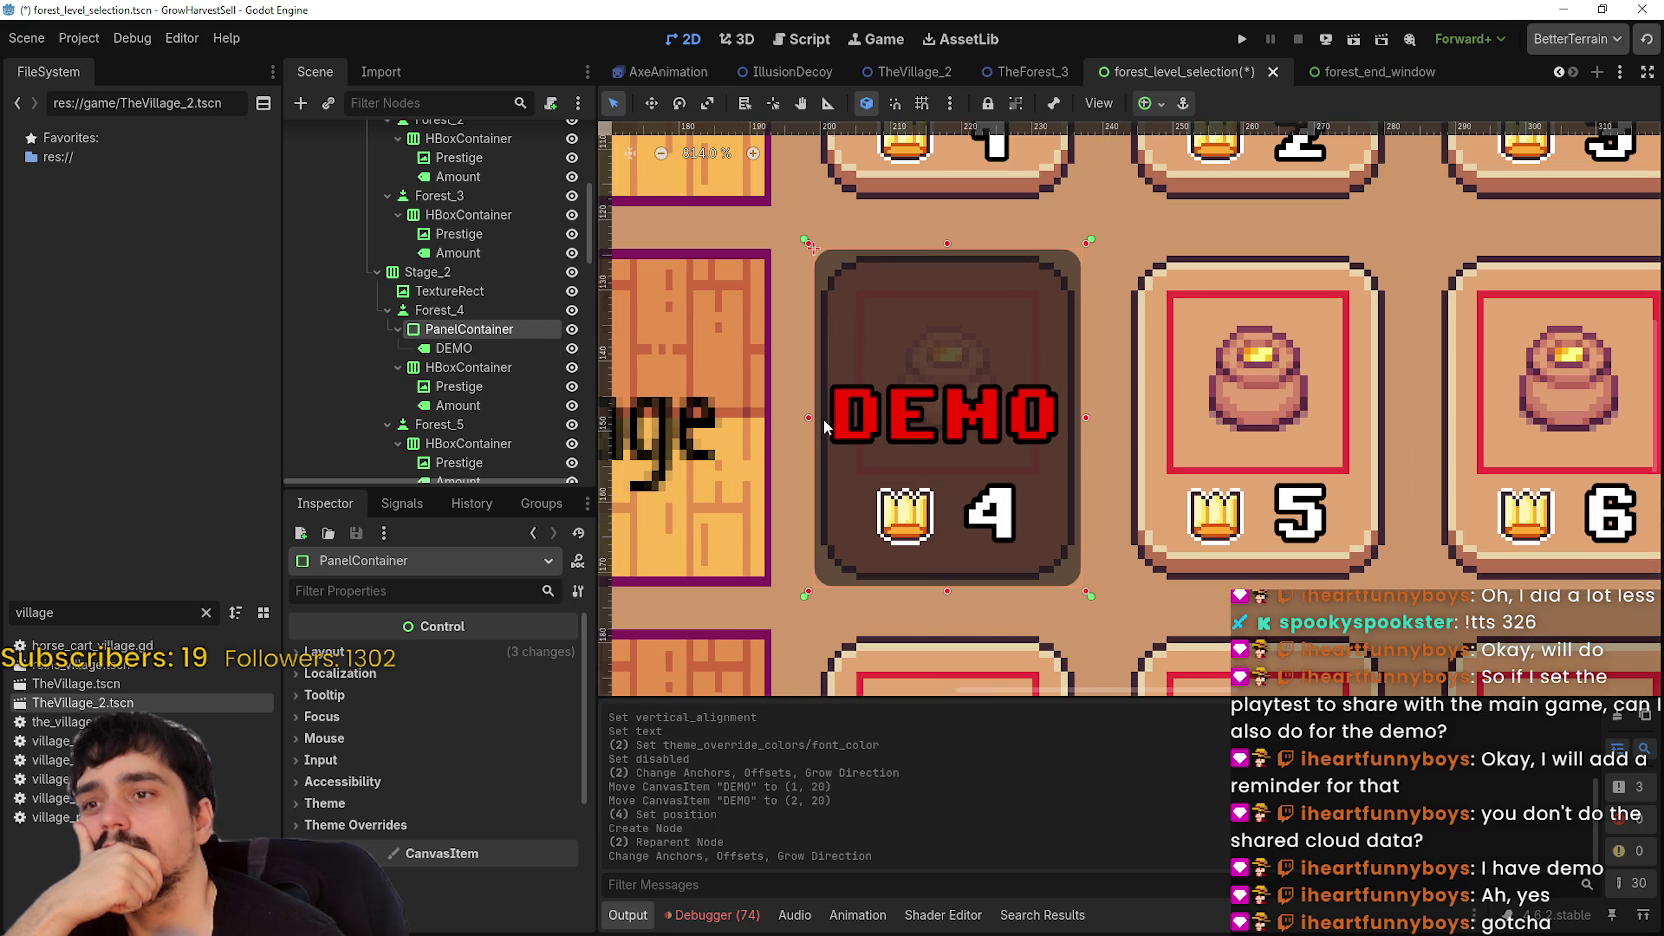
{"action": "left_click", "coordinate": [482, 347]}
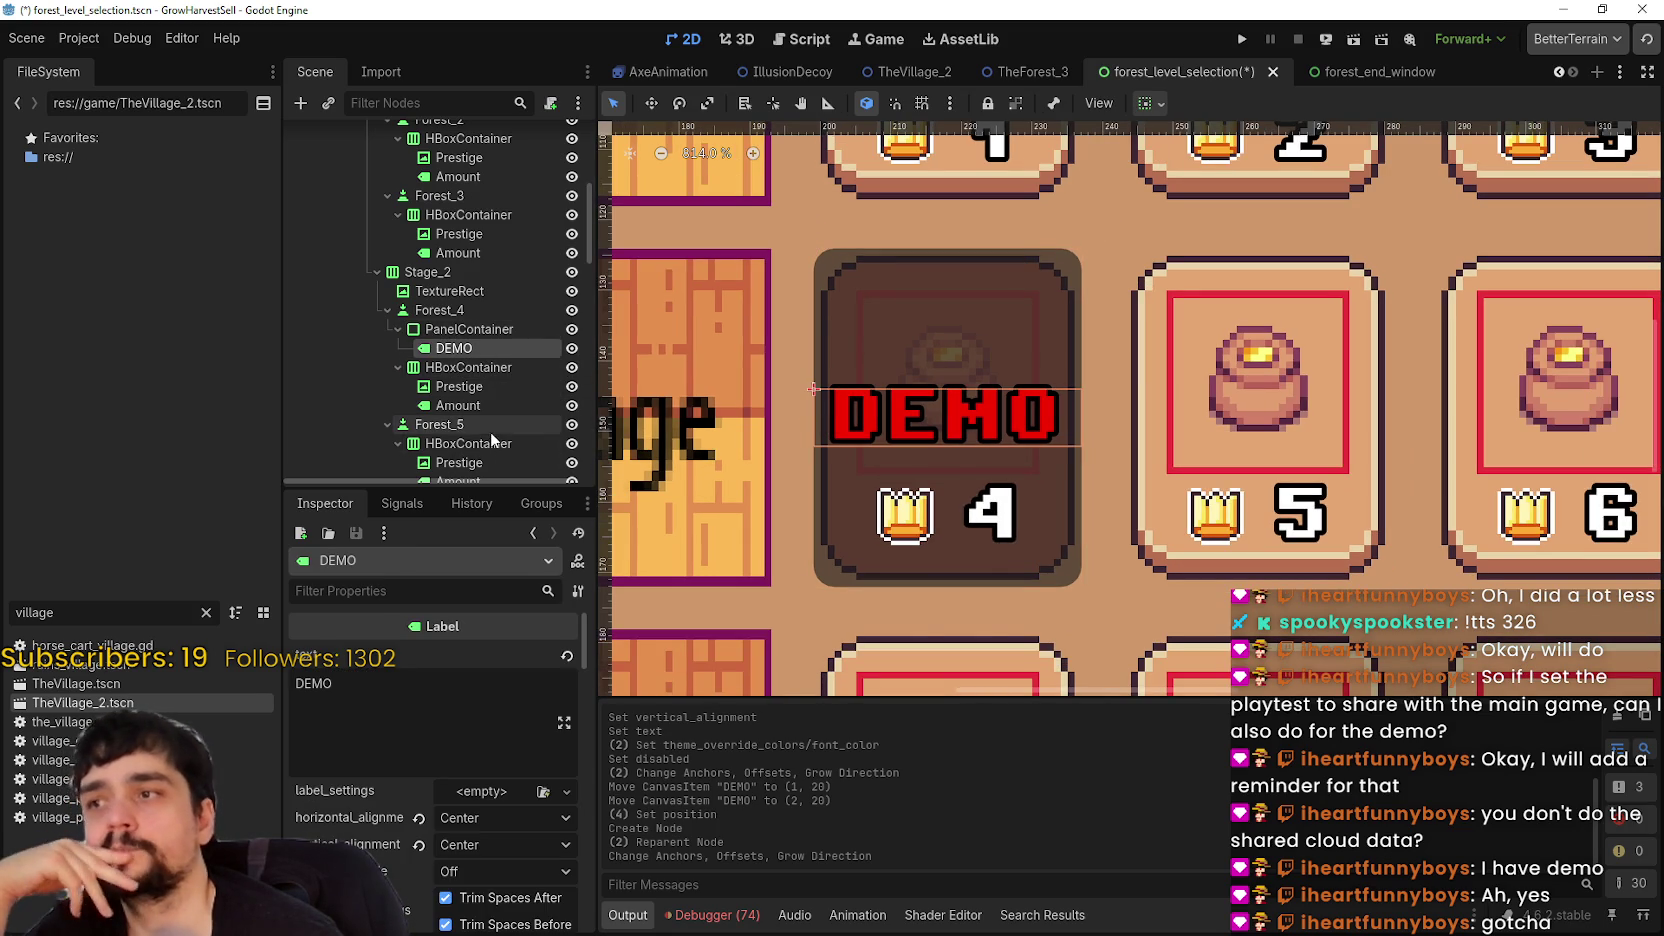
{"action": "left_click", "coordinate": [472, 369]}
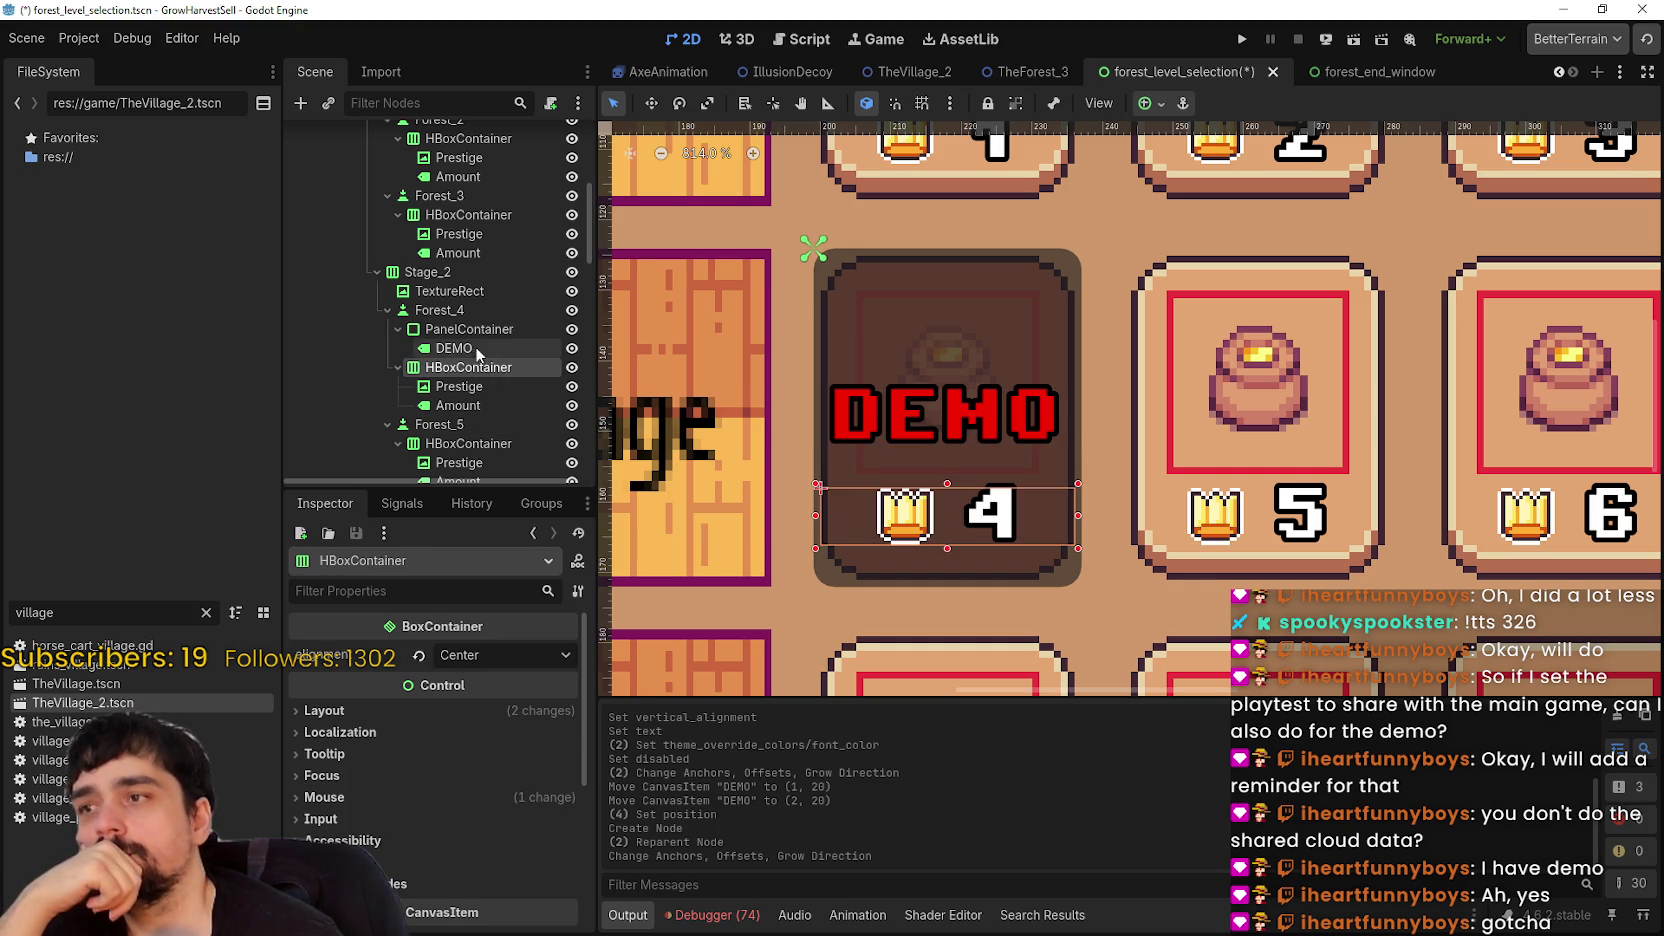
{"action": "left_click", "coordinate": [474, 329]}
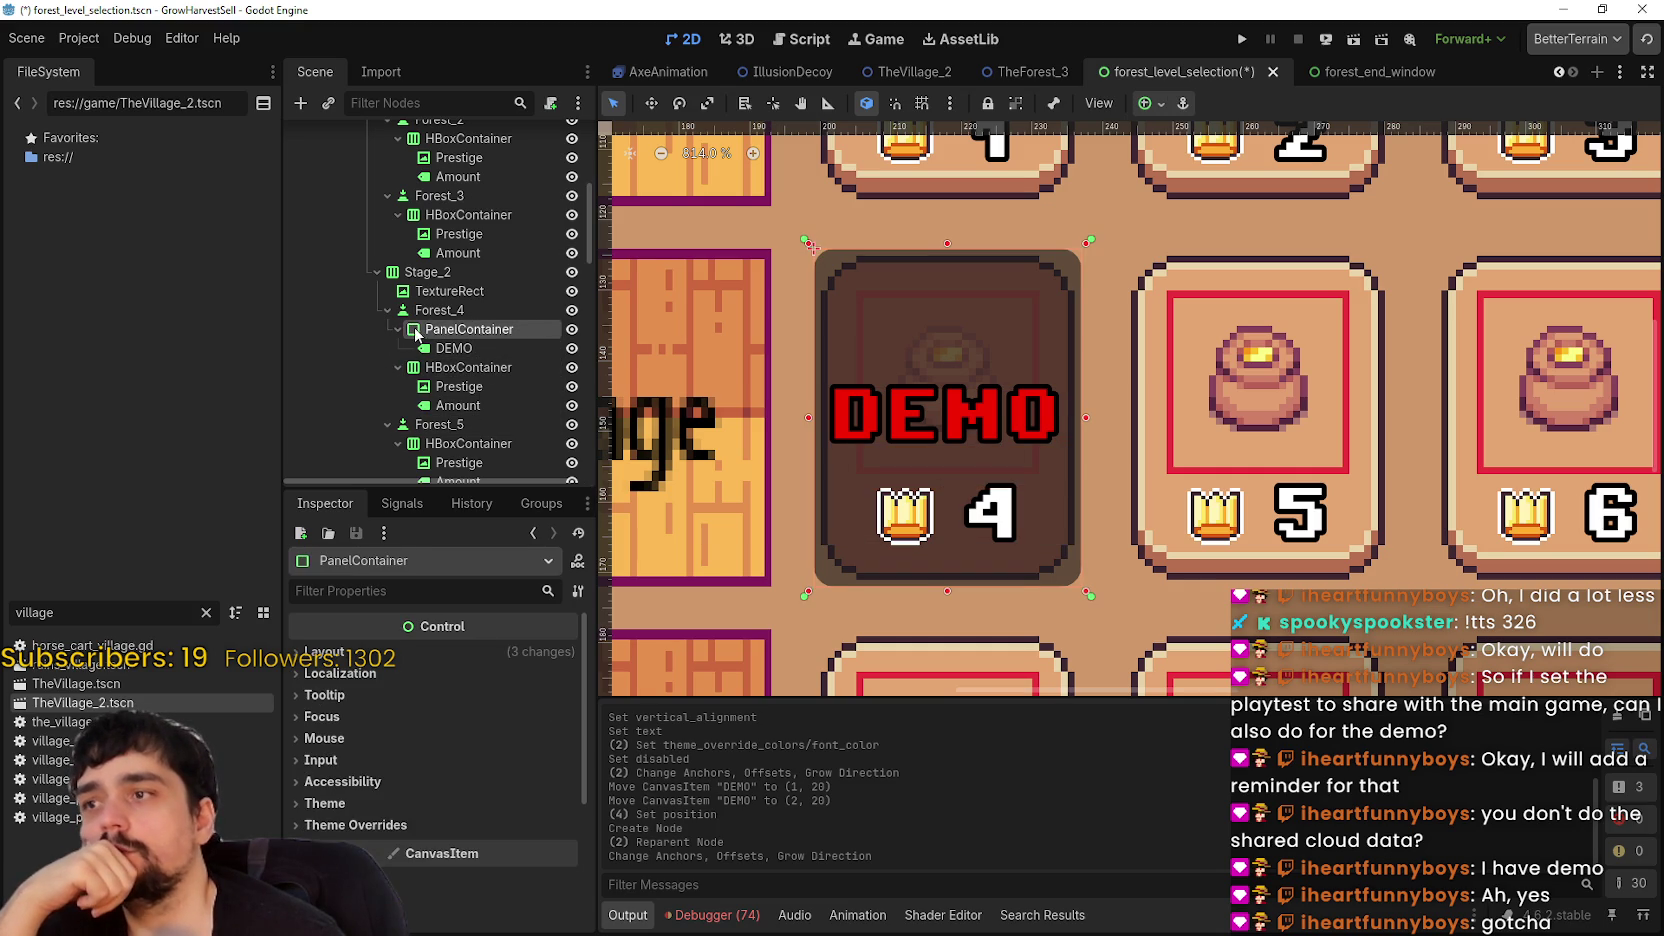
{"action": "left_click", "coordinate": [398, 367]}
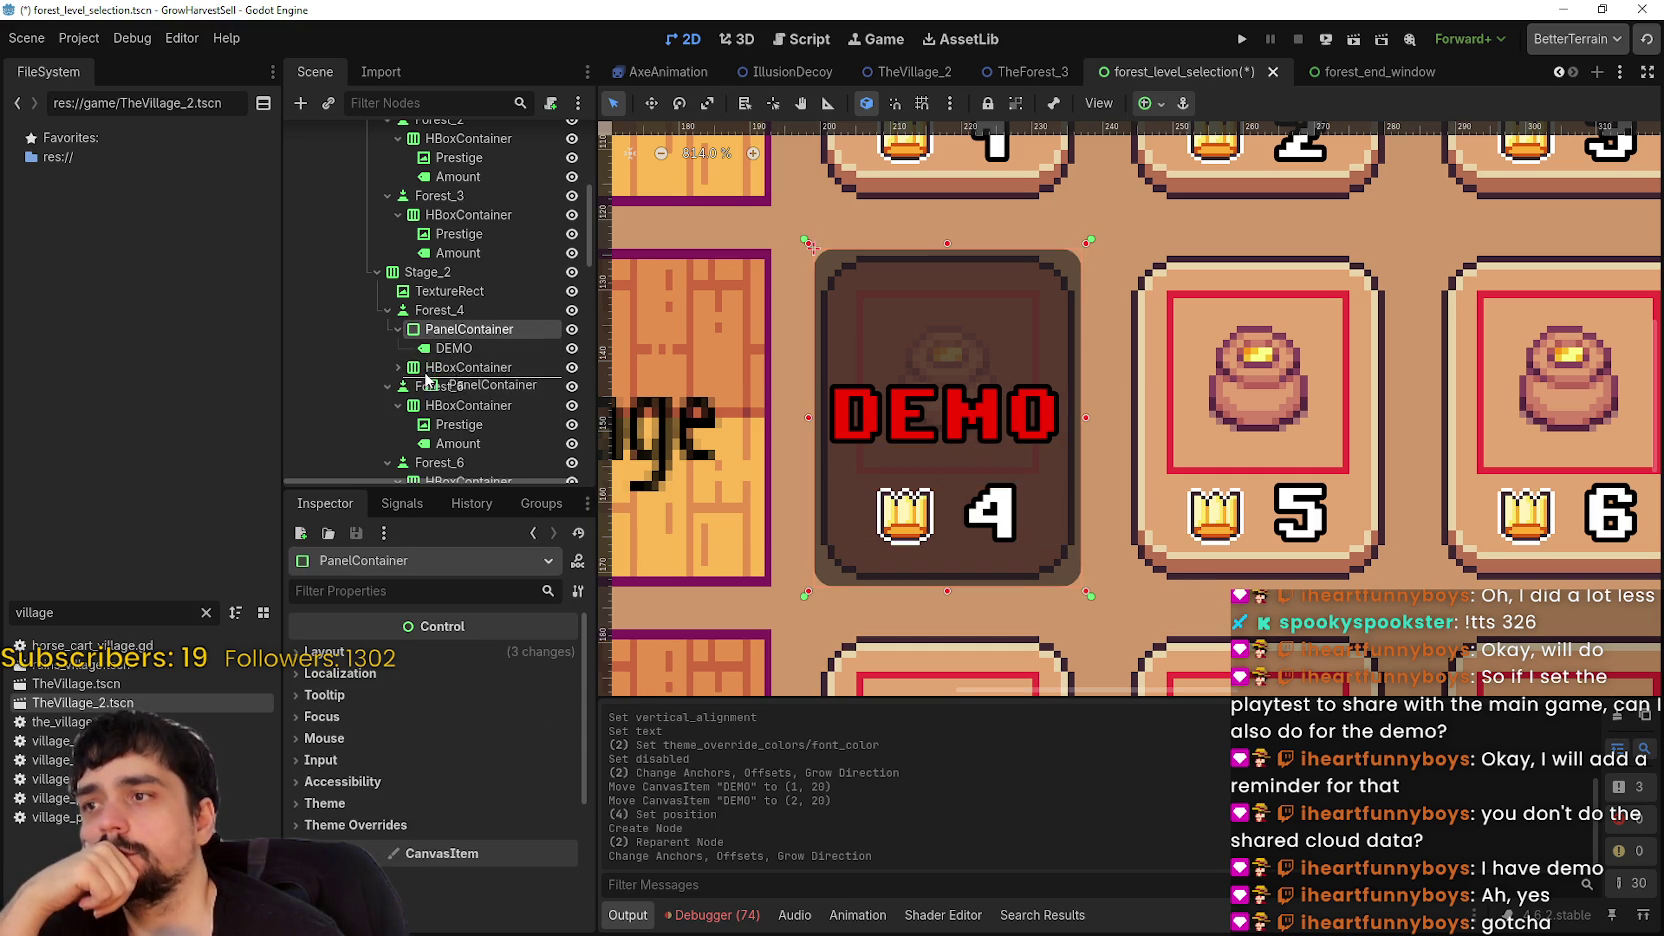
{"action": "left_click_drag", "start_coordinate": [425, 378], "coordinate": [428, 376]}
{"action": "scroll", "coordinate": [1043, 446], "scroll_direction": "down", "scroll_amount": 2}
{"action": "scroll", "coordinate": [1032, 451], "scroll_direction": "up", "scroll_amount": 3}
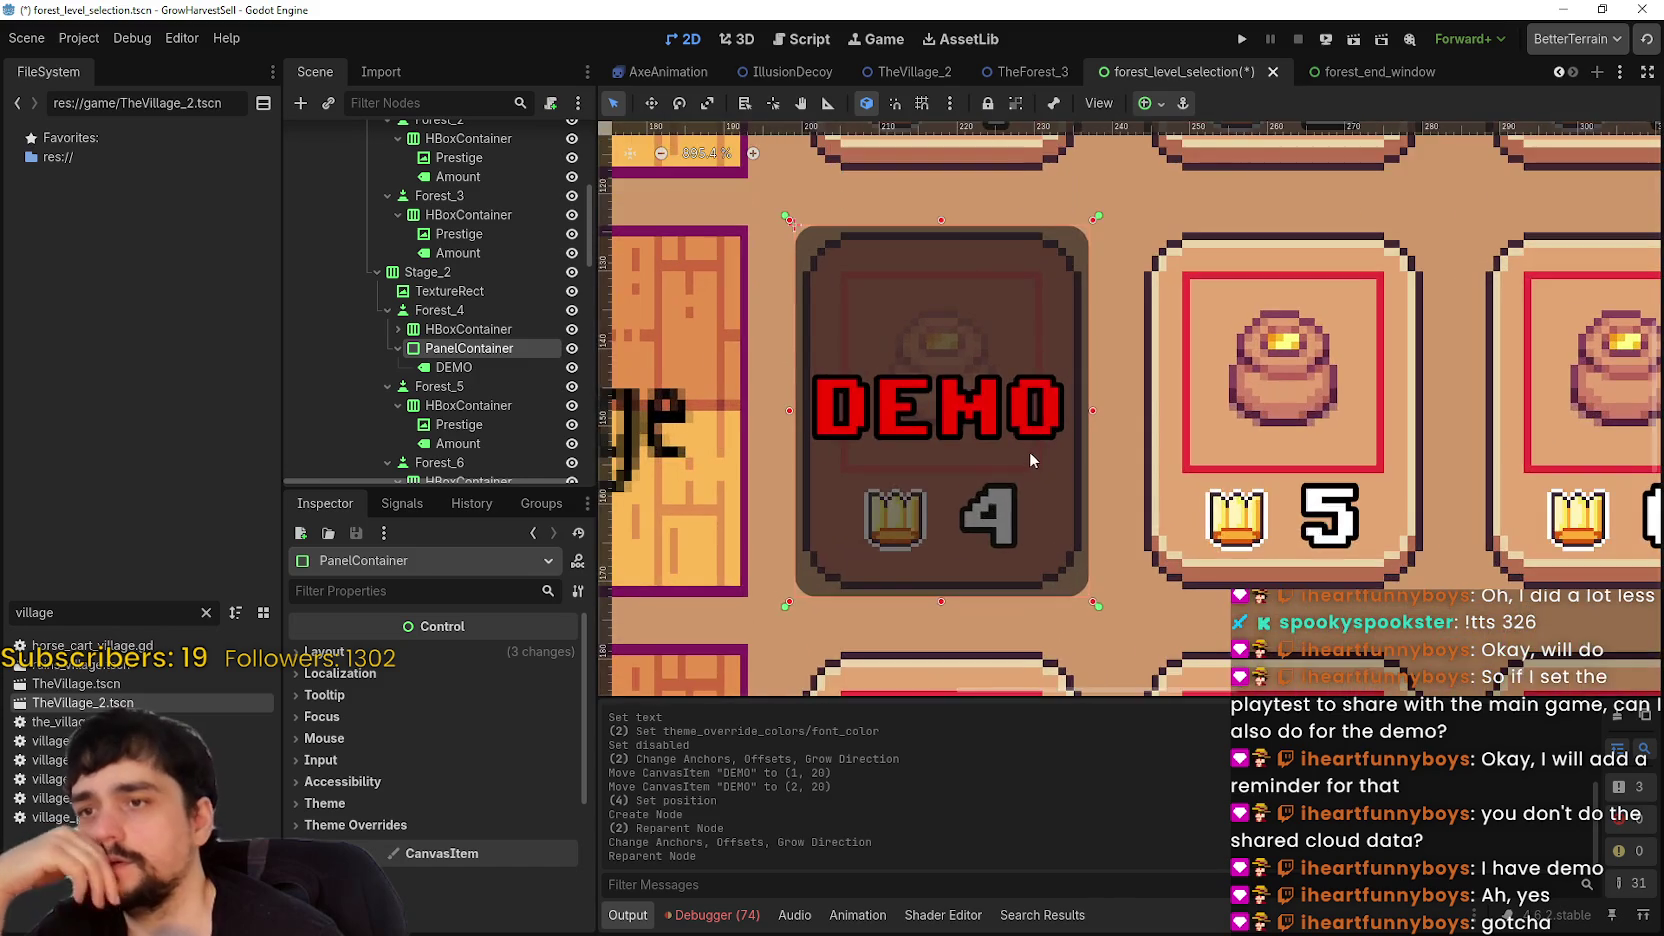
{"action": "scroll", "coordinate": [1032, 451], "scroll_direction": "down", "scroll_amount": 2}
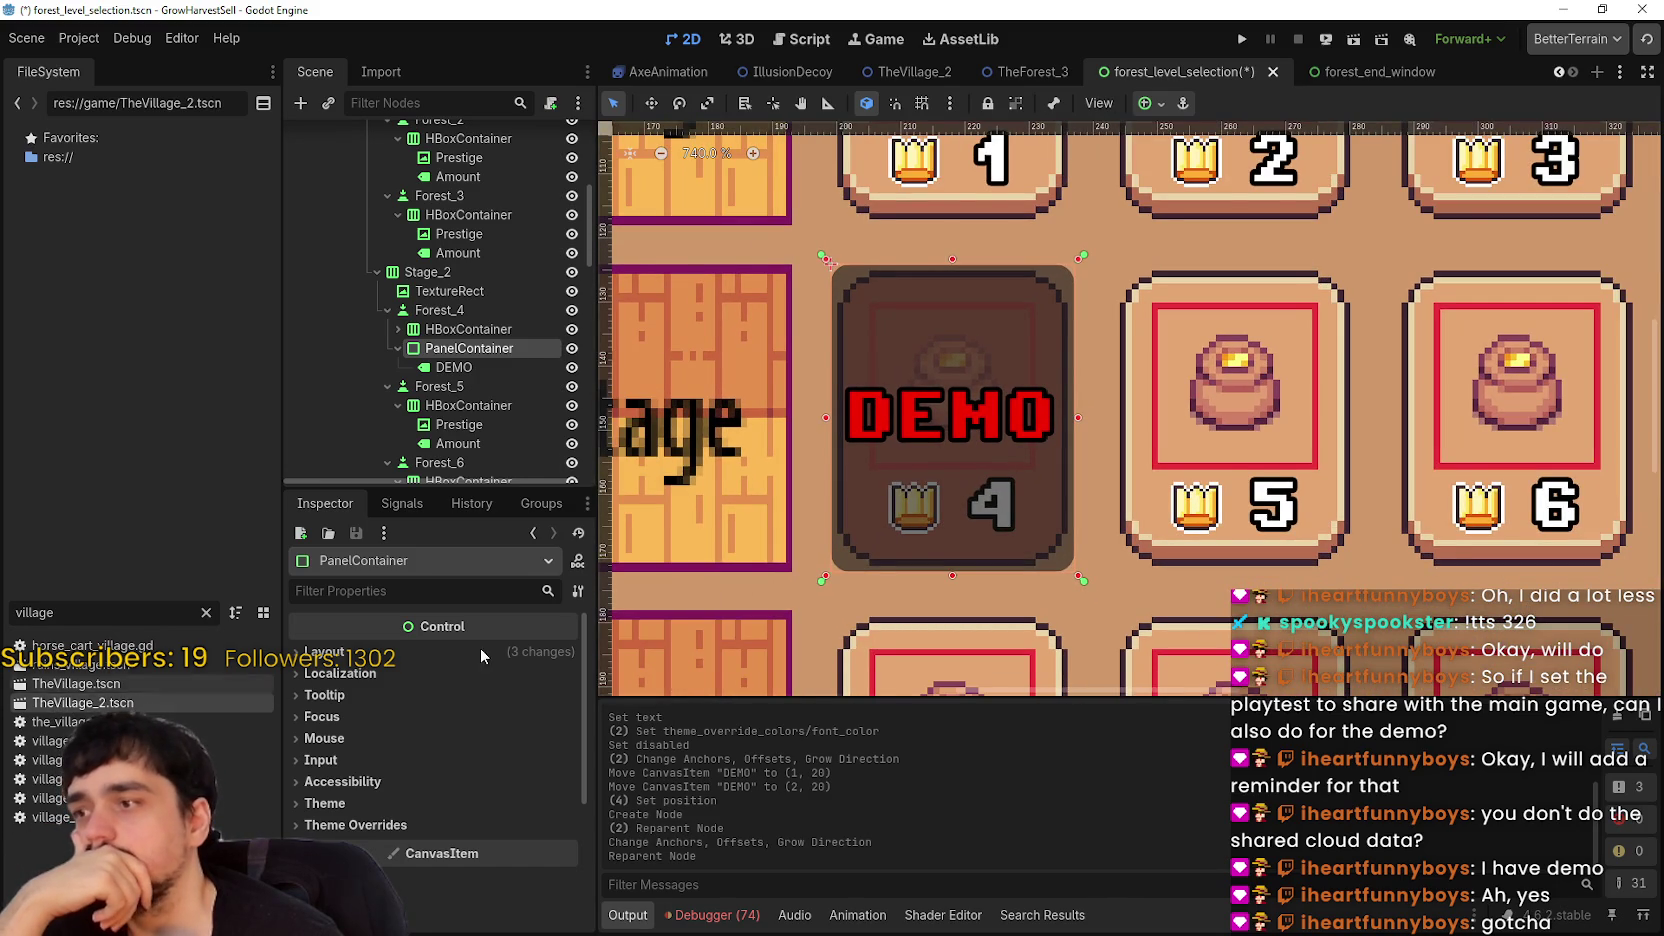
{"action": "scroll", "coordinate": [931, 414], "scroll_direction": "up", "scroll_amount": 1}
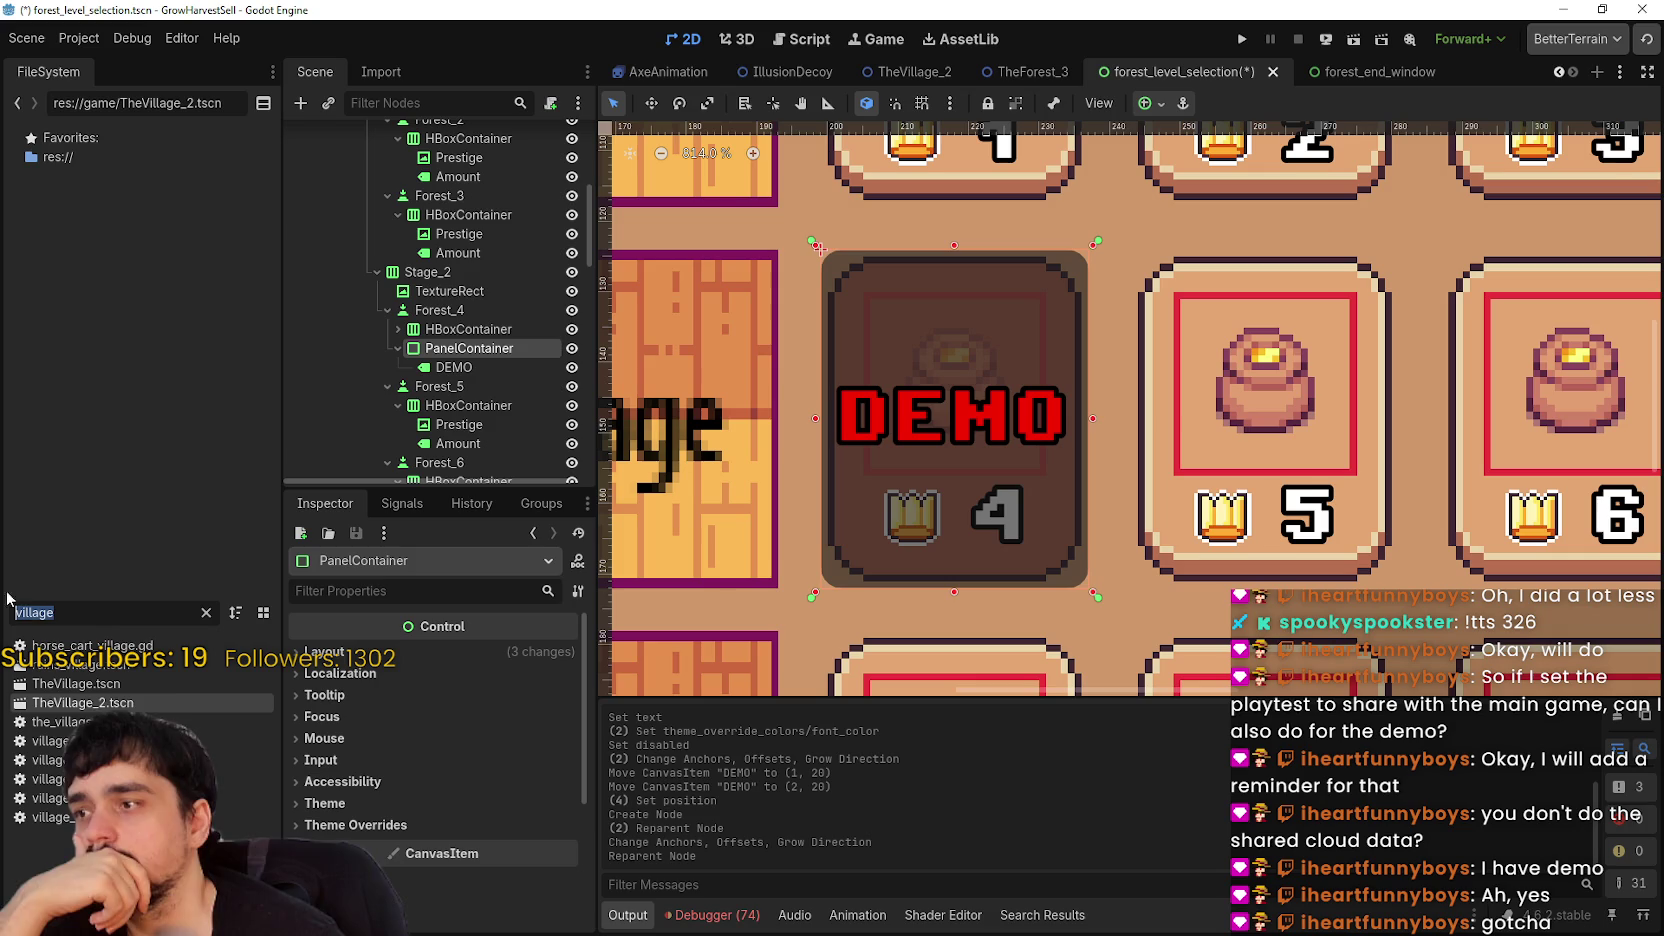
- Filter the FileSystem for 'main' and open main_atlas.png in Aseprite
{"action": "type", "text": "mian"}
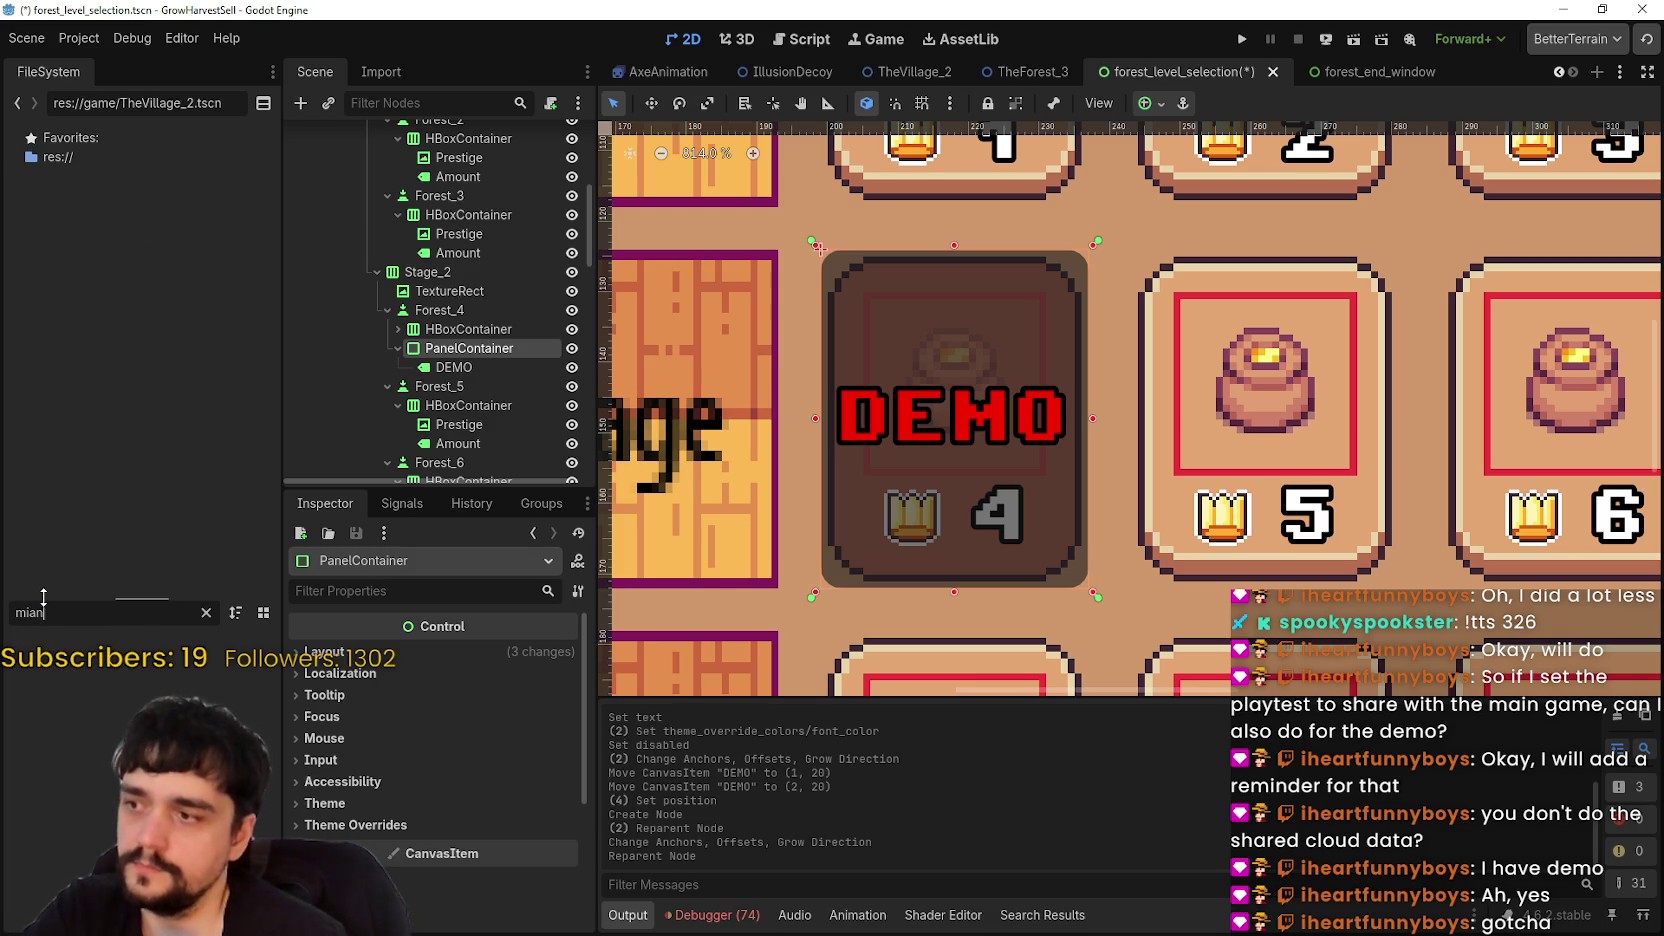
{"action": "key", "text": "BackSpace"}
{"action": "key", "text": "BackSpace"}
{"action": "key", "text": "BackSpace"}
{"action": "type", "text": "ain"}
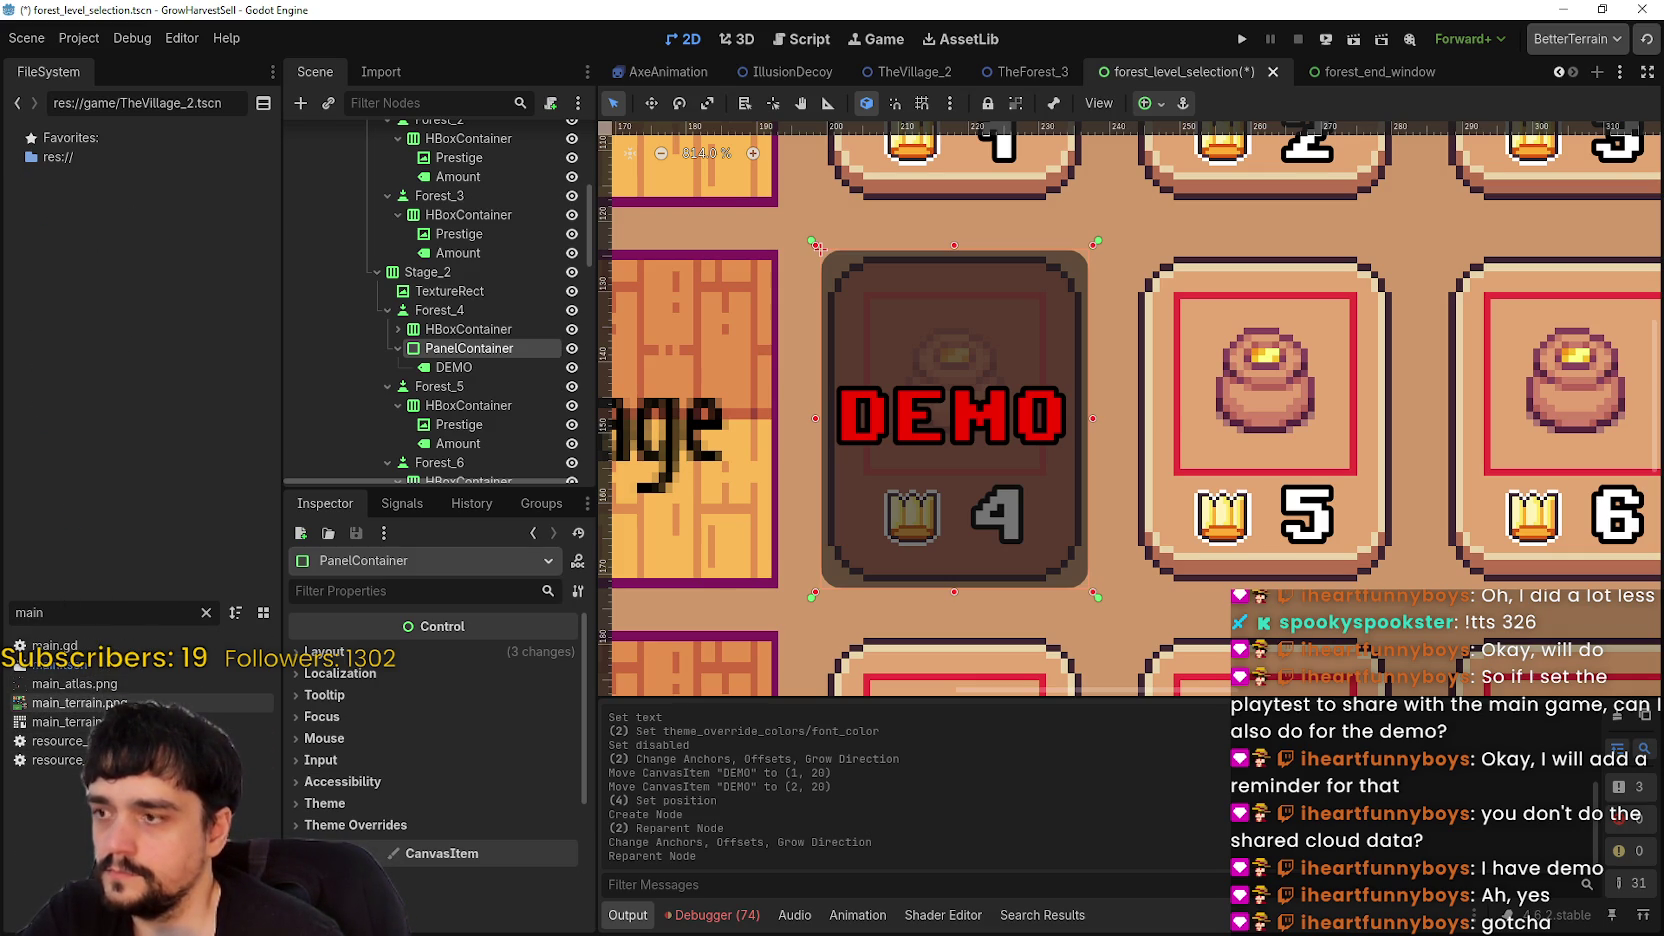
{"action": "mouse_move", "coordinate": [190, 703]}
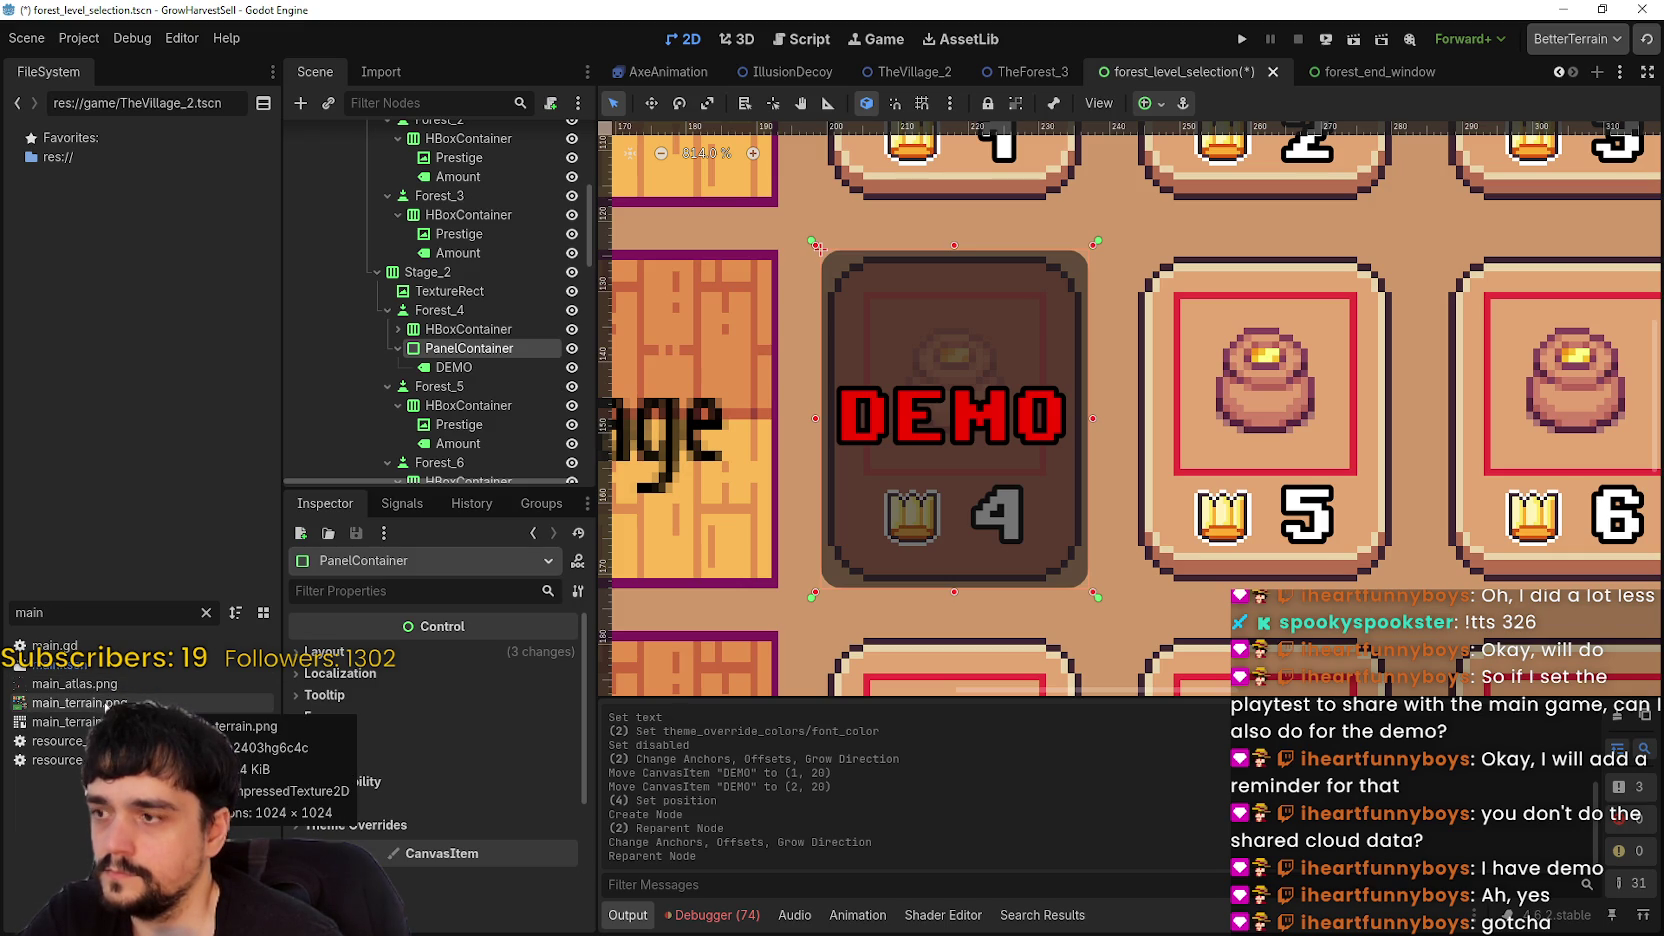
{"action": "right_click", "coordinate": [108, 684]}
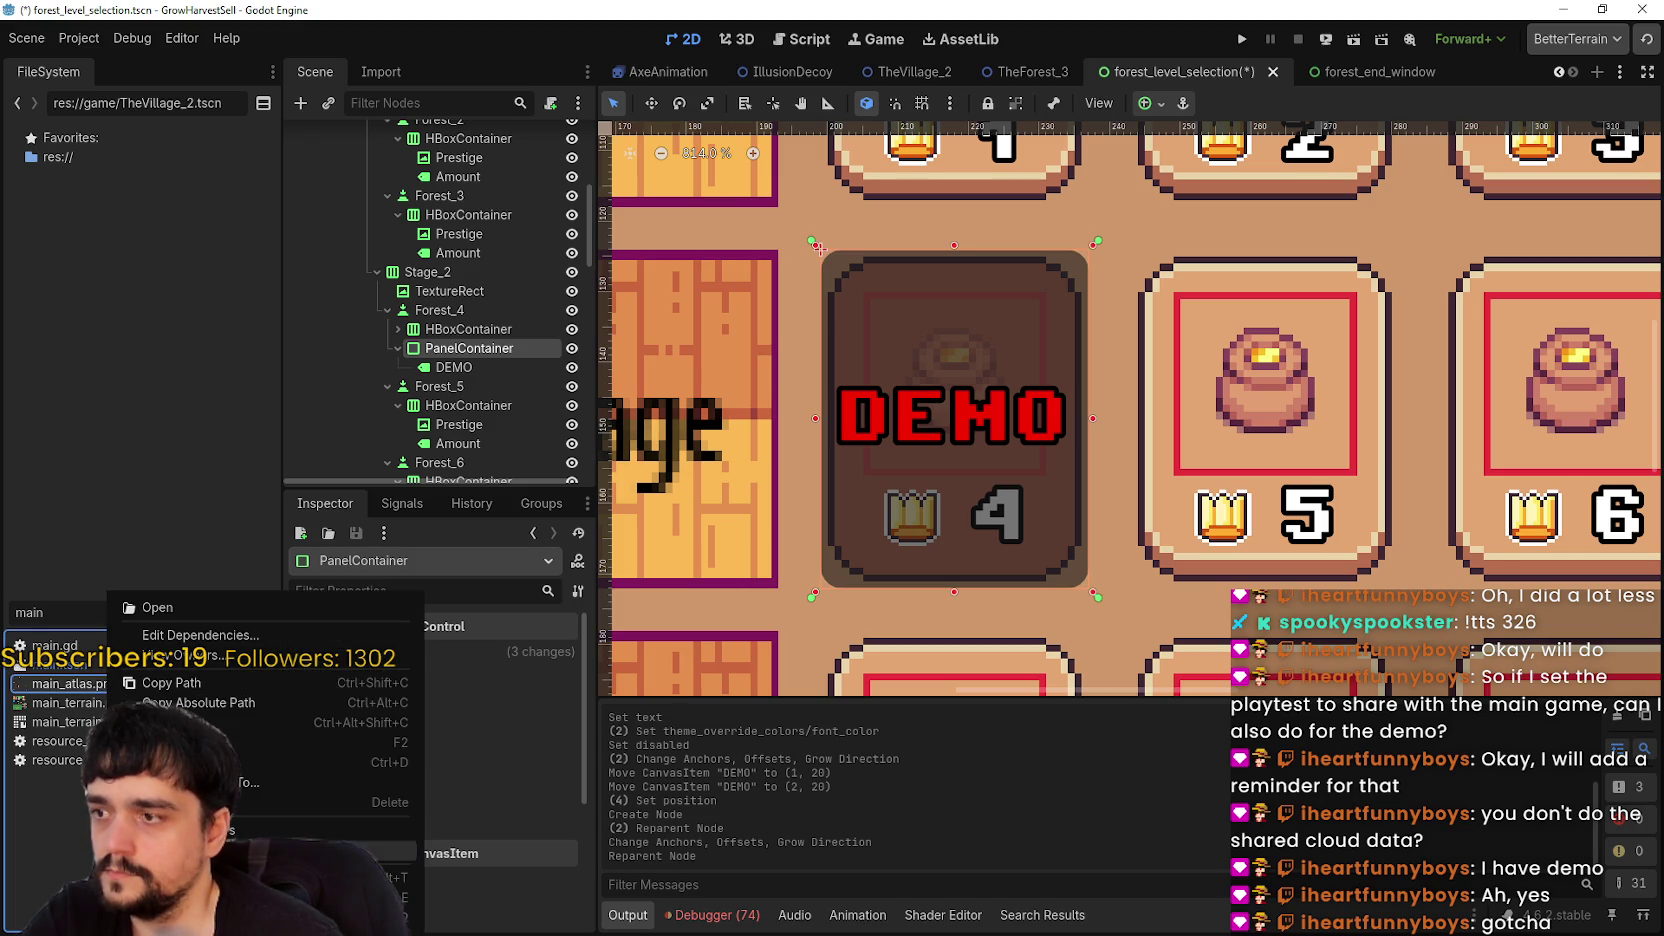
{"action": "left_click", "coordinate": [155, 607]}
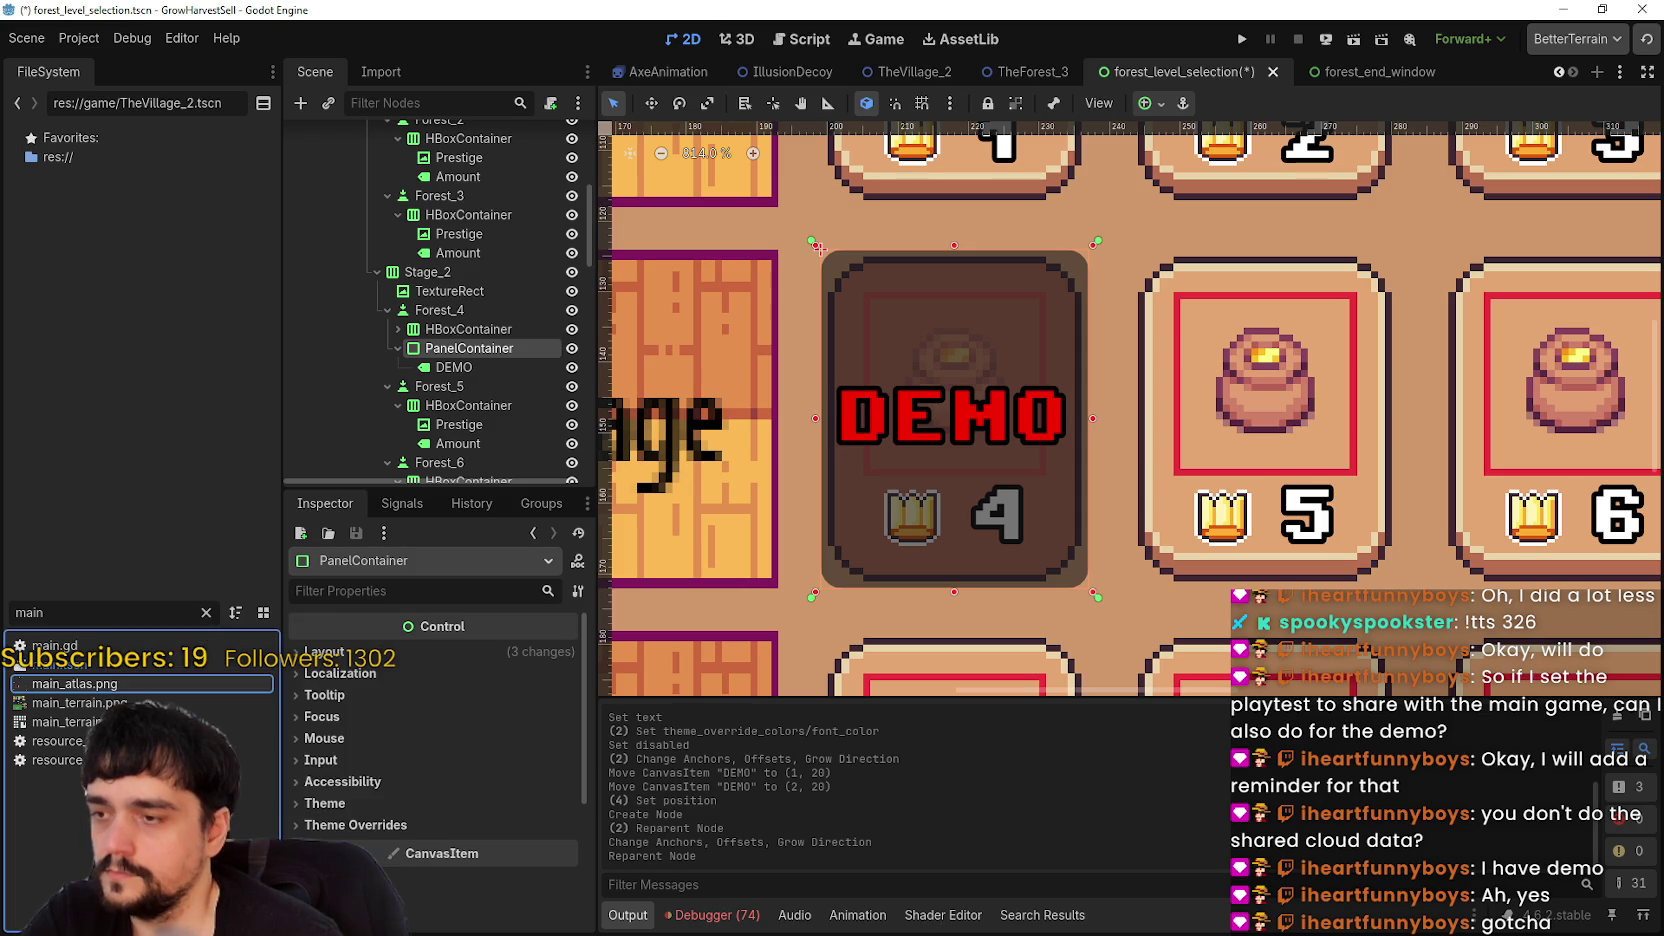
{"action": "scroll", "coordinate": [541, 357], "scroll_direction": "up", "scroll_amount": 2}
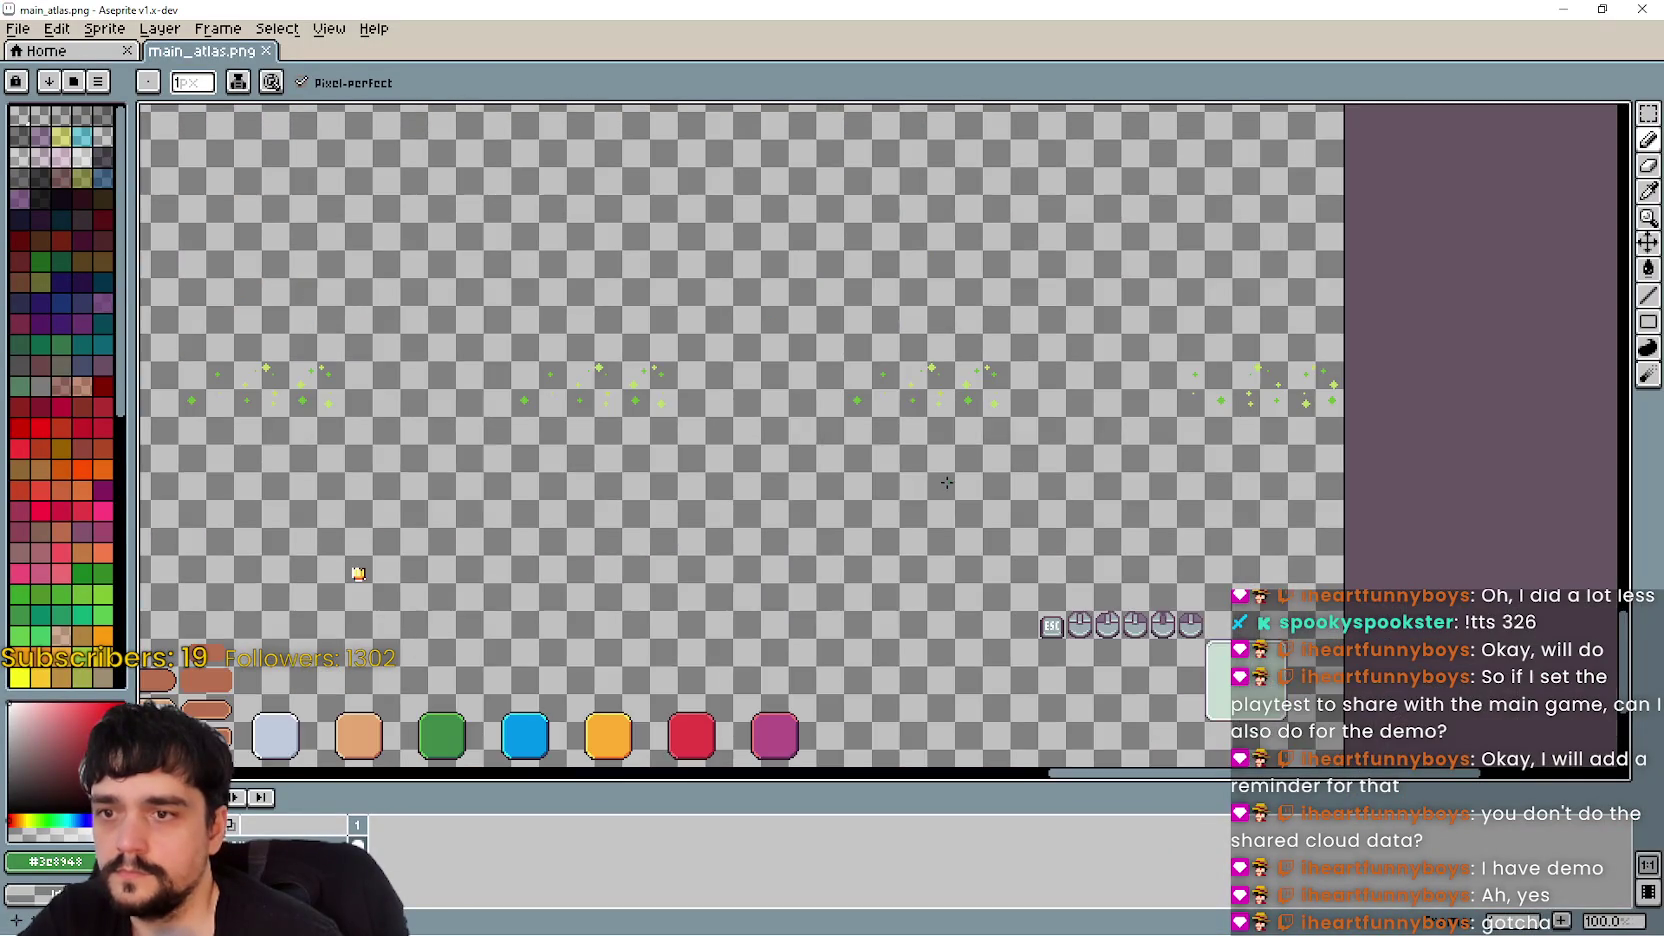
- Scroll around the atlas and un-maximize the Aseprite window, shrinking it to reveal Godot
{"action": "scroll", "coordinate": [880, 494], "scroll_direction": "down", "scroll_amount": 2}
{"action": "scroll", "coordinate": [880, 494], "scroll_direction": "left", "scroll_amount": 8}
{"action": "scroll", "coordinate": [925, 568], "scroll_direction": "up", "scroll_amount": 3}
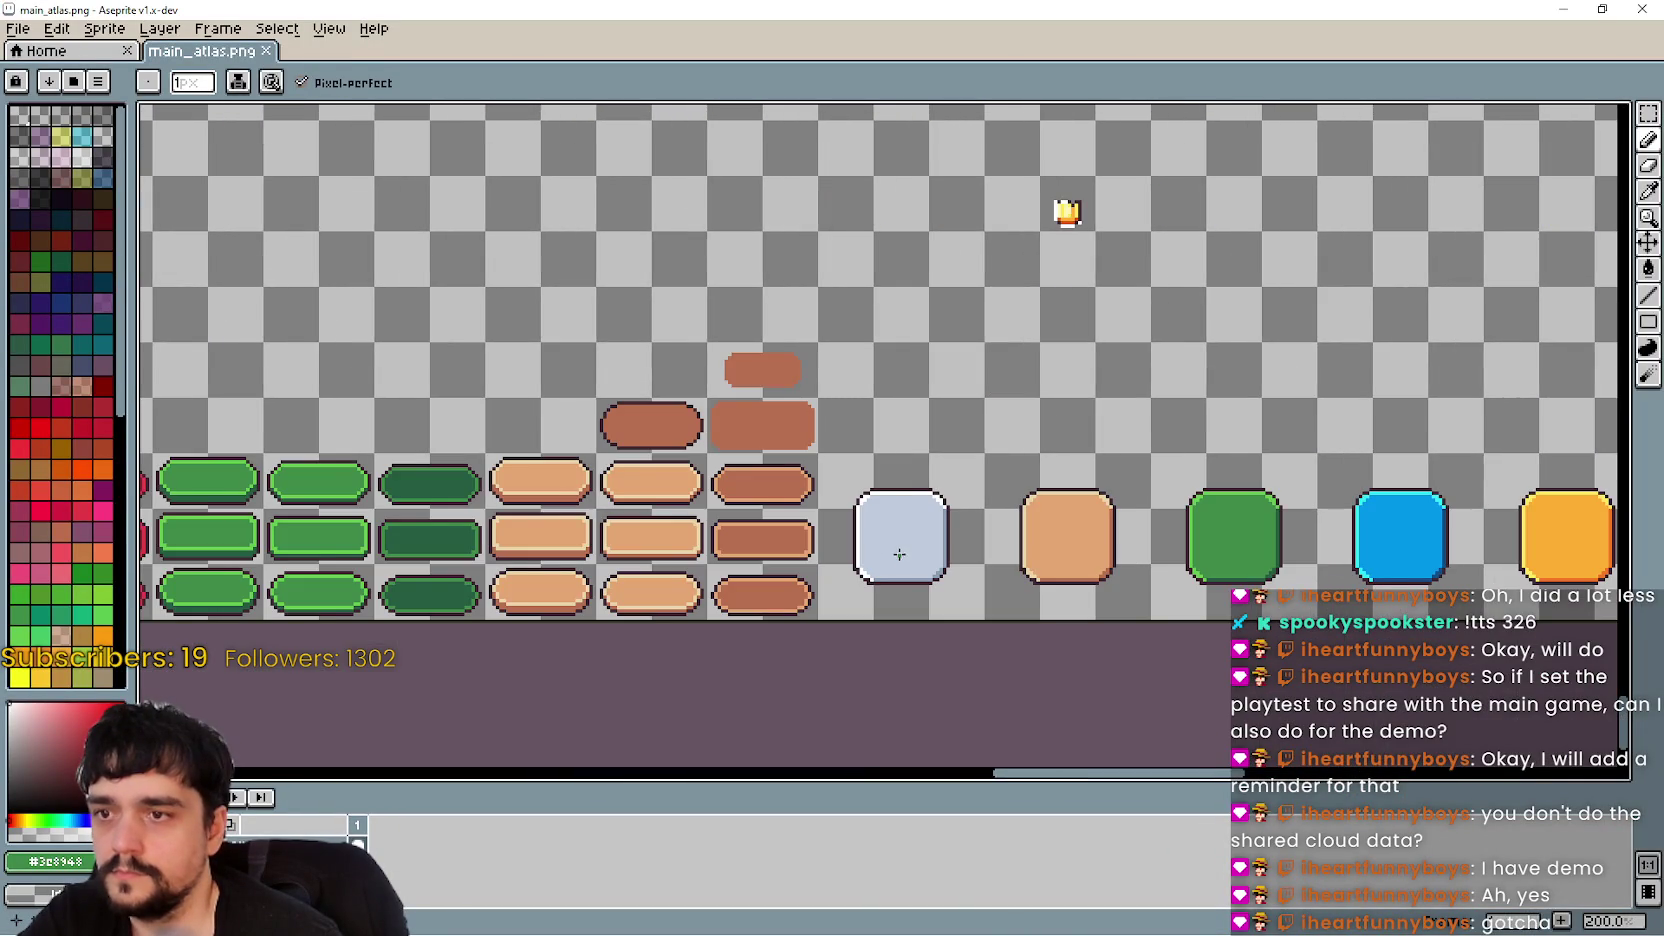
{"action": "scroll", "coordinate": [846, 443], "scroll_direction": "left", "scroll_amount": 4}
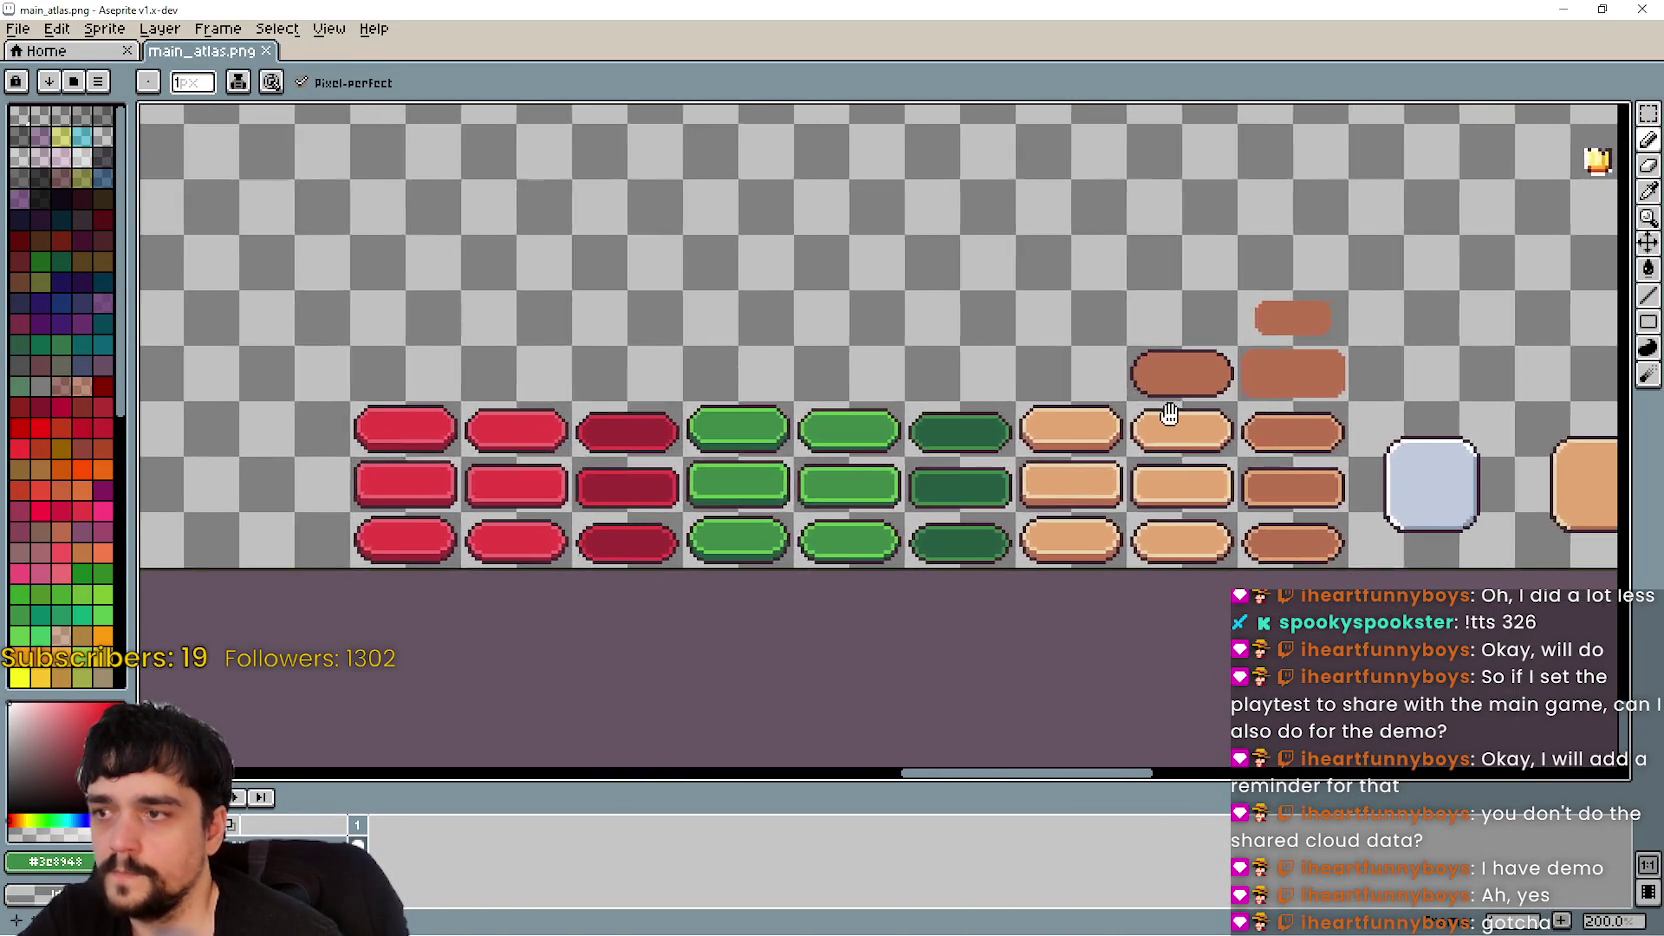
{"action": "scroll", "coordinate": [846, 443], "scroll_direction": "right", "scroll_amount": 5}
{"action": "scroll", "coordinate": [971, 416], "scroll_direction": "up", "scroll_amount": 1}
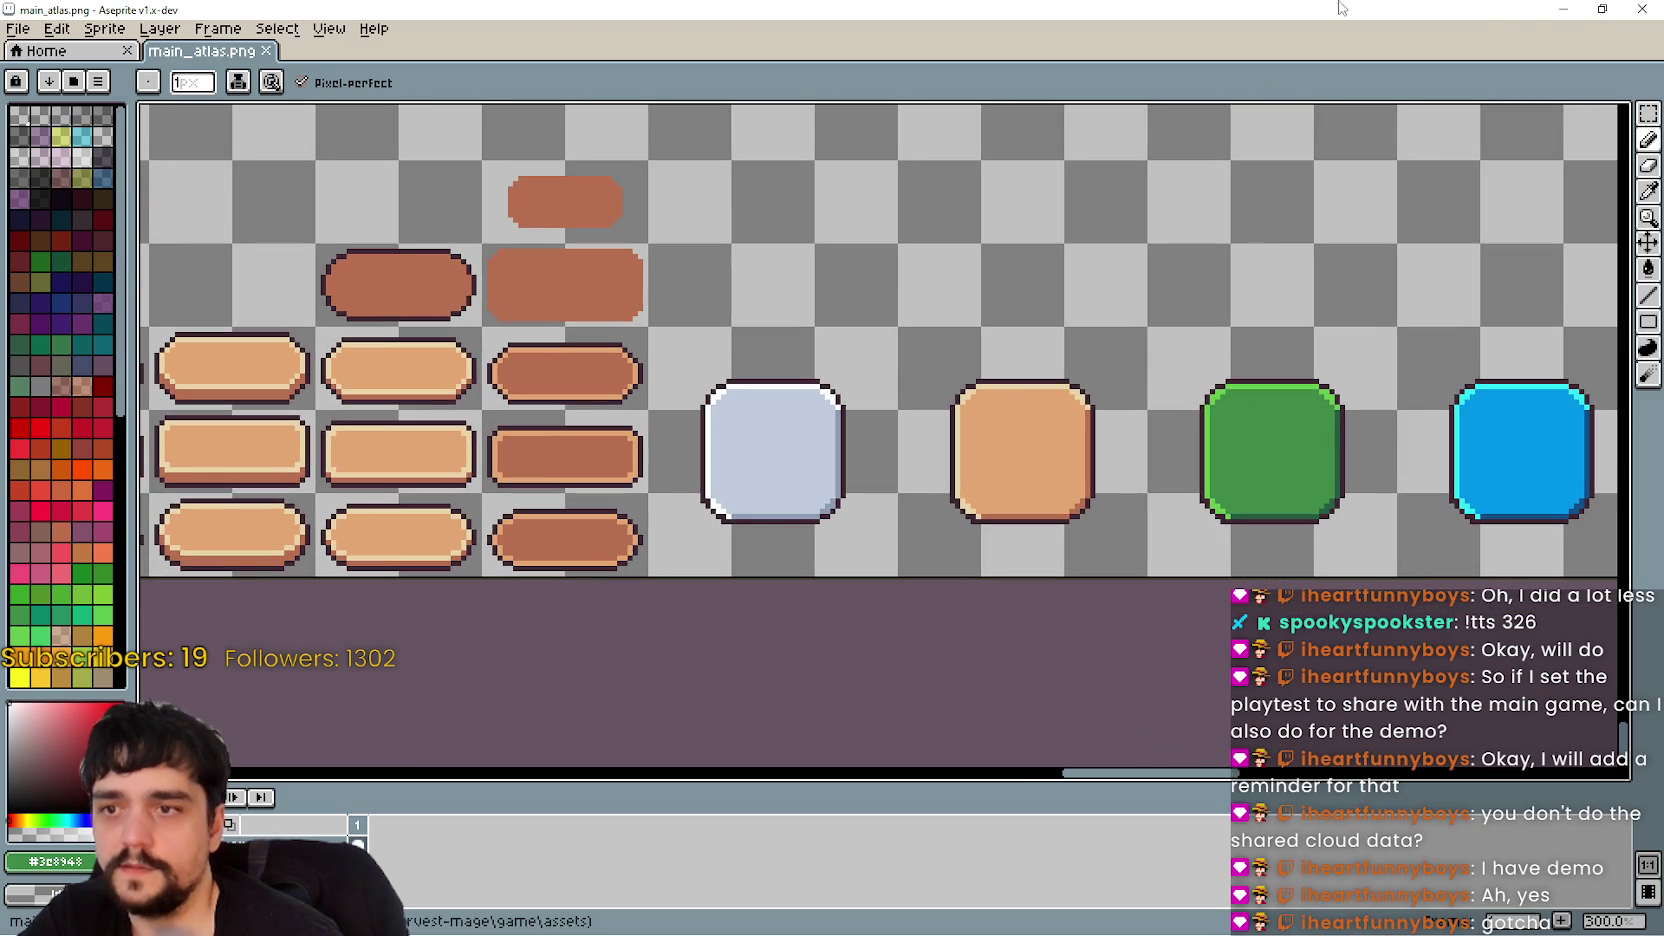
{"action": "left_click", "coordinate": [1568, 14]}
{"action": "mouse_move", "coordinate": [880, 40]}
{"action": "left_mouse_down"}
{"action": "mouse_move", "coordinate": [789, 650]}
{"action": "mouse_move", "coordinate": [789, 80]}
{"action": "left_mouse_up"}
- Resize Aseprite so the level cards show above it, with the brown pill button sprites up close
{"action": "scroll", "coordinate": [1224, 289], "scroll_direction": "left", "scroll_amount": 3}
{"action": "scroll", "coordinate": [1224, 289], "scroll_direction": "up", "scroll_amount": 2}
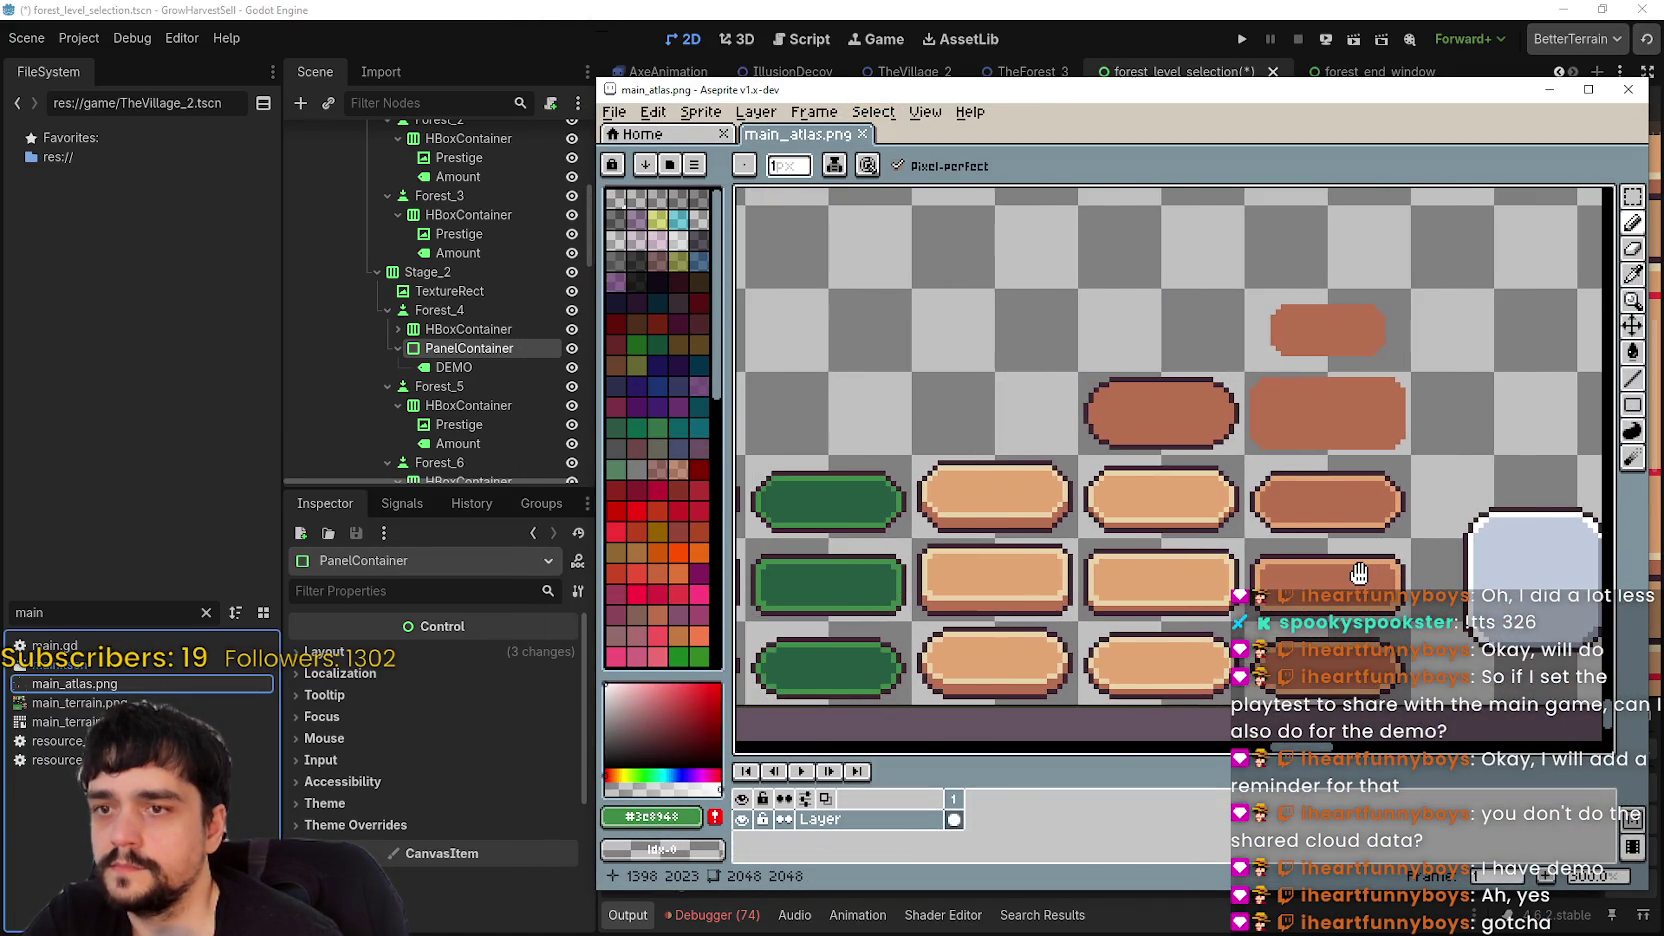
{"action": "scroll", "coordinate": [1224, 289], "scroll_direction": "right", "scroll_amount": 2}
{"action": "left_click_drag", "start_coordinate": [1214, 86], "coordinate": [1183, 608]}
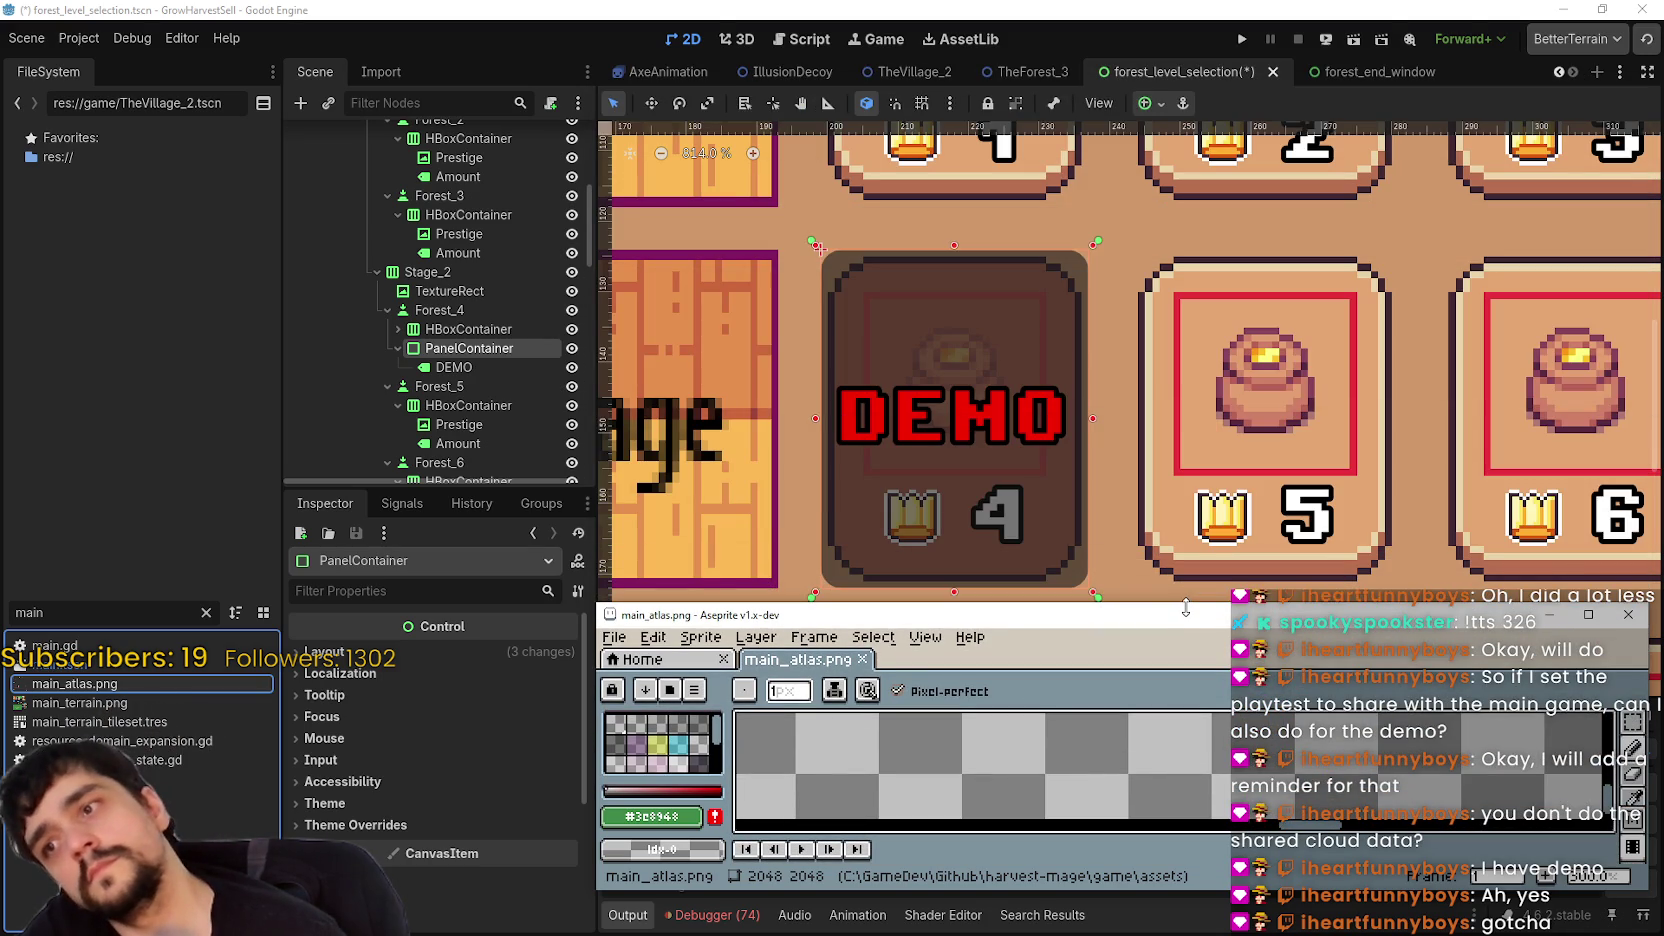
{"action": "mouse_move", "coordinate": [1185, 607]}
{"action": "left_mouse_down"}
{"action": "mouse_move", "coordinate": [1199, 215]}
{"action": "mouse_move", "coordinate": [1206, 657]}
{"action": "mouse_move", "coordinate": [1205, 62]}
{"action": "left_mouse_up"}
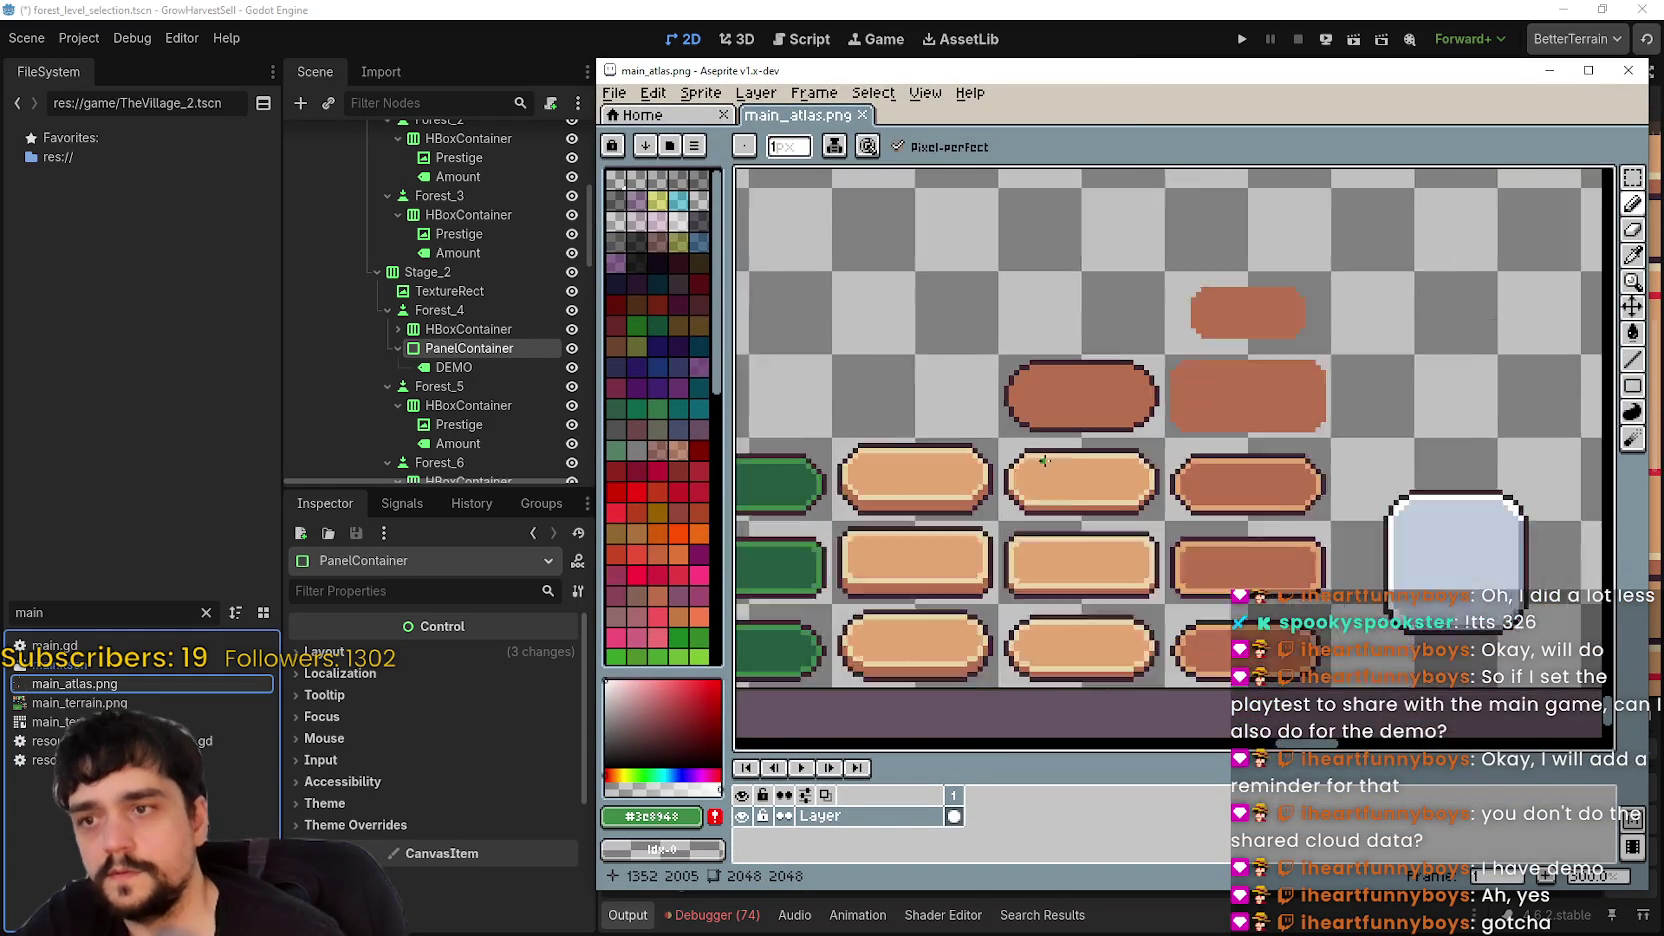
{"action": "mouse_move", "coordinate": [1151, 61]}
{"action": "left_mouse_down"}
{"action": "mouse_move", "coordinate": [1135, 619]}
{"action": "mouse_move", "coordinate": [1135, 116]}
{"action": "left_mouse_up"}
{"action": "scroll", "coordinate": [1067, 338], "scroll_direction": "up", "scroll_amount": 2}
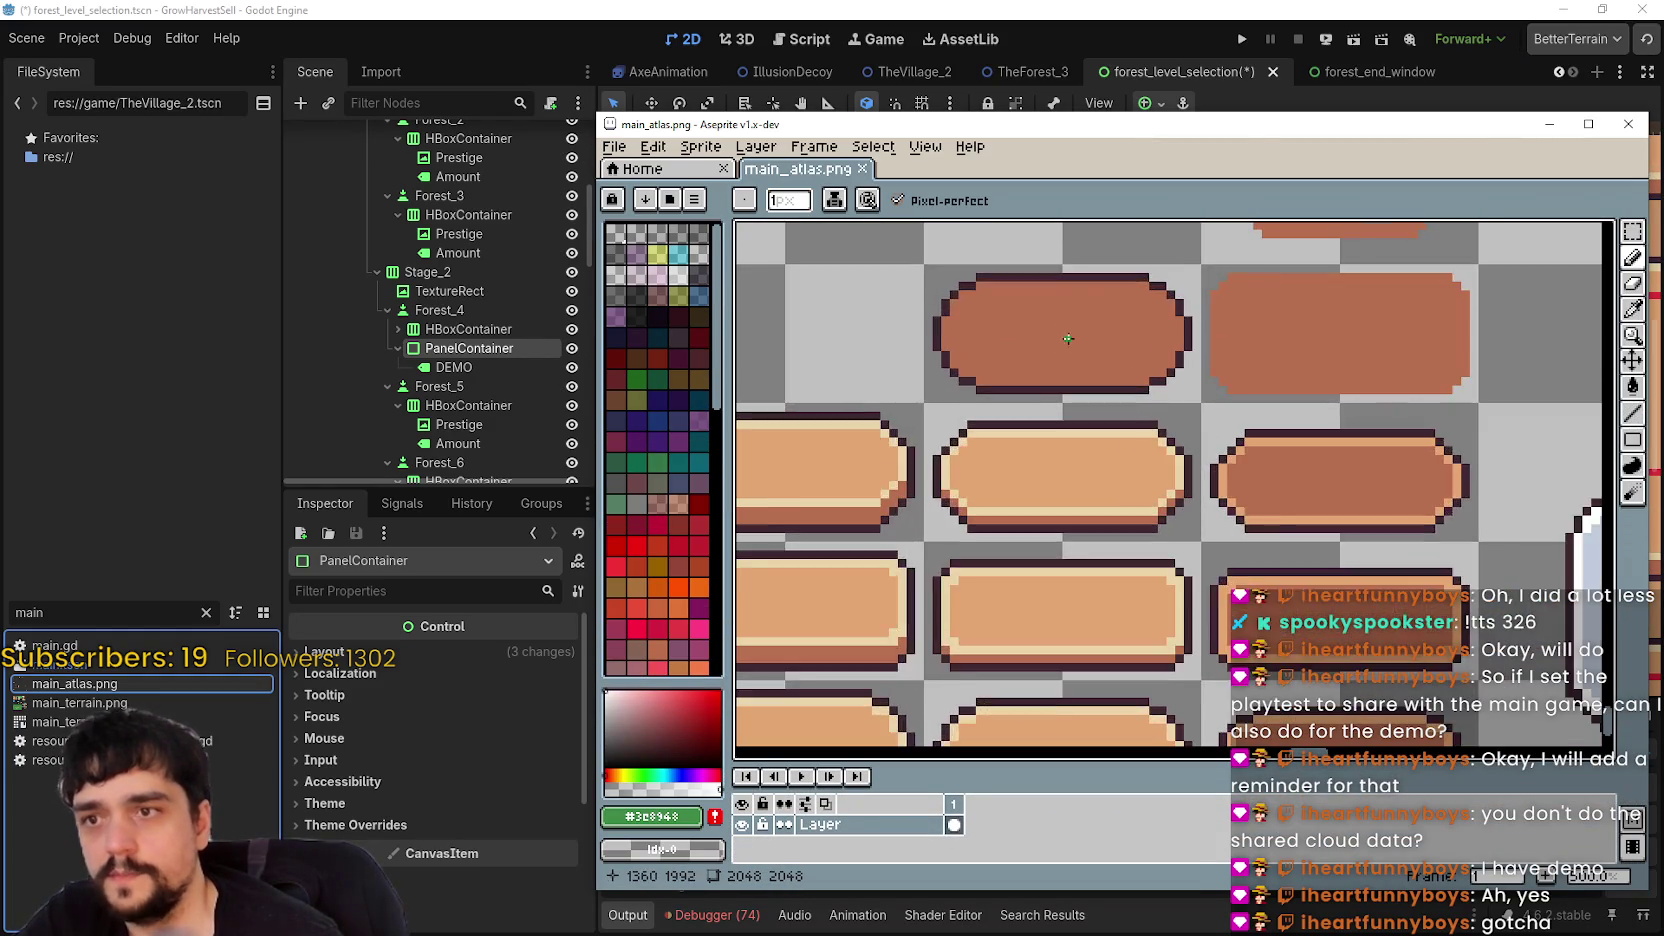
{"action": "scroll", "coordinate": [1194, 336], "scroll_direction": "down", "scroll_amount": 1}
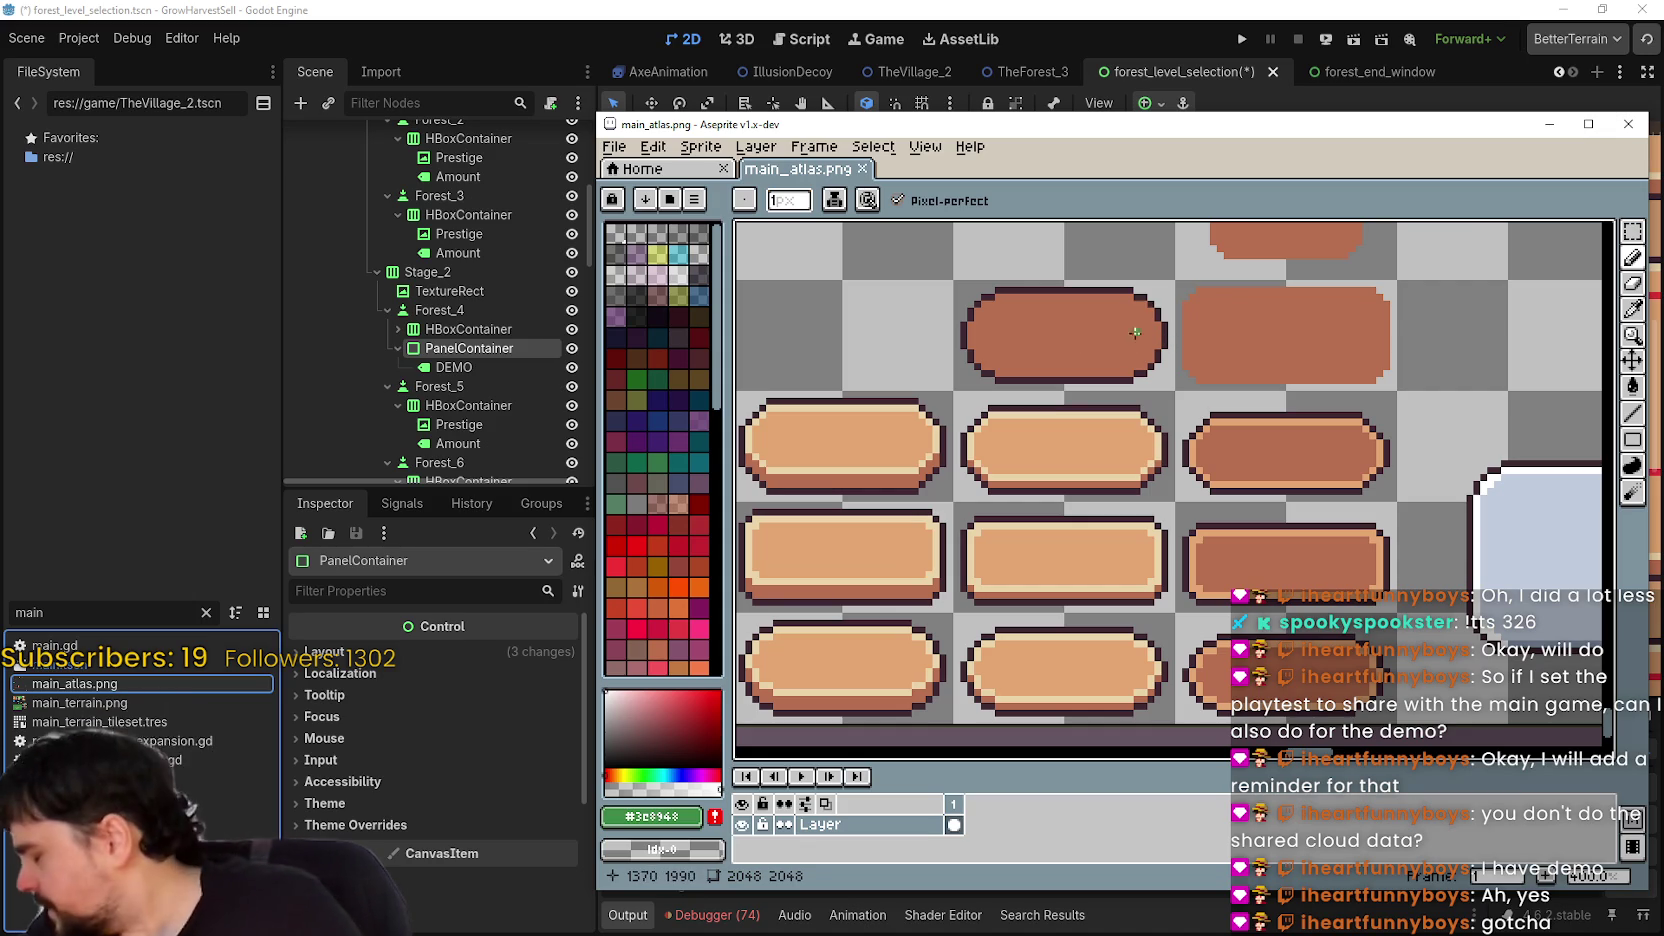
- Move one brown pill sprite left and down into an empty spot on the atlas
{"action": "key", "text": "m"}
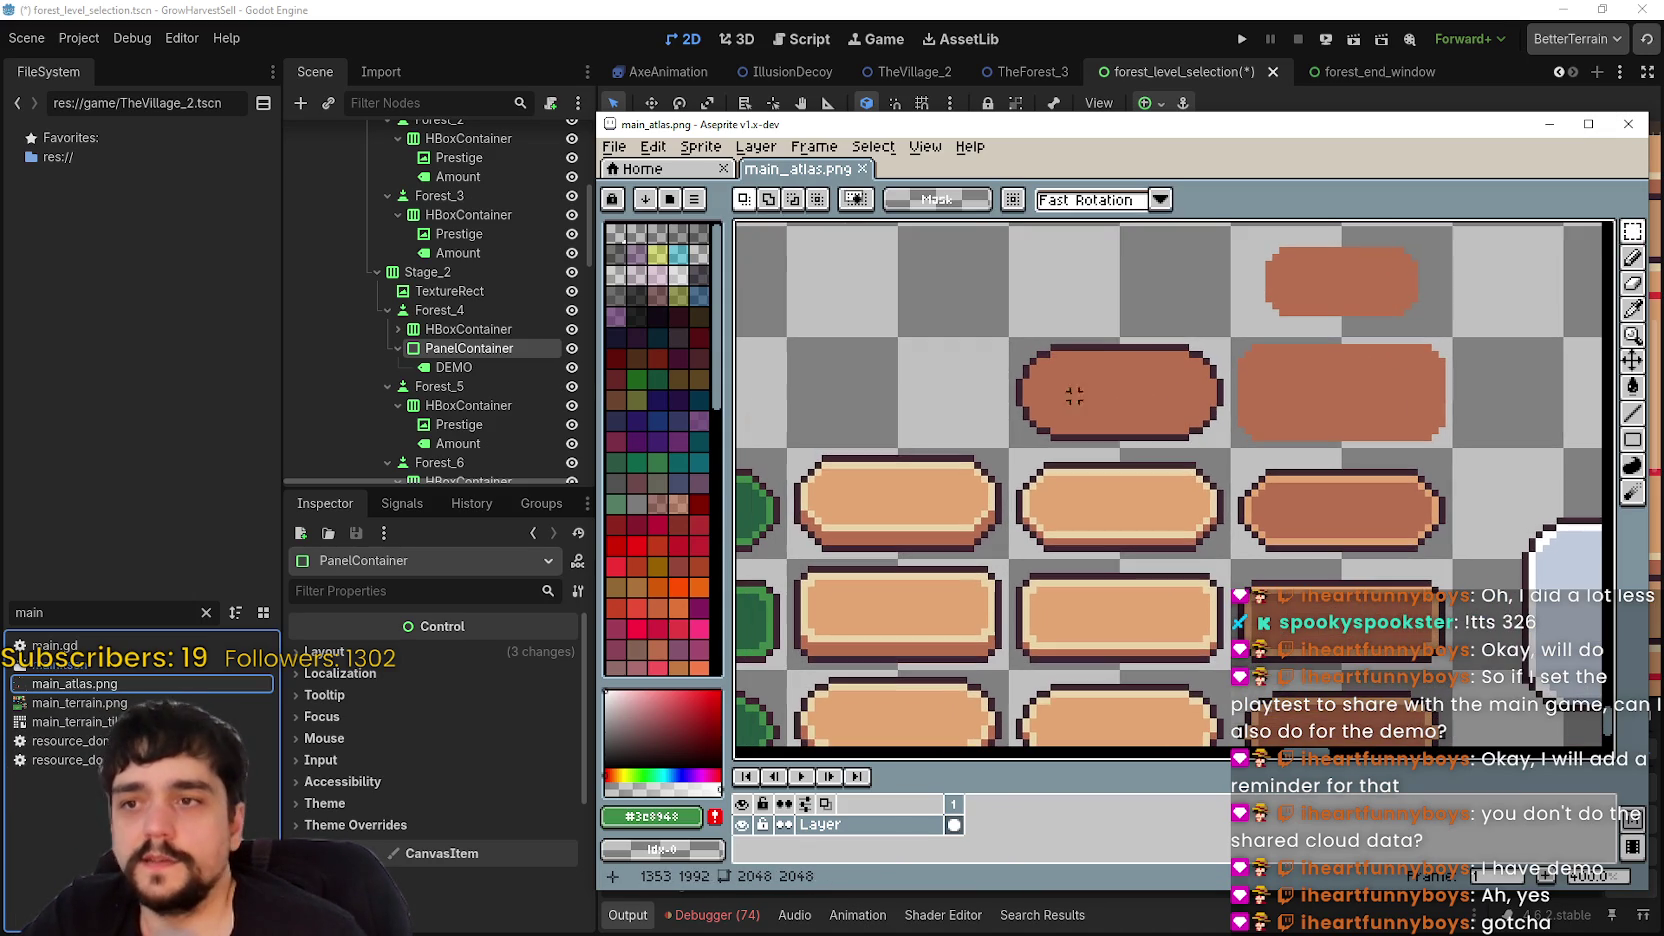
{"action": "scroll", "coordinate": [1128, 423], "scroll_direction": "left", "scroll_amount": 3}
{"action": "mouse_move", "coordinate": [1273, 434]}
{"action": "left_mouse_down"}
{"action": "mouse_move", "coordinate": [1114, 472]}
{"action": "mouse_move", "coordinate": [1014, 462]}
{"action": "left_mouse_up"}
{"action": "key", "text": "ctrl+d"}
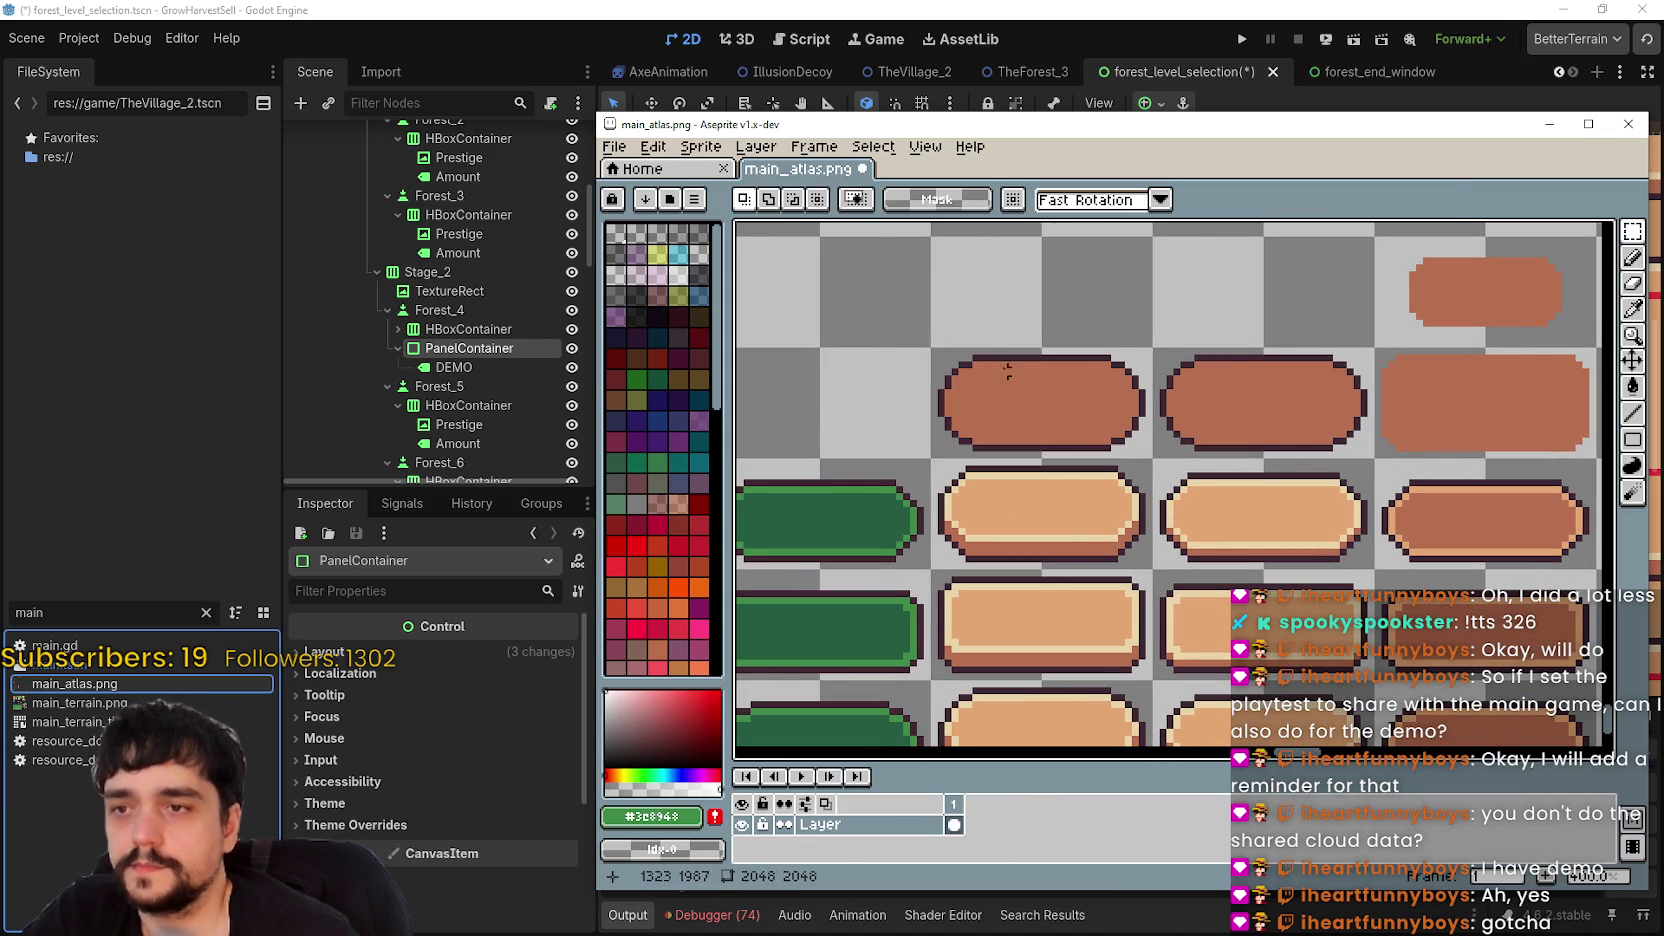
{"action": "scroll", "coordinate": [1066, 405], "scroll_direction": "up", "scroll_amount": 1}
{"action": "scroll", "coordinate": [1071, 420], "scroll_direction": "down", "scroll_amount": 2}
{"action": "scroll", "coordinate": [1071, 420], "scroll_direction": "up", "scroll_amount": 4}
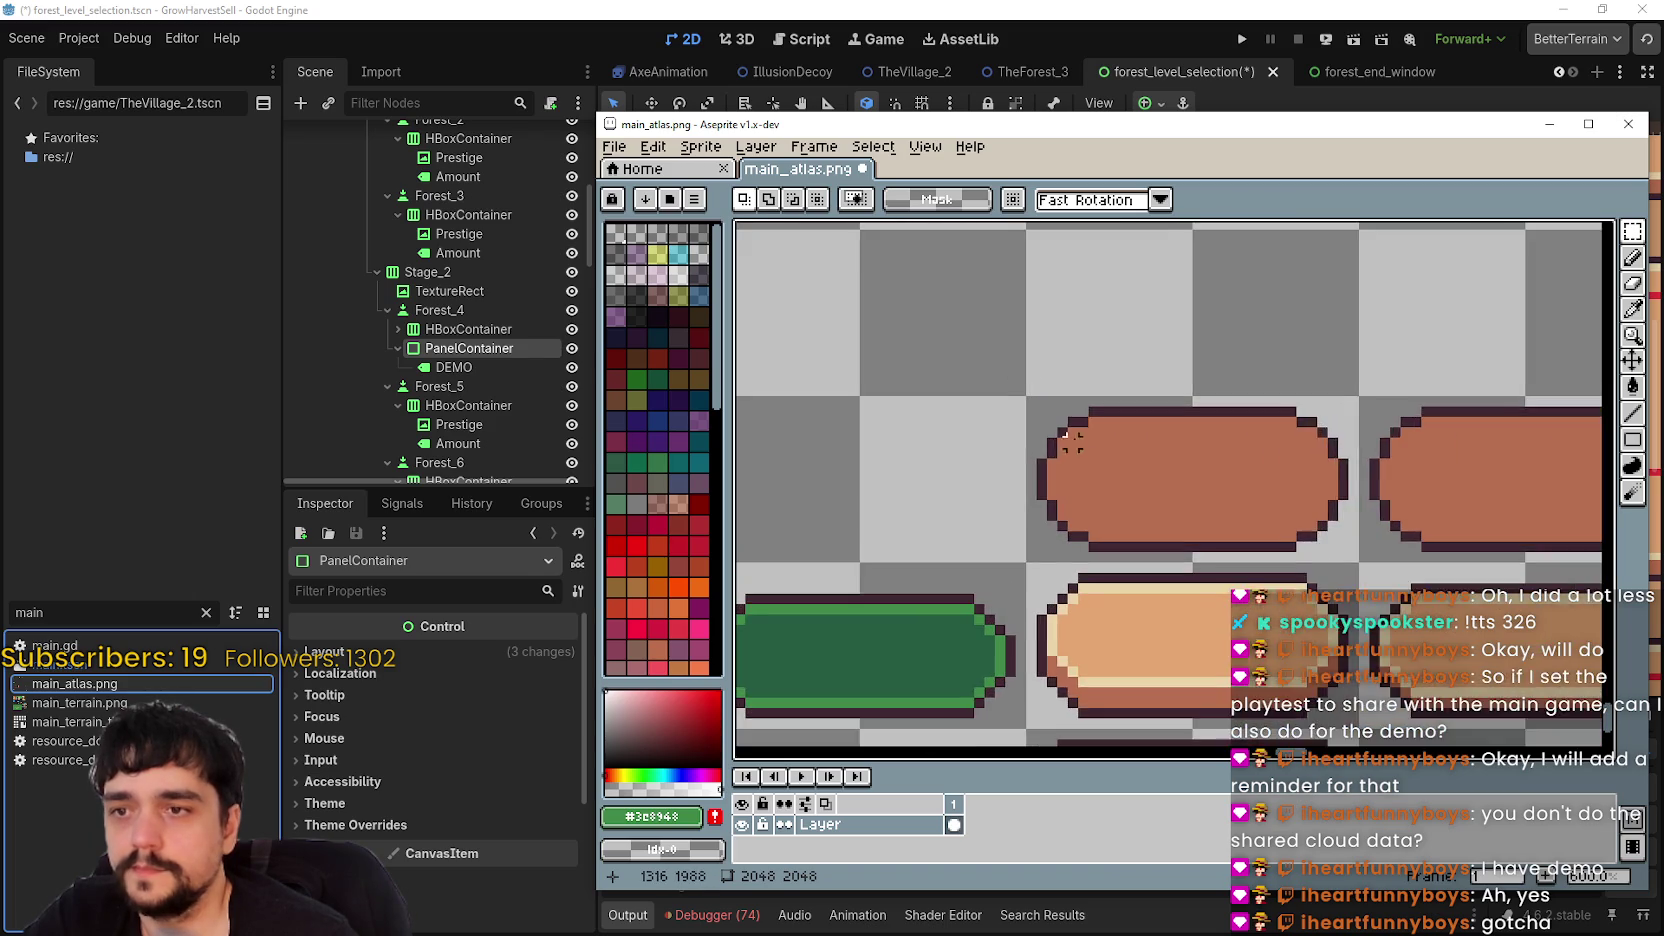
- Fill the selected 32×16 pill with translucent dark grey and save main_atlas.png
{"action": "left_click_drag", "start_coordinate": [921, 386], "coordinate": [1137, 457]}
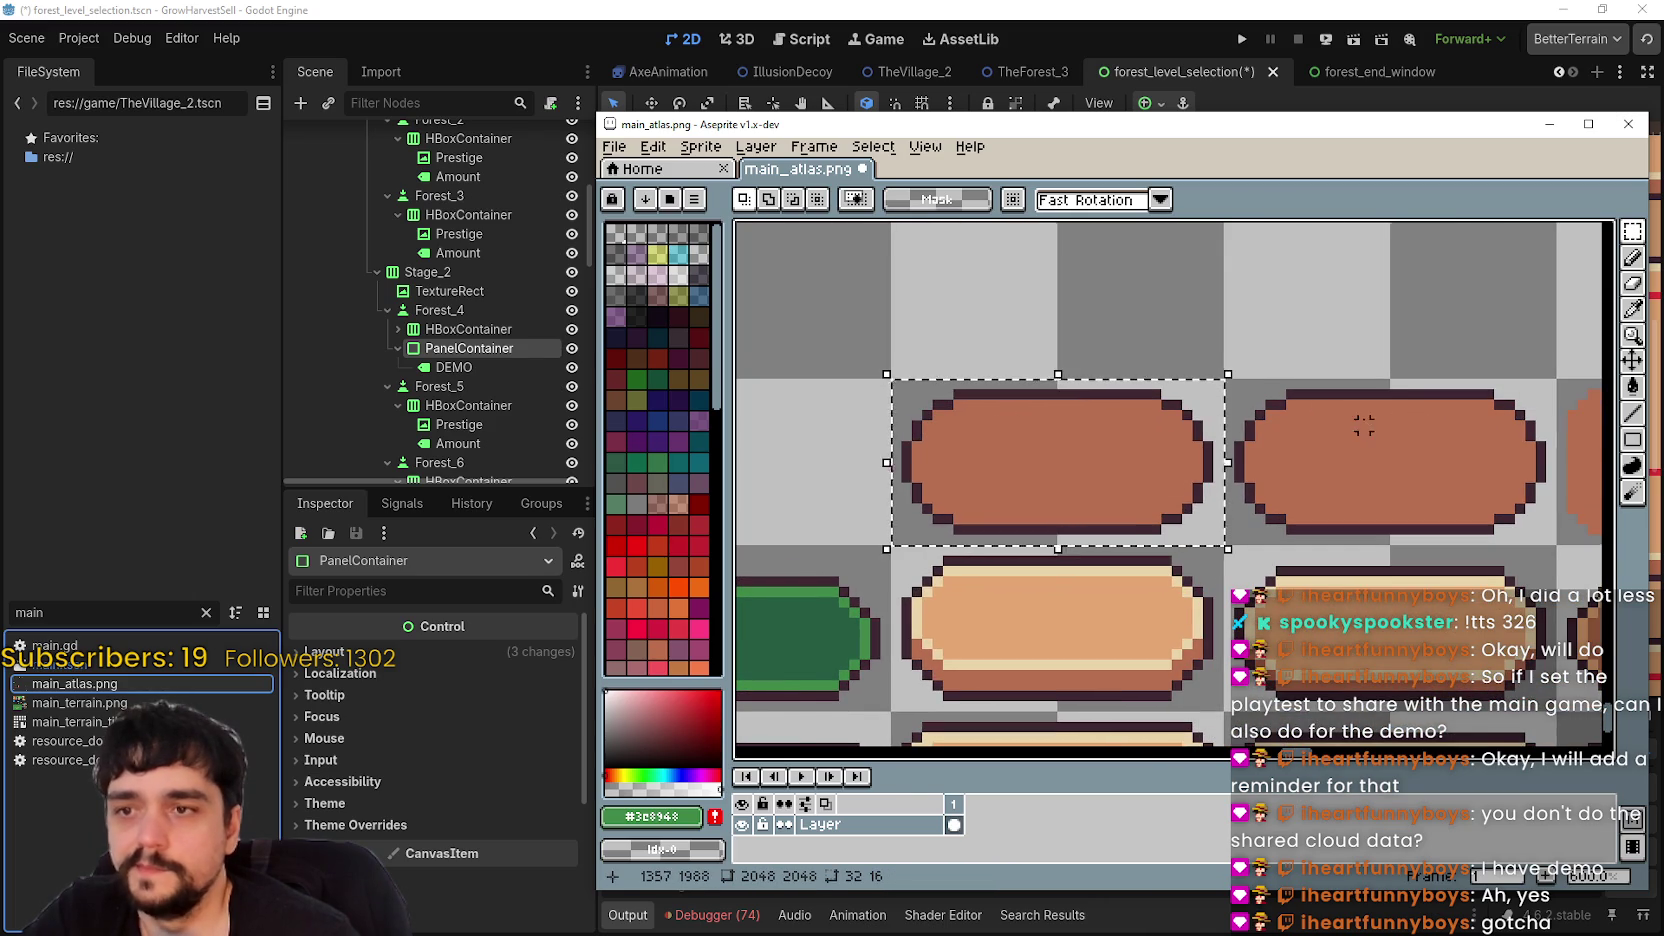
{"action": "scroll", "coordinate": [1363, 425], "scroll_direction": "up", "scroll_amount": 1}
{"action": "left_click", "coordinate": [1632, 386]}
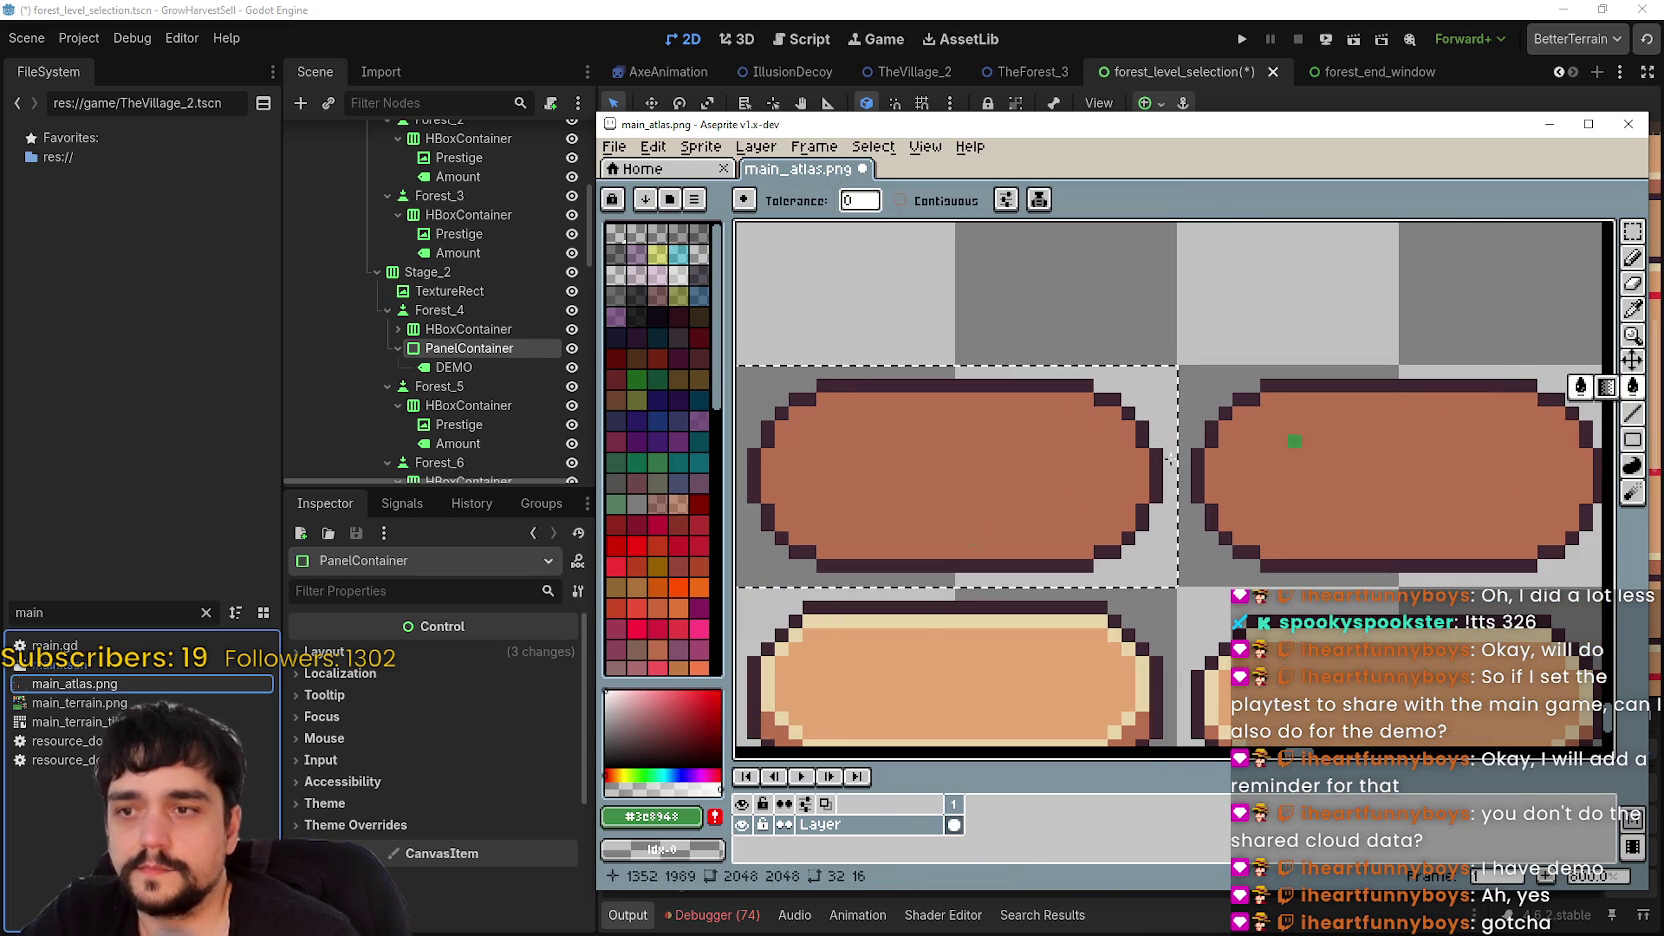
{"action": "left_click", "coordinate": [610, 789]}
{"action": "mouse_move", "coordinate": [610, 789]}
{"action": "left_mouse_down"}
{"action": "mouse_move", "coordinate": [690, 789]}
{"action": "mouse_move", "coordinate": [664, 789]}
{"action": "left_mouse_up"}
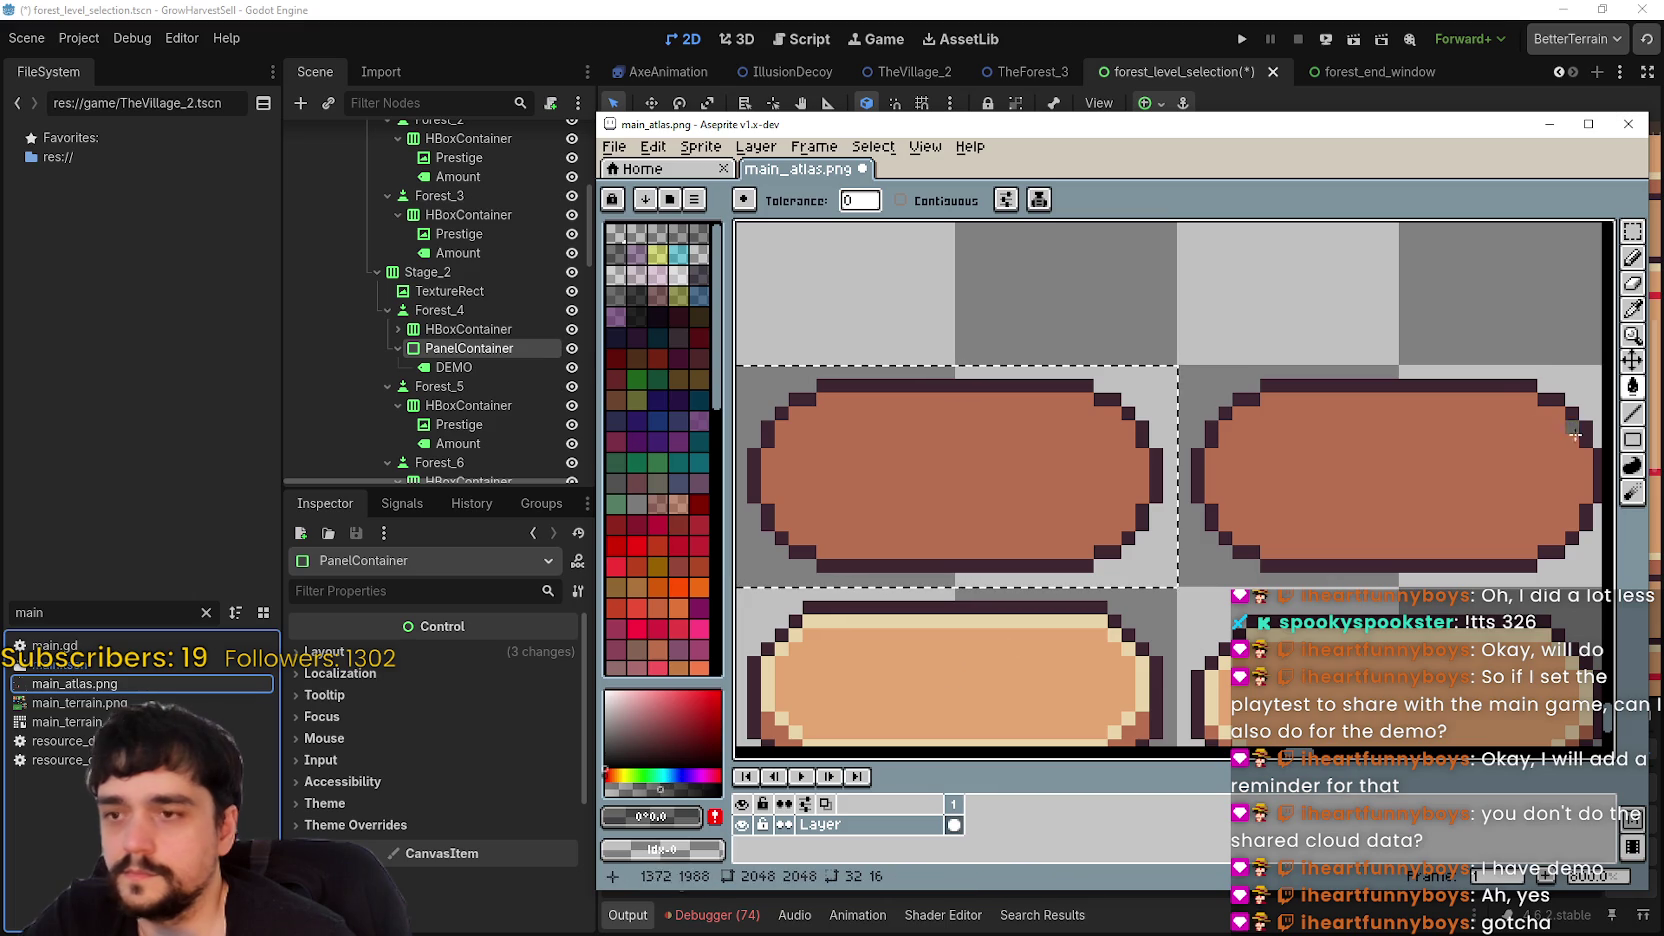
{"action": "left_click_drag", "start_coordinate": [841, 352], "coordinate": [957, 310]}
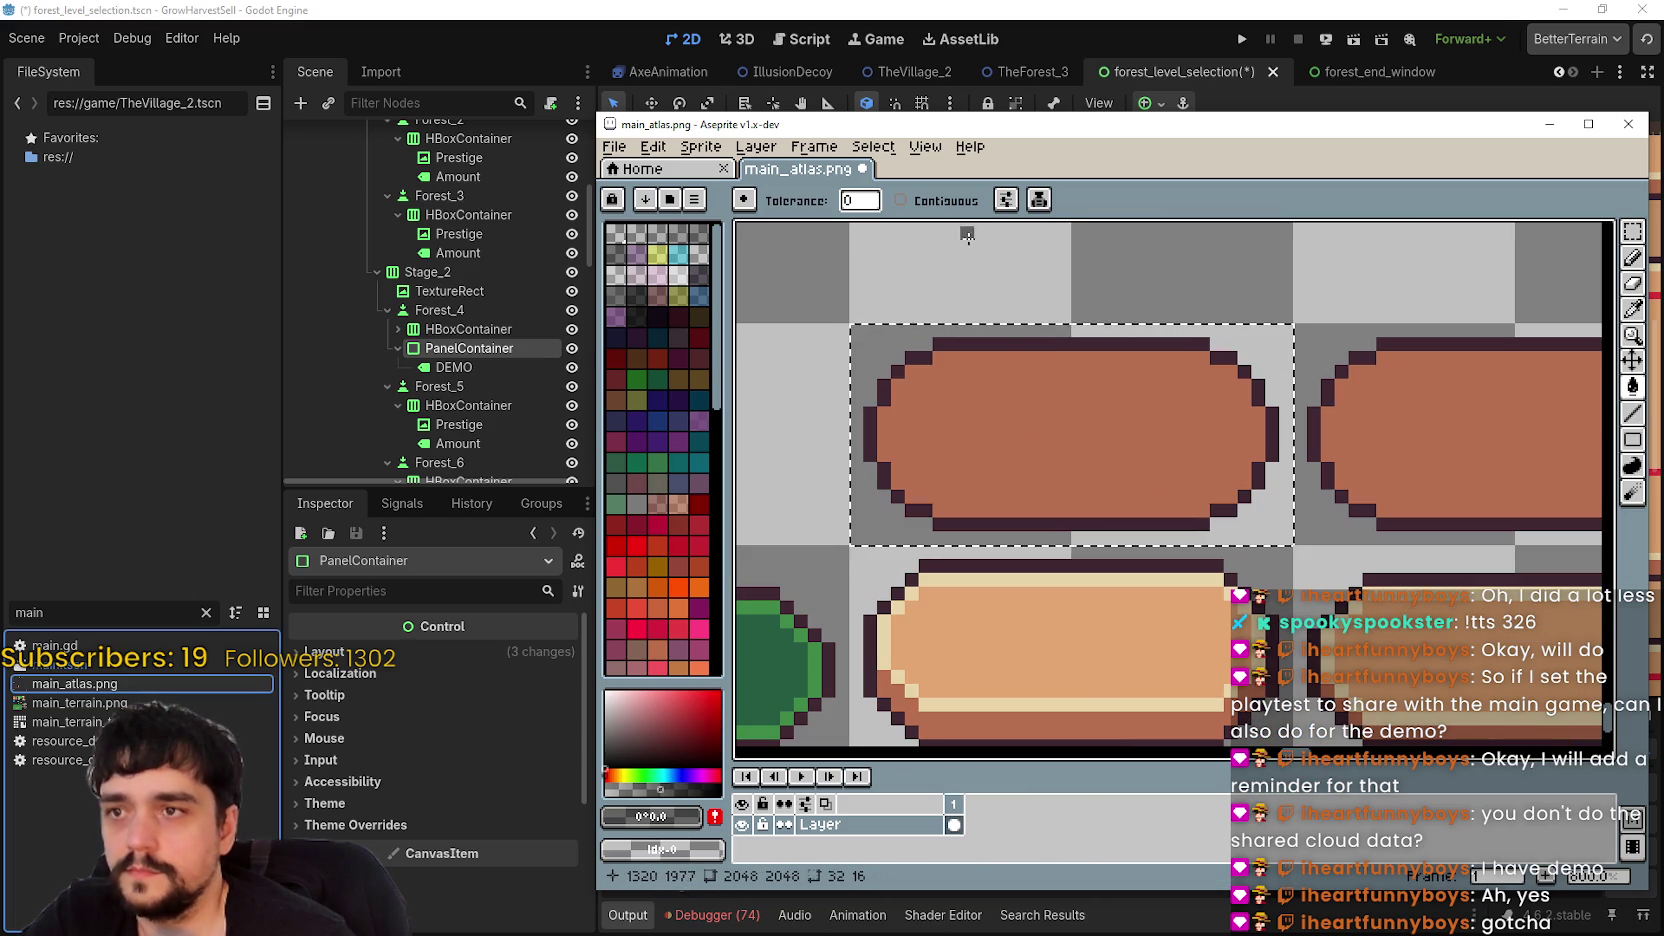
{"action": "left_click", "coordinate": [1092, 420]}
{"action": "scroll", "coordinate": [1100, 425], "scroll_direction": "down", "scroll_amount": 3}
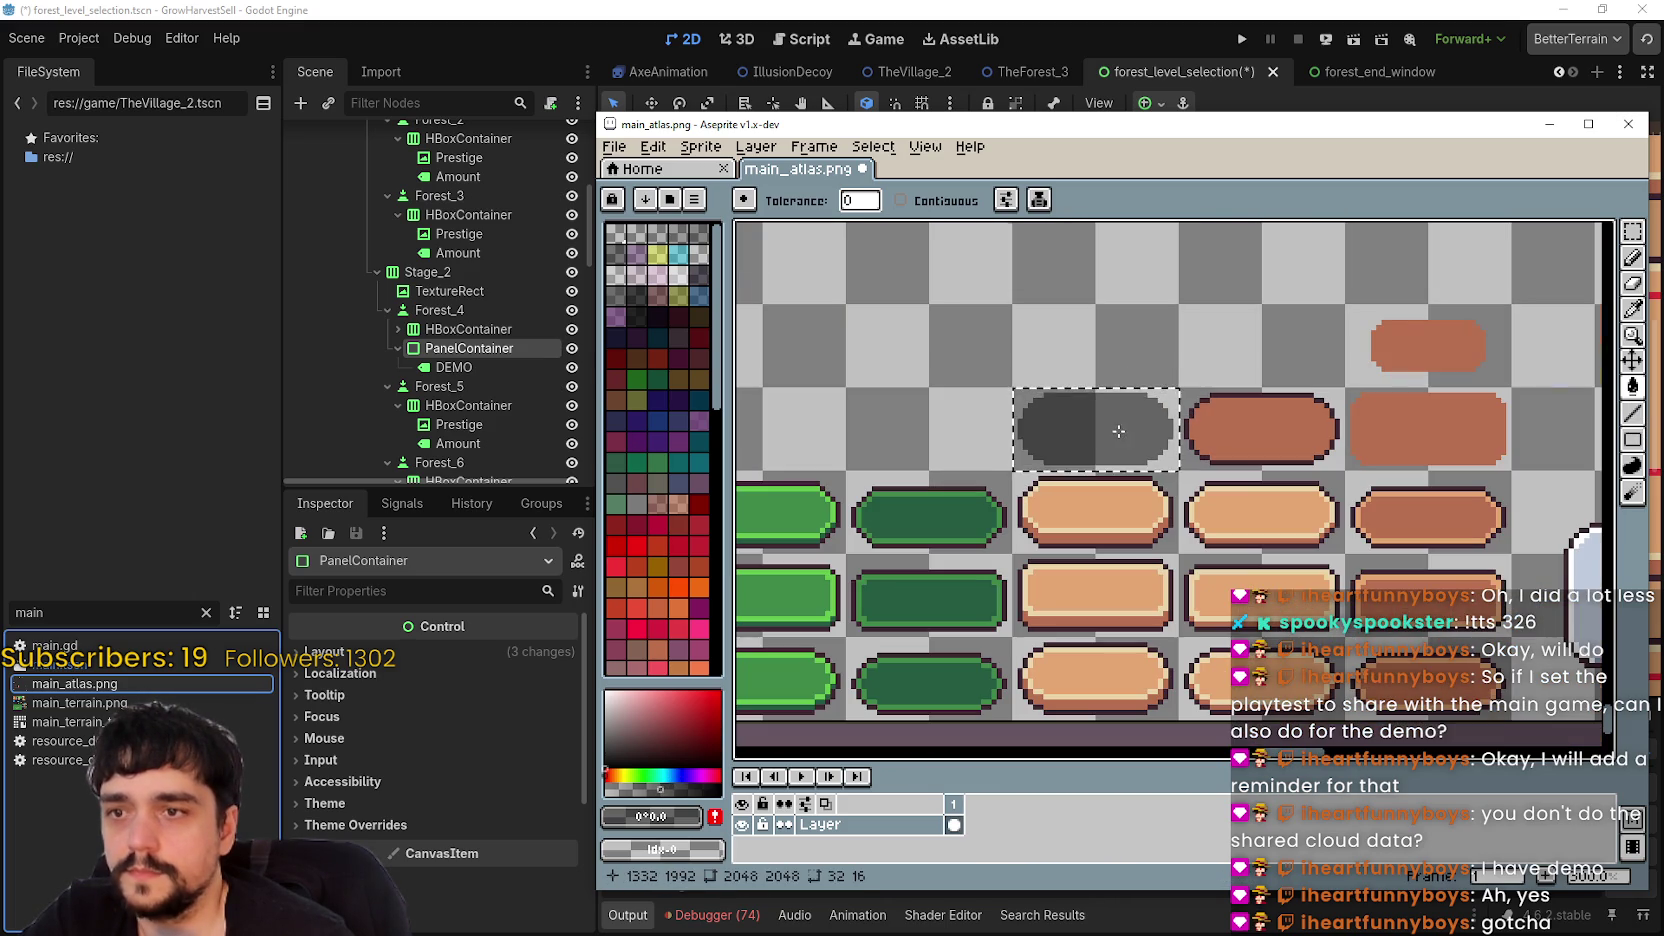
{"action": "scroll", "coordinate": [1144, 433], "scroll_direction": "up", "scroll_amount": 2}
{"action": "key", "text": "ctrl+s"}
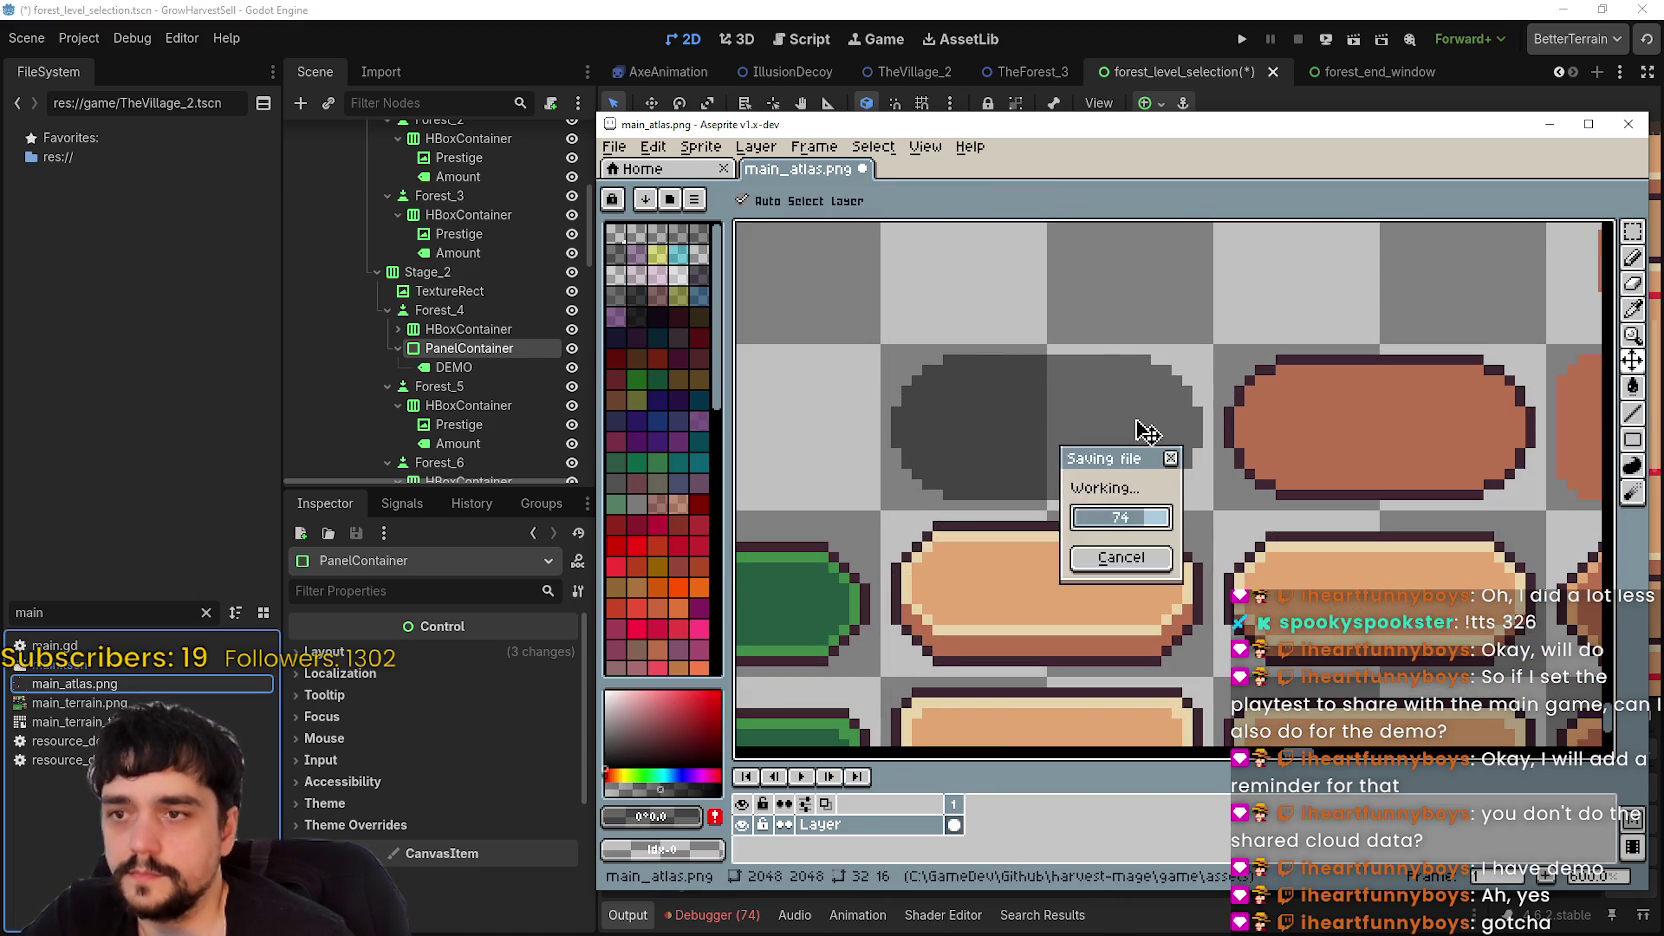
{"action": "left_click", "coordinate": [1065, 55]}
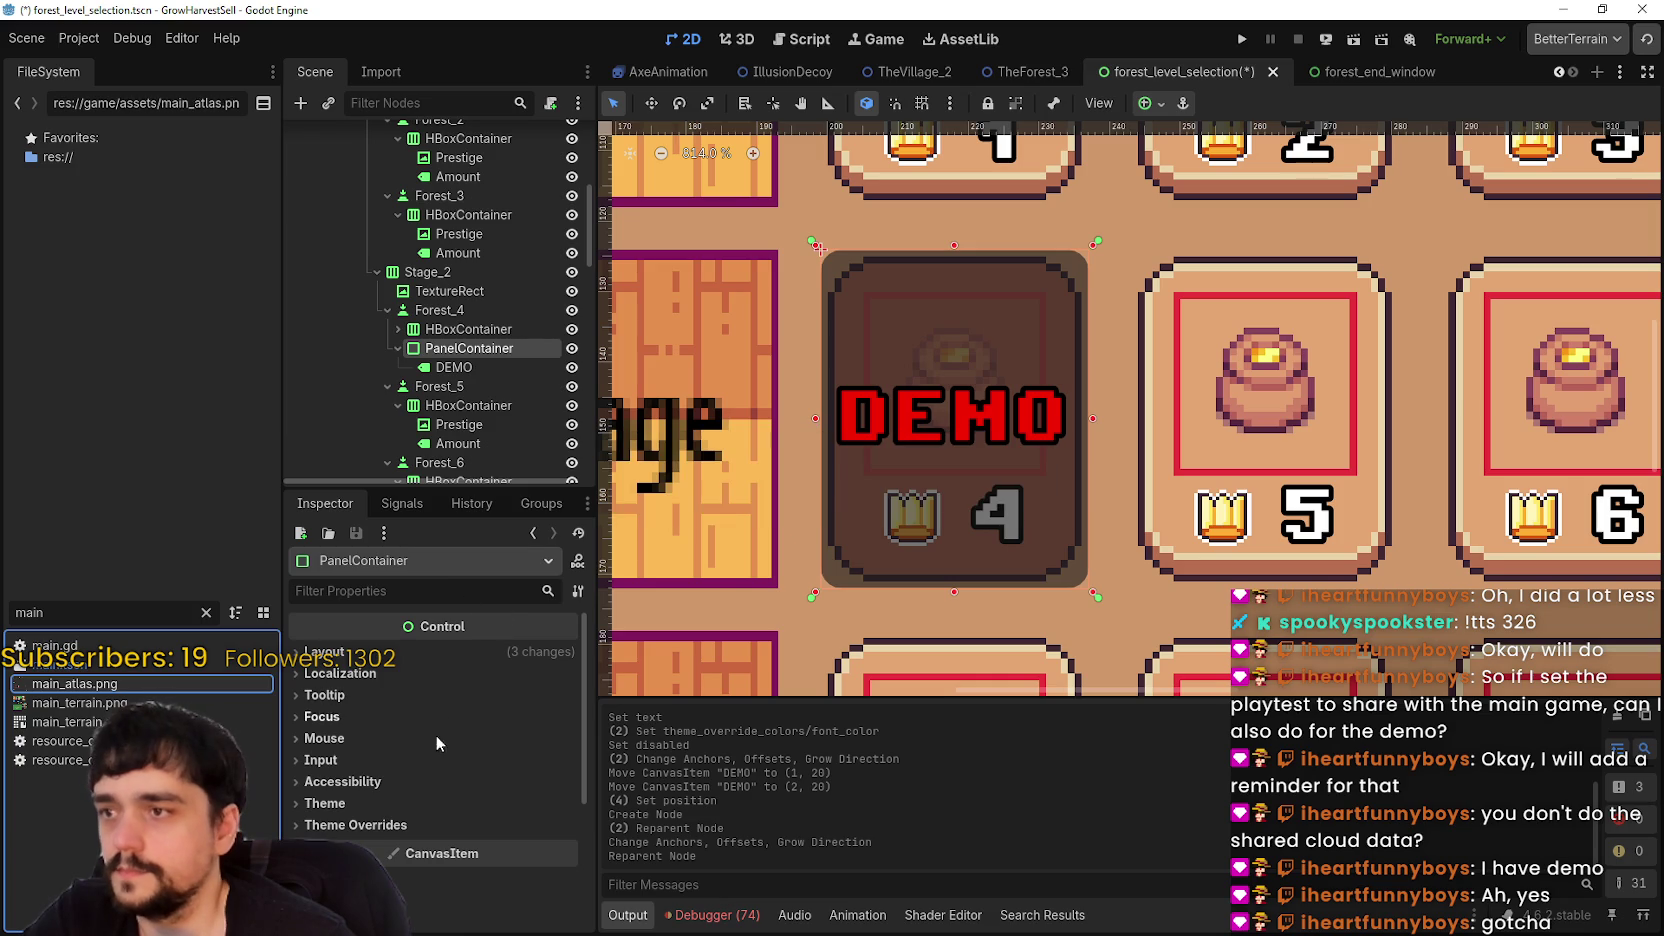
- Replace the DEMO panel's theme override style with a new StyleBoxTexture
{"action": "left_click", "coordinate": [325, 652]}
{"action": "scroll", "coordinate": [452, 862], "scroll_direction": "down", "scroll_amount": 1}
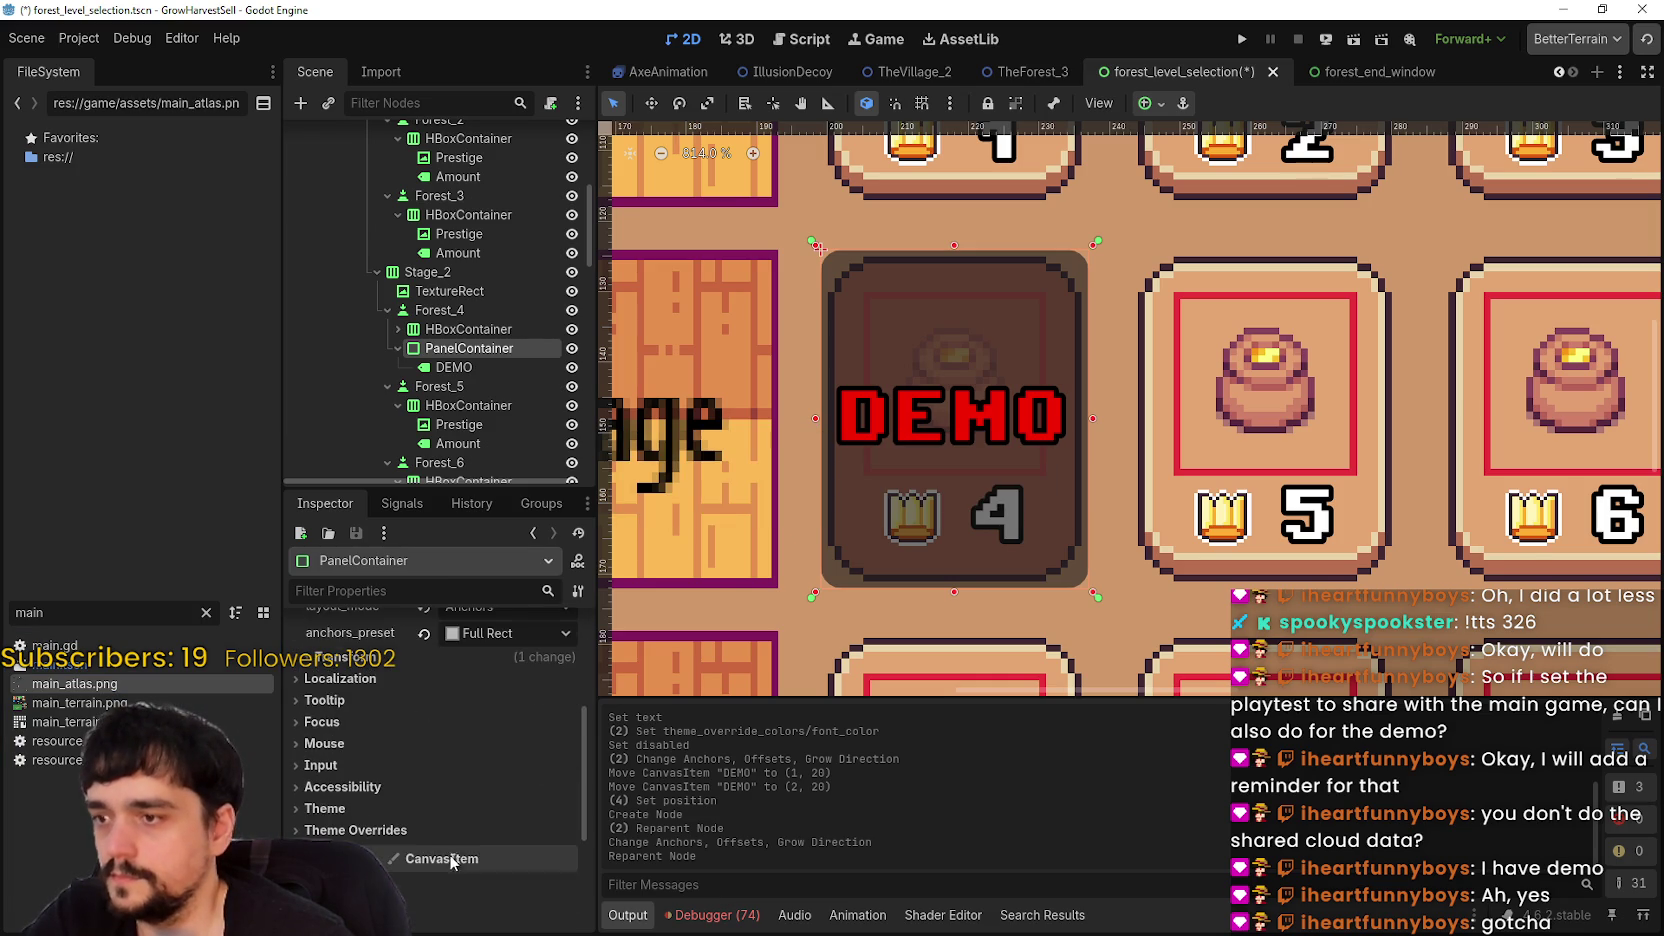
{"action": "left_click", "coordinate": [390, 832]}
{"action": "scroll", "coordinate": [495, 818], "scroll_direction": "down", "scroll_amount": 2}
{"action": "left_click", "coordinate": [565, 758]}
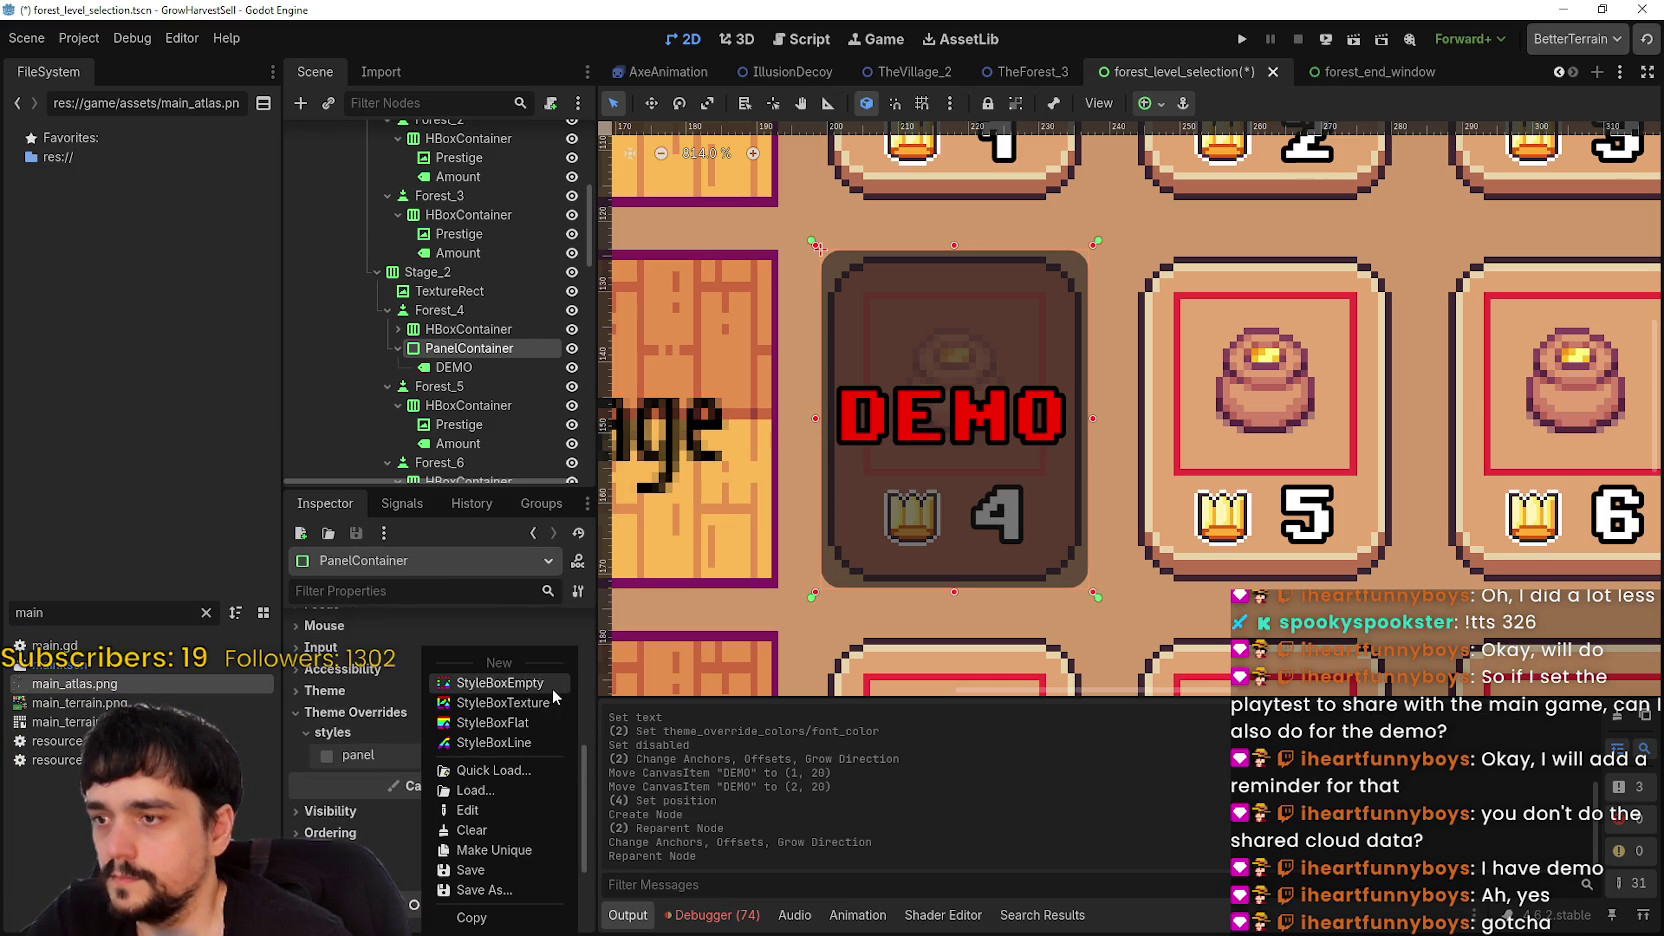
{"action": "left_click", "coordinate": [503, 702]}
{"action": "left_click", "coordinate": [490, 757]}
{"action": "scroll", "coordinate": [488, 766], "scroll_direction": "down", "scroll_amount": 2}
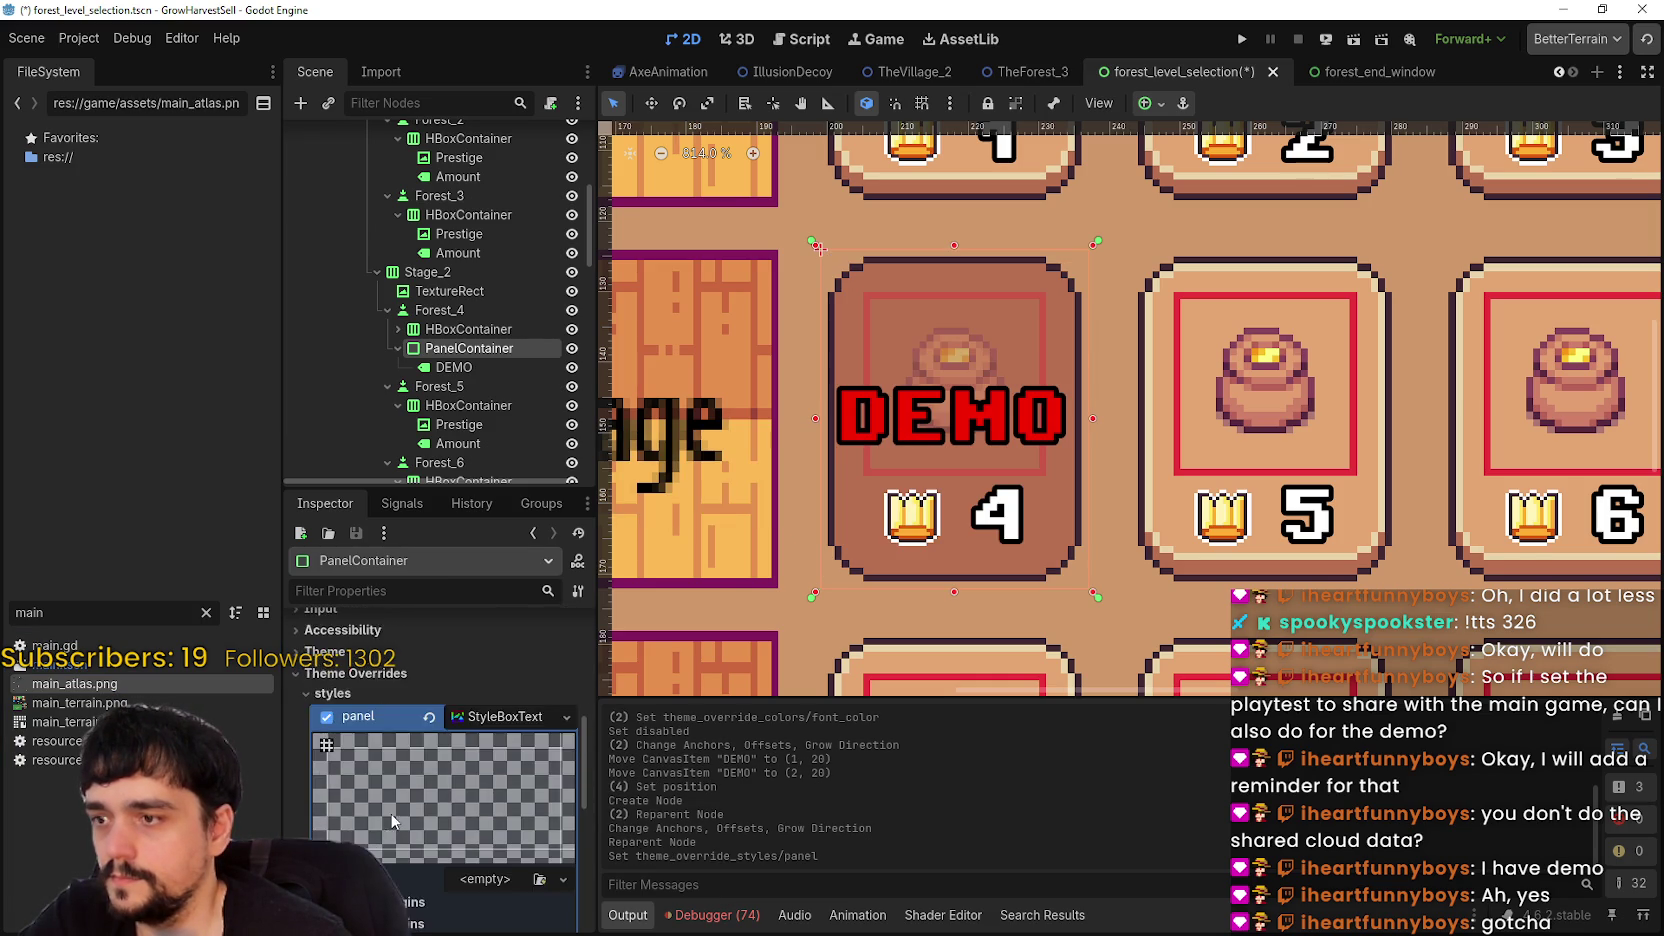
{"action": "left_click", "coordinate": [487, 767]}
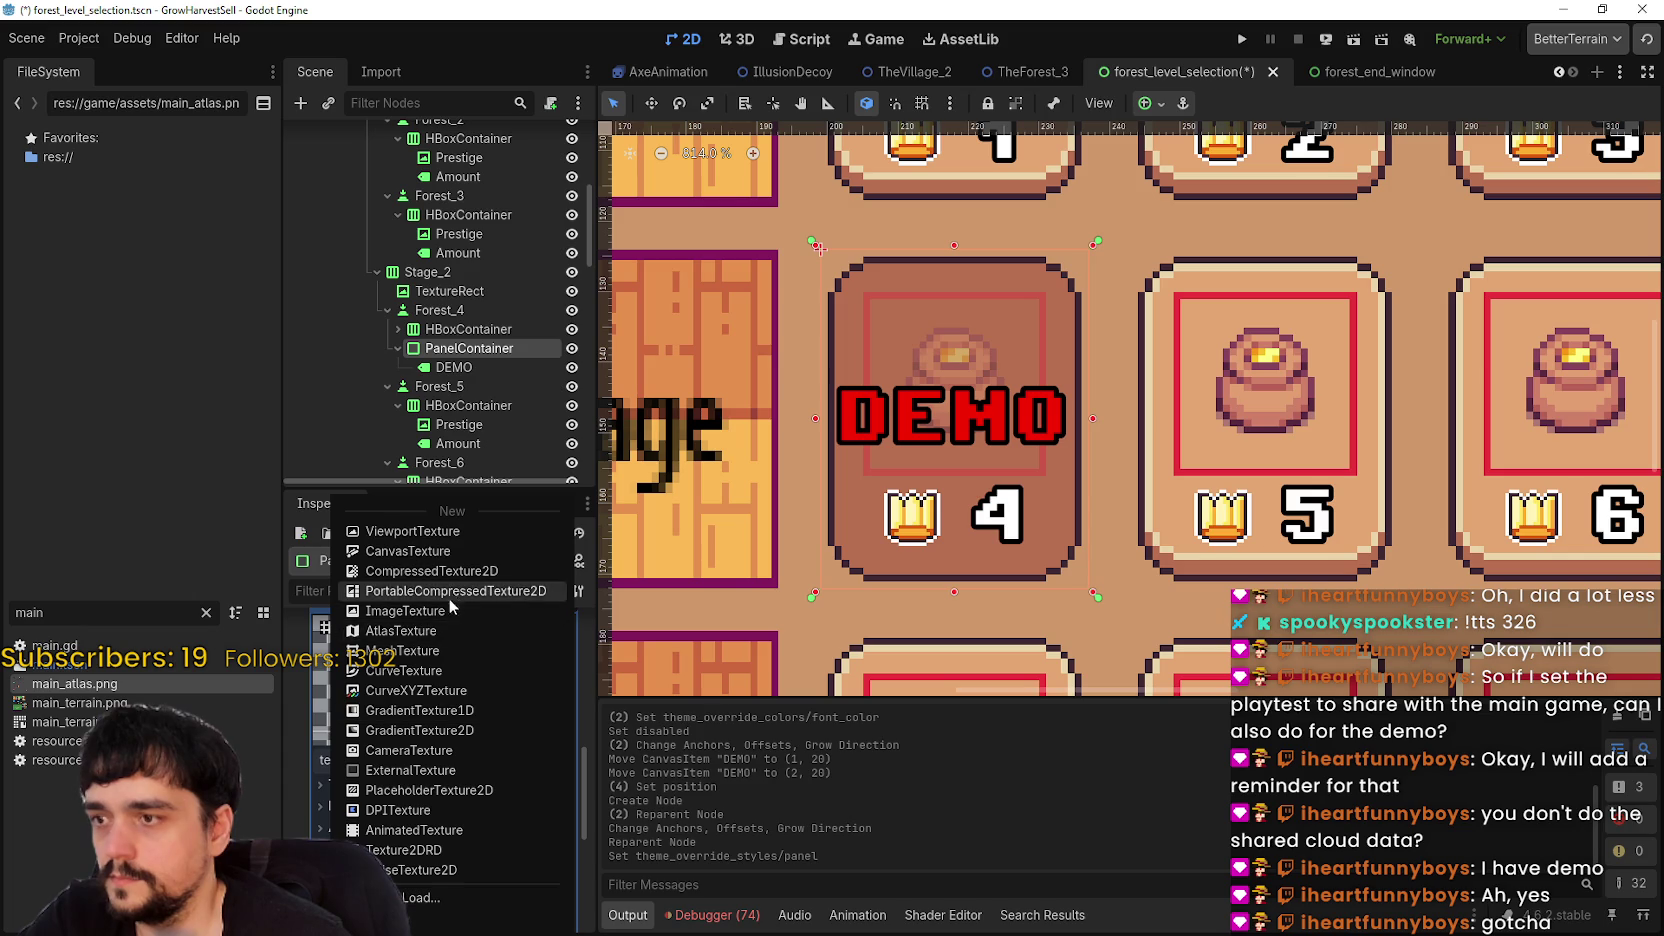
{"action": "key", "text": "Escape"}
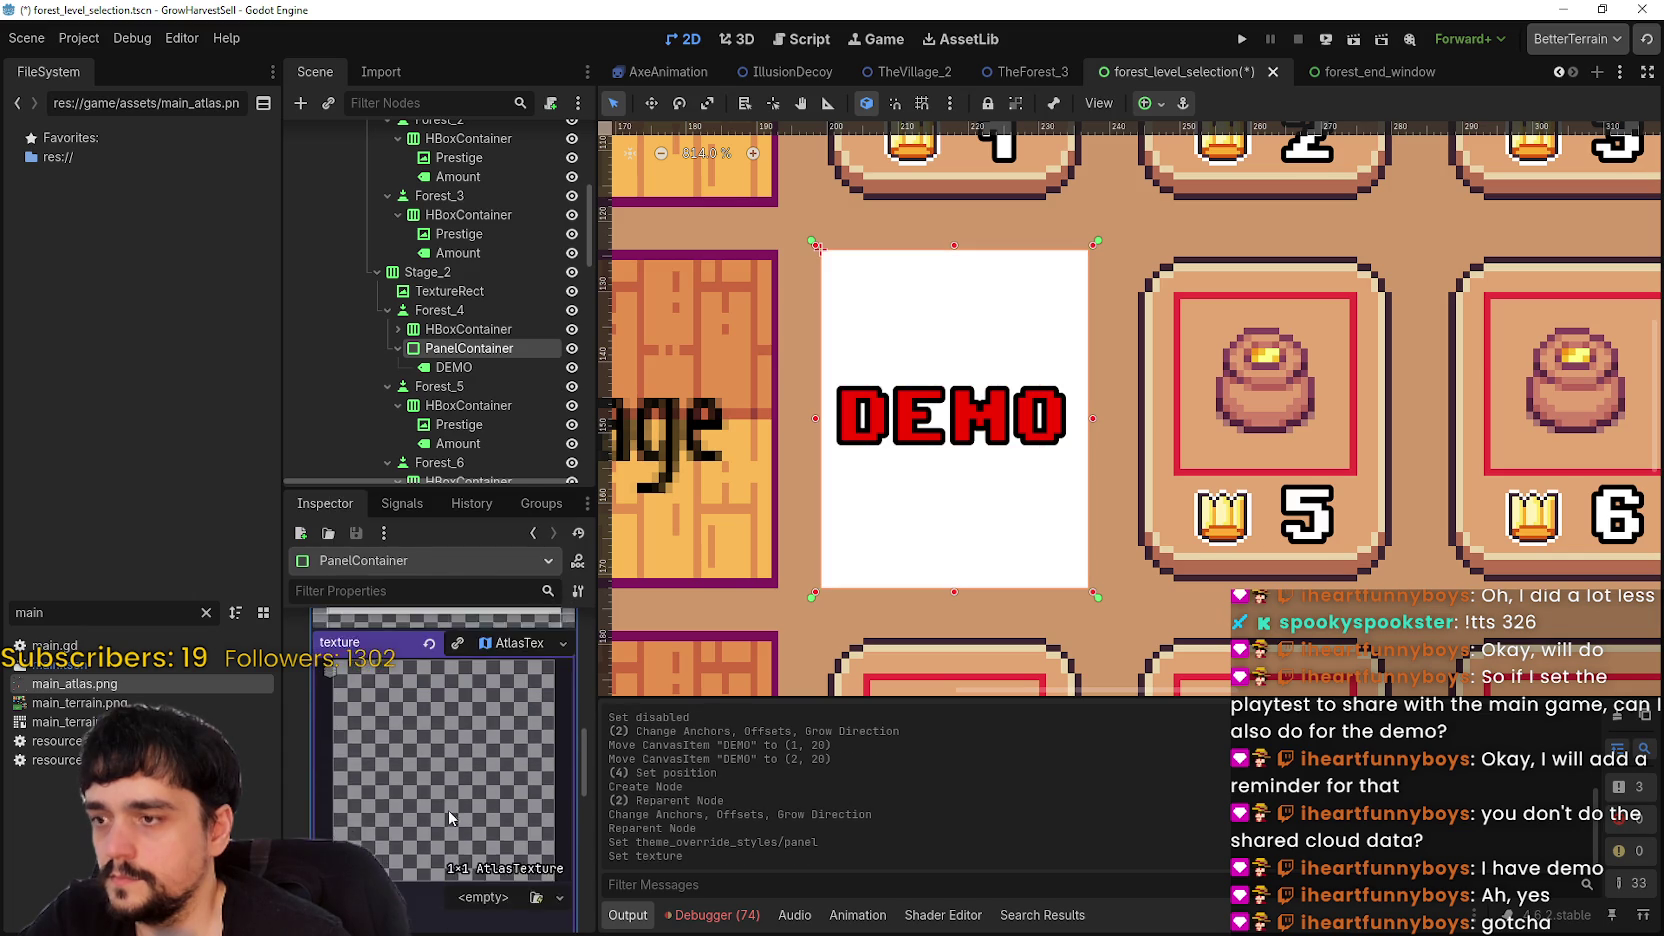
- Use main_atlas.png as the atlas and set its region to the 32×16 dark pill tile
{"action": "left_click", "coordinate": [508, 880]}
{"action": "left_click", "coordinate": [493, 899]}
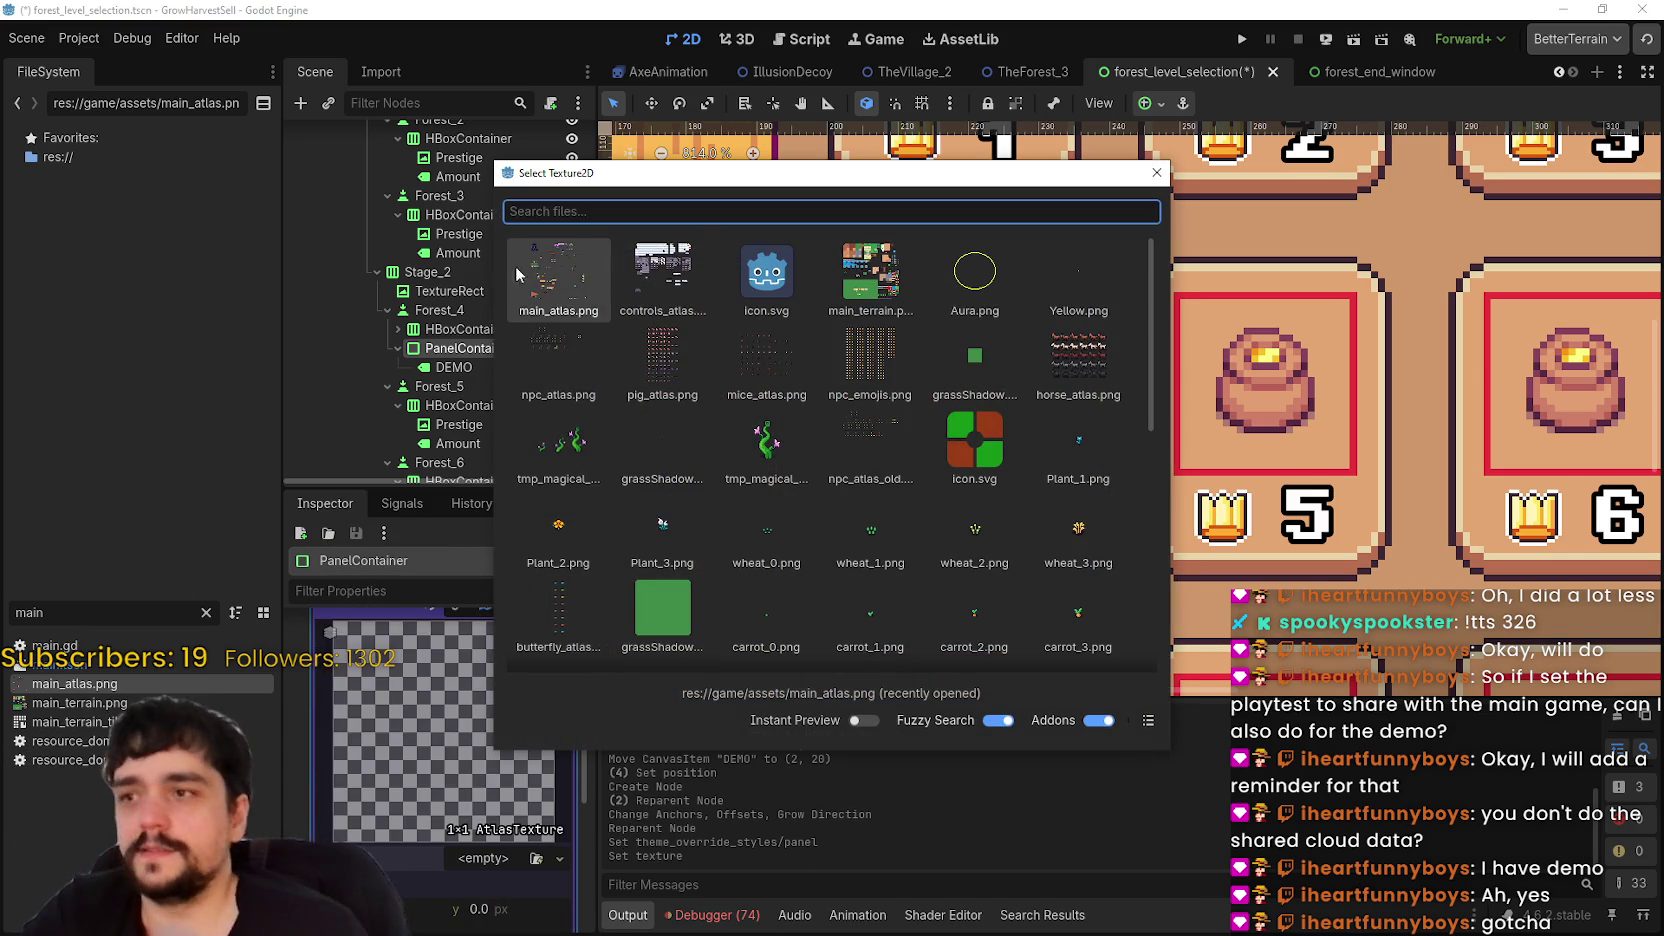
{"action": "double_click", "coordinate": [540, 275]}
{"action": "scroll", "coordinate": [450, 880], "scroll_direction": "down", "scroll_amount": 3}
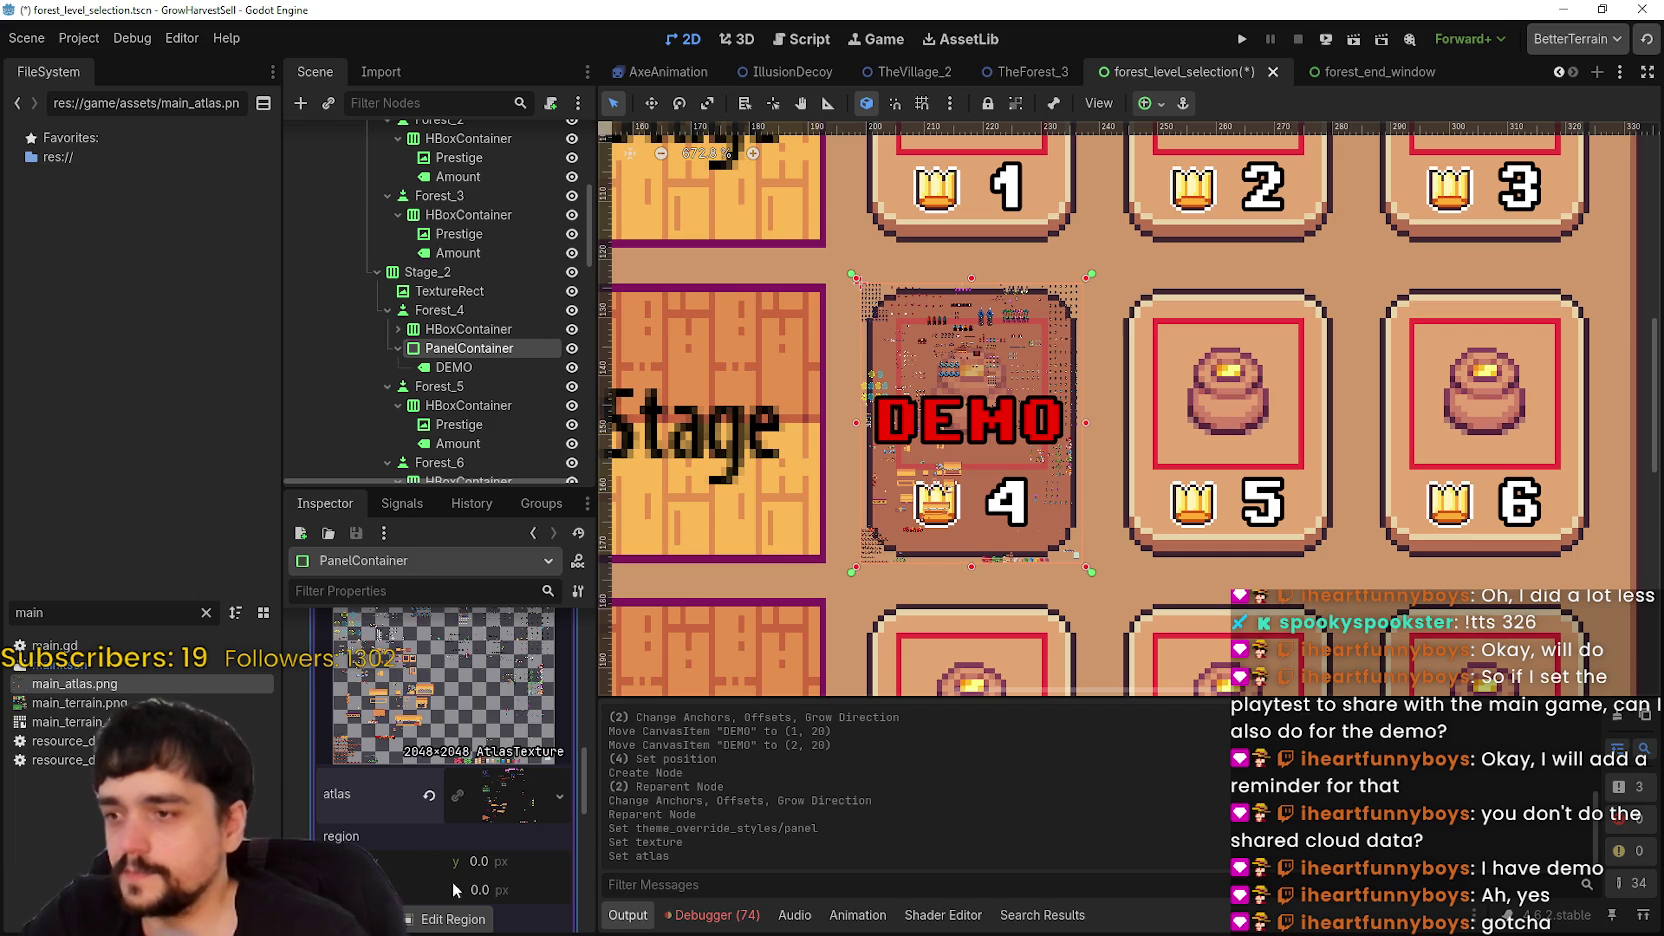
{"action": "left_click", "coordinate": [448, 880]}
{"action": "scroll", "coordinate": [861, 407], "scroll_direction": "up", "scroll_amount": 5}
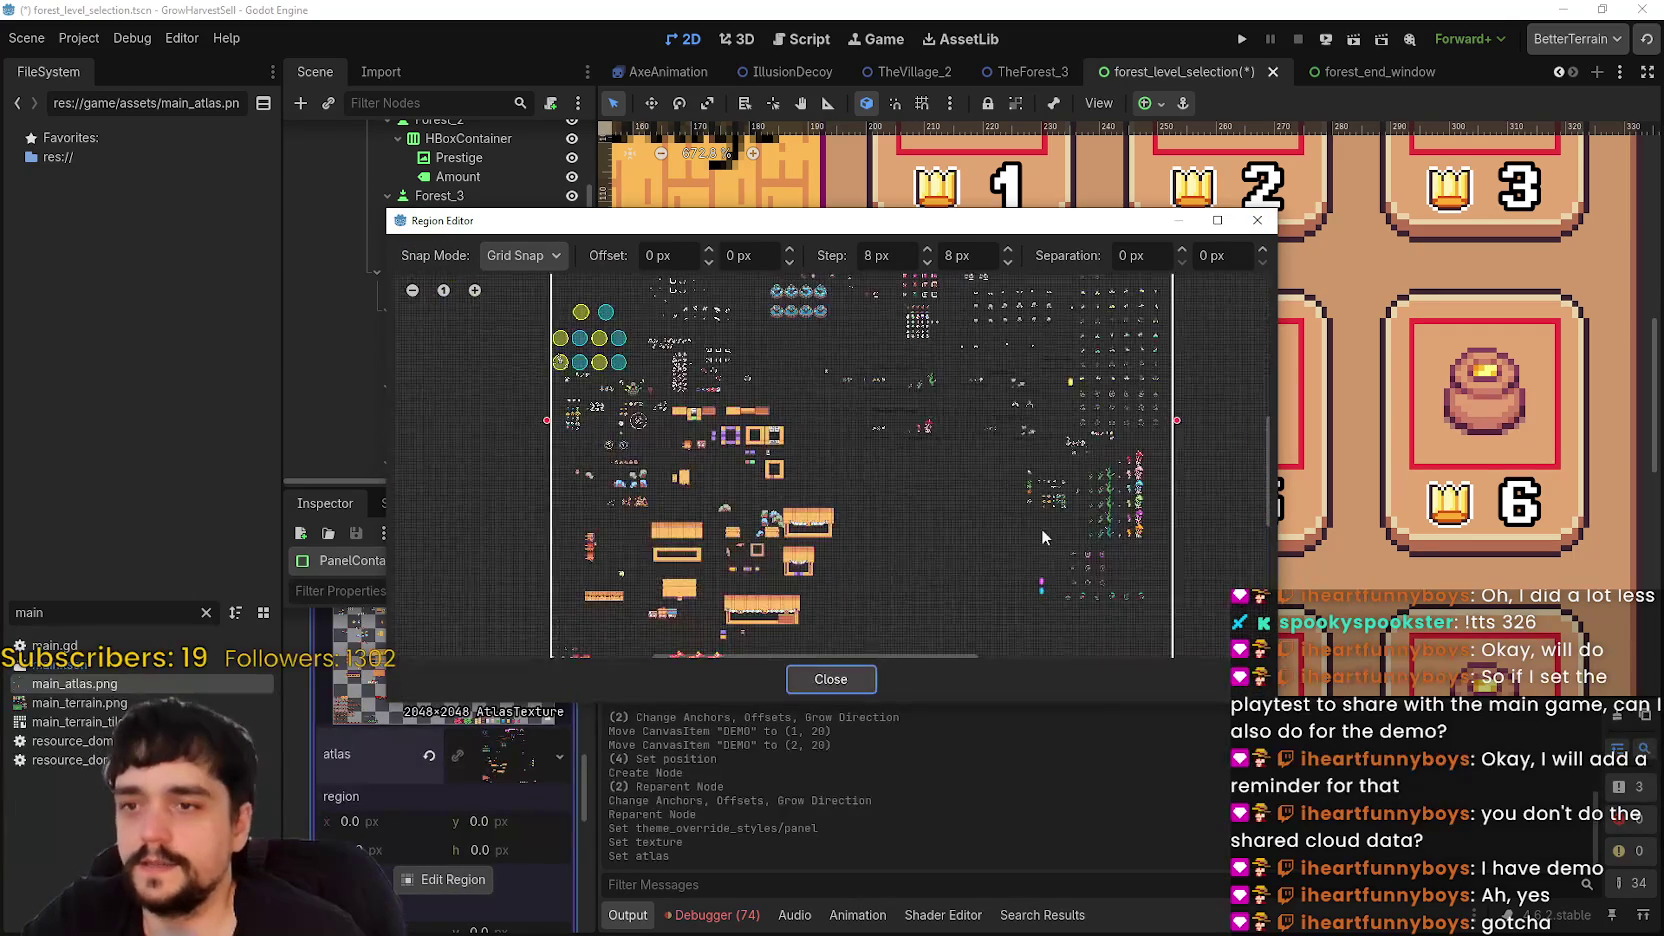
{"action": "scroll", "coordinate": [881, 578], "scroll_direction": "up", "scroll_amount": 3}
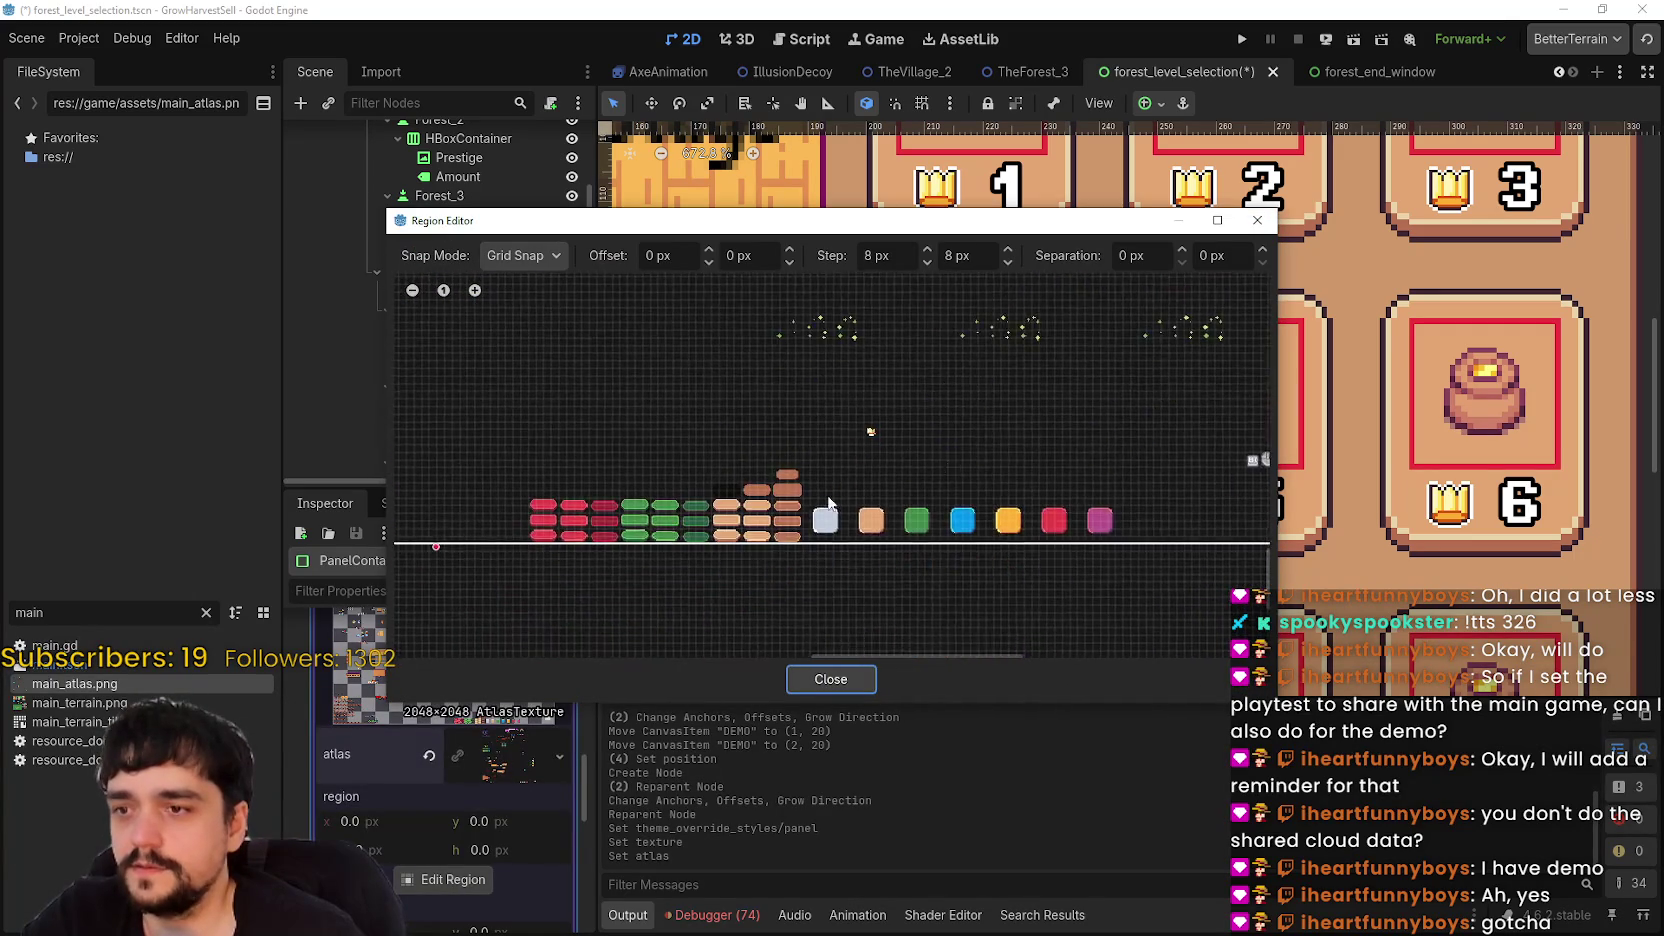
{"action": "scroll", "coordinate": [823, 491], "scroll_direction": "right", "scroll_amount": 3}
{"action": "scroll", "coordinate": [760, 455], "scroll_direction": "left", "scroll_amount": 3}
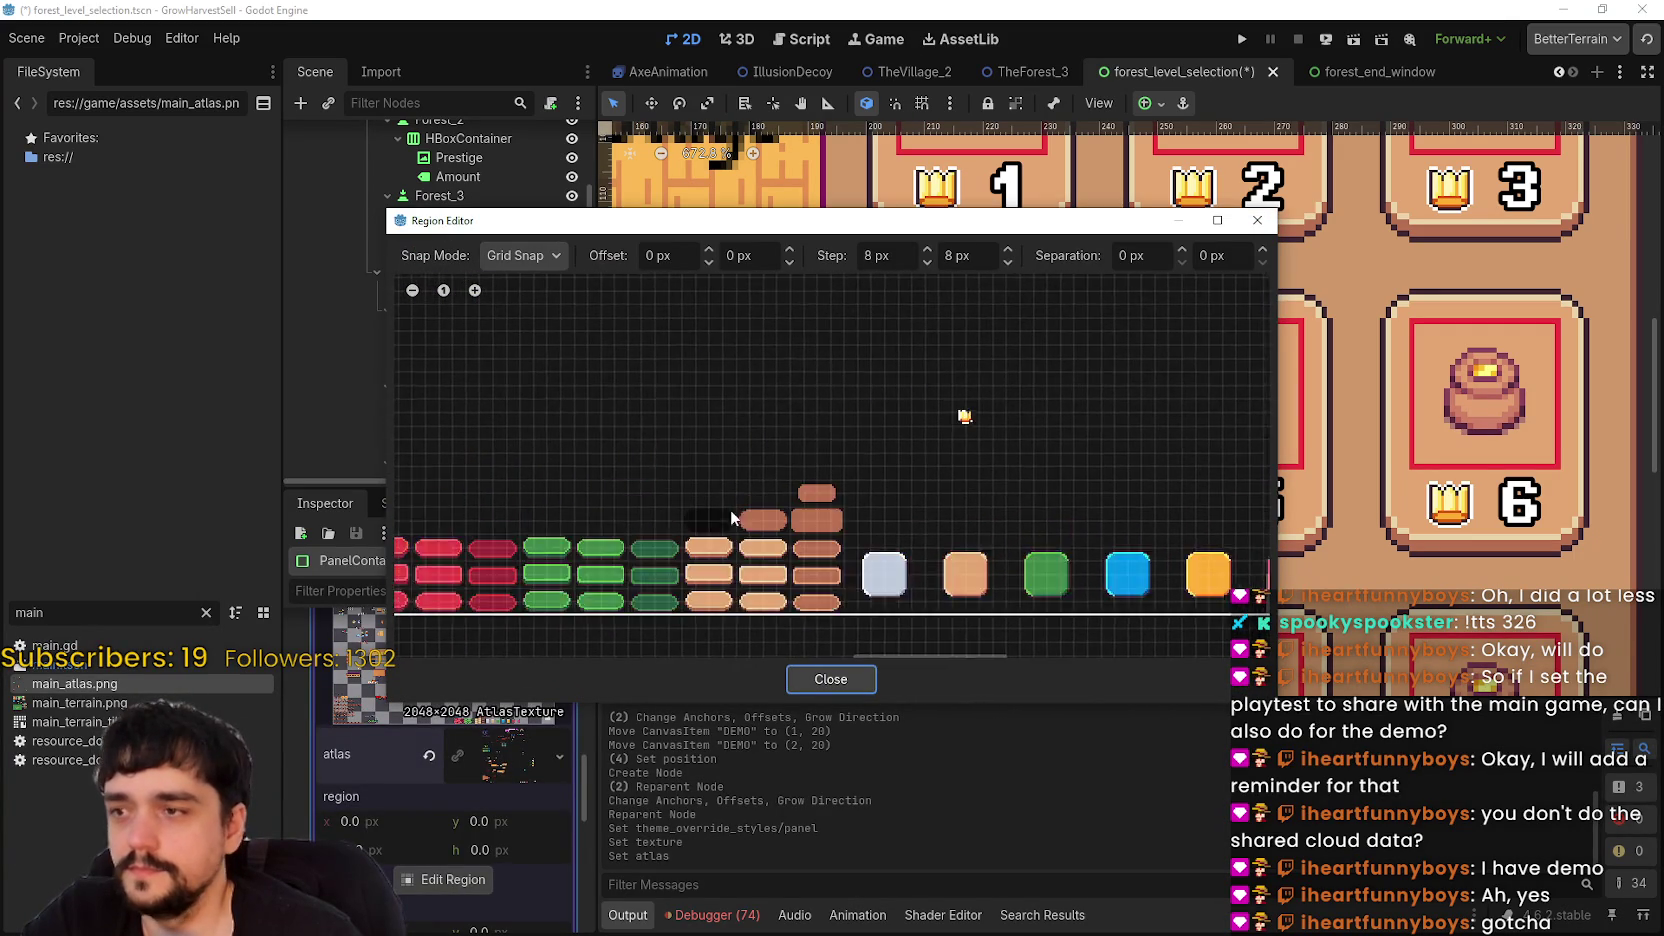
{"action": "scroll", "coordinate": [650, 525], "scroll_direction": "up", "scroll_amount": 5}
{"action": "mouse_move", "coordinate": [746, 471]}
{"action": "left_mouse_down"}
{"action": "mouse_move", "coordinate": [929, 557]}
{"action": "mouse_move", "coordinate": [884, 552]}
{"action": "left_mouse_up"}
{"action": "left_click_drag", "start_coordinate": [750, 506], "coordinate": [728, 516]}
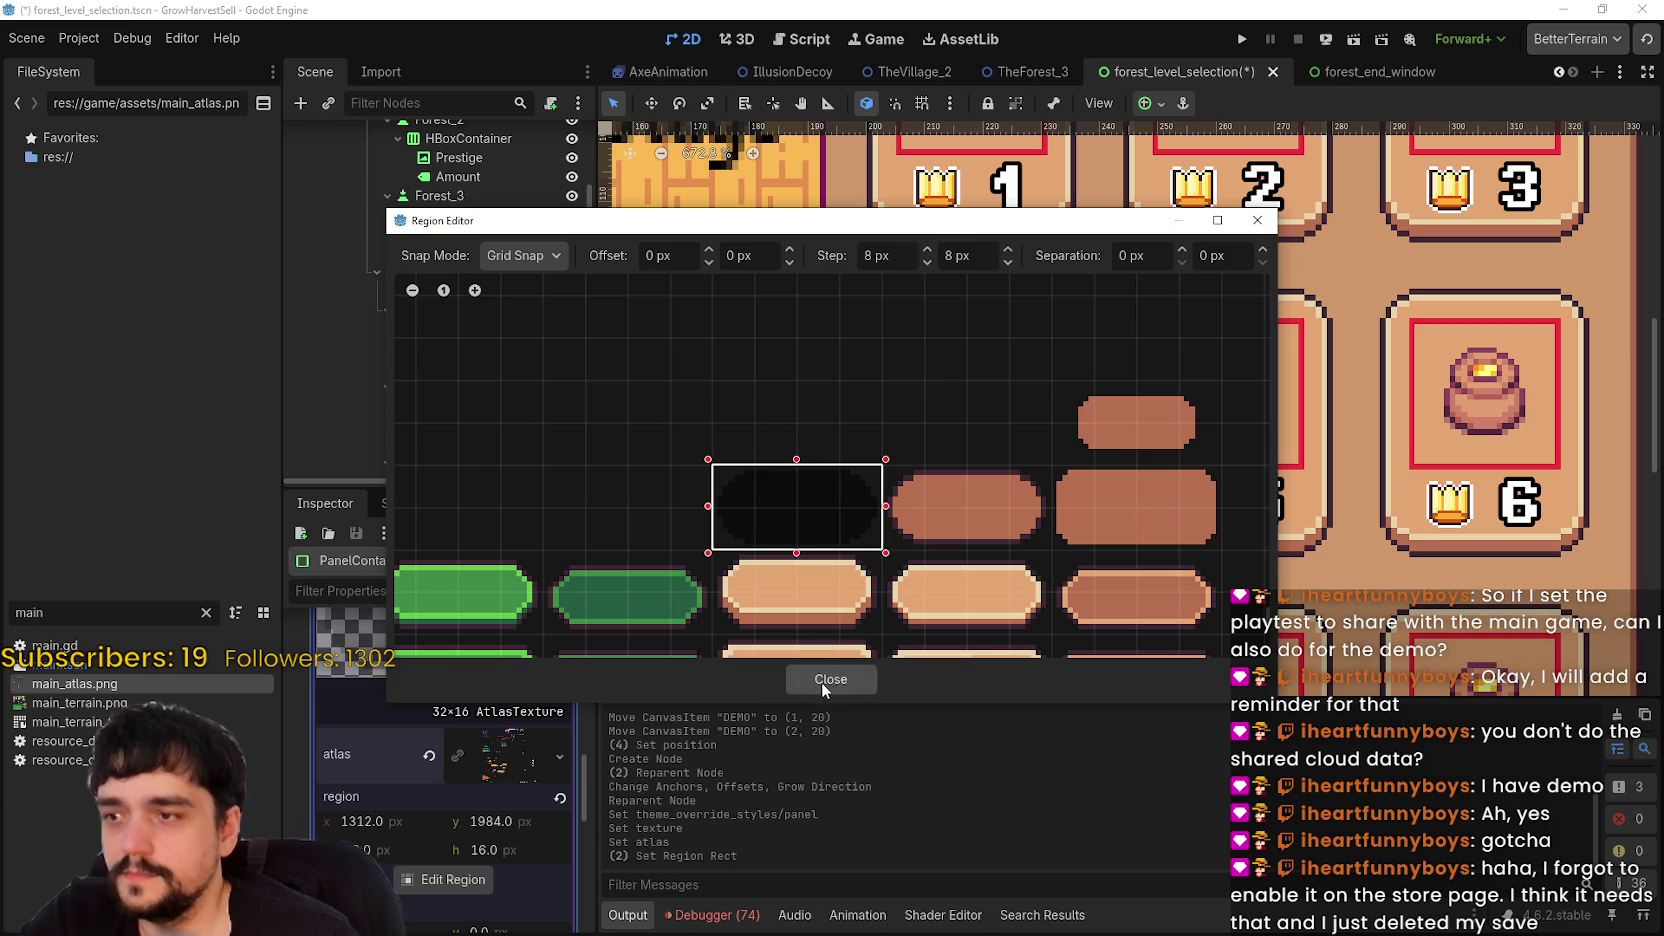
{"action": "left_click", "coordinate": [822, 682]}
- Collapse the Transform properties and toggle the DEMO card's panel style override
{"action": "scroll", "coordinate": [900, 420], "scroll_direction": "up", "scroll_amount": 2}
{"action": "scroll", "coordinate": [468, 775], "scroll_direction": "down", "scroll_amount": 1}
{"action": "scroll", "coordinate": [468, 775], "scroll_direction": "up", "scroll_amount": 2}
{"action": "scroll", "coordinate": [491, 772], "scroll_direction": "up", "scroll_amount": 5}
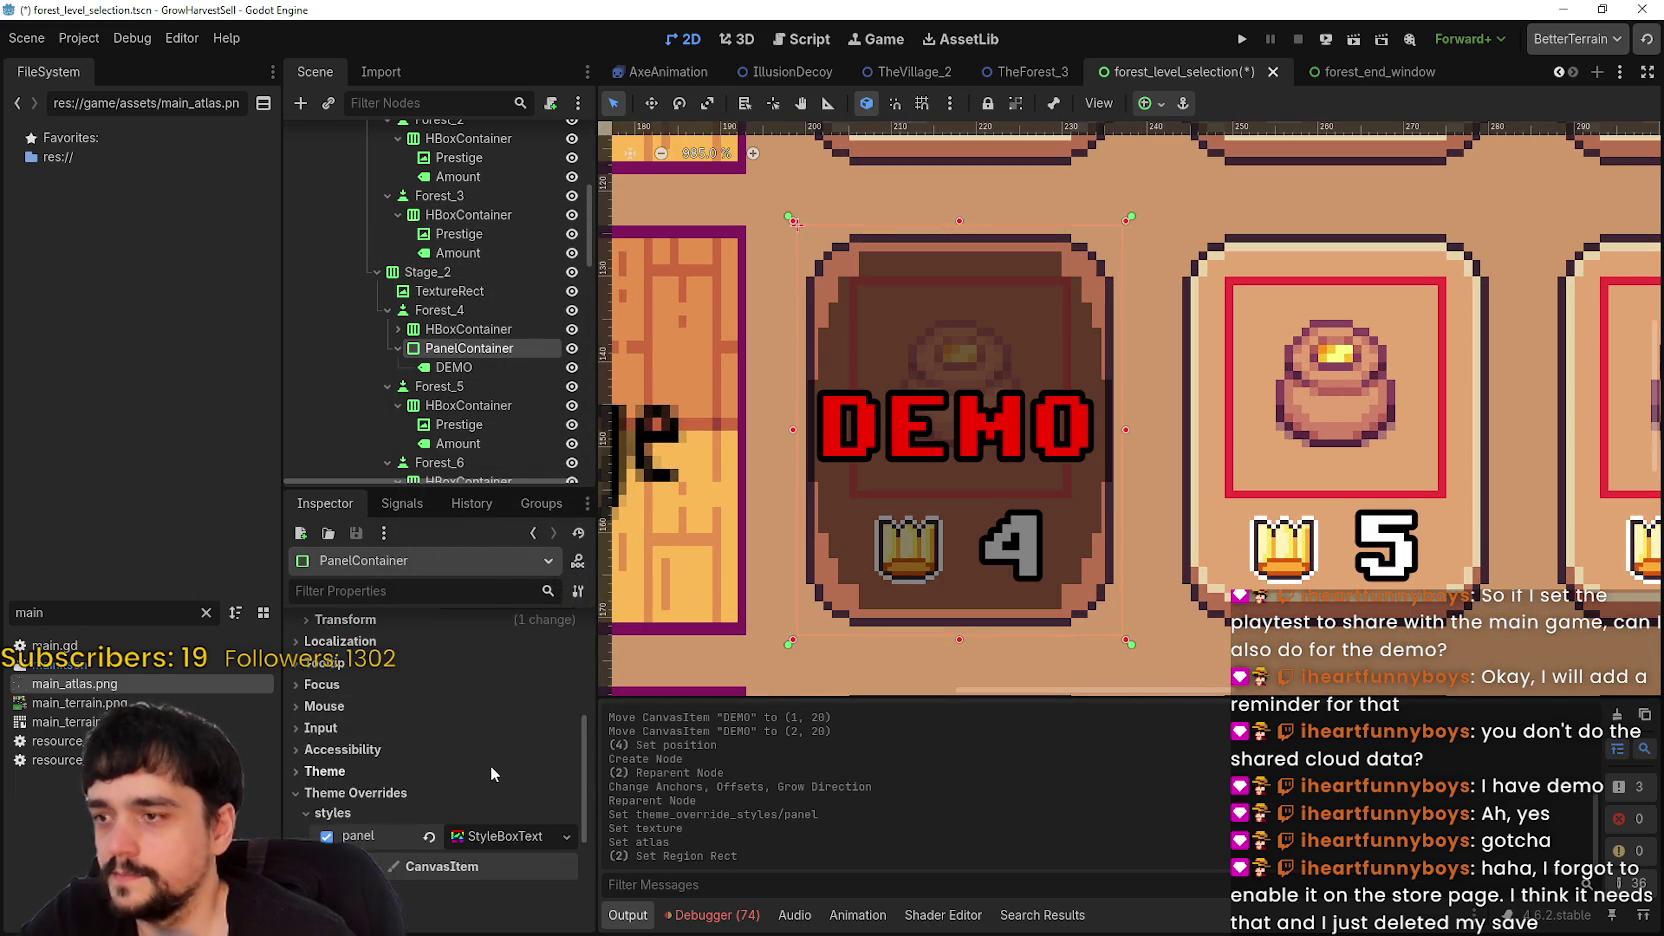
{"action": "left_click", "coordinate": [480, 699]}
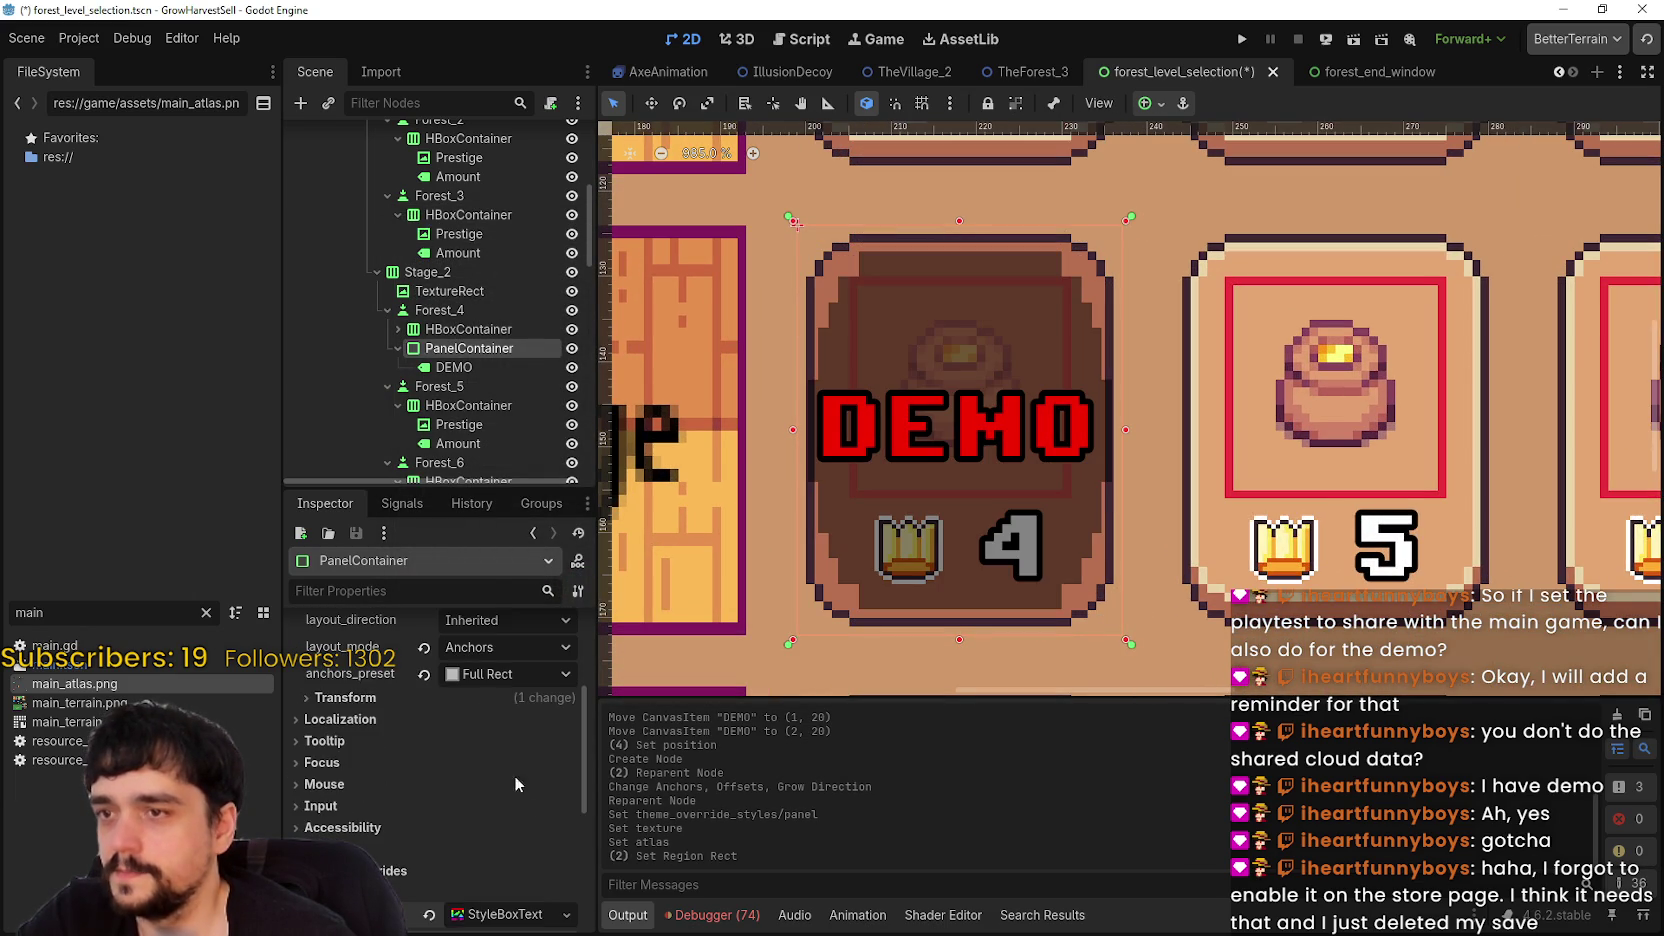
{"action": "scroll", "coordinate": [500, 744], "scroll_direction": "up", "scroll_amount": 2}
{"action": "scroll", "coordinate": [540, 842], "scroll_direction": "down", "scroll_amount": 6}
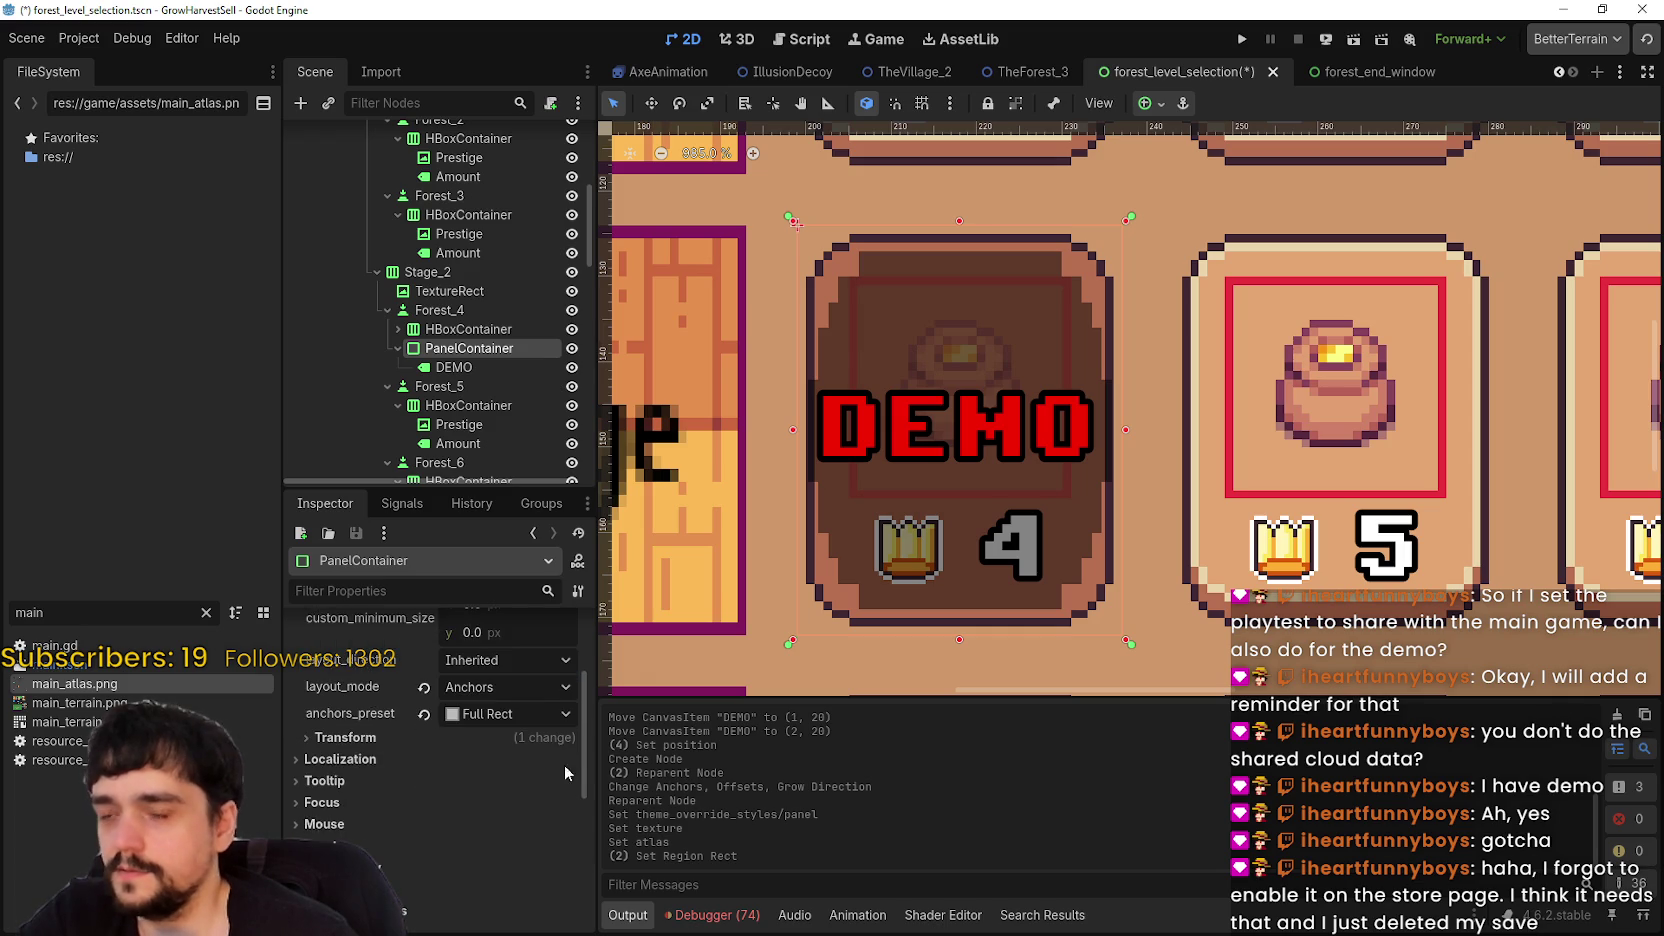
{"action": "left_click", "coordinate": [429, 760]}
- Change the DEMO card's PanelContainer node type to NinePatchRect, found by searching 'nine'
{"action": "scroll", "coordinate": [465, 790], "scroll_direction": "up", "scroll_amount": 5}
{"action": "right_click", "coordinate": [478, 349]}
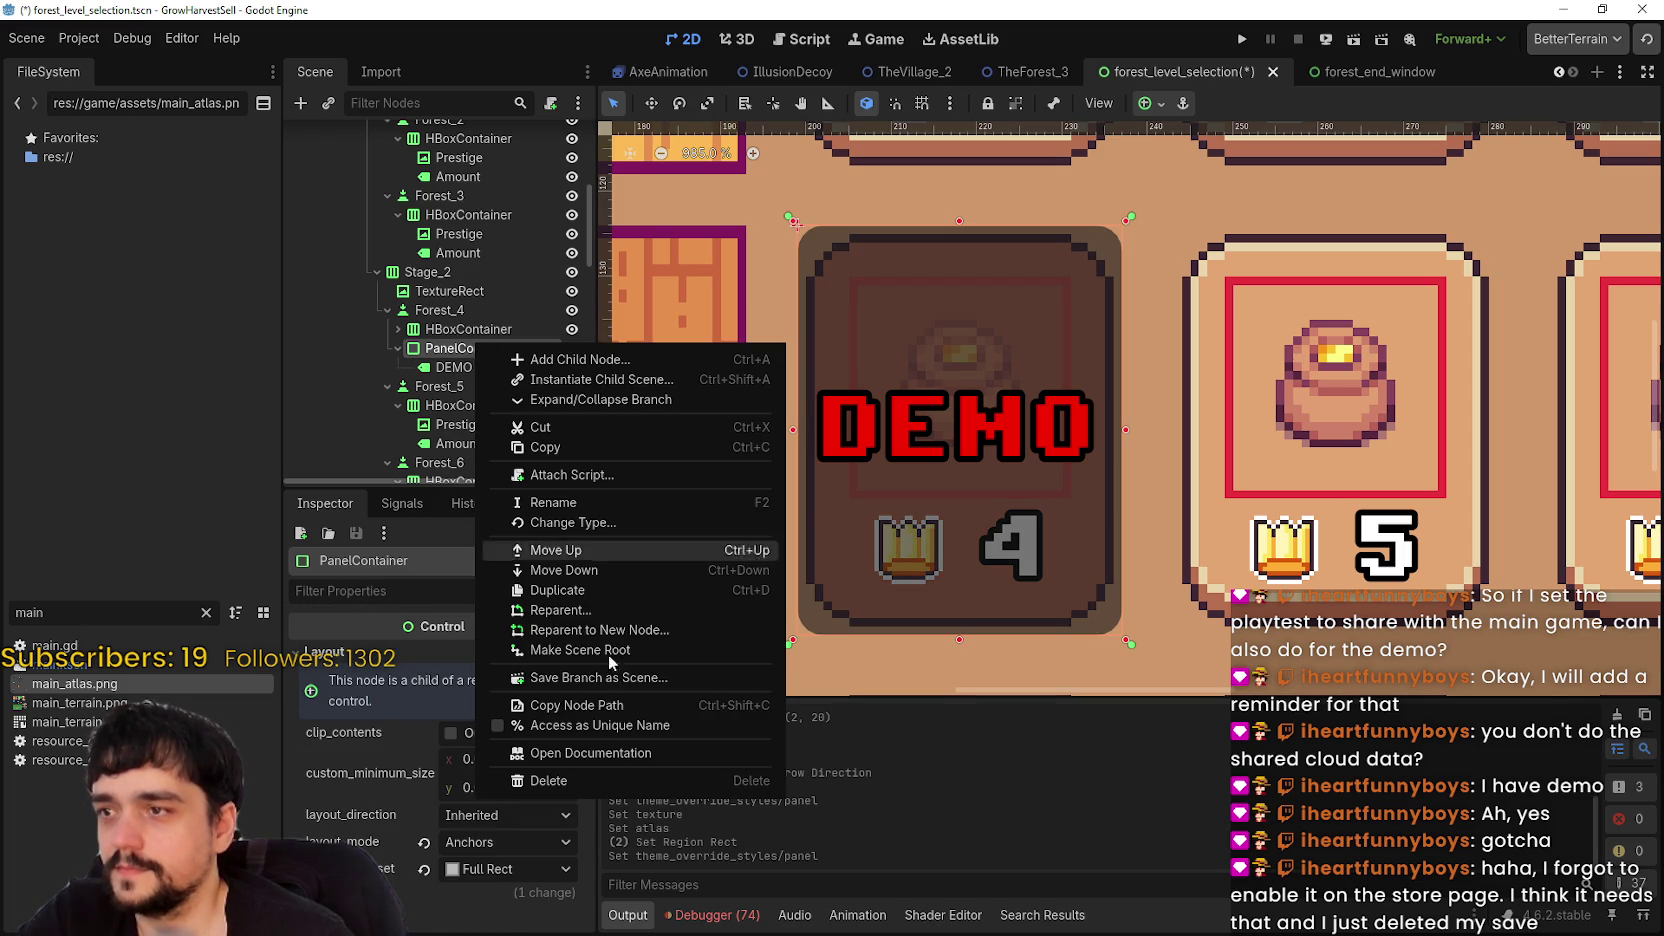
{"action": "left_click", "coordinate": [610, 521]}
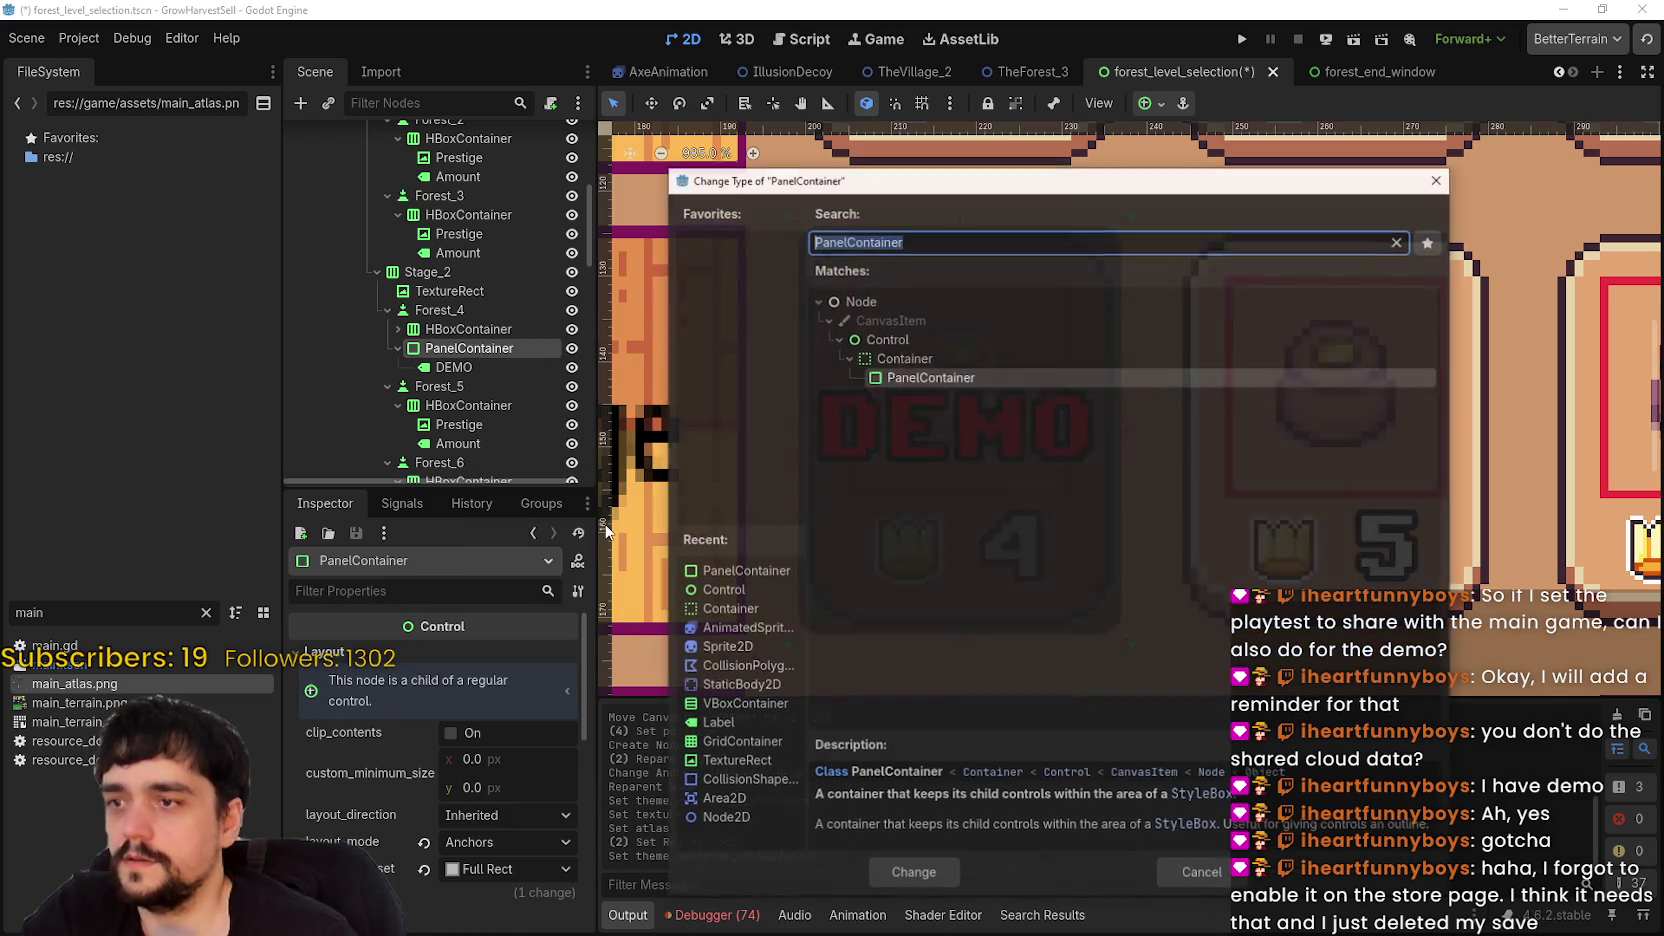
{"action": "type", "text": "texture"}
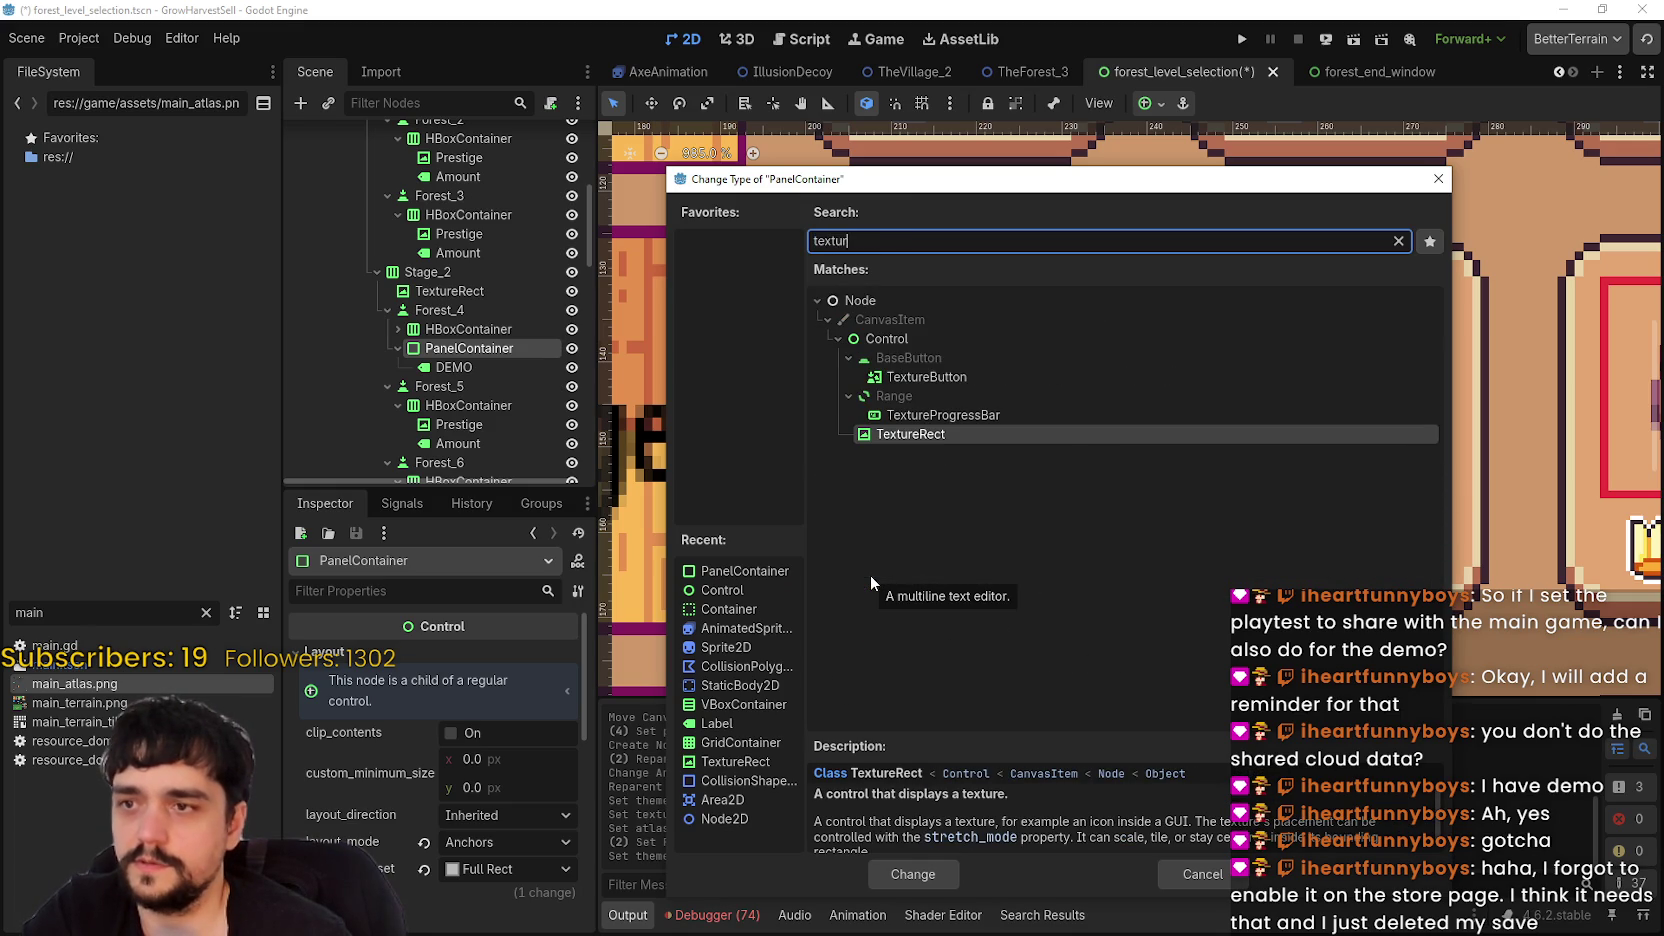
{"action": "key", "text": "BackSpace"}
{"action": "key", "text": "BackSpace"}
{"action": "key", "text": "BackSpace"}
{"action": "type", "text": "pa"}
{"action": "key", "text": "BackSpace"}
{"action": "key", "text": "BackSpace"}
{"action": "type", "text": "nine"}
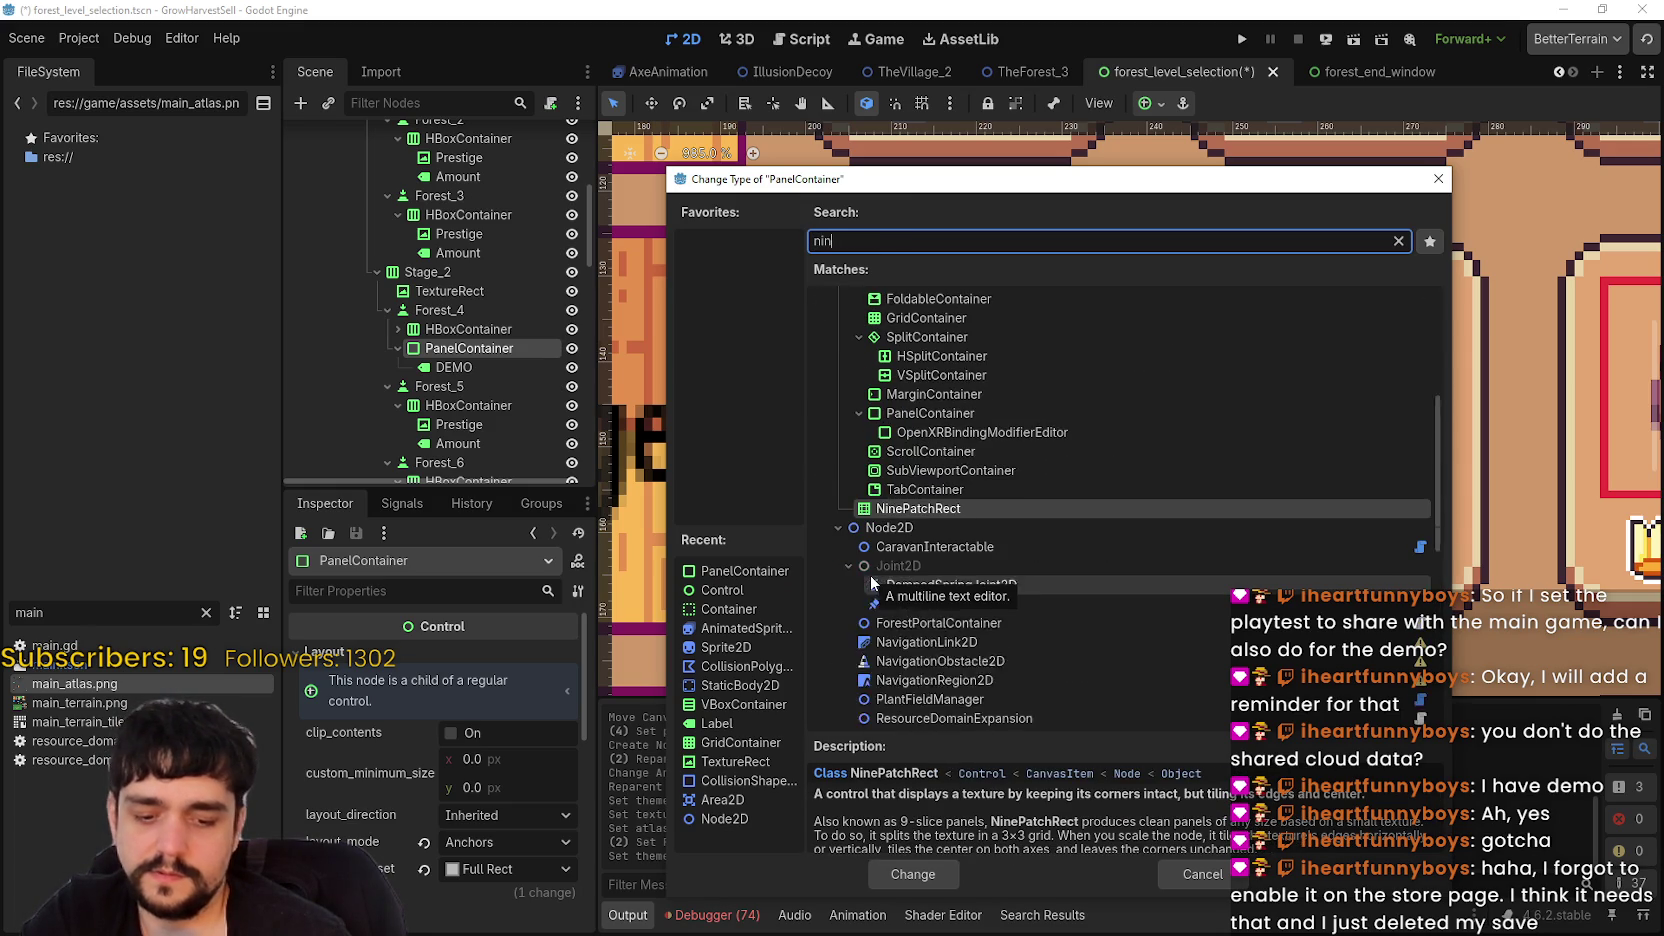
{"action": "double_click", "coordinate": [902, 507]}
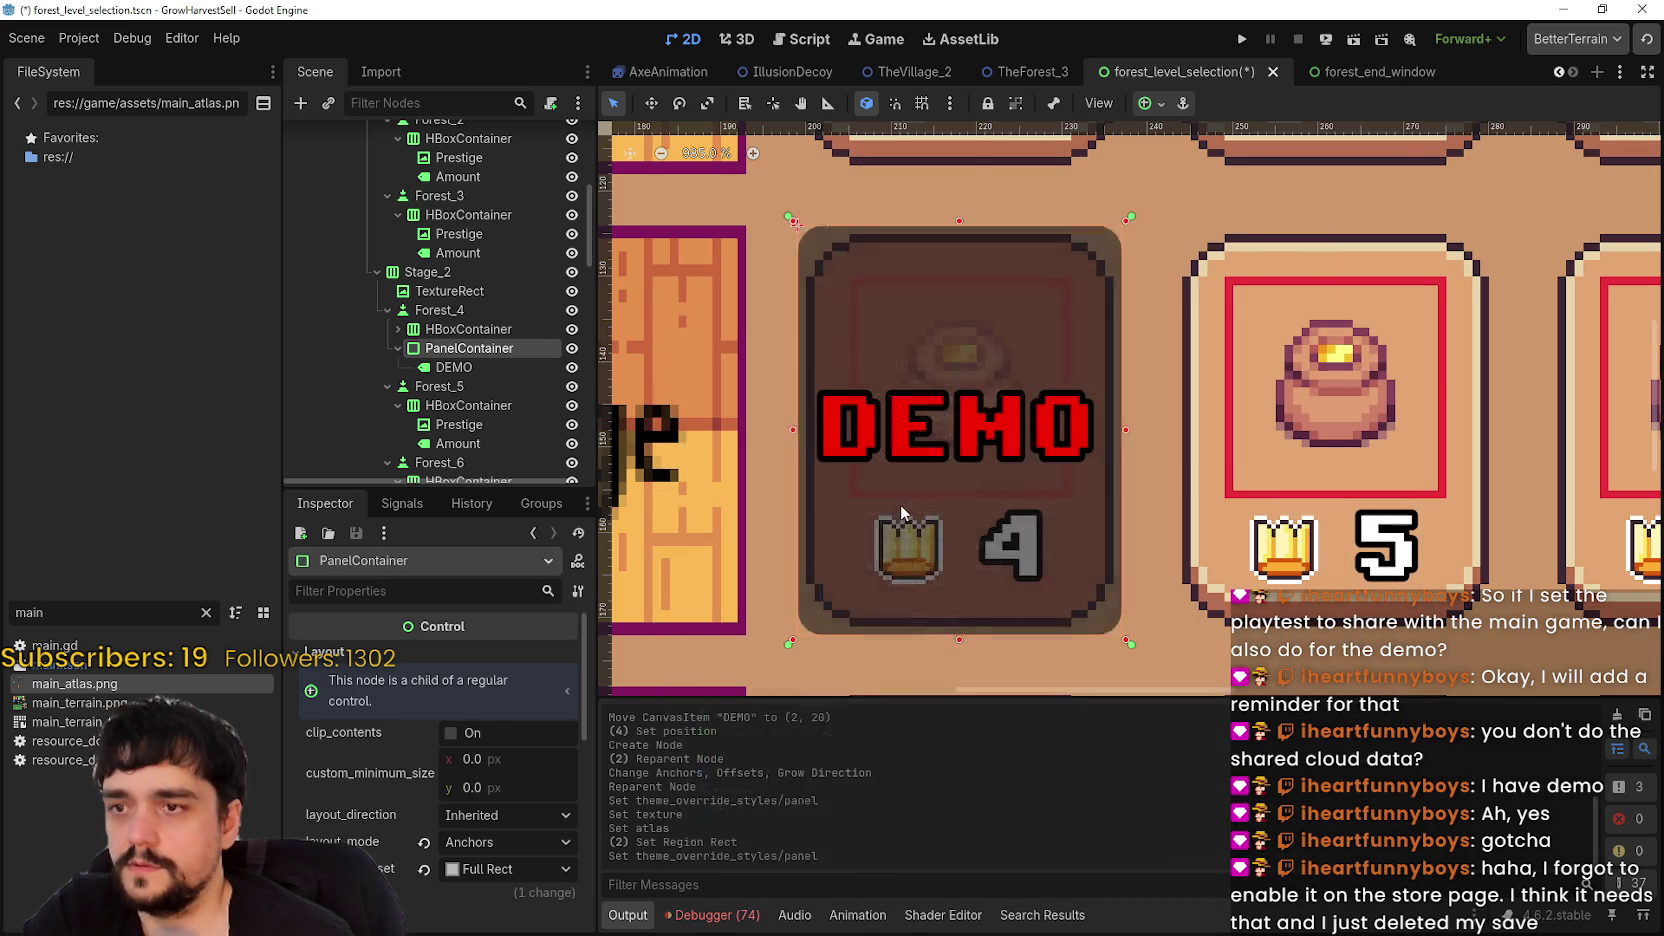
{"action": "left_click", "coordinate": [492, 655]}
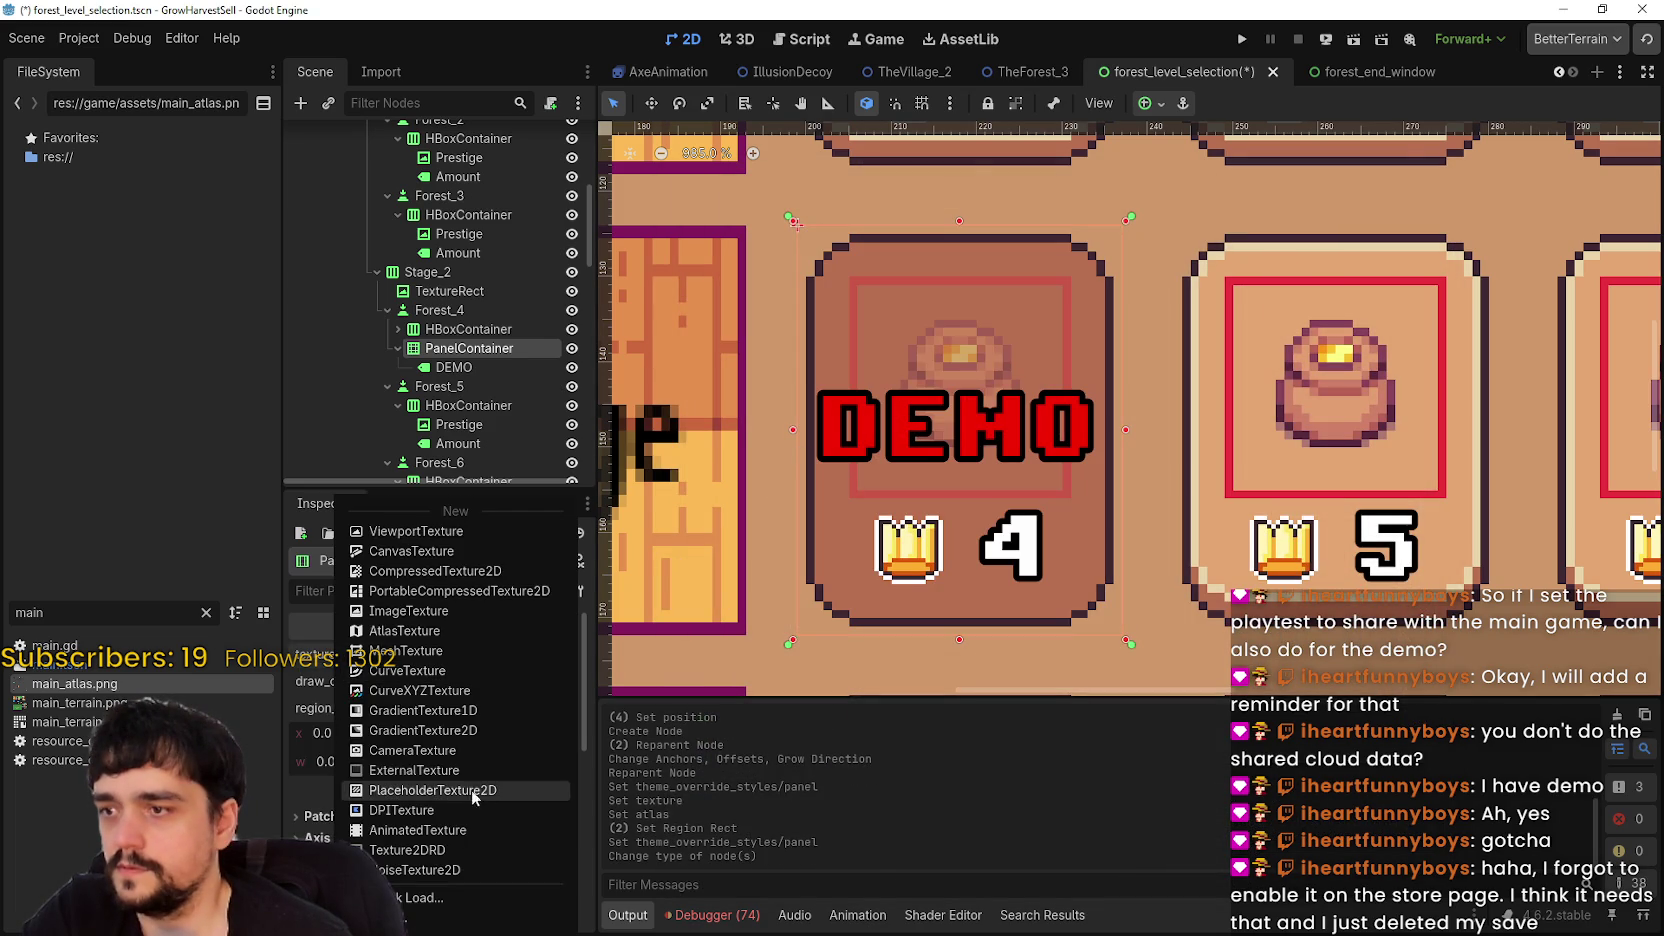
- Give the NinePatchRect a new AtlasTexture using main_atlas.png as its atlas
{"action": "left_click", "coordinate": [428, 638]}
{"action": "left_click", "coordinate": [489, 664]}
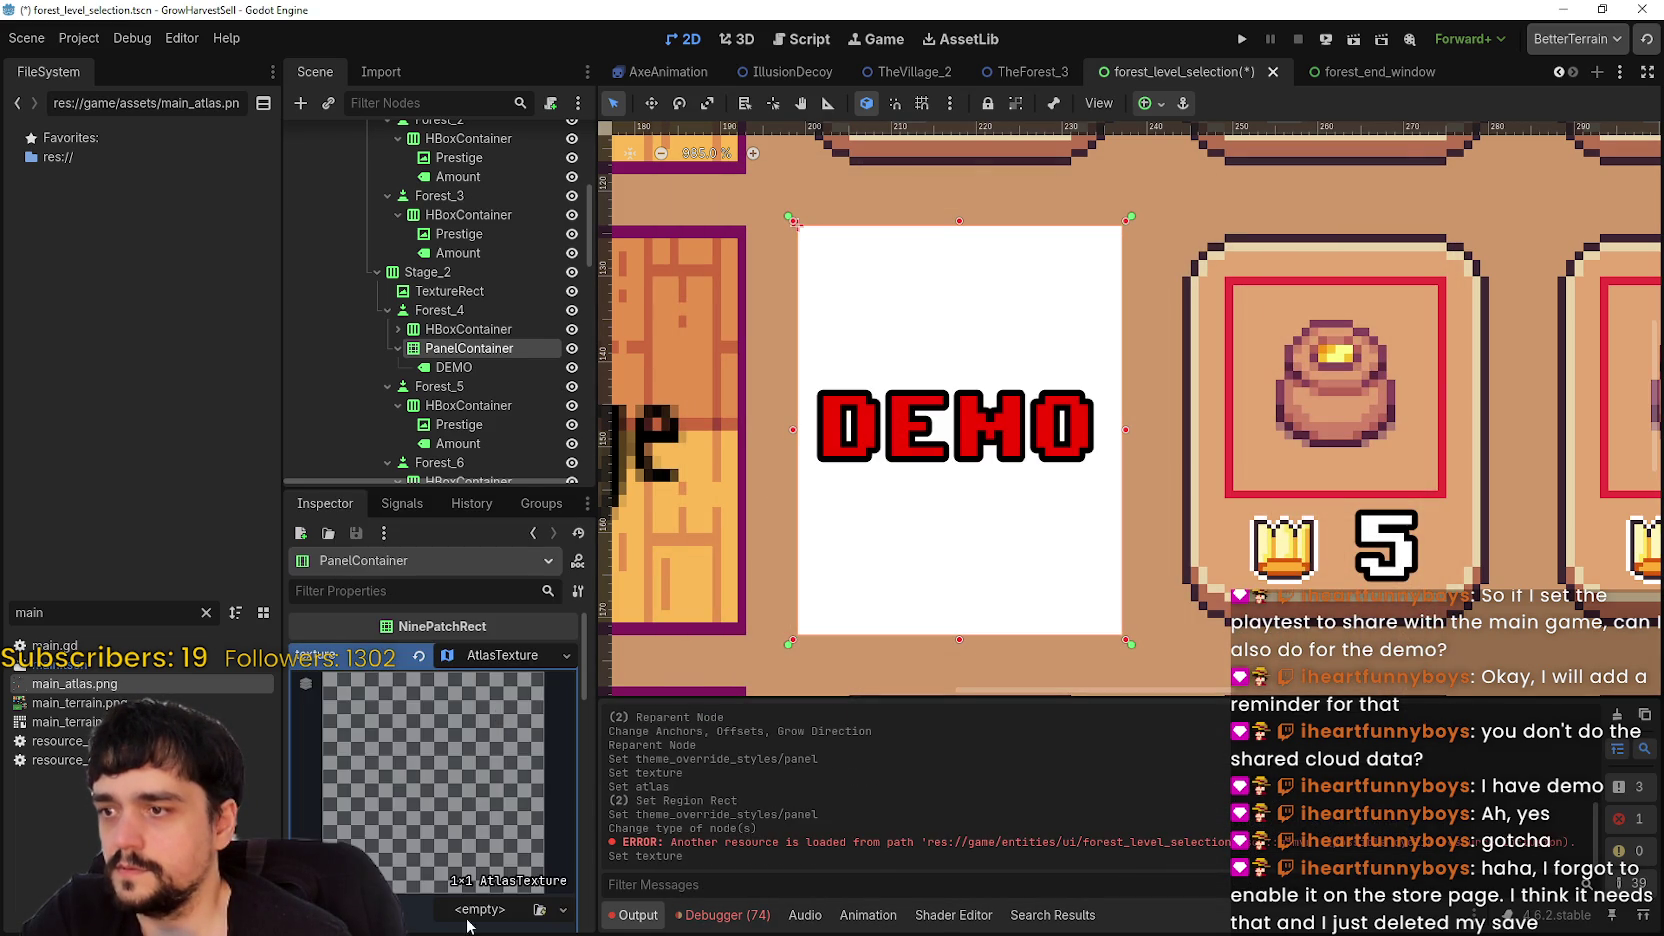
{"action": "left_click", "coordinate": [468, 912]}
{"action": "left_click", "coordinate": [478, 895]}
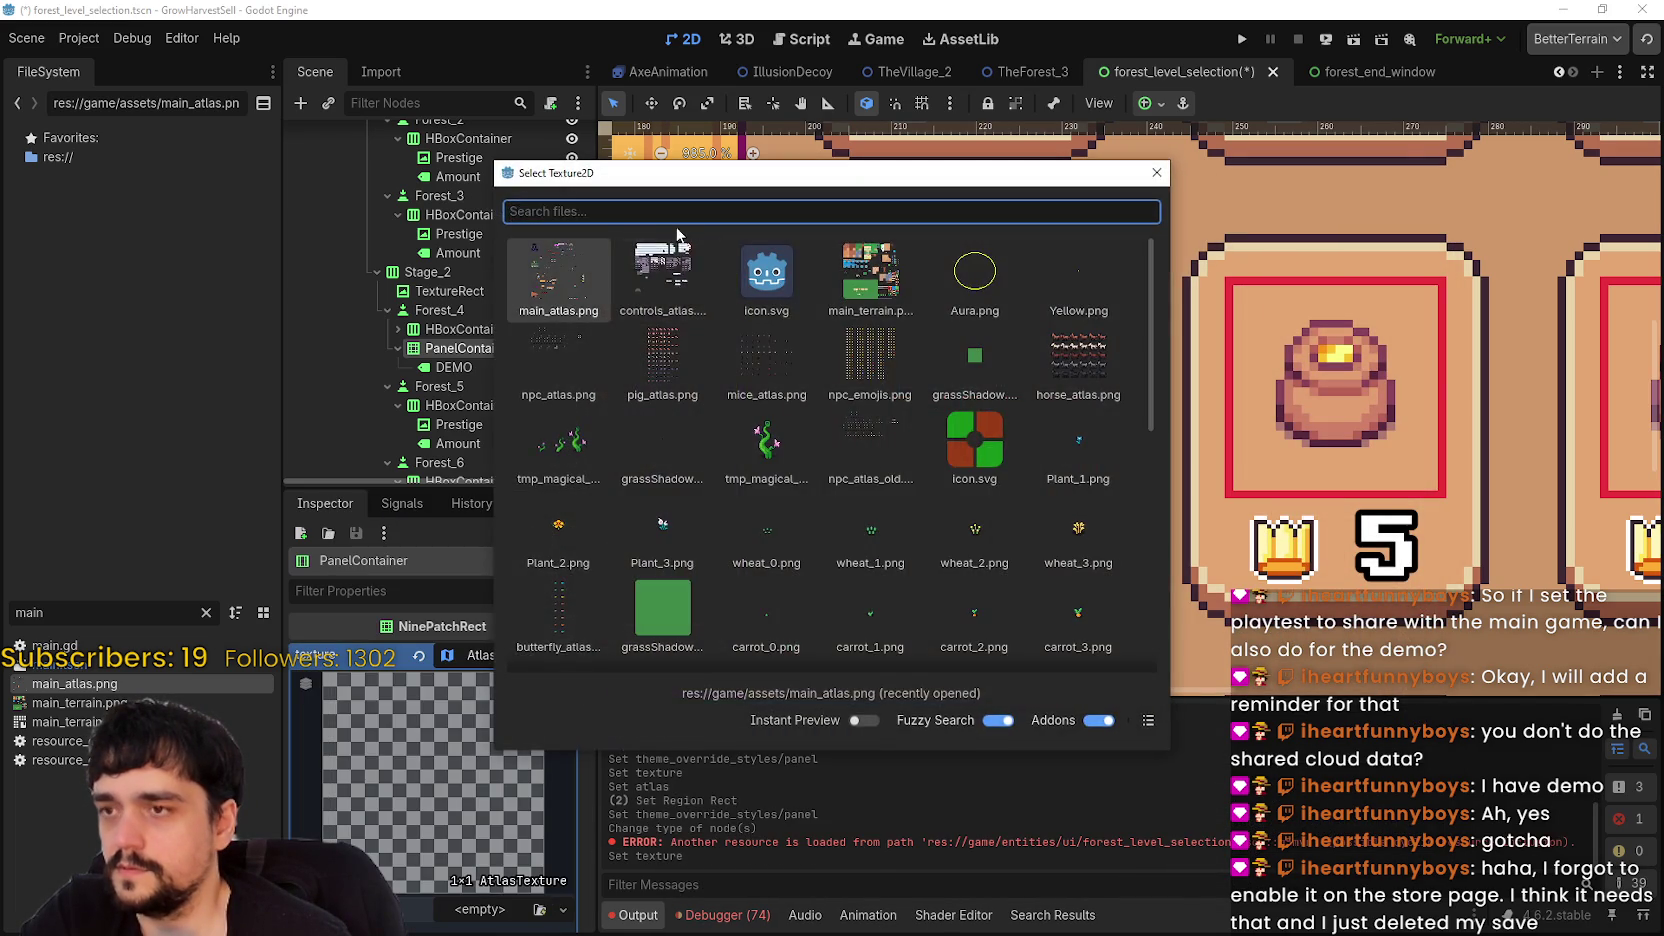
{"action": "double_click", "coordinate": [570, 285]}
- Crop the atlas region to the 32×16 black pill sprite
{"action": "left_click", "coordinate": [437, 891]}
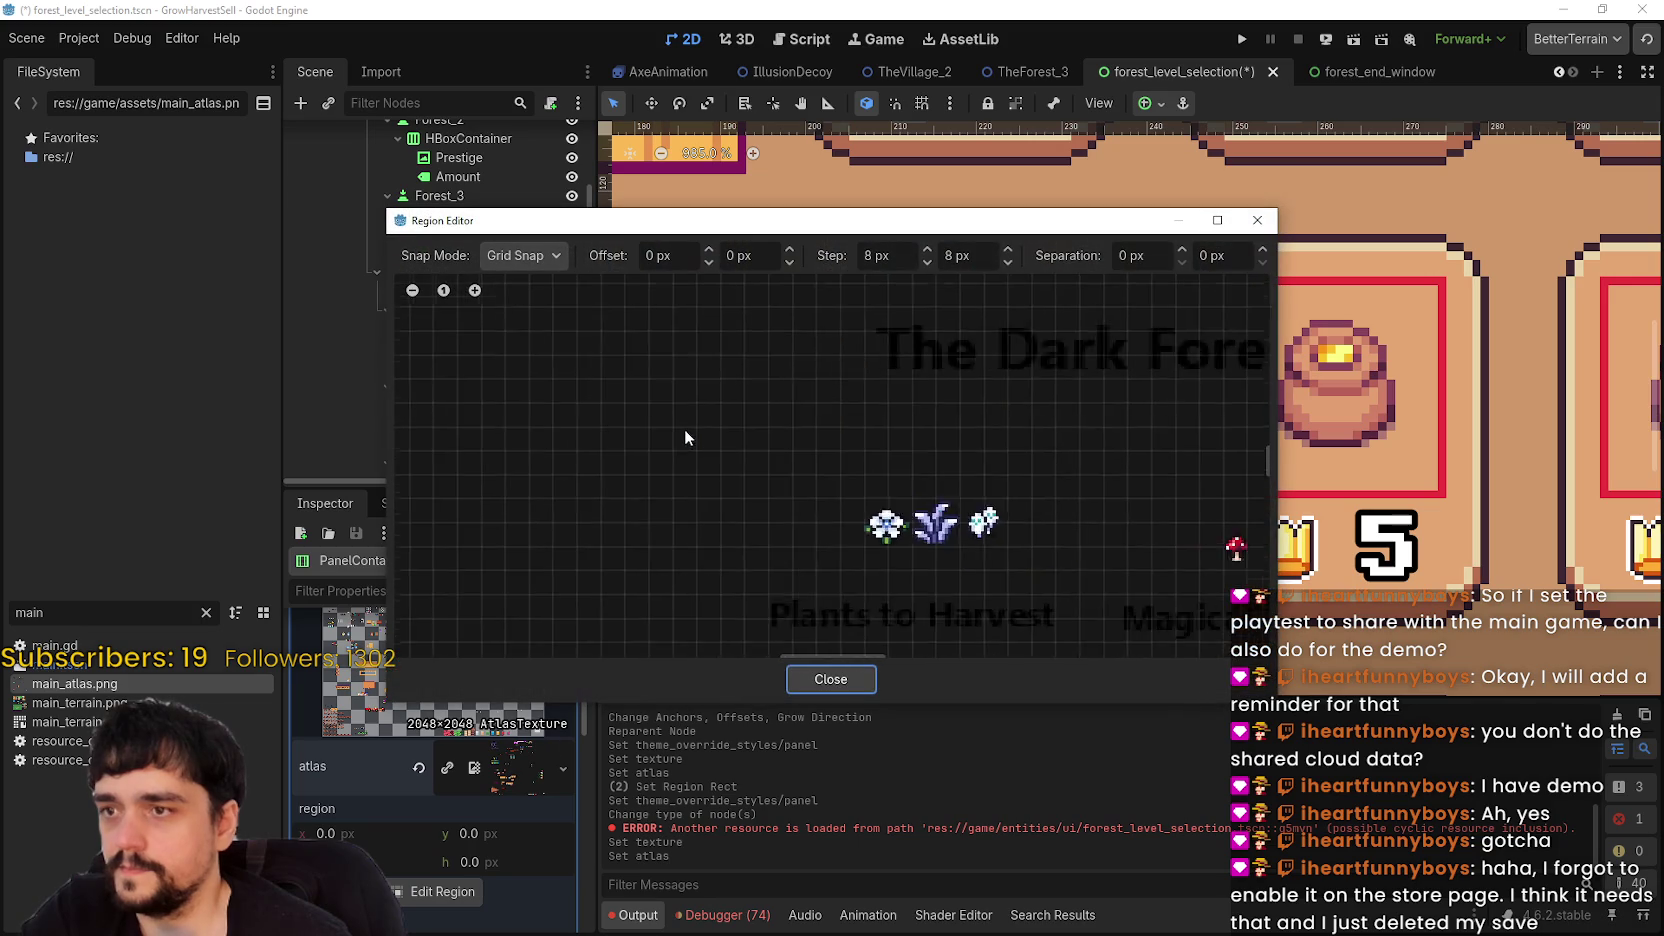
{"action": "scroll", "coordinate": [715, 514], "scroll_direction": "down", "scroll_amount": 5}
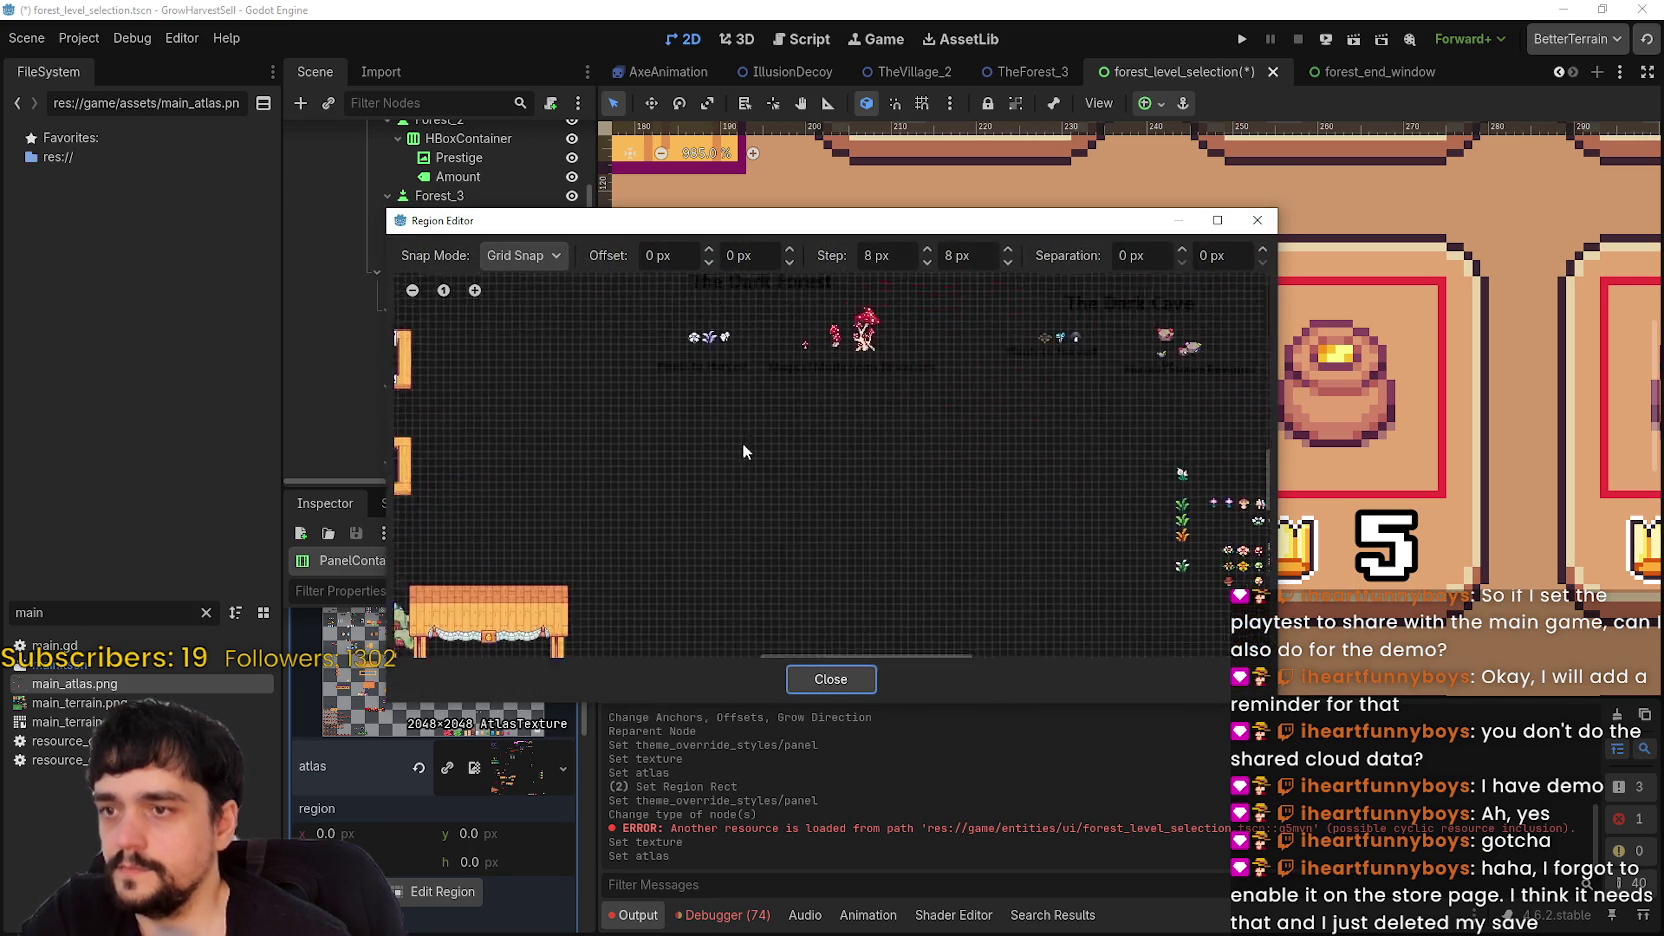
{"action": "scroll", "coordinate": [861, 493], "scroll_direction": "down", "scroll_amount": 2}
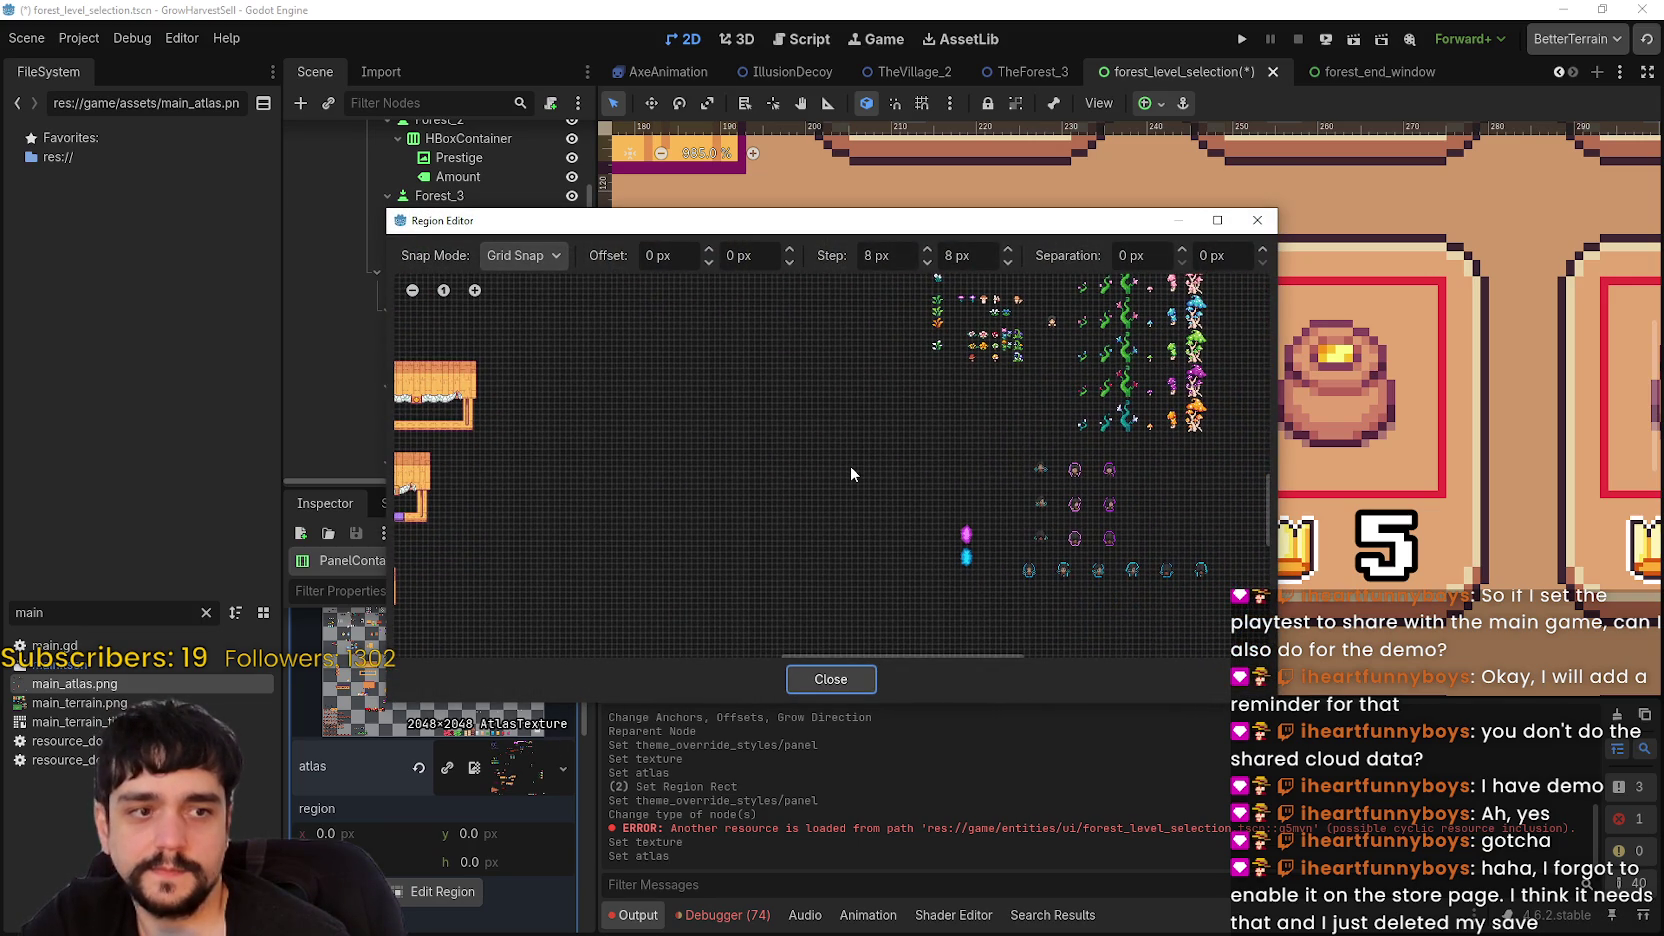
{"action": "left_click_drag", "start_coordinate": [850, 465], "coordinate": [772, 410]}
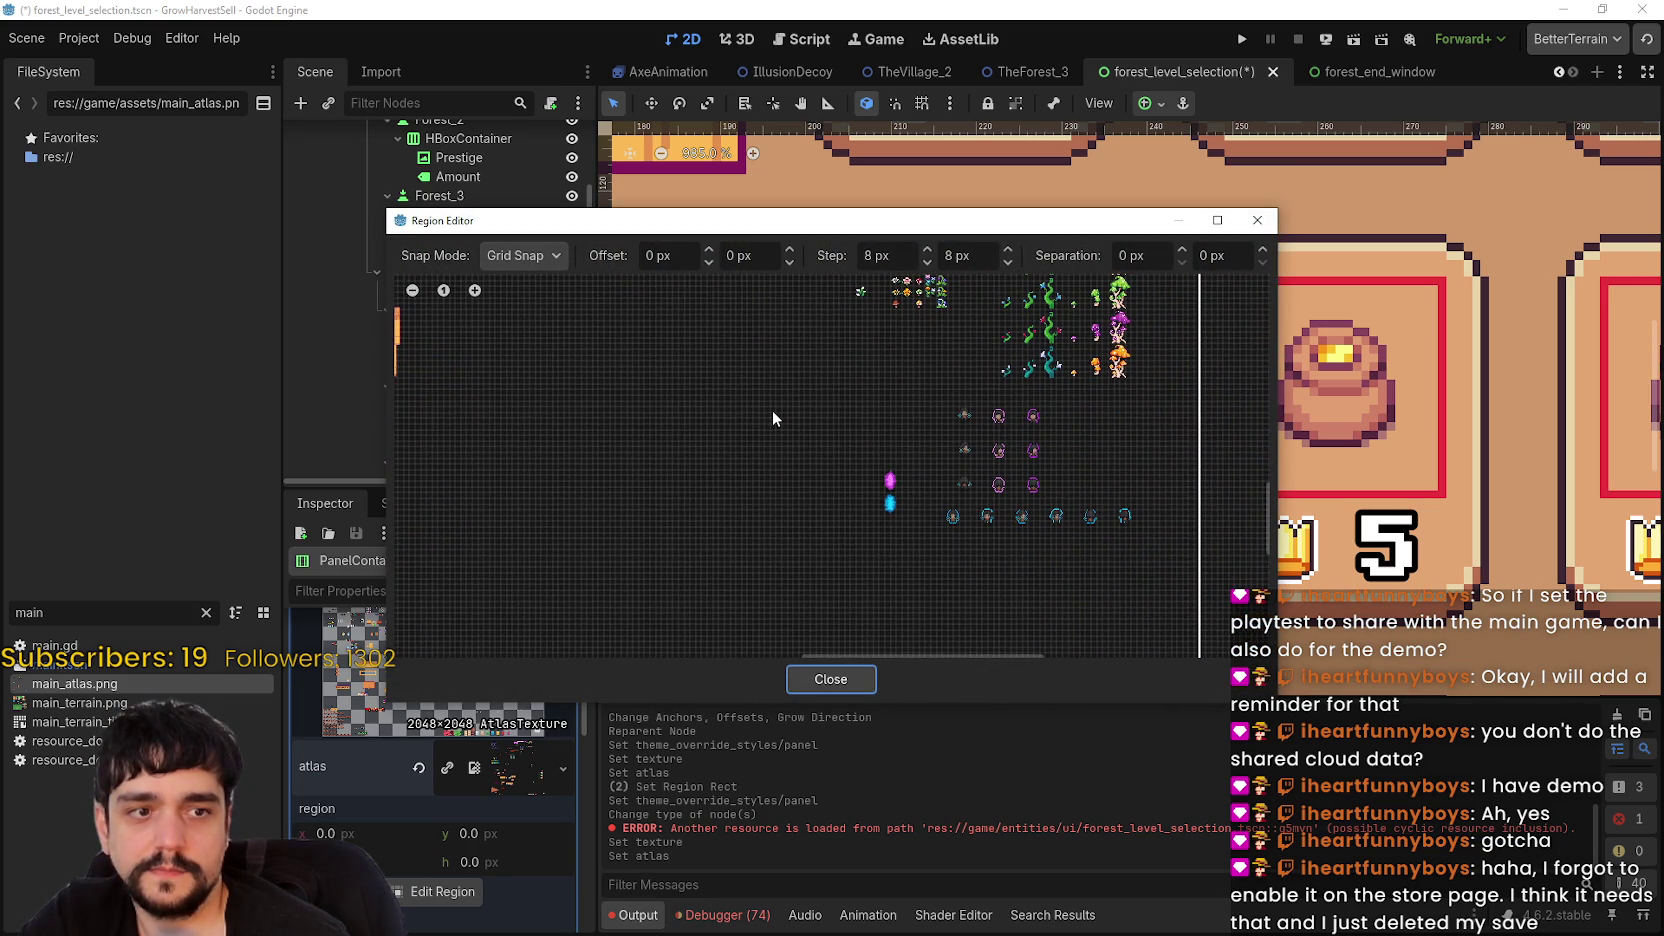
{"action": "scroll", "coordinate": [772, 410], "scroll_direction": "down", "scroll_amount": 3}
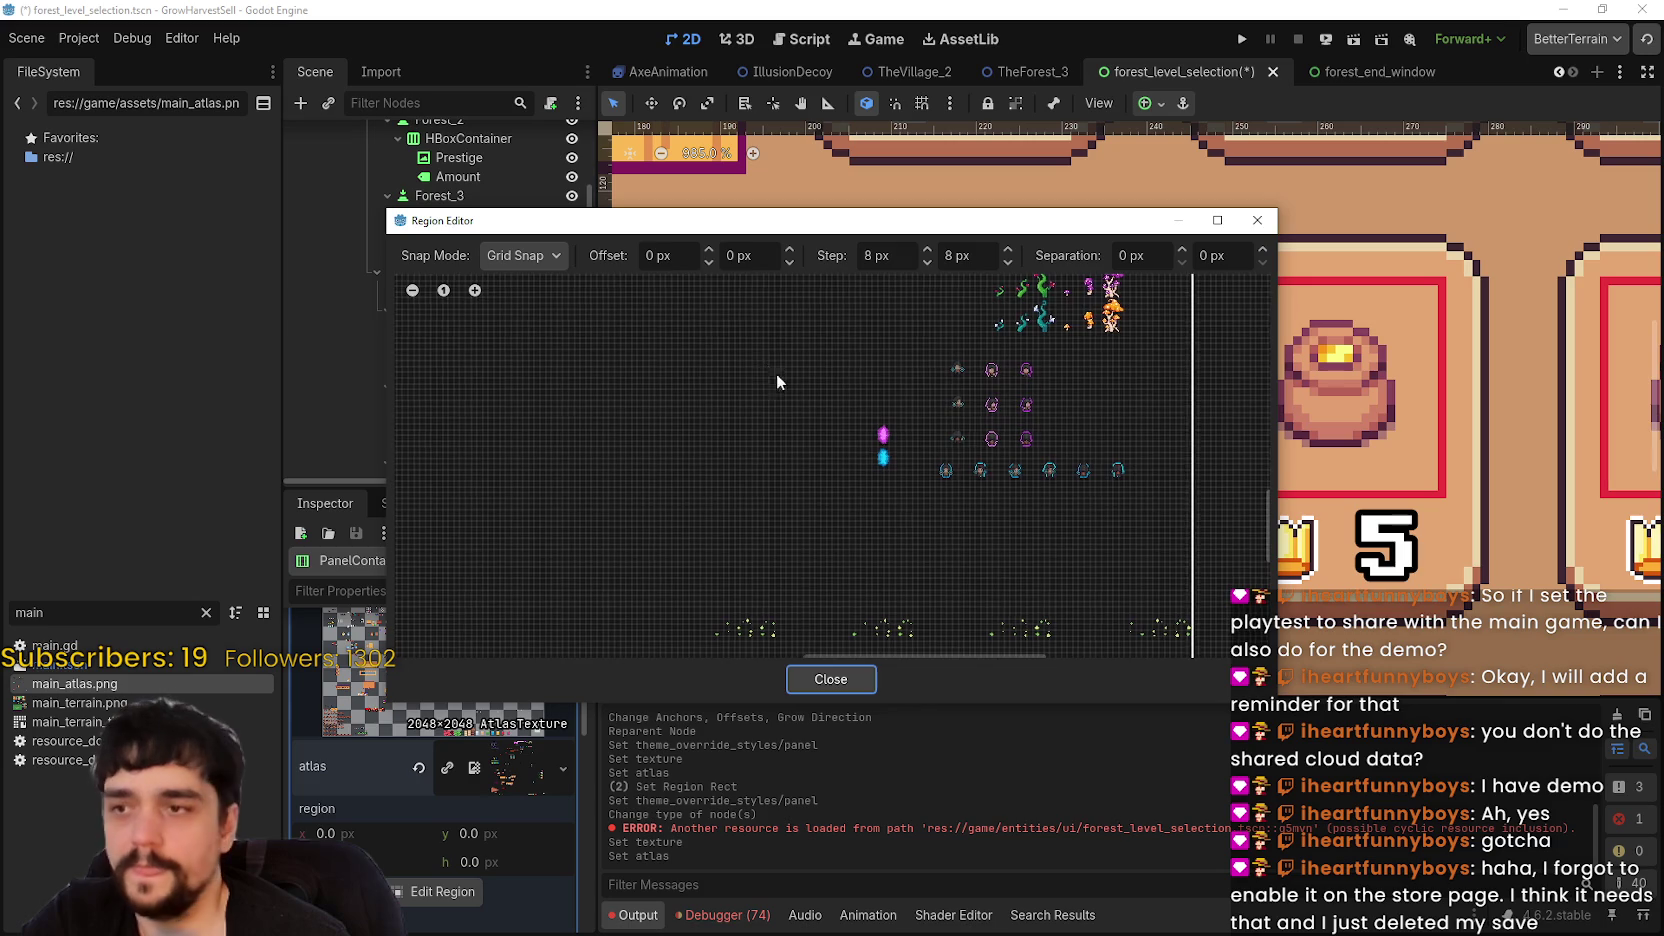
{"action": "scroll", "coordinate": [802, 465], "scroll_direction": "down", "scroll_amount": 3}
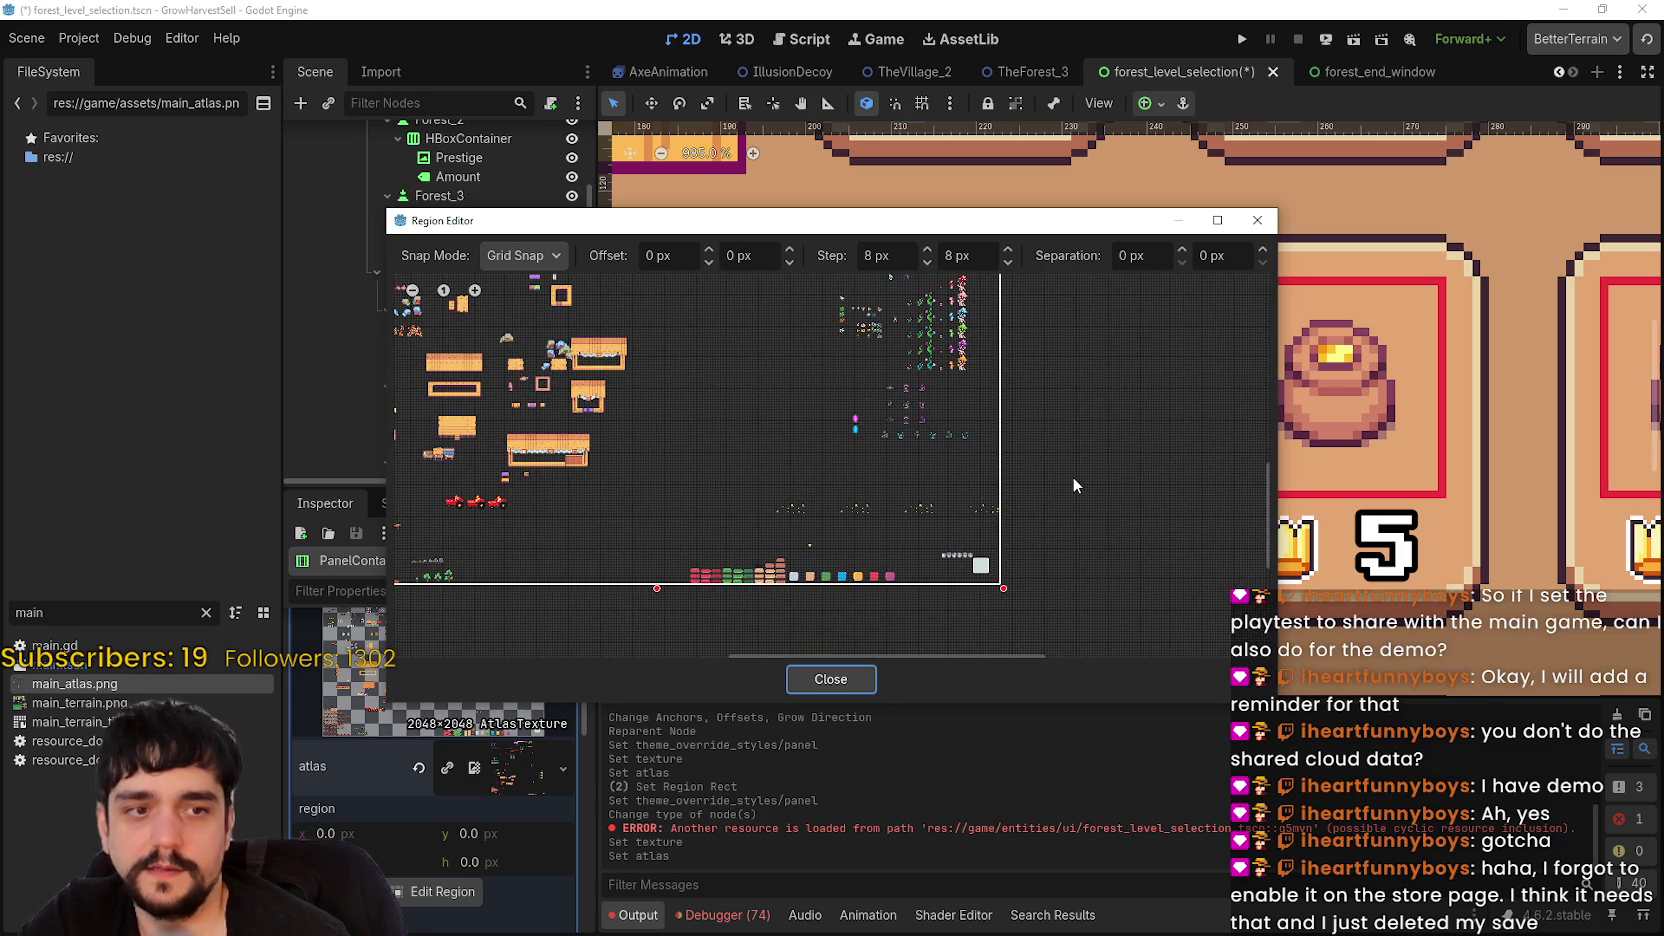
{"action": "scroll", "coordinate": [857, 572], "scroll_direction": "up", "scroll_amount": 6}
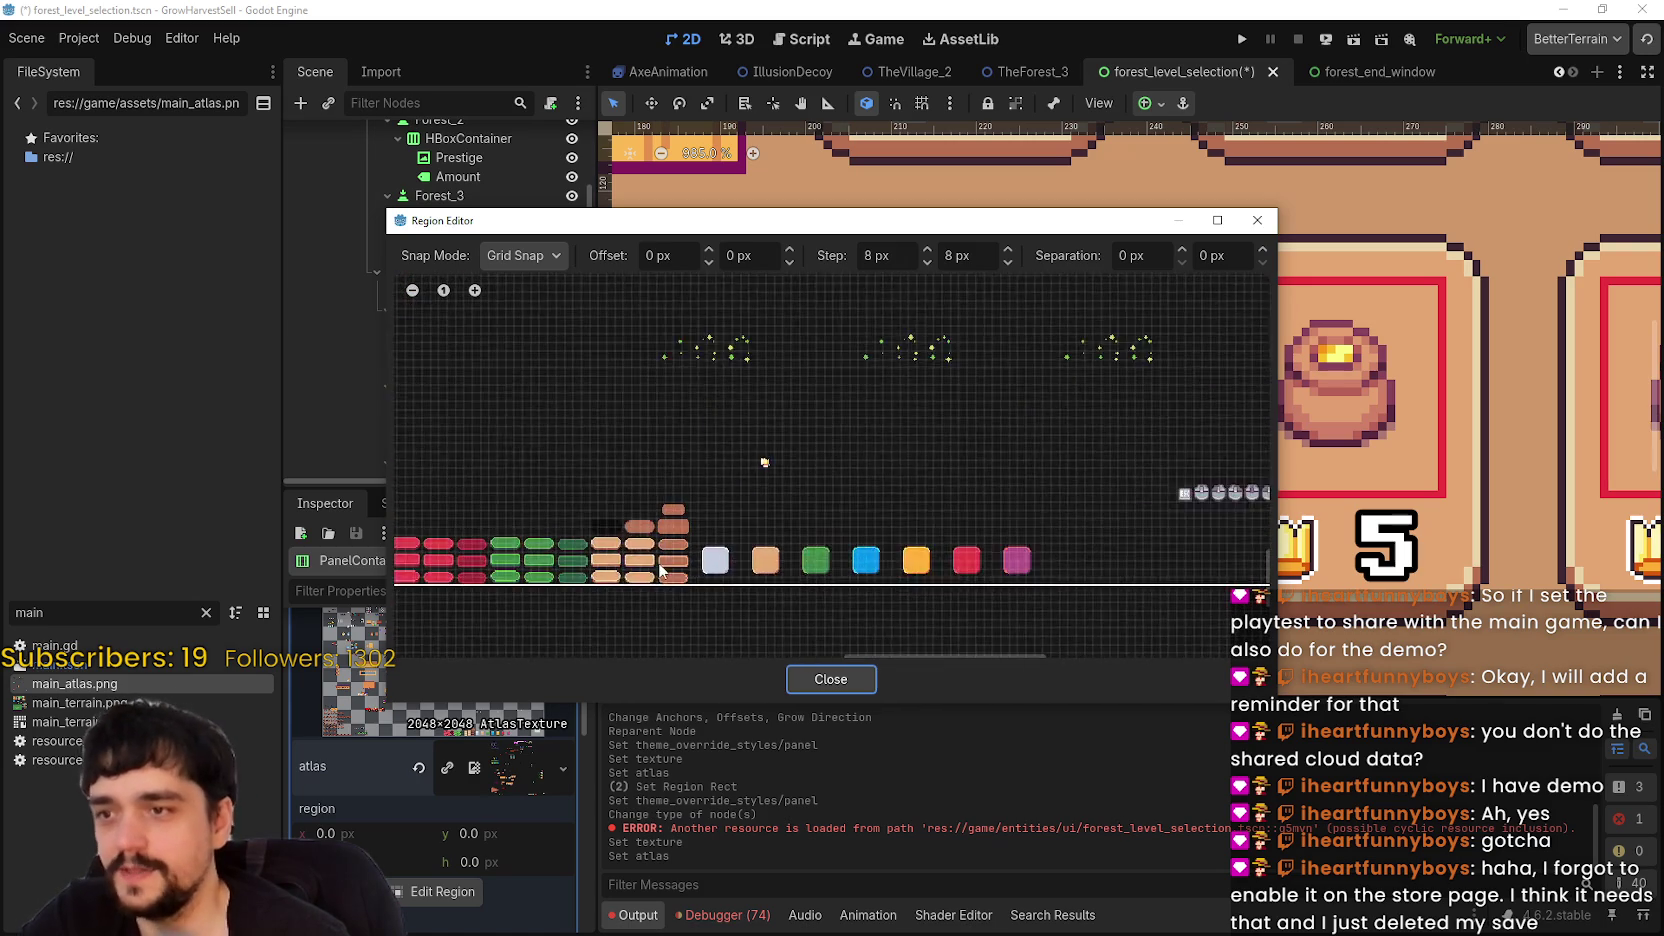
{"action": "scroll", "coordinate": [953, 557], "scroll_direction": "down", "scroll_amount": 2}
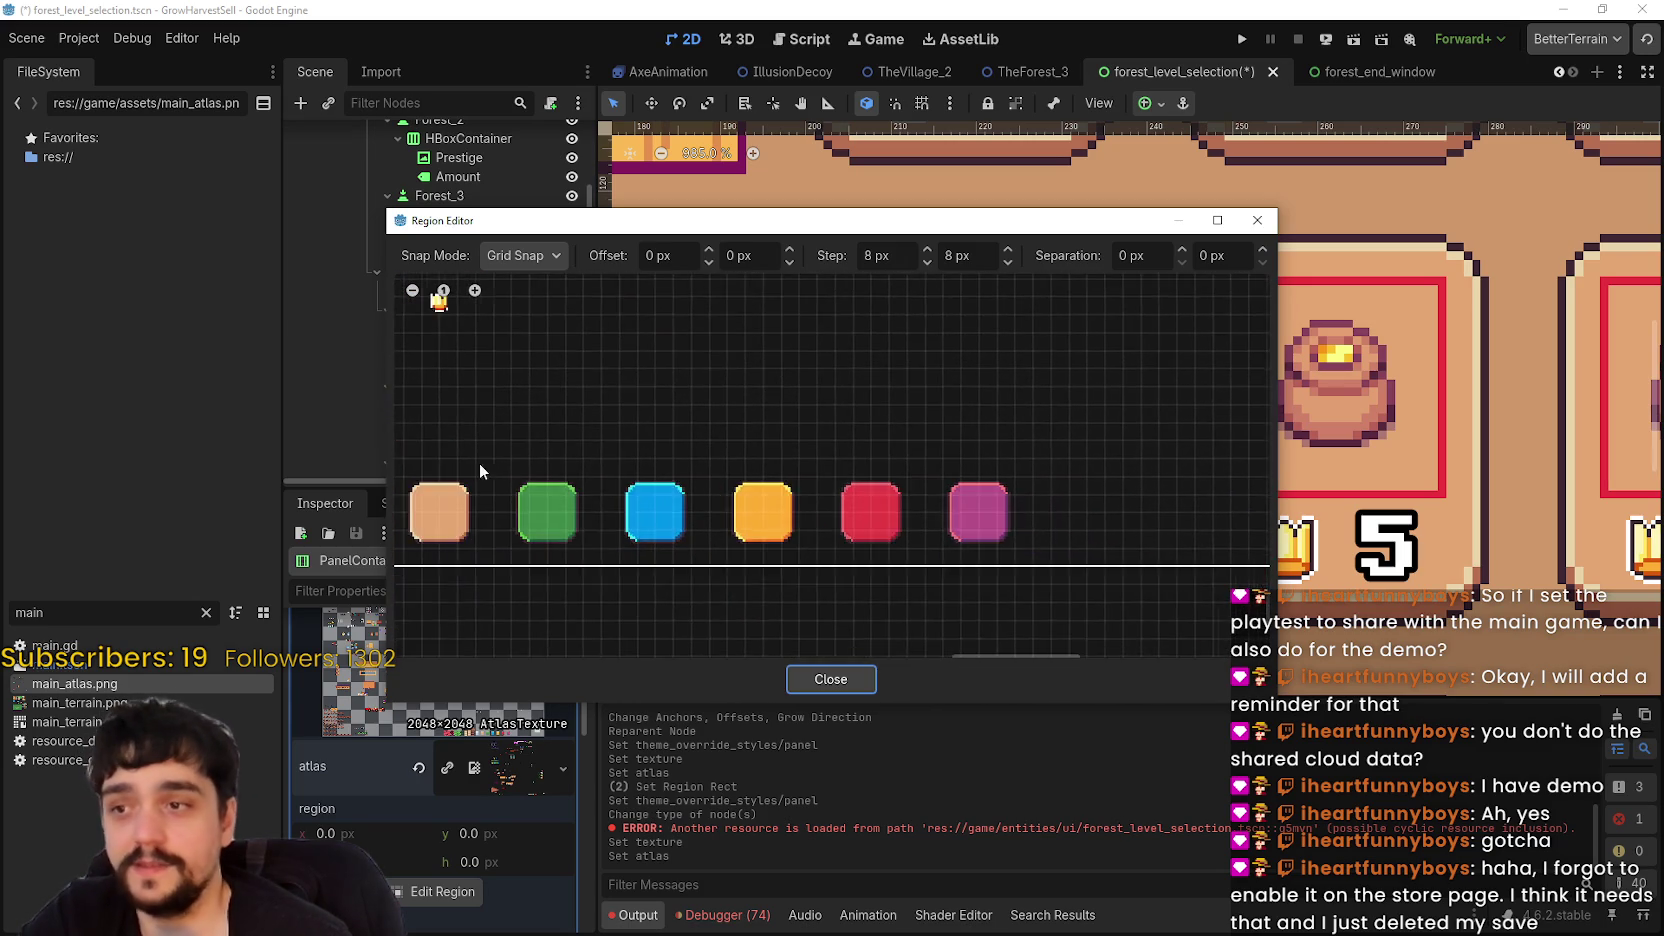
{"action": "scroll", "coordinate": [846, 467], "scroll_direction": "up", "scroll_amount": 5}
{"action": "scroll", "coordinate": [697, 489], "scroll_direction": "up", "scroll_amount": 2}
{"action": "mouse_move", "coordinate": [646, 464]}
{"action": "left_mouse_down"}
{"action": "mouse_move", "coordinate": [774, 512]}
{"action": "mouse_move", "coordinate": [902, 596]}
{"action": "left_mouse_up"}
{"action": "left_click", "coordinate": [809, 676]}
{"action": "scroll", "coordinate": [510, 757], "scroll_direction": "up", "scroll_amount": 3}
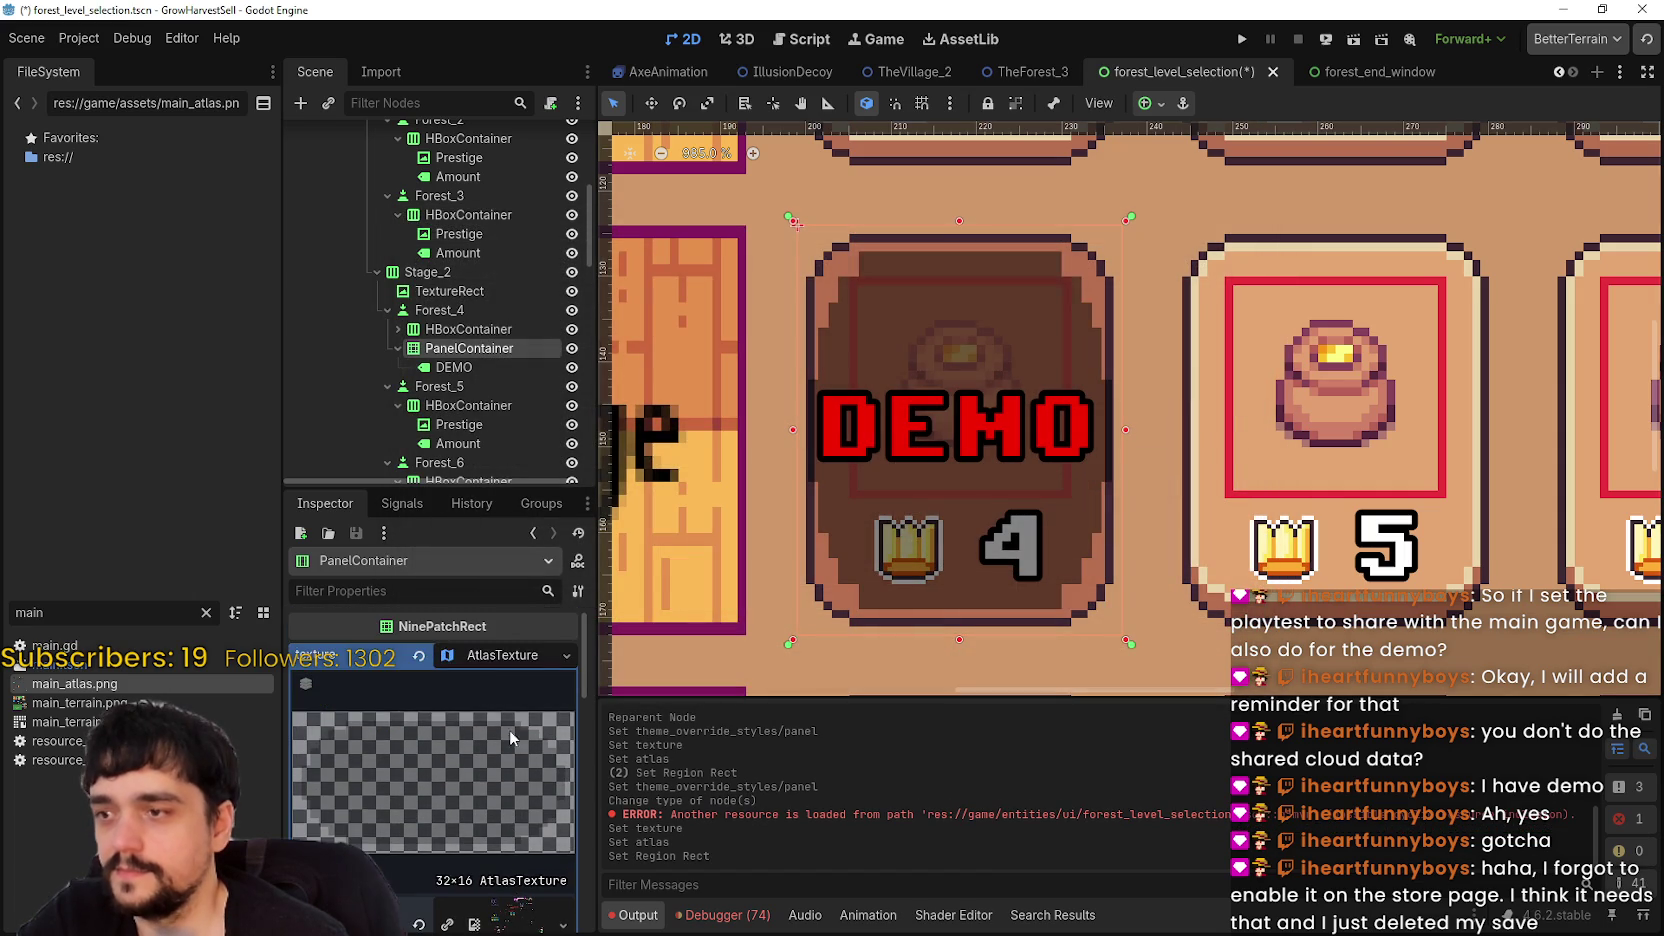
{"action": "left_click", "coordinate": [497, 660]}
- Reopen the atlas region editor and set its Snap Mode to Pixel Snap
{"action": "scroll", "coordinate": [470, 780], "scroll_direction": "down", "scroll_amount": 3}
{"action": "left_click", "coordinate": [372, 712]}
{"action": "left_click", "coordinate": [455, 692]}
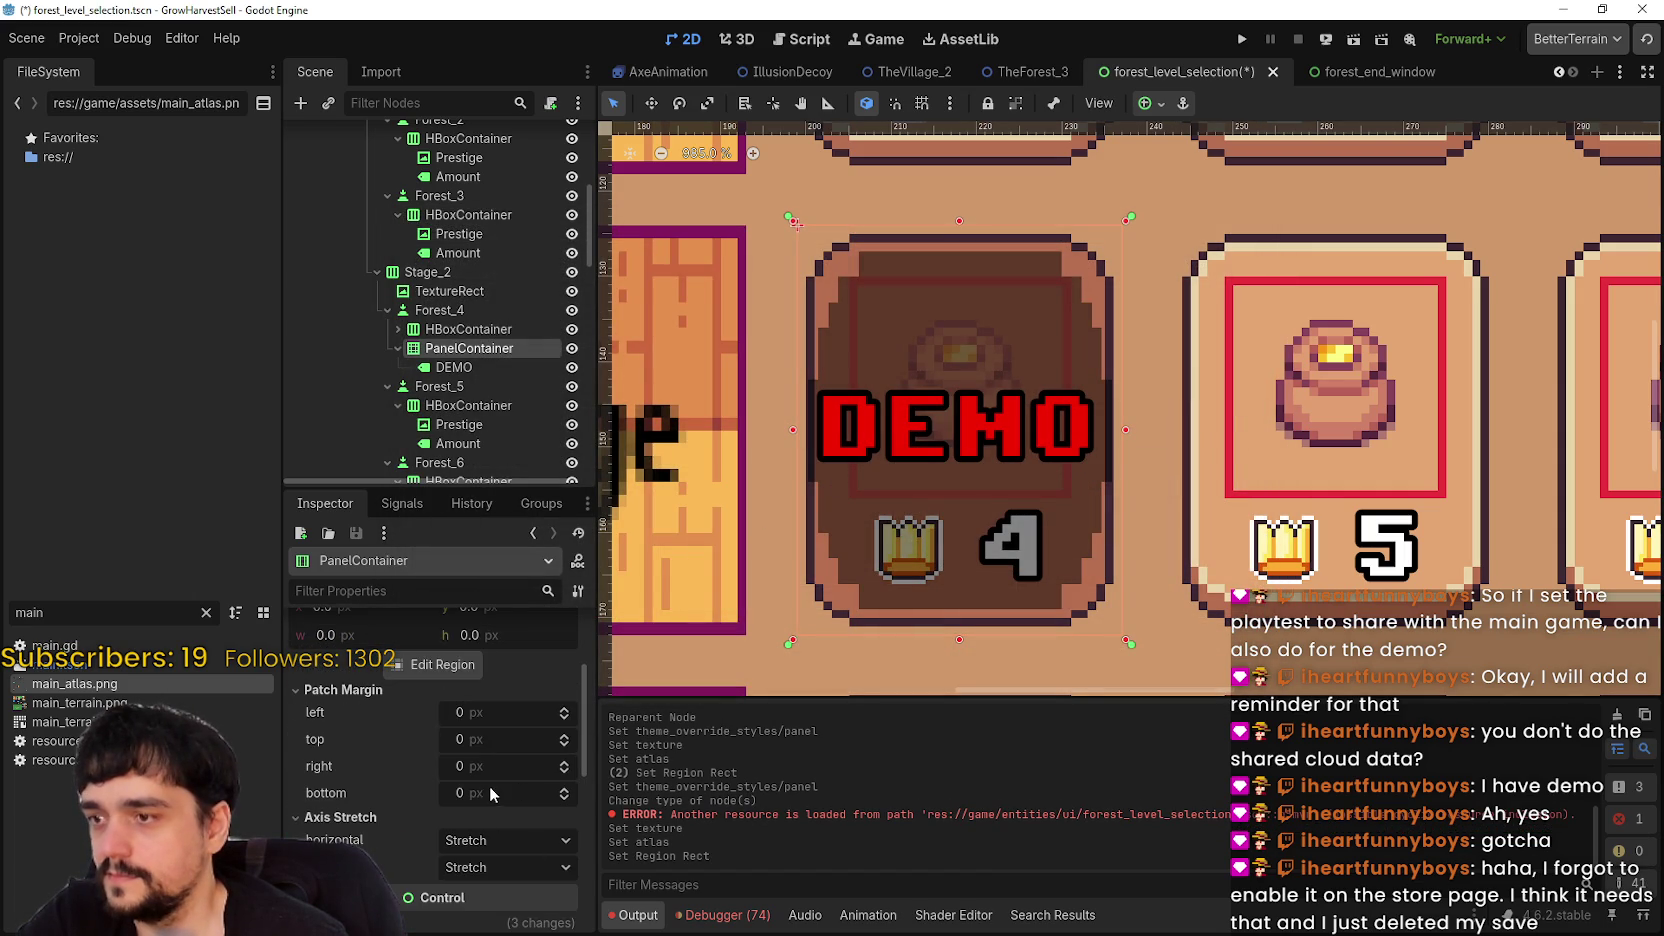
{"action": "scroll", "coordinate": [553, 724], "scroll_direction": "down", "scroll_amount": 3}
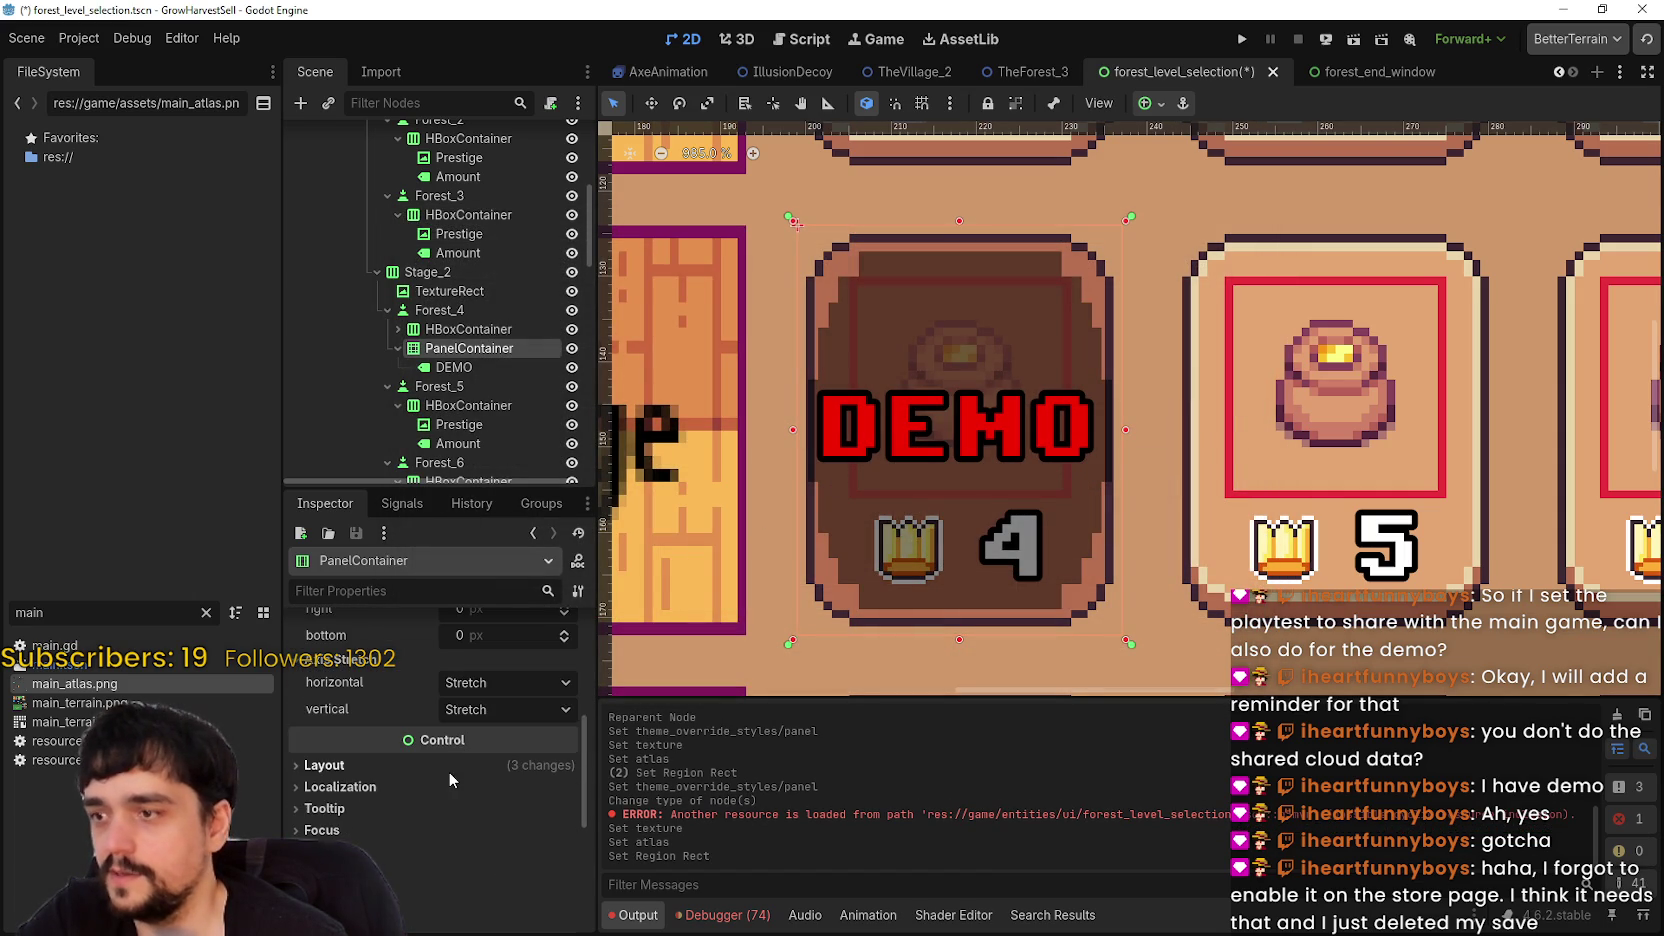
{"action": "left_click", "coordinate": [448, 768]}
{"action": "scroll", "coordinate": [446, 752], "scroll_direction": "up", "scroll_amount": 5}
{"action": "left_click", "coordinate": [505, 632]}
{"action": "scroll", "coordinate": [481, 718], "scroll_direction": "down", "scroll_amount": 5}
{"action": "scroll", "coordinate": [454, 822], "scroll_direction": "down", "scroll_amount": 1}
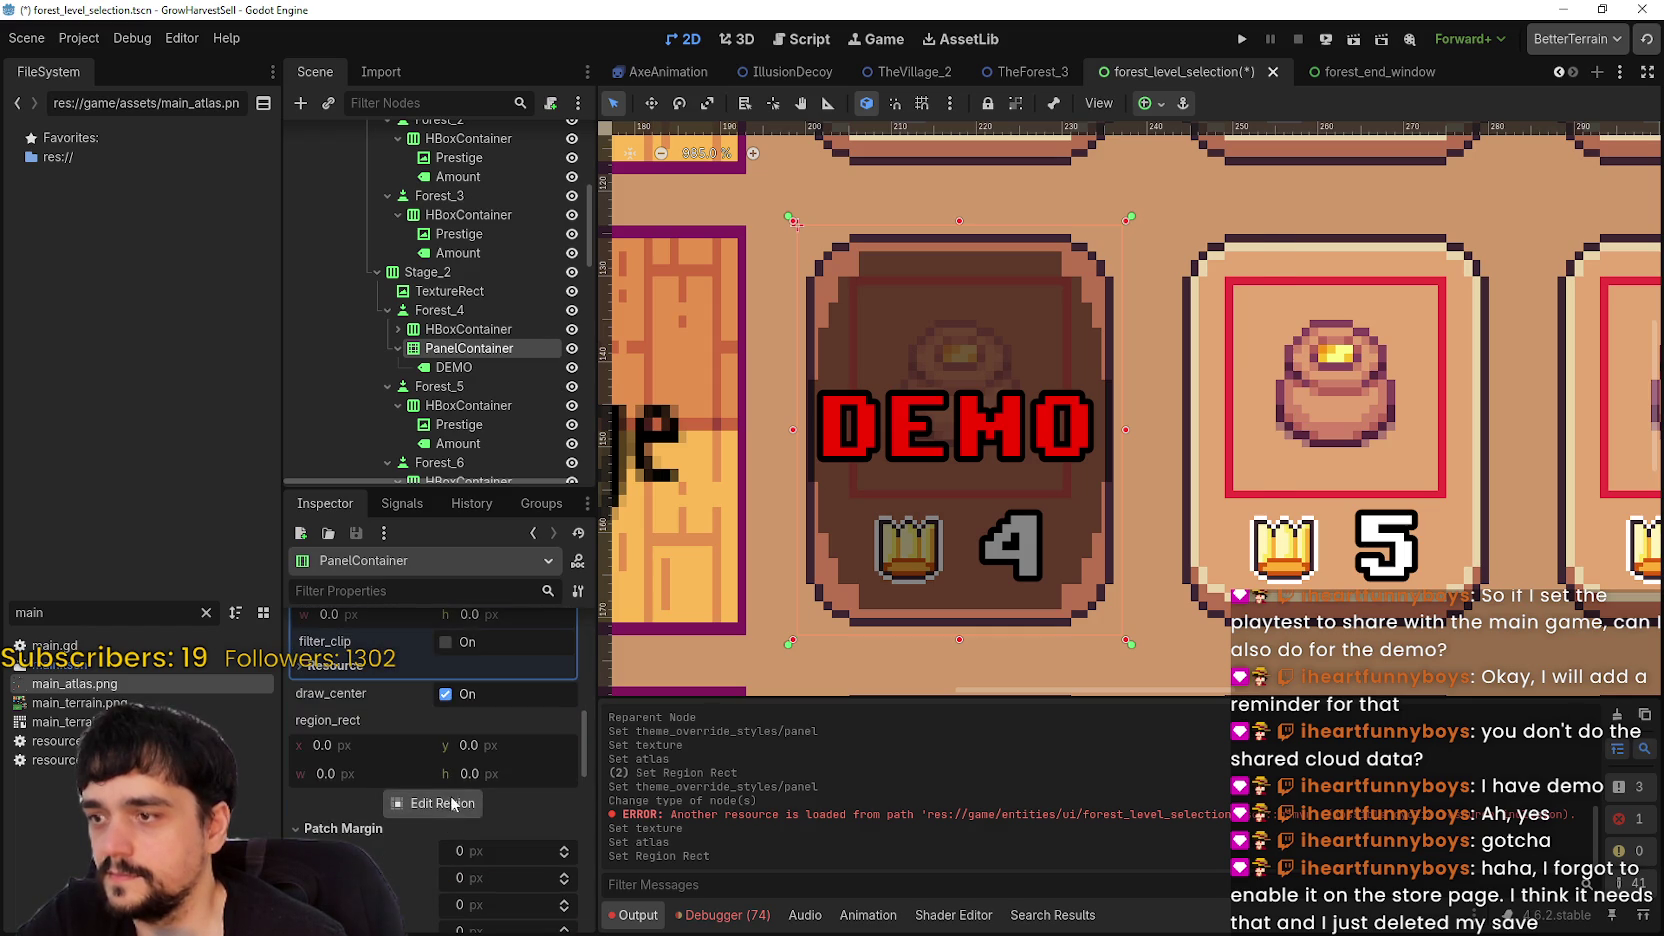
{"action": "left_click", "coordinate": [447, 805]}
{"action": "scroll", "coordinate": [955, 412], "scroll_direction": "up", "scroll_amount": 2}
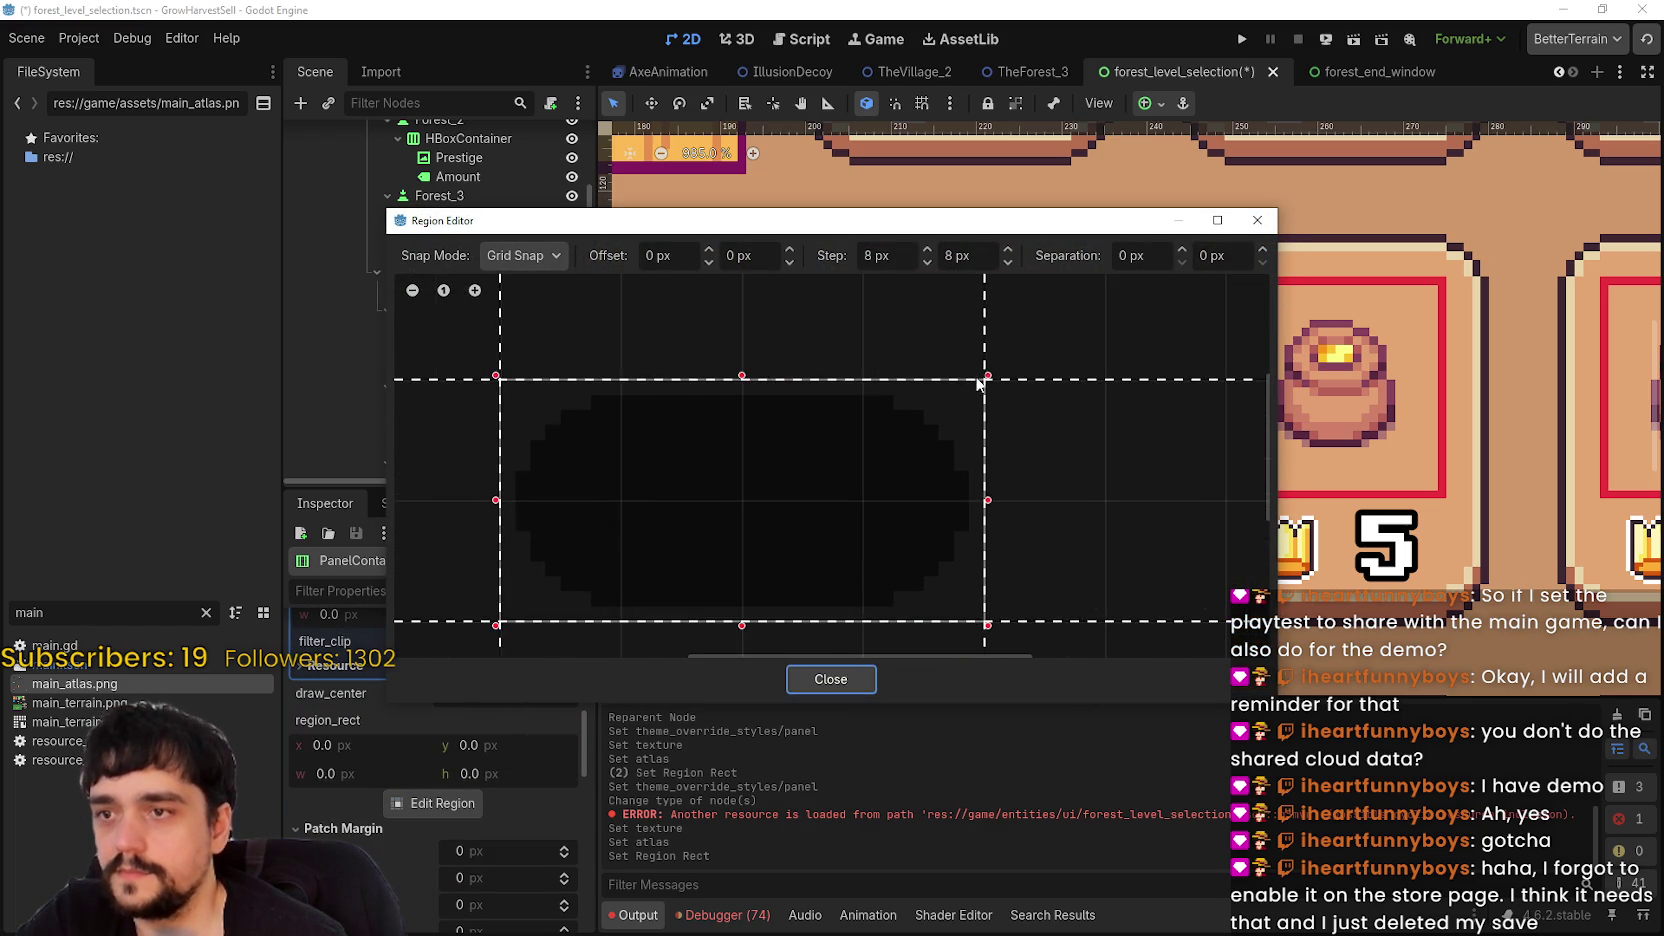
{"action": "scroll", "coordinate": [983, 380], "scroll_direction": "down", "scroll_amount": 1}
{"action": "left_click_drag", "start_coordinate": [762, 212], "coordinate": [718, 215]}
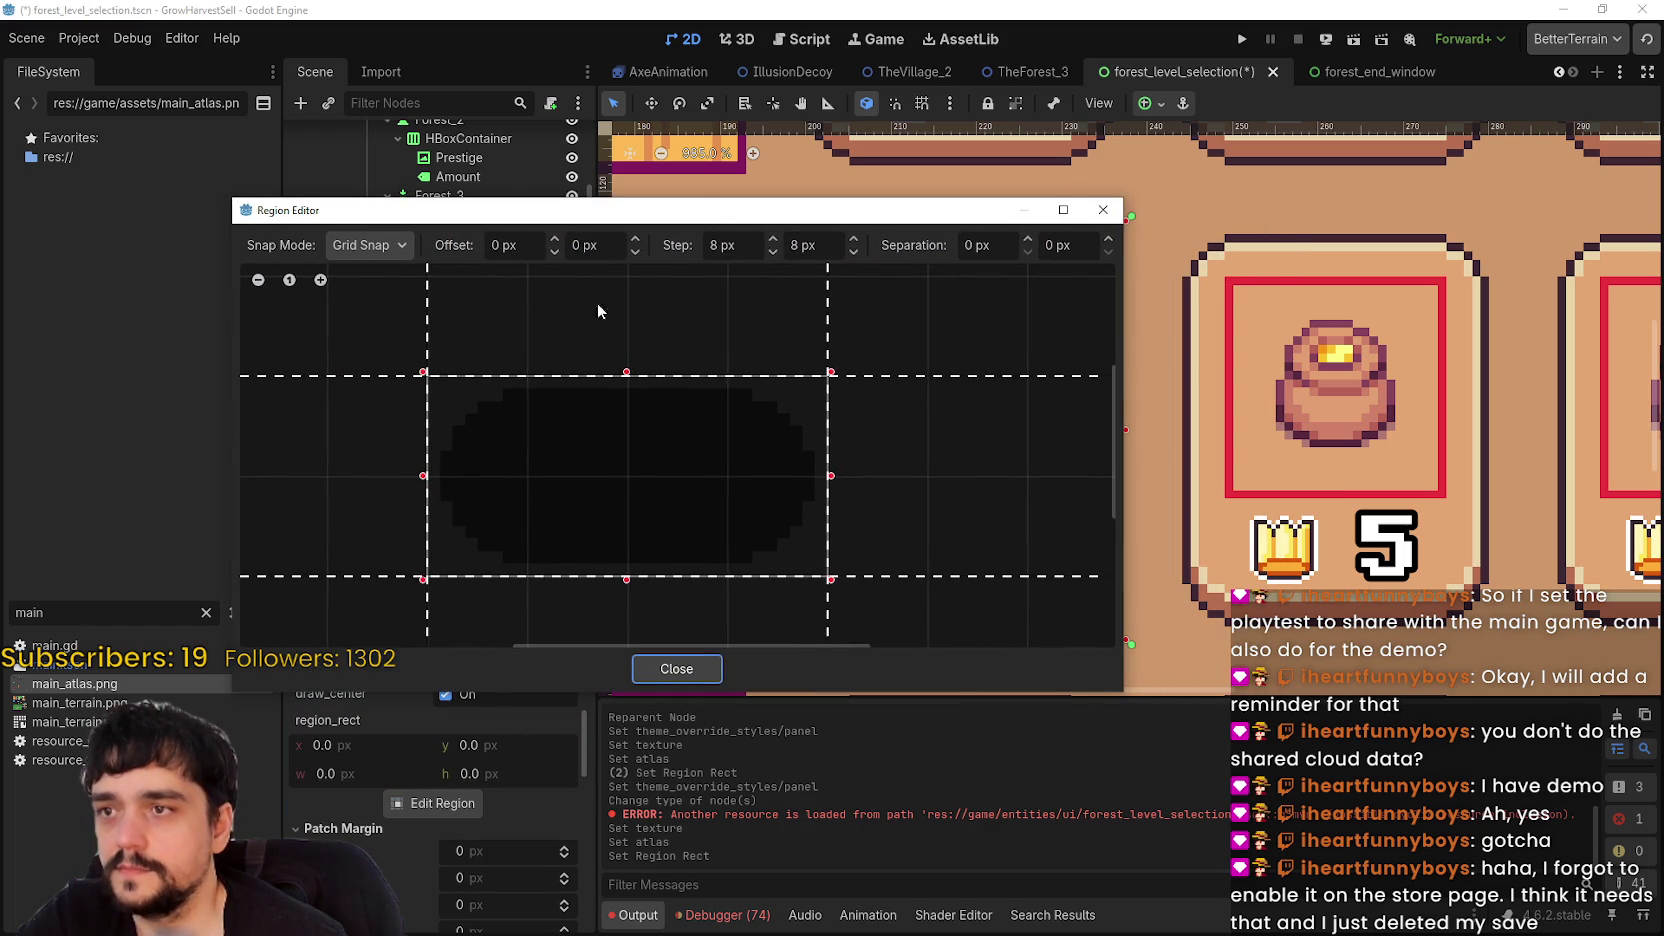
{"action": "left_click", "coordinate": [400, 252]}
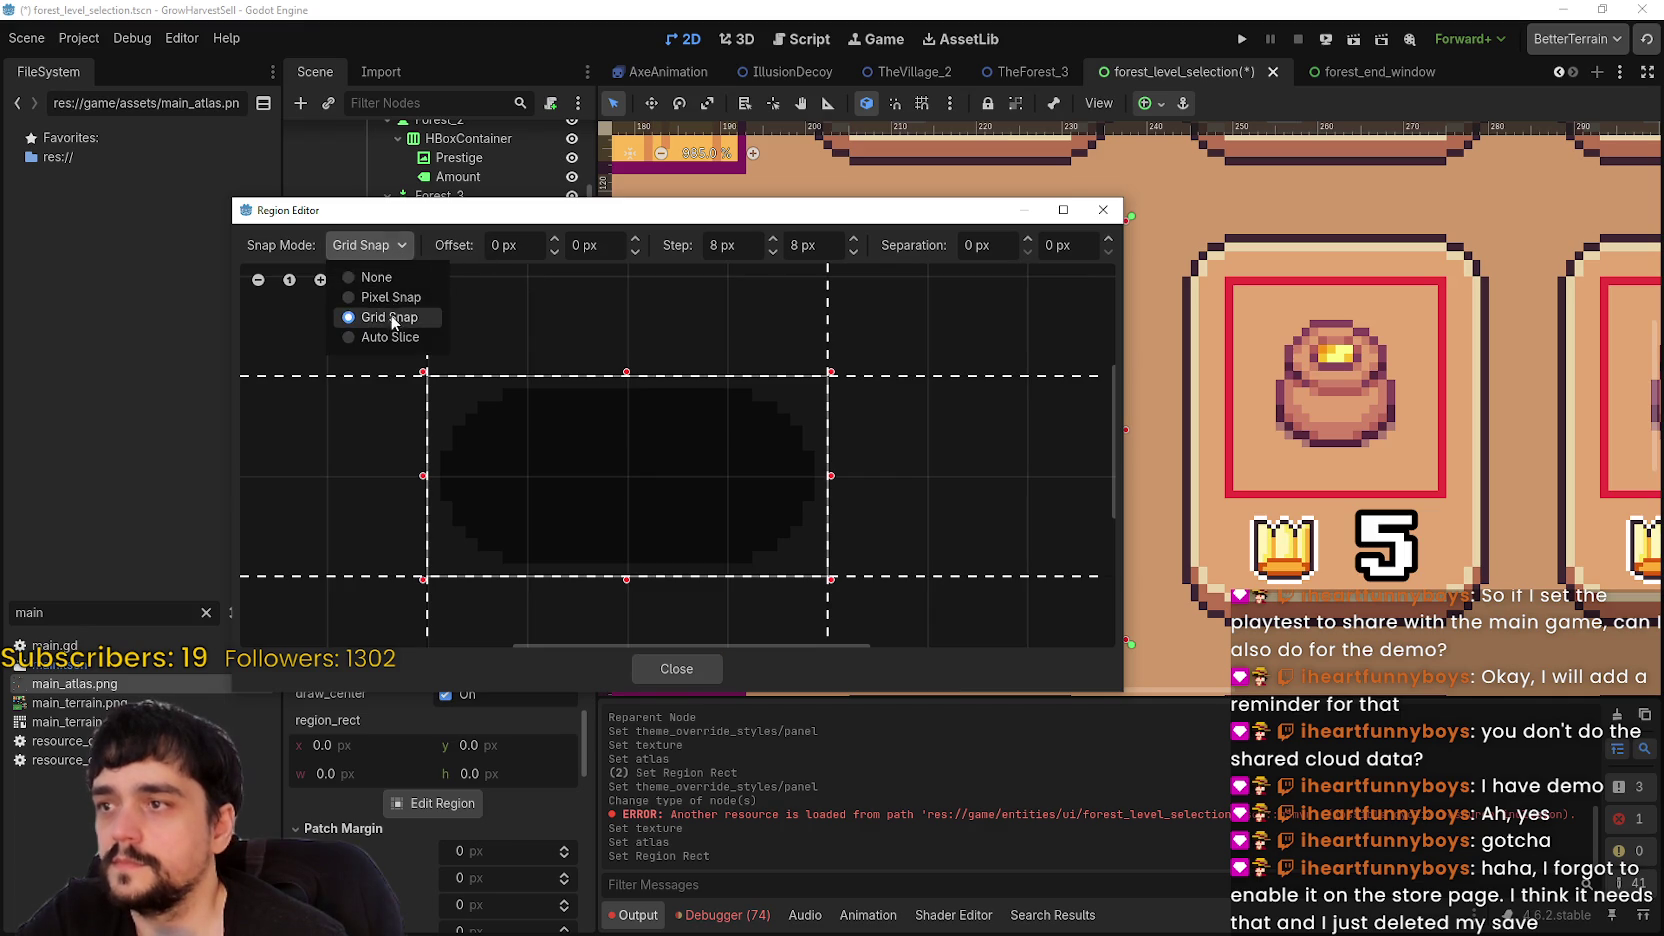
{"action": "left_click", "coordinate": [370, 297]}
- Drag the top, bottom, right and left patch margins in to 6 px each
{"action": "left_click_drag", "start_coordinate": [867, 370], "coordinate": [874, 462]}
{"action": "mouse_move", "coordinate": [713, 220]}
{"action": "left_mouse_down"}
{"action": "mouse_move", "coordinate": [558, 90]}
{"action": "mouse_move", "coordinate": [519, 92]}
{"action": "left_mouse_up"}
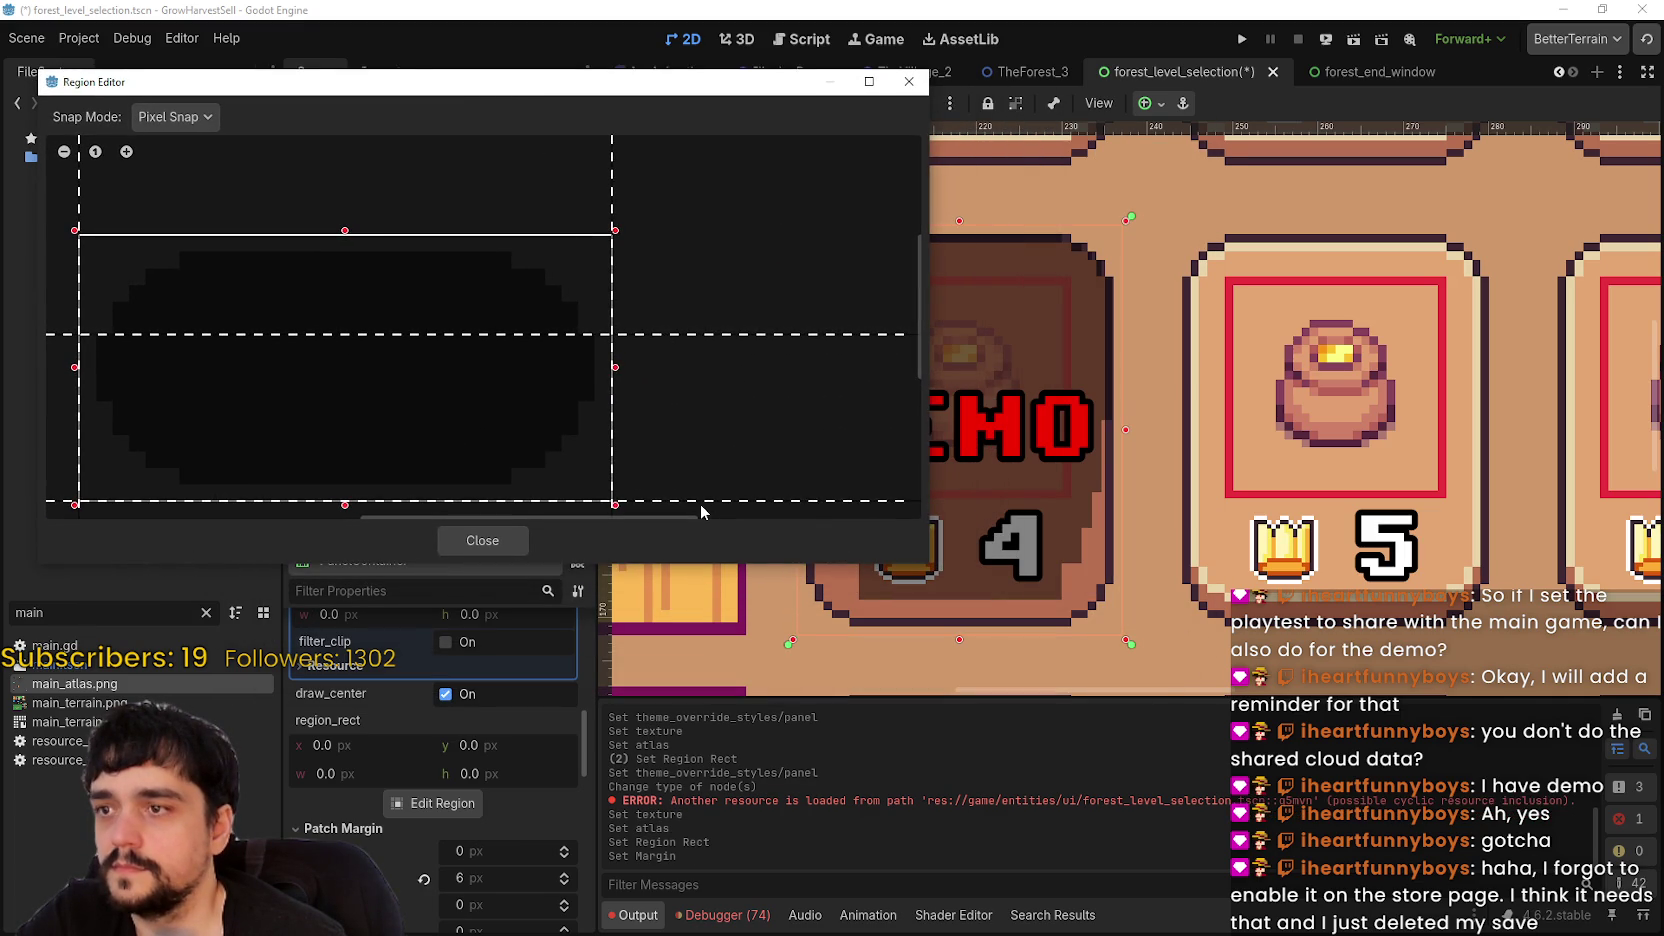
{"action": "left_click_drag", "start_coordinate": [707, 497], "coordinate": [707, 403]}
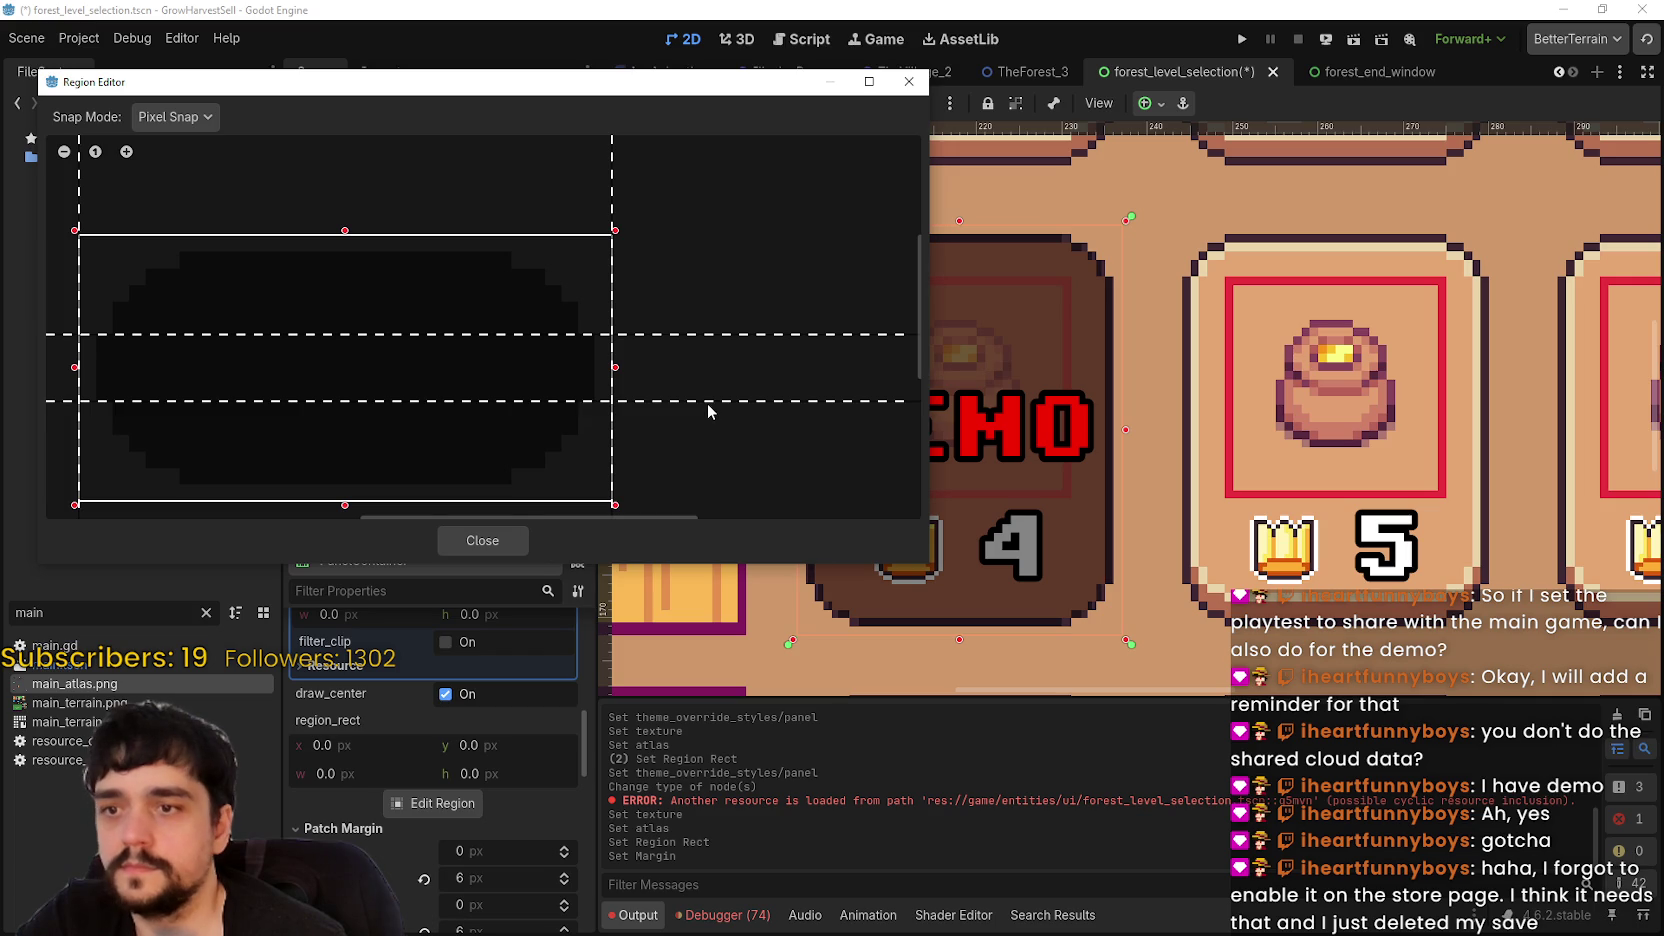
{"action": "left_click_drag", "start_coordinate": [612, 197], "coordinate": [513, 210]}
{"action": "left_click_drag", "start_coordinate": [76, 213], "coordinate": [179, 210]}
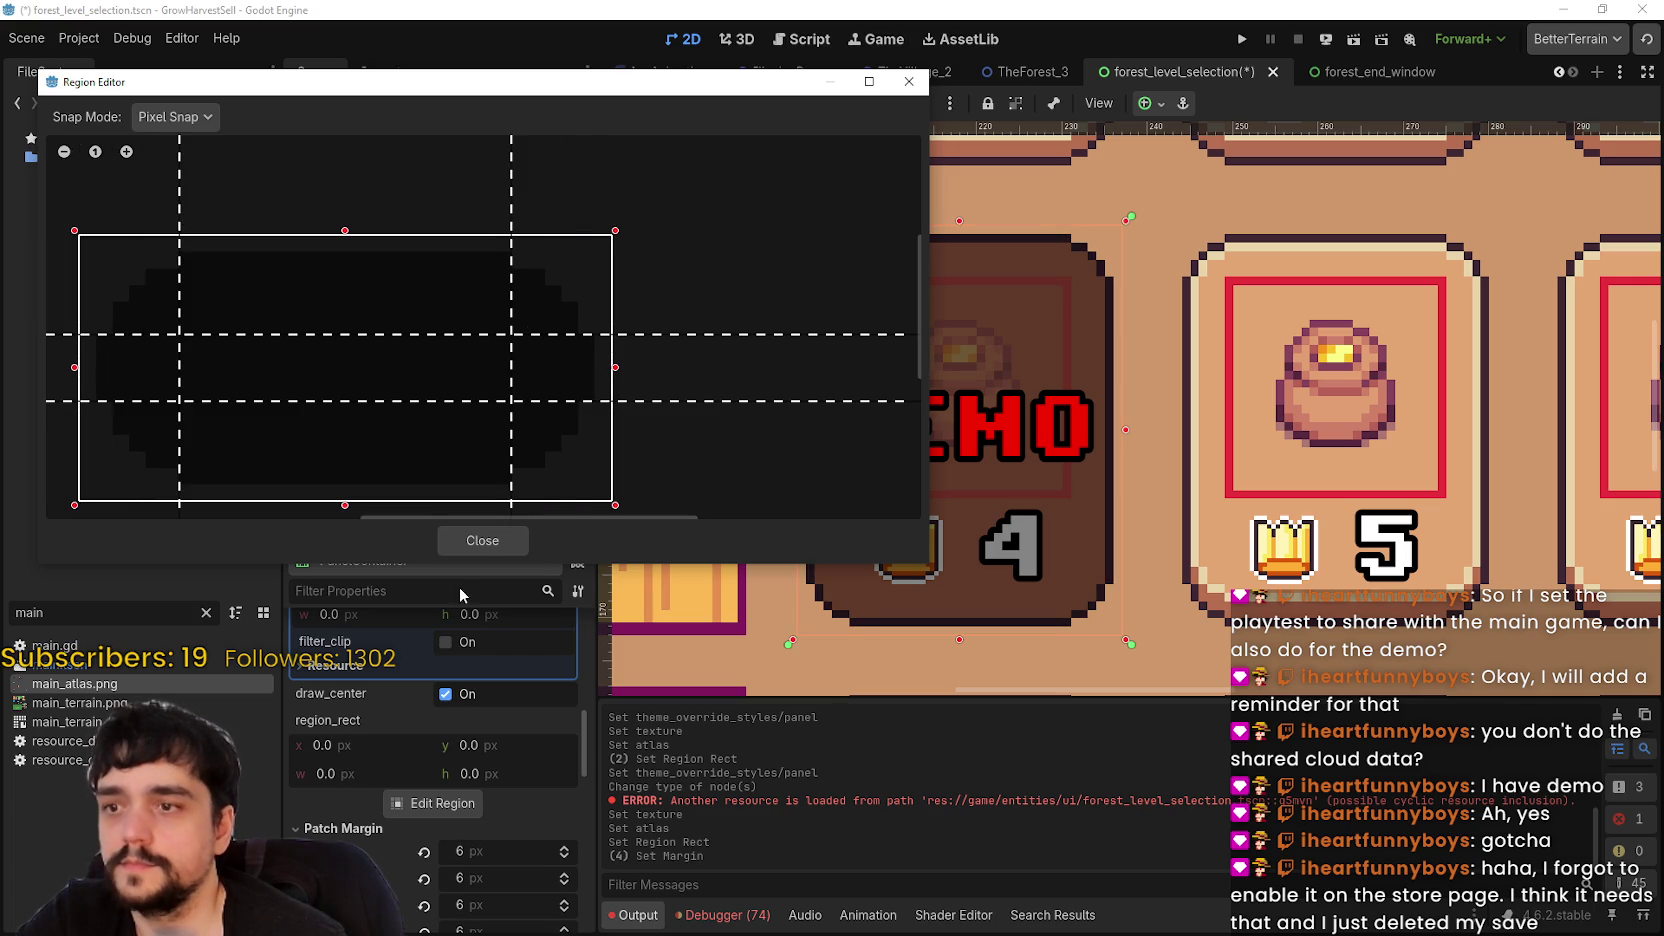
{"action": "left_click", "coordinate": [448, 538]}
{"action": "key", "text": "ctrl+s"}
{"action": "scroll", "coordinate": [908, 407], "scroll_direction": "up", "scroll_amount": 3}
{"action": "scroll", "coordinate": [940, 448], "scroll_direction": "up", "scroll_amount": 1}
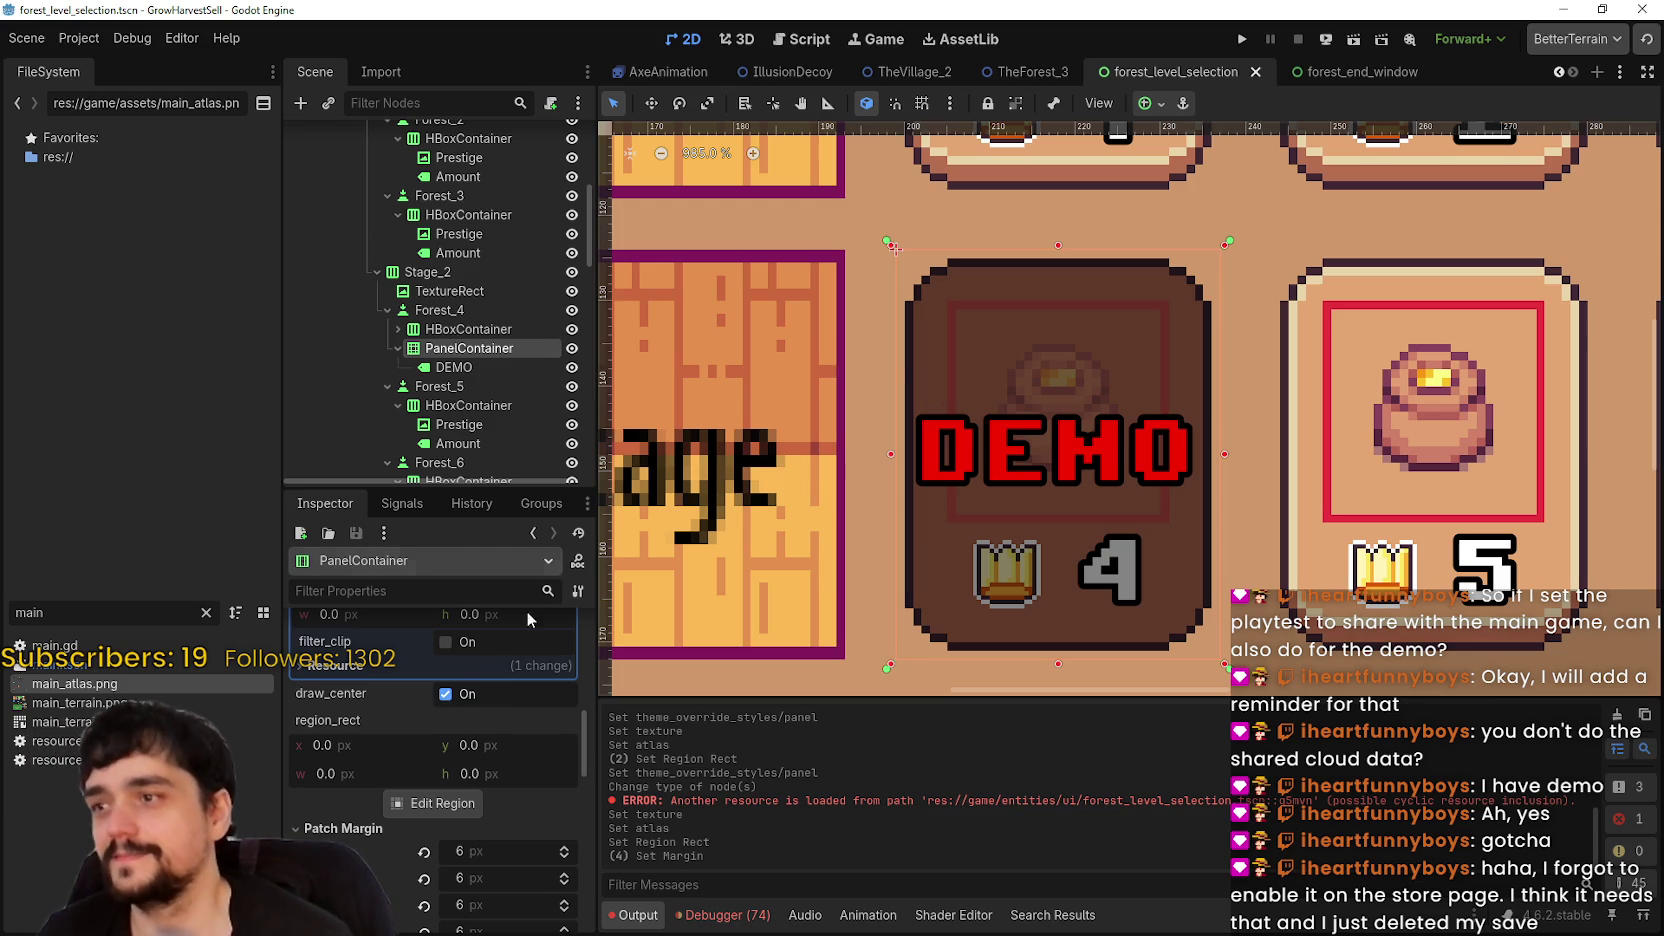
{"action": "scroll", "coordinate": [512, 693], "scroll_direction": "up", "scroll_amount": 5}
{"action": "scroll", "coordinate": [512, 693], "scroll_direction": "down", "scroll_amount": 5}
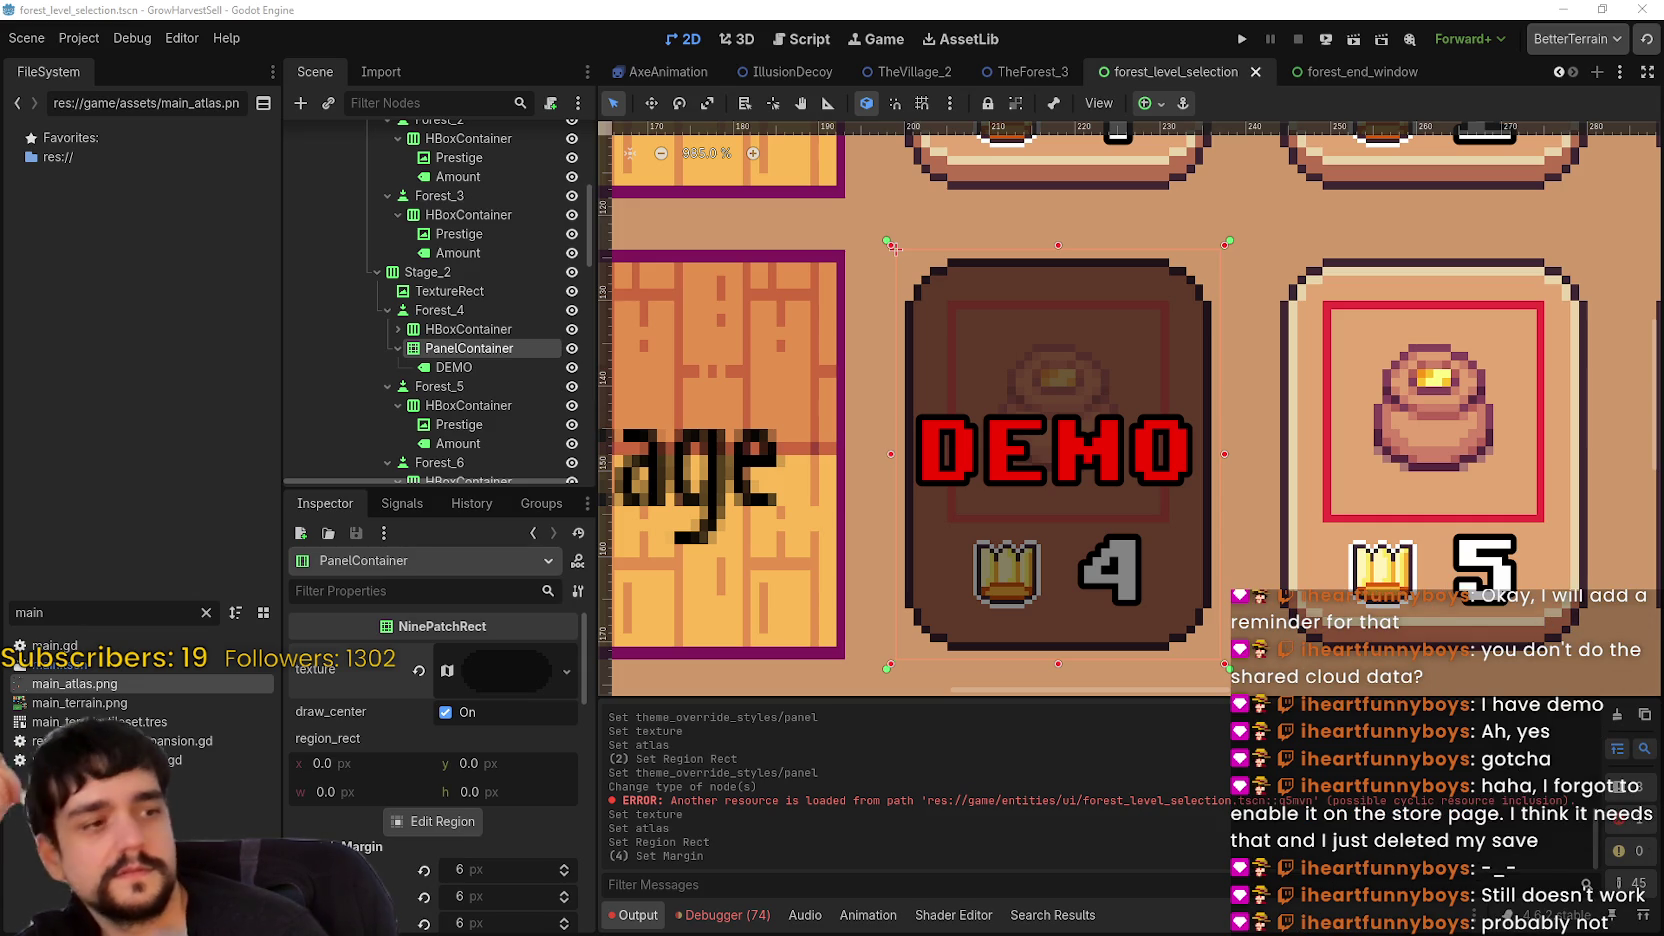
{"action": "scroll", "coordinate": [1193, 556], "scroll_direction": "down", "scroll_amount": 5}
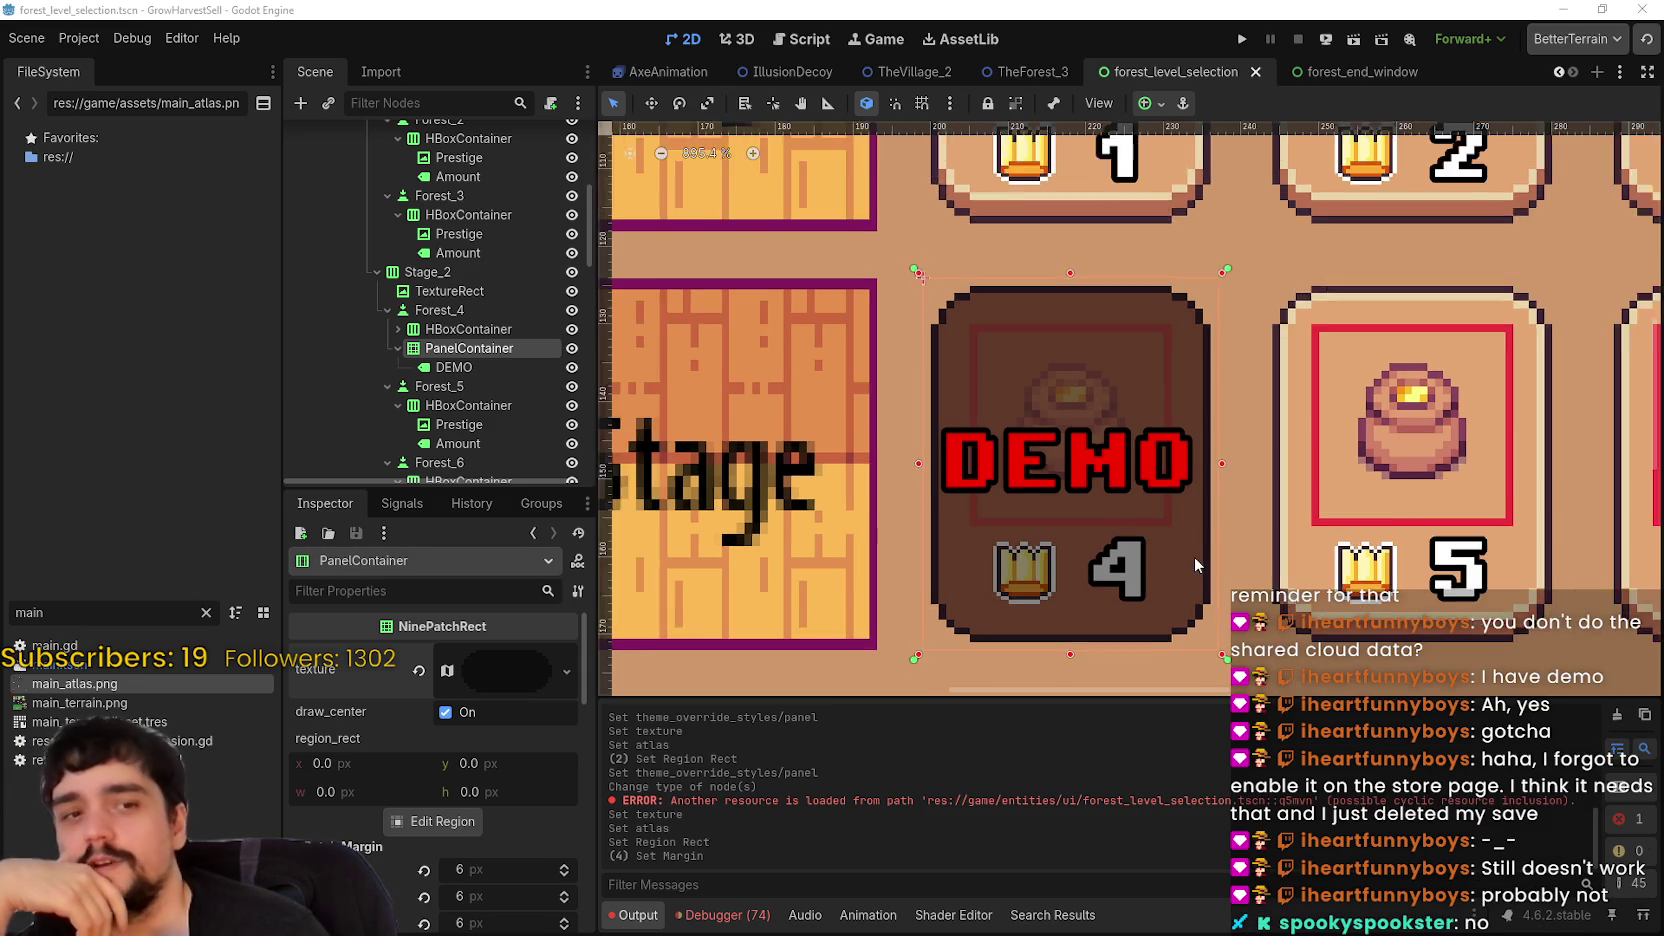
{"action": "scroll", "coordinate": [1190, 551], "scroll_direction": "down", "scroll_amount": 2}
{"action": "scroll", "coordinate": [1190, 550], "scroll_direction": "up", "scroll_amount": 4}
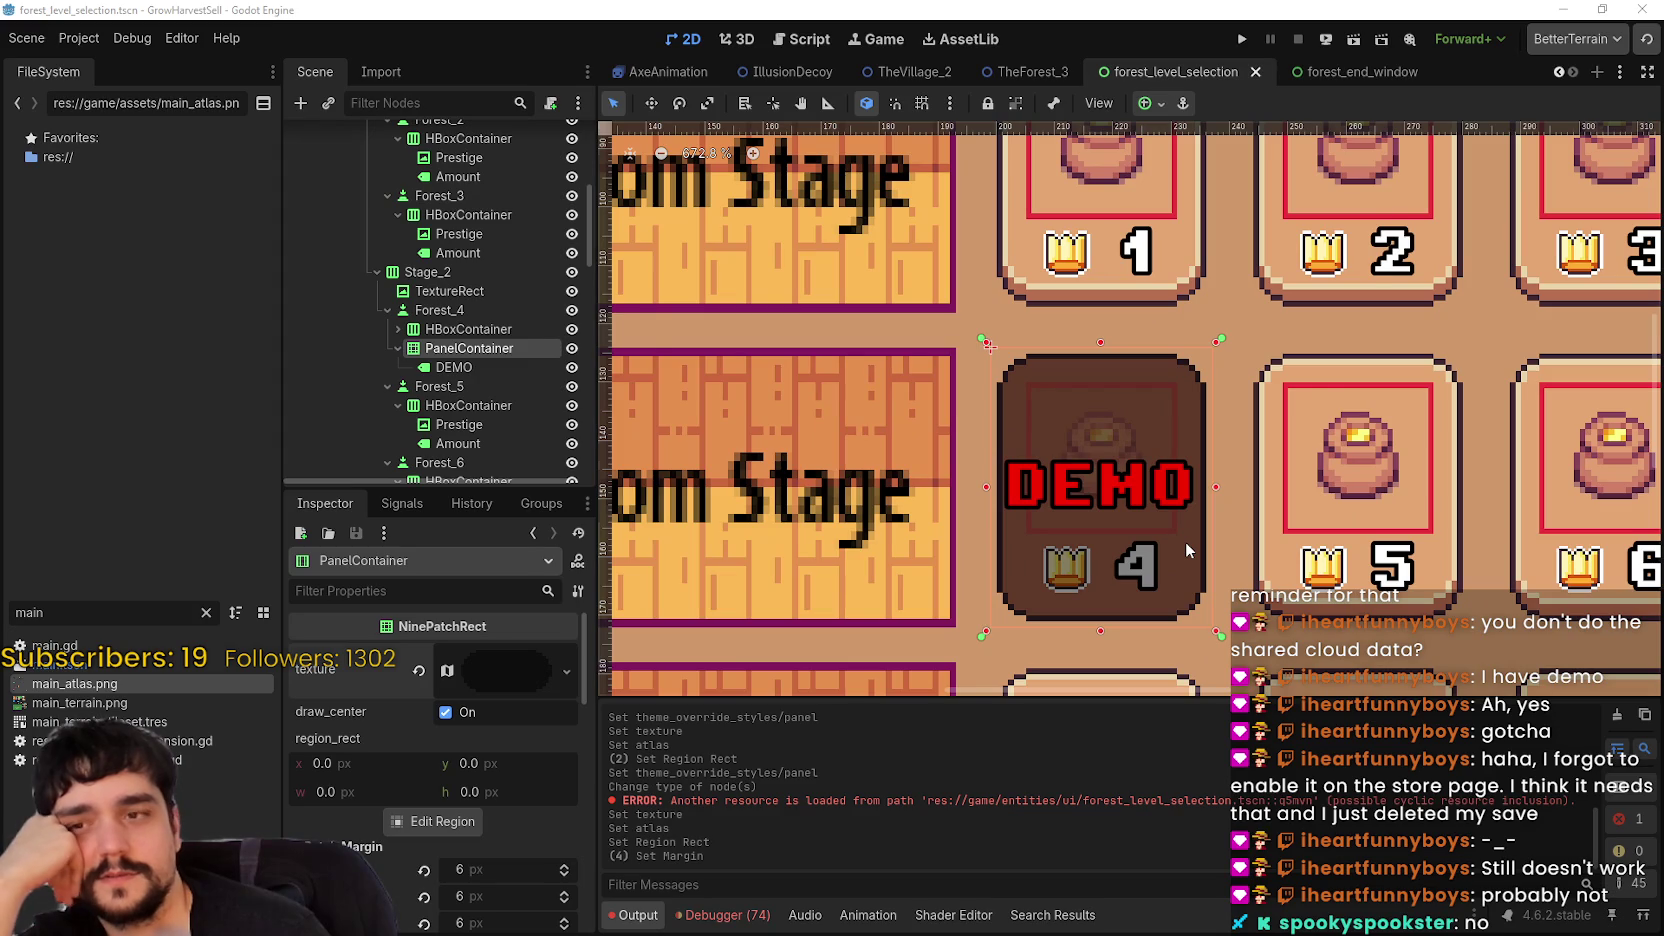
{"action": "scroll", "coordinate": [1186, 551], "scroll_direction": "up", "scroll_amount": 1}
{"action": "scroll", "coordinate": [1184, 540], "scroll_direction": "down", "scroll_amount": 2}
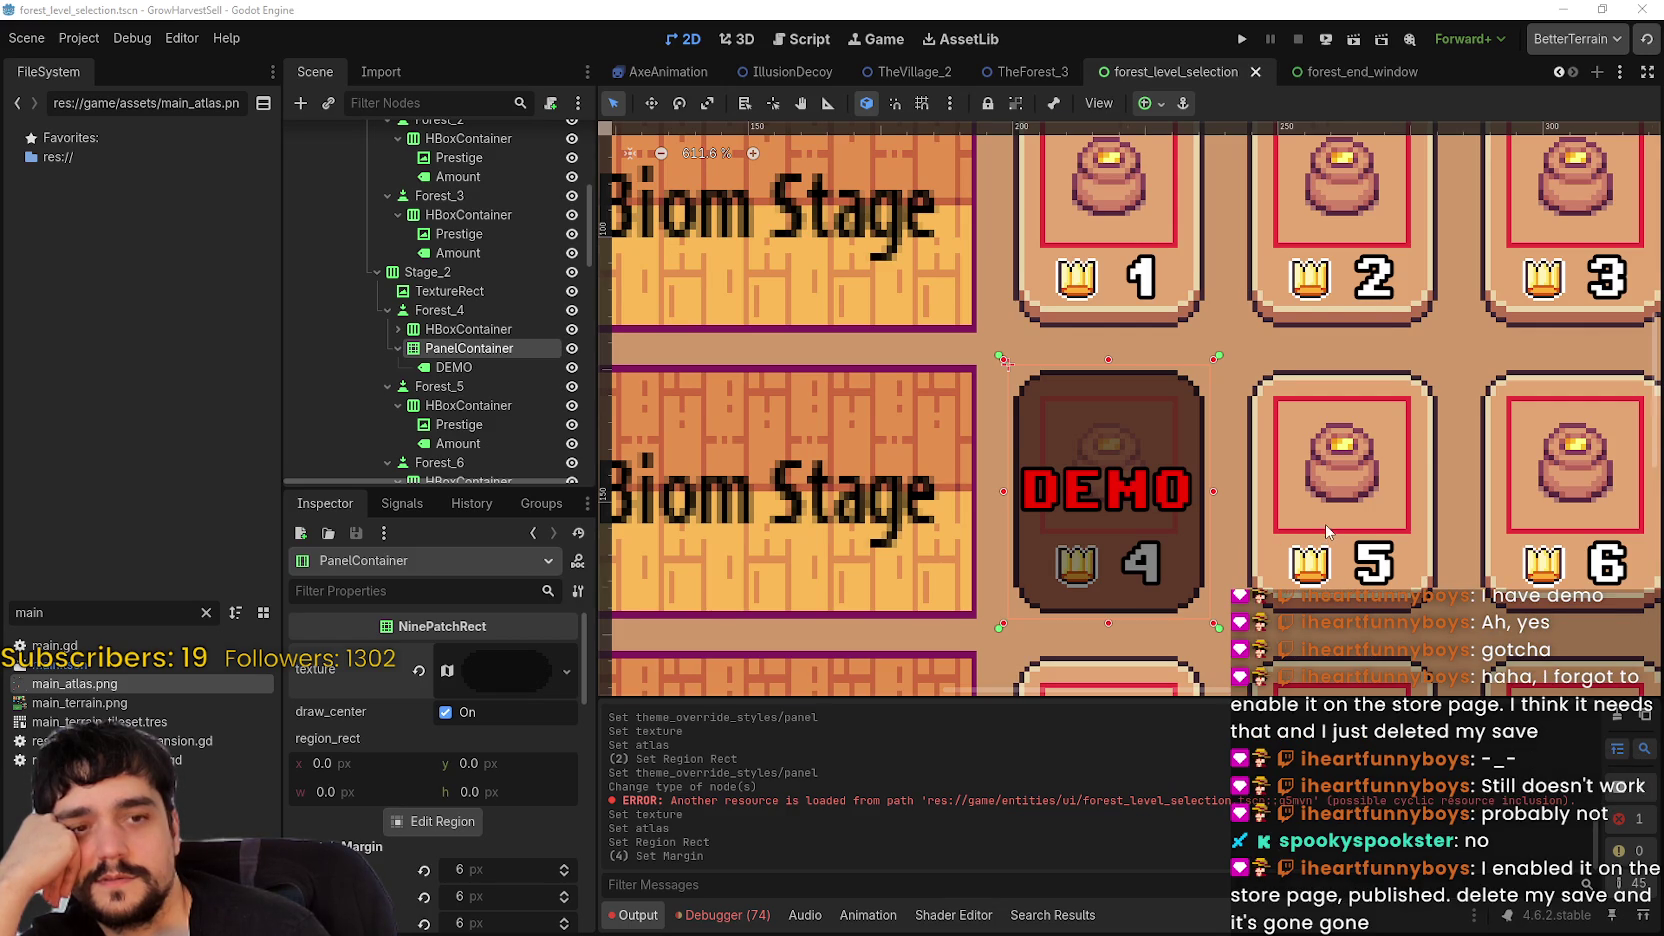
{"action": "scroll", "coordinate": [1325, 528], "scroll_direction": "up", "scroll_amount": 3}
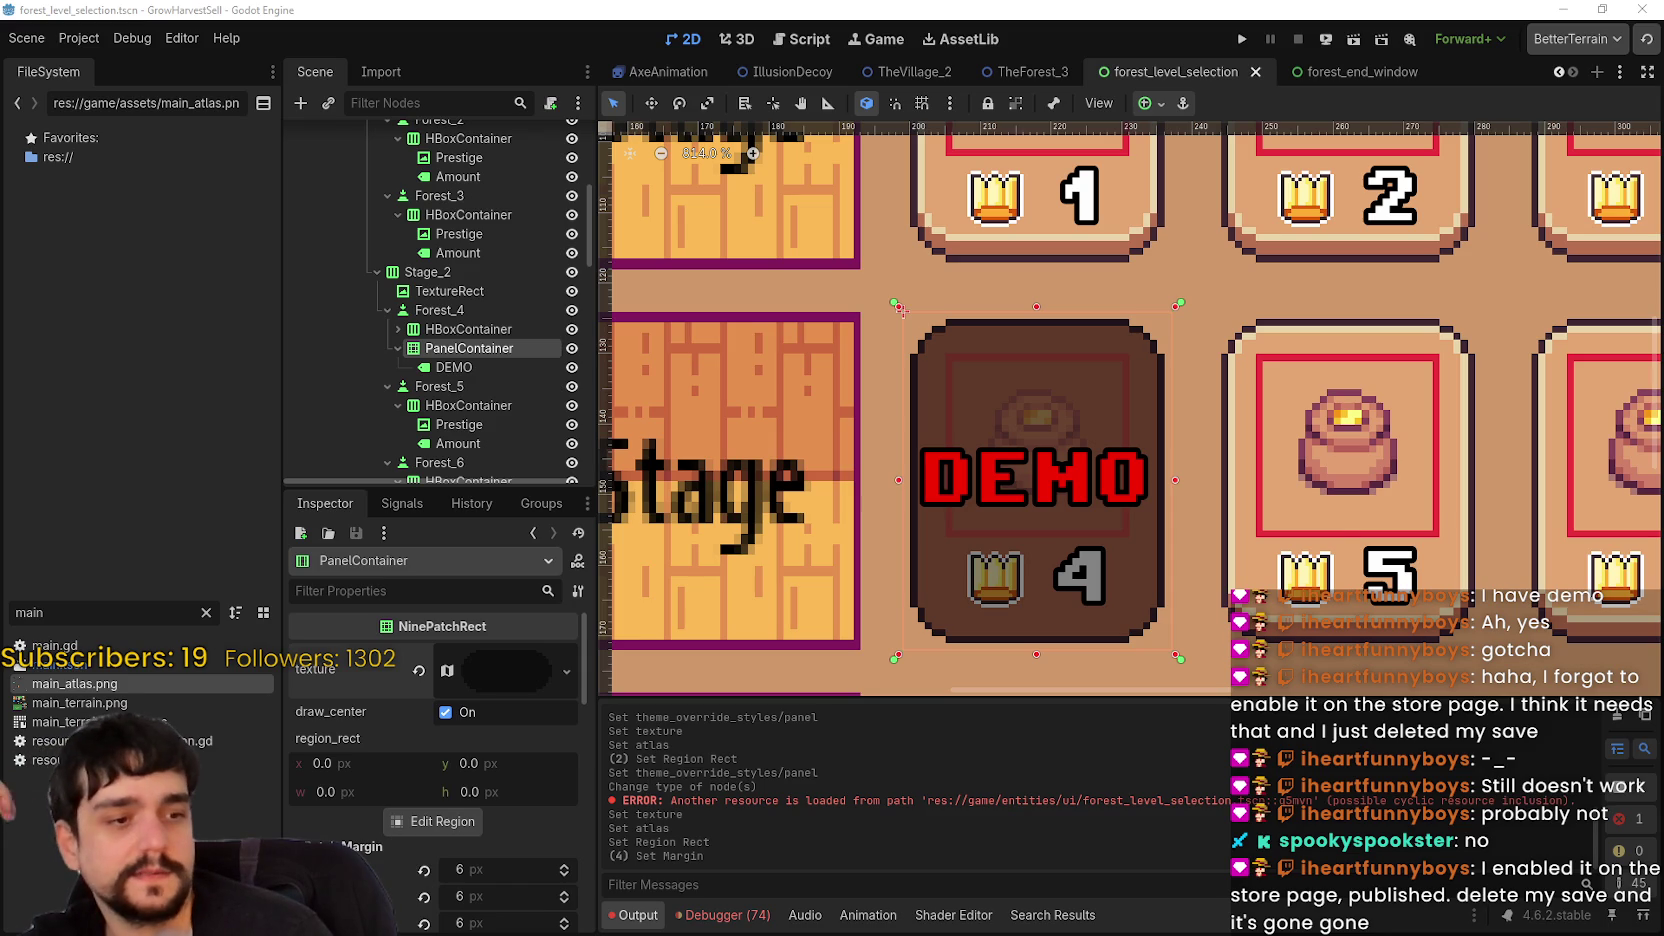
- In Steam, open the Stop and Smell the Flowers Playtest page and start its queued update
{"action": "key", "text": "alt+Tab"}
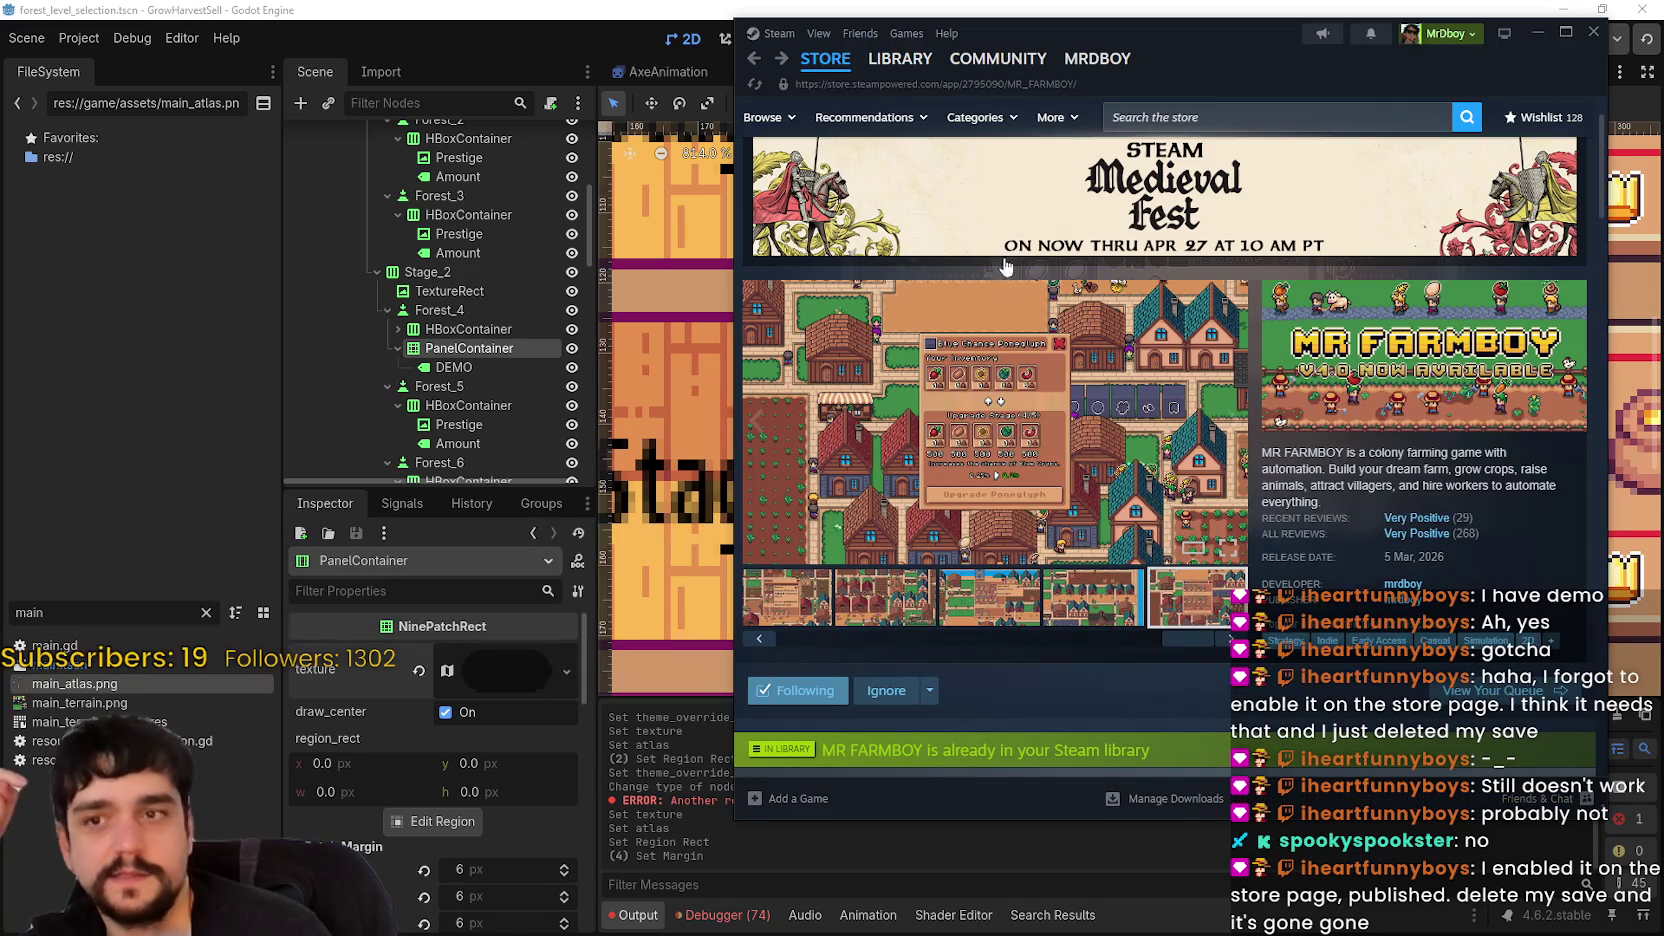
{"action": "left_click", "coordinate": [899, 60]}
{"action": "mouse_move", "coordinate": [935, 366]}
{"action": "left_mouse_down"}
{"action": "mouse_move", "coordinate": [937, 352]}
{"action": "mouse_move", "coordinate": [926, 376]}
{"action": "mouse_move", "coordinate": [1226, 306]}
{"action": "left_mouse_up"}
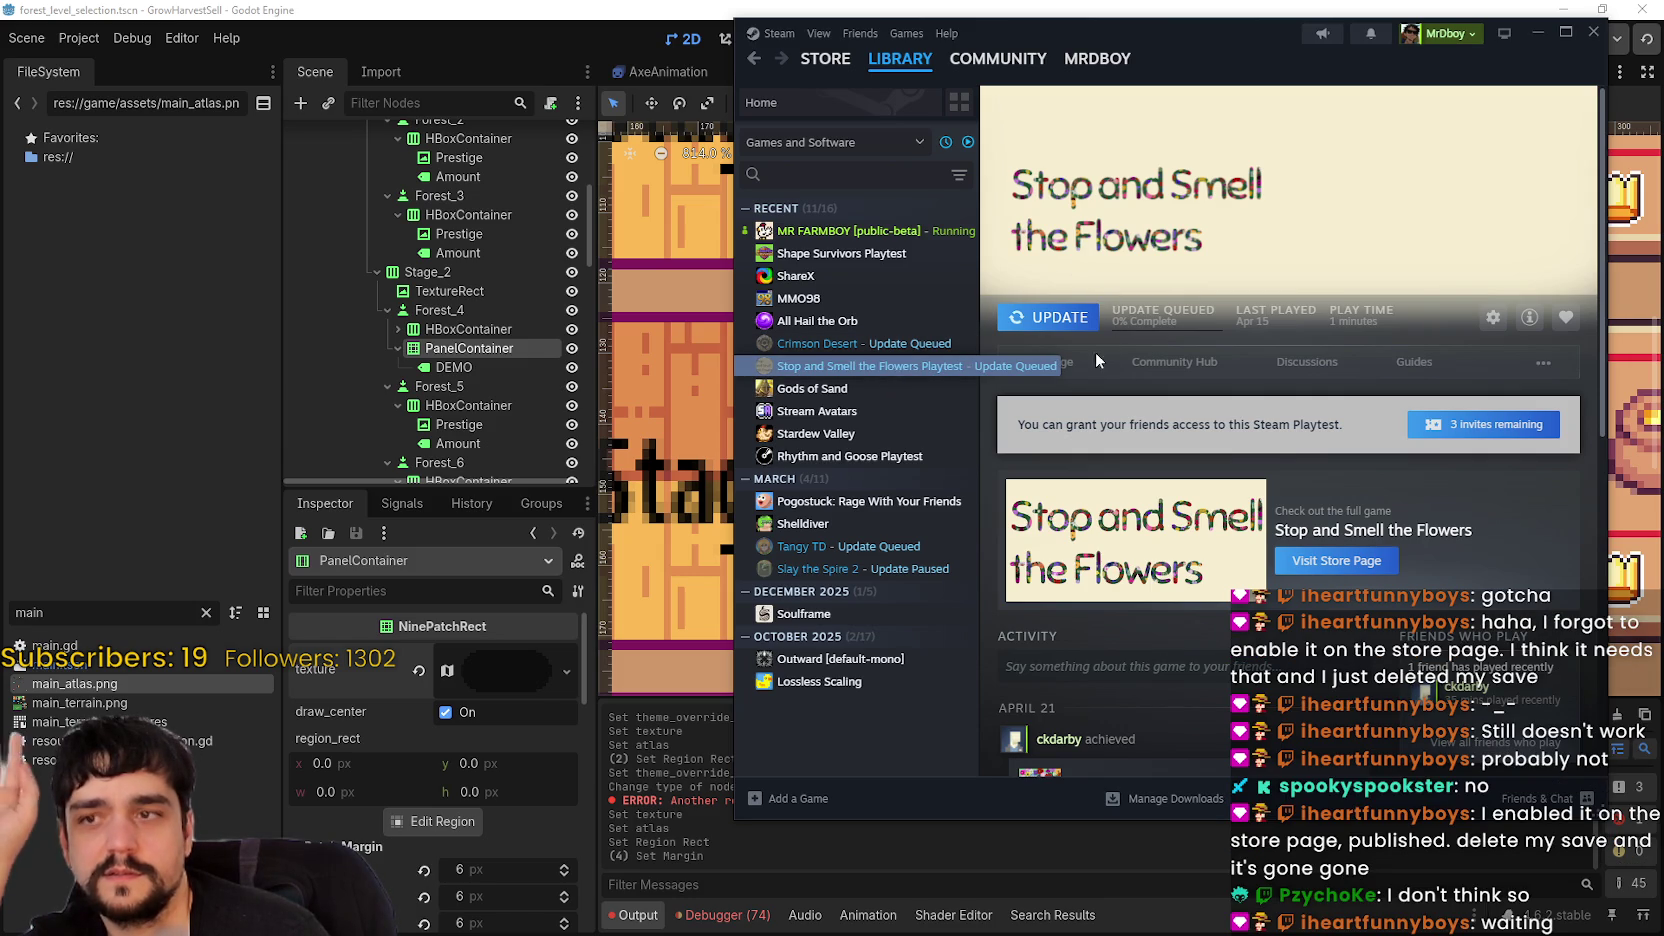
{"action": "left_click", "coordinate": [1047, 317]}
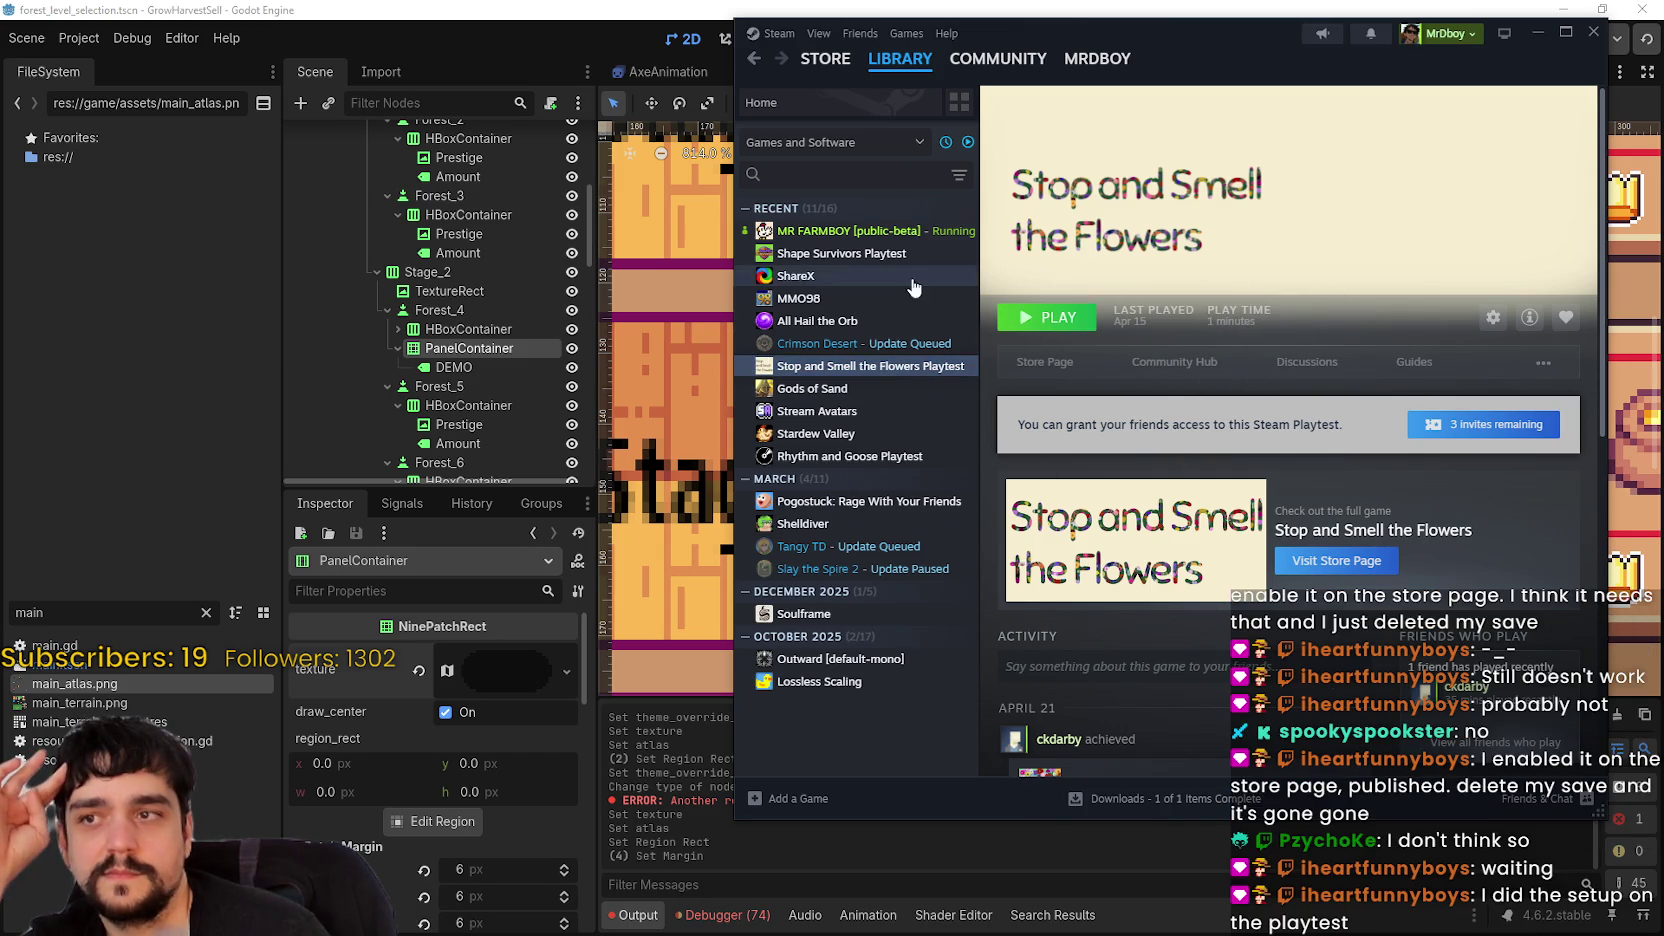
- Glance at MR FARMBOY, return to the playtest and open its Properties
{"action": "left_click", "coordinate": [890, 231]}
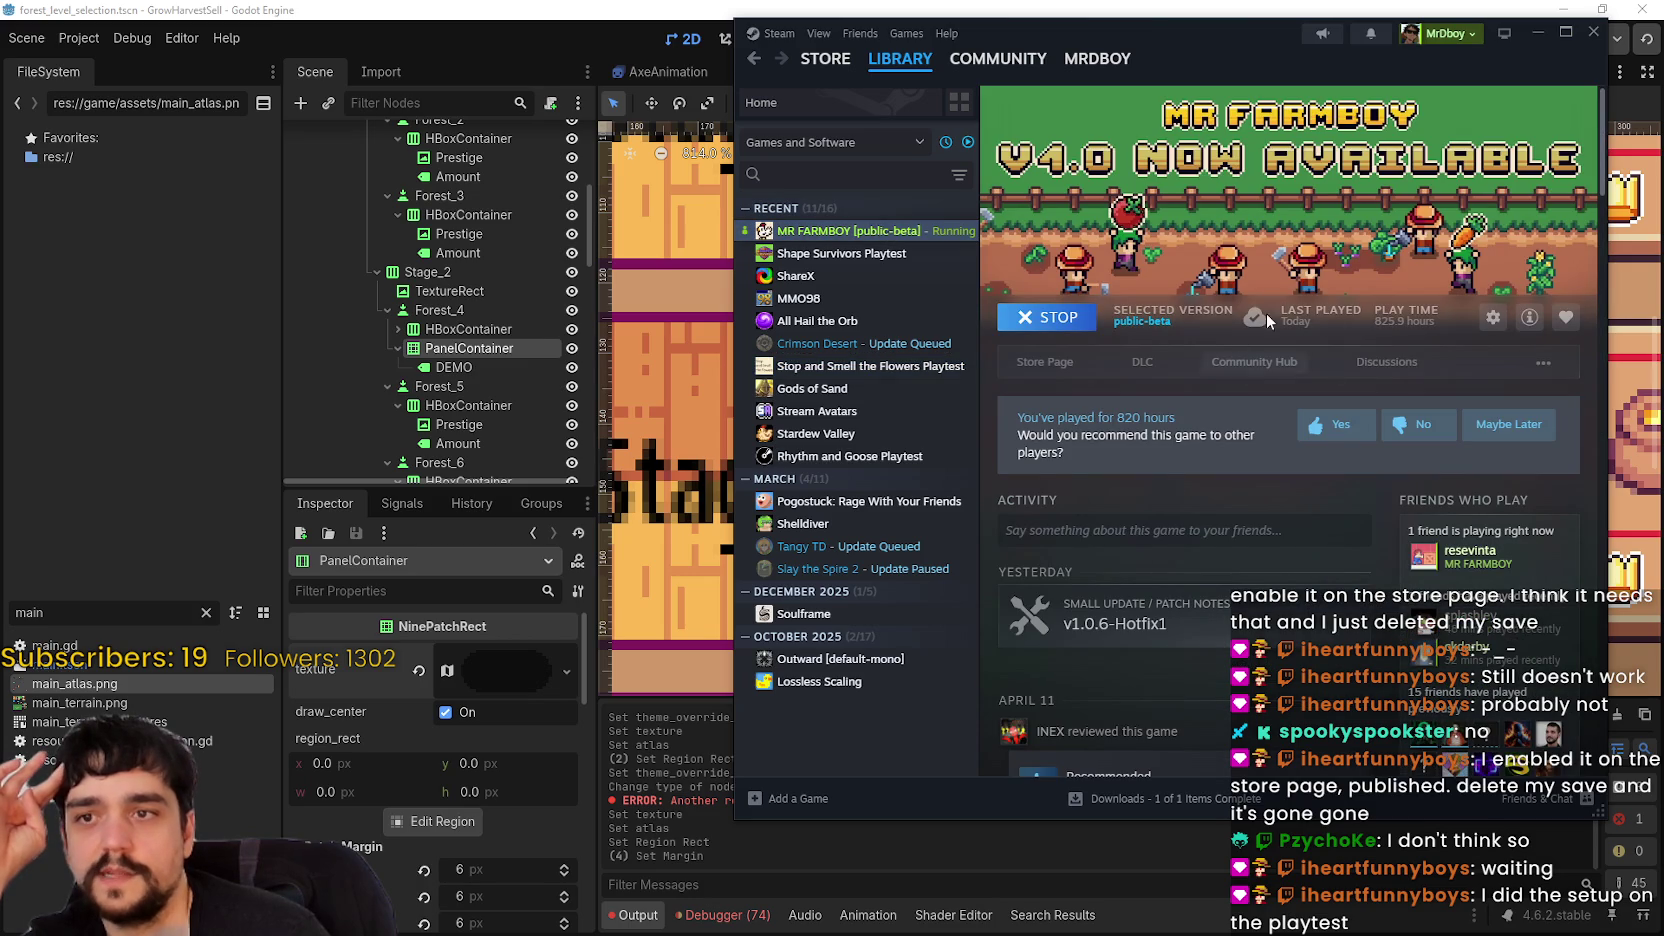
{"action": "mouse_move", "coordinate": [1253, 318]}
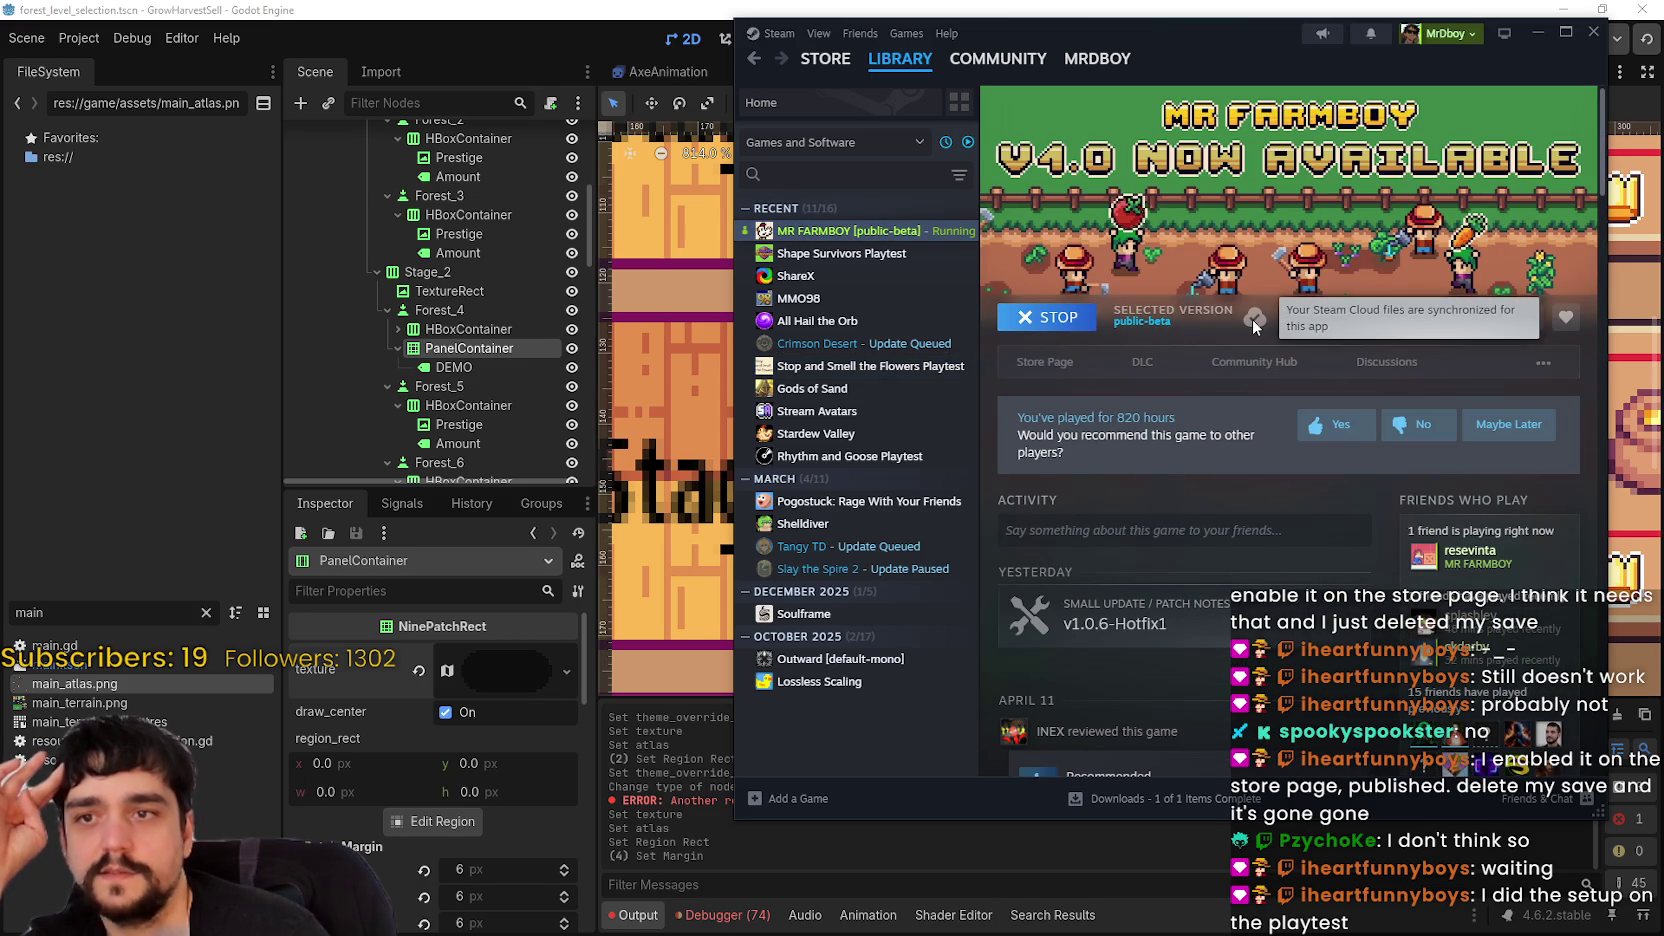
{"action": "left_click", "coordinate": [880, 366]}
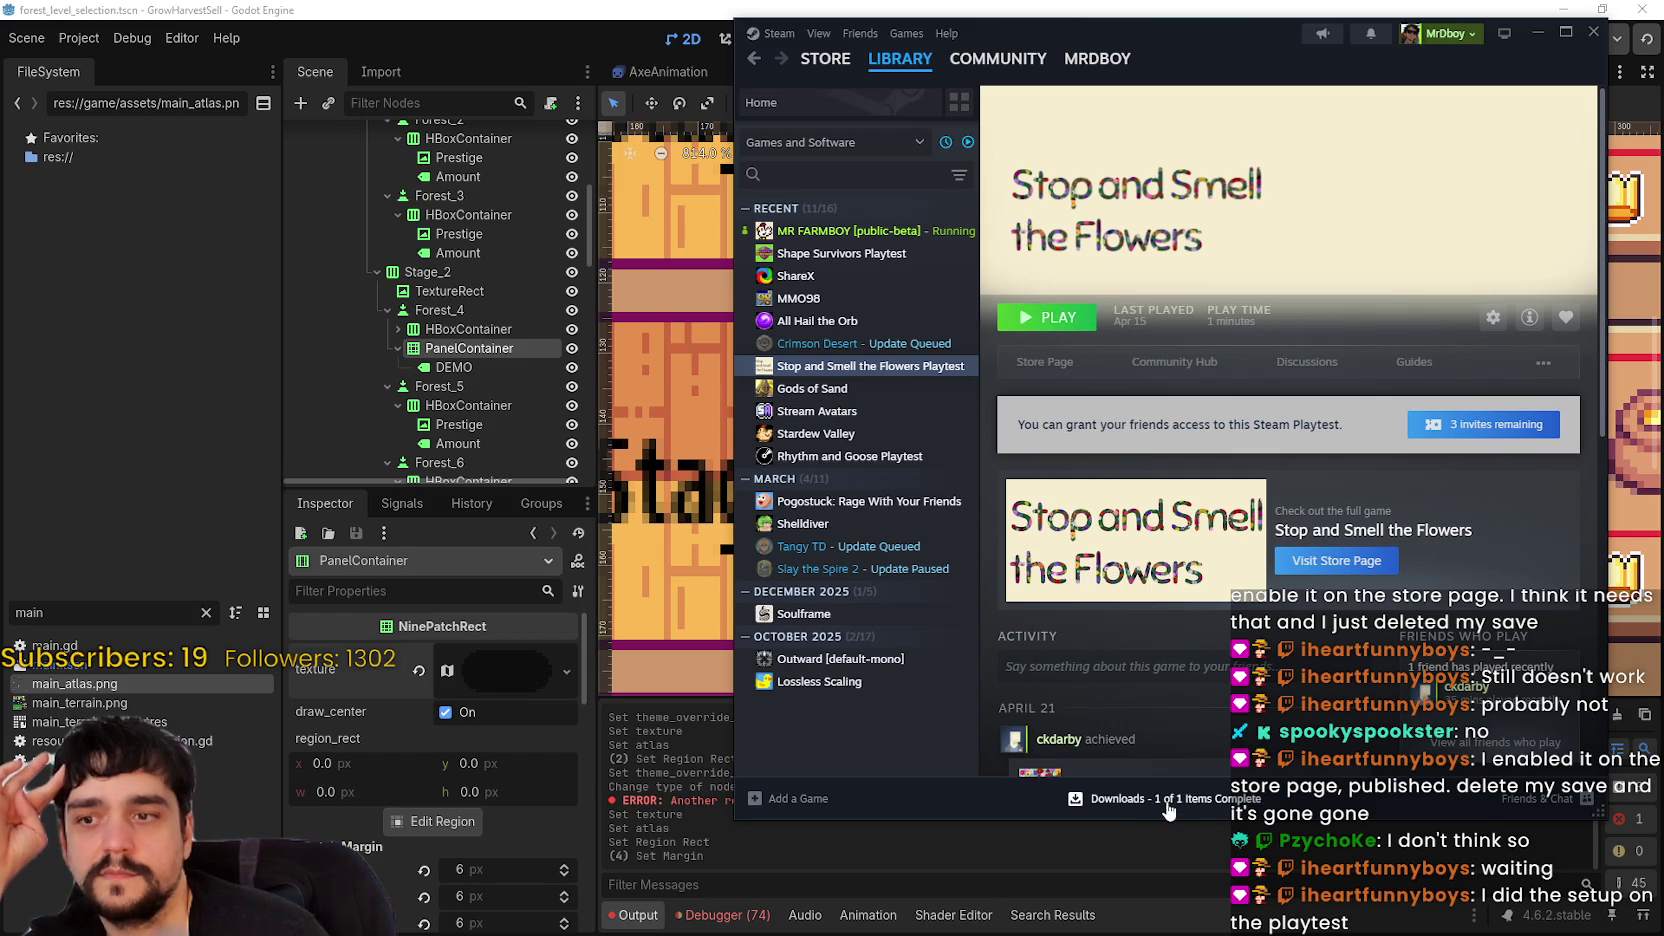
{"action": "right_click", "coordinate": [865, 366]}
{"action": "left_click", "coordinate": [1141, 455]}
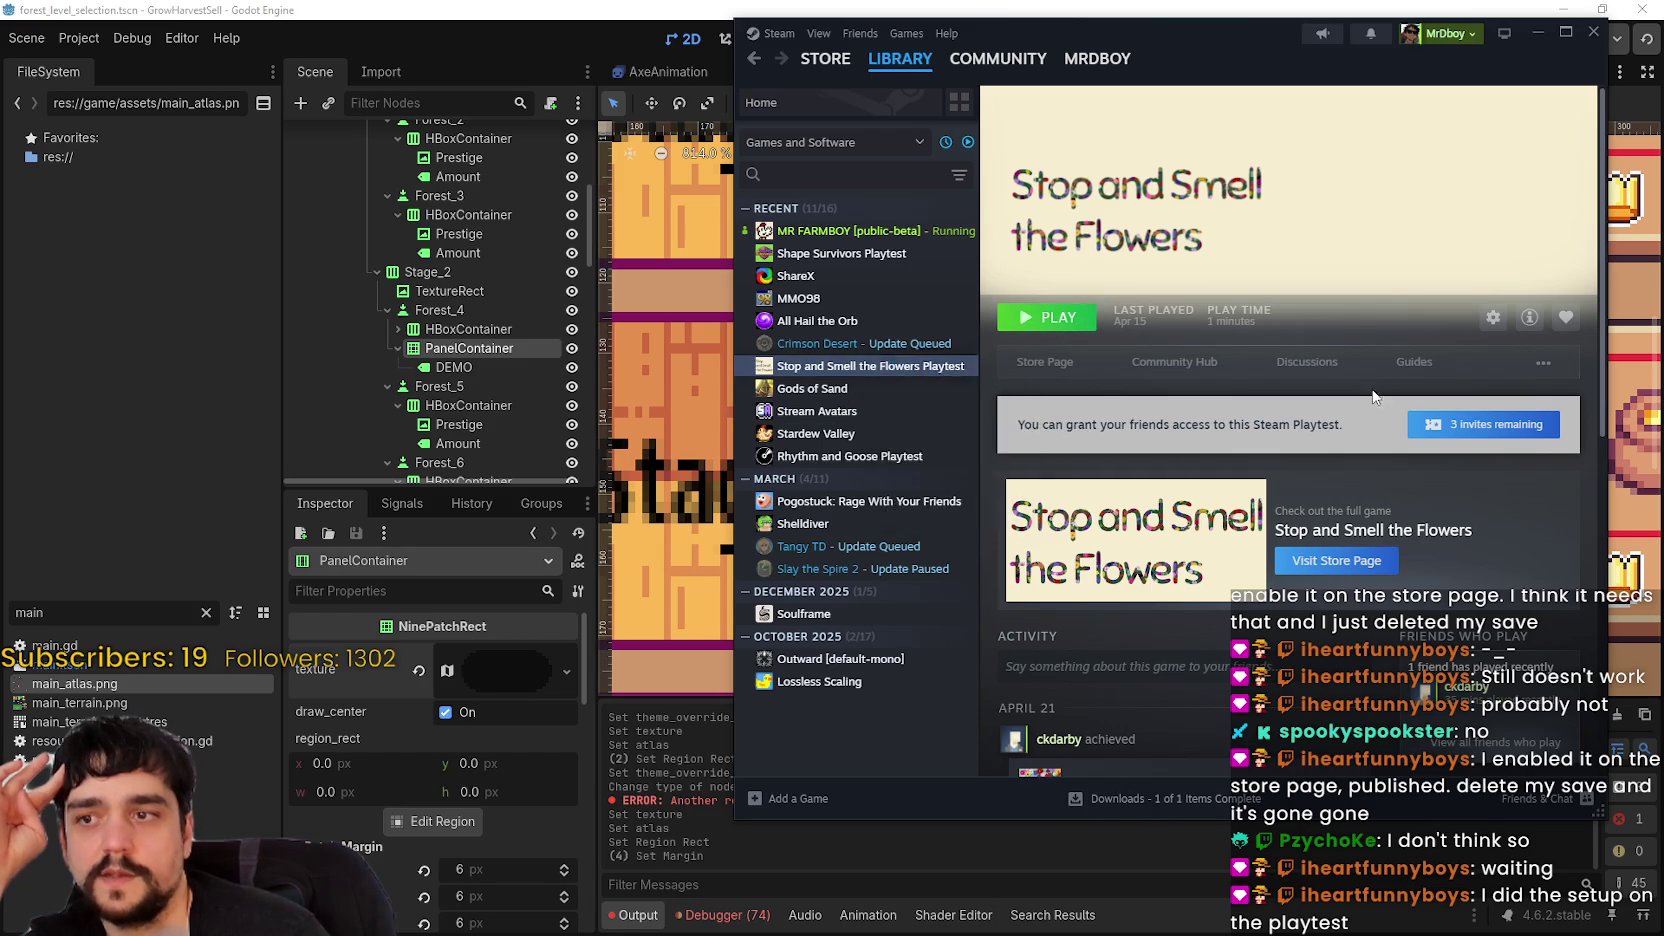
- Verify the integrity of the playtest's beta files under Installed Files
{"action": "left_click", "coordinate": [865, 347]}
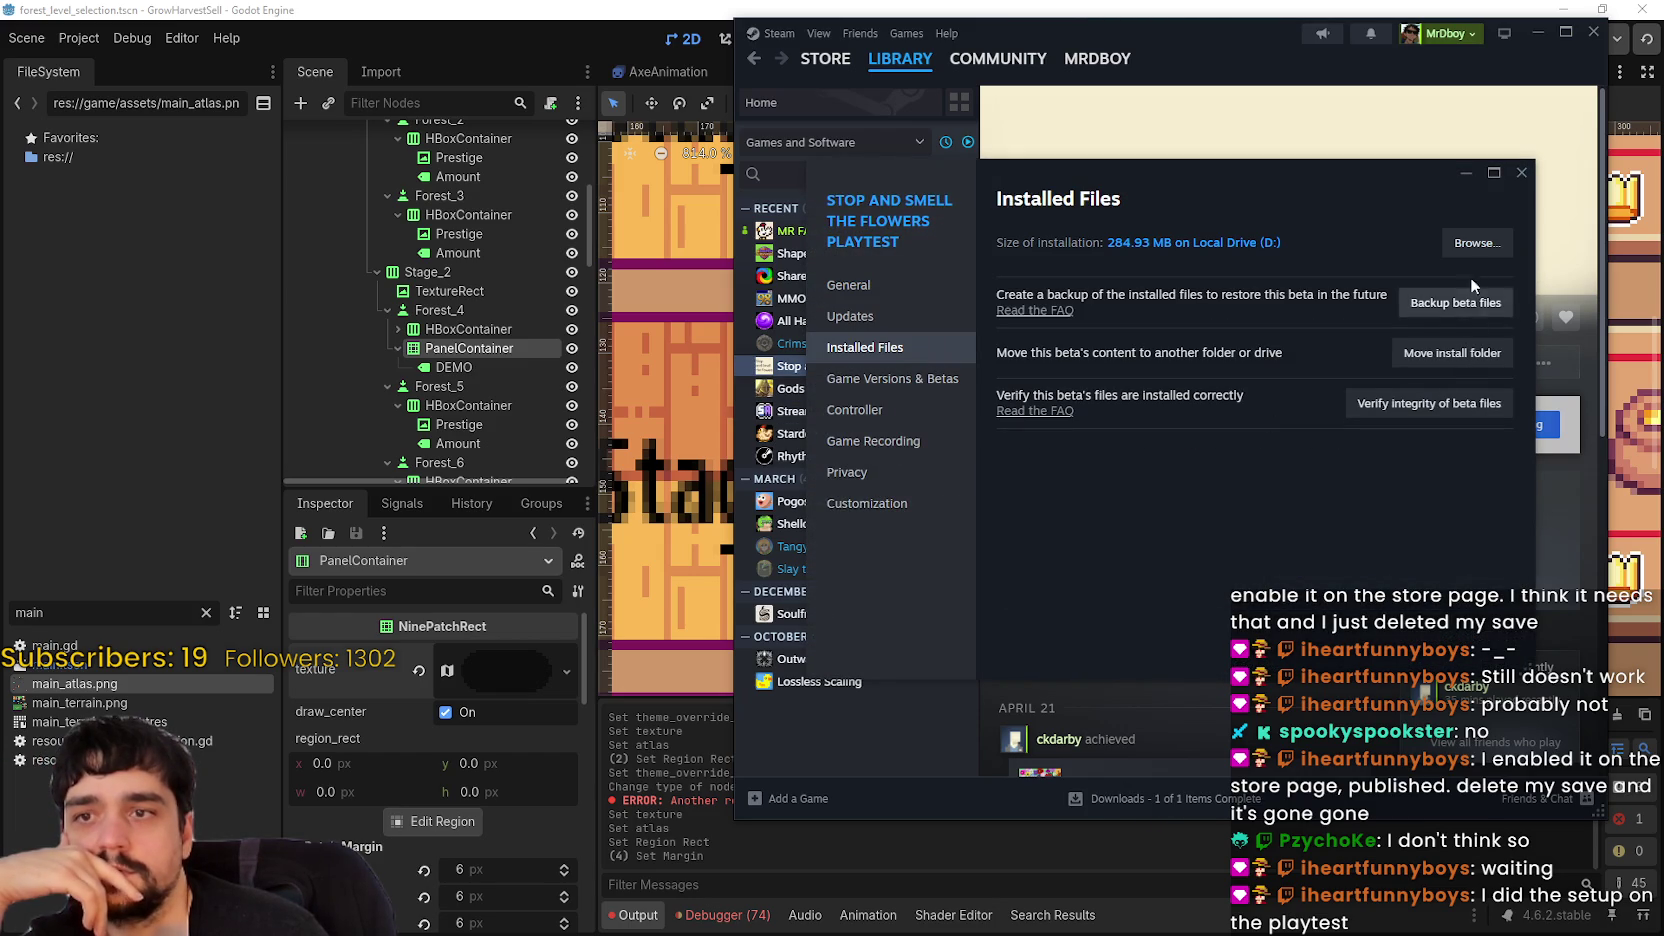
{"action": "left_click", "coordinate": [1420, 403]}
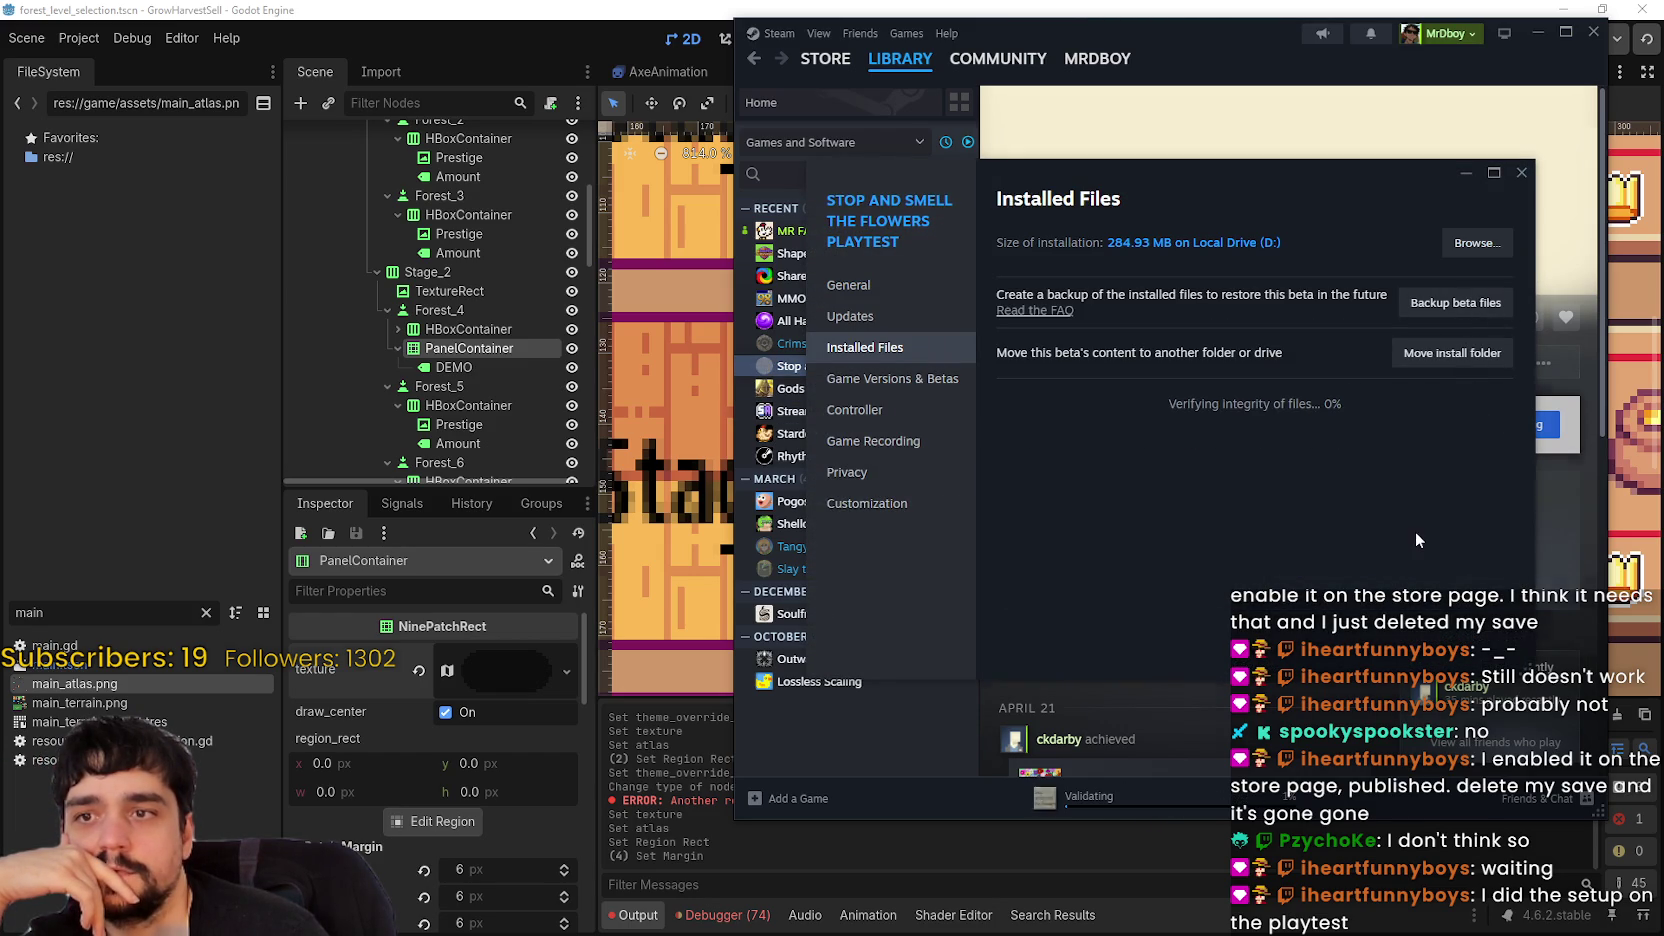
{"action": "left_click", "coordinate": [1521, 172]}
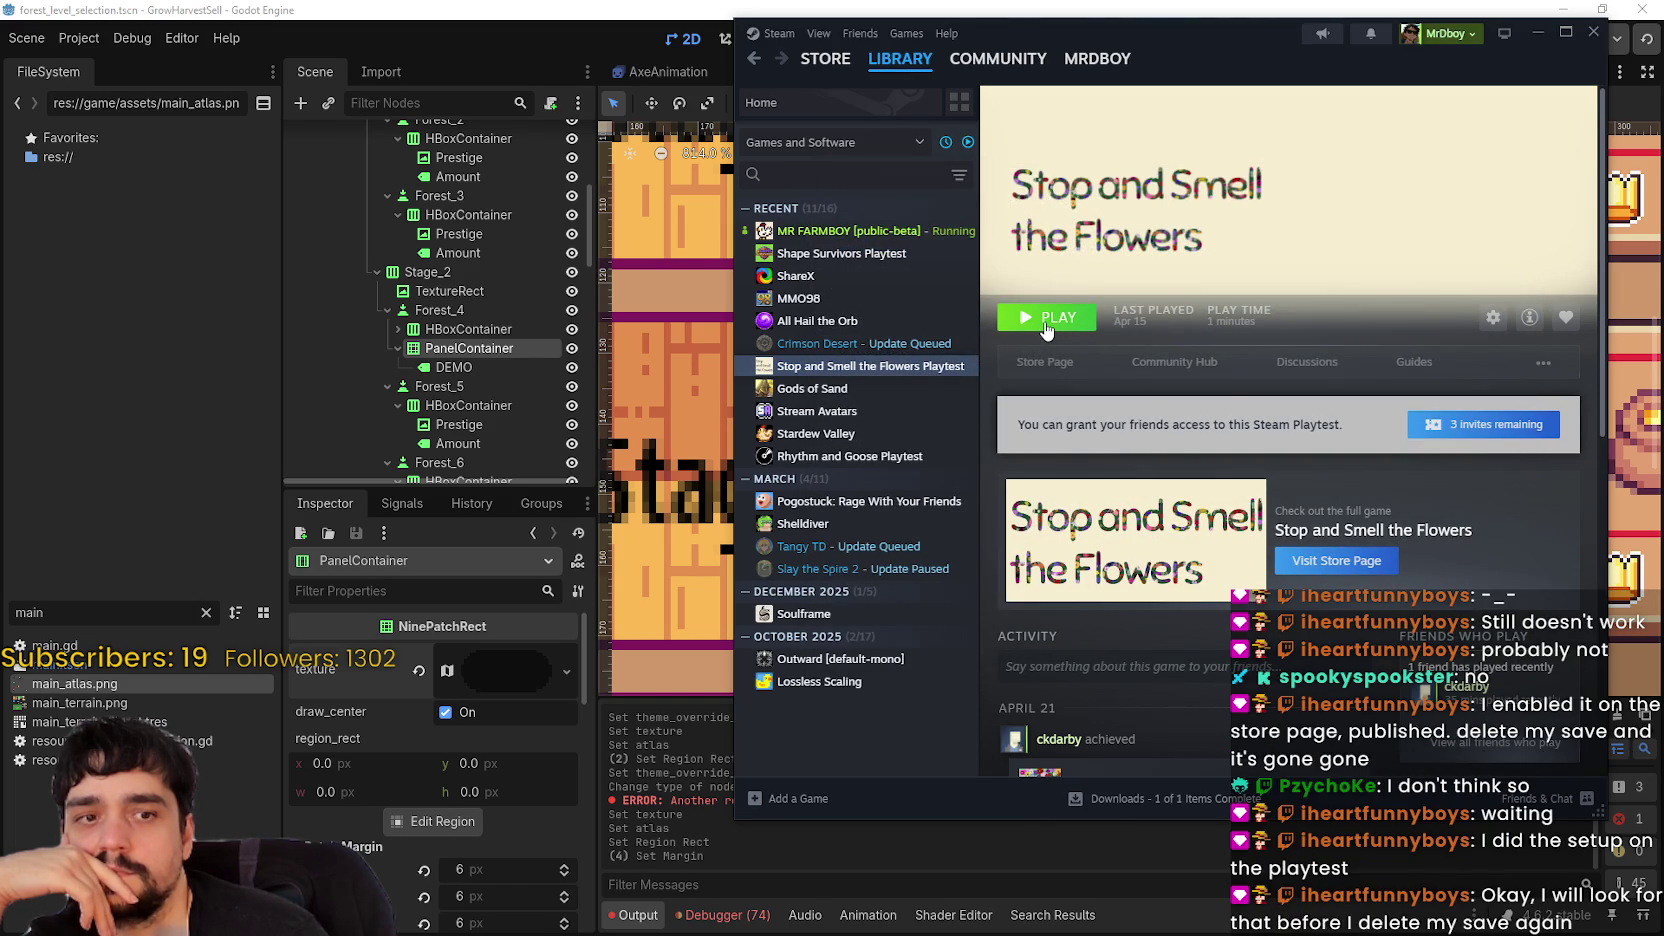
- Launch the playtest, open its audio settings, then quit back to the Steam library
{"action": "left_click", "coordinate": [1045, 325]}
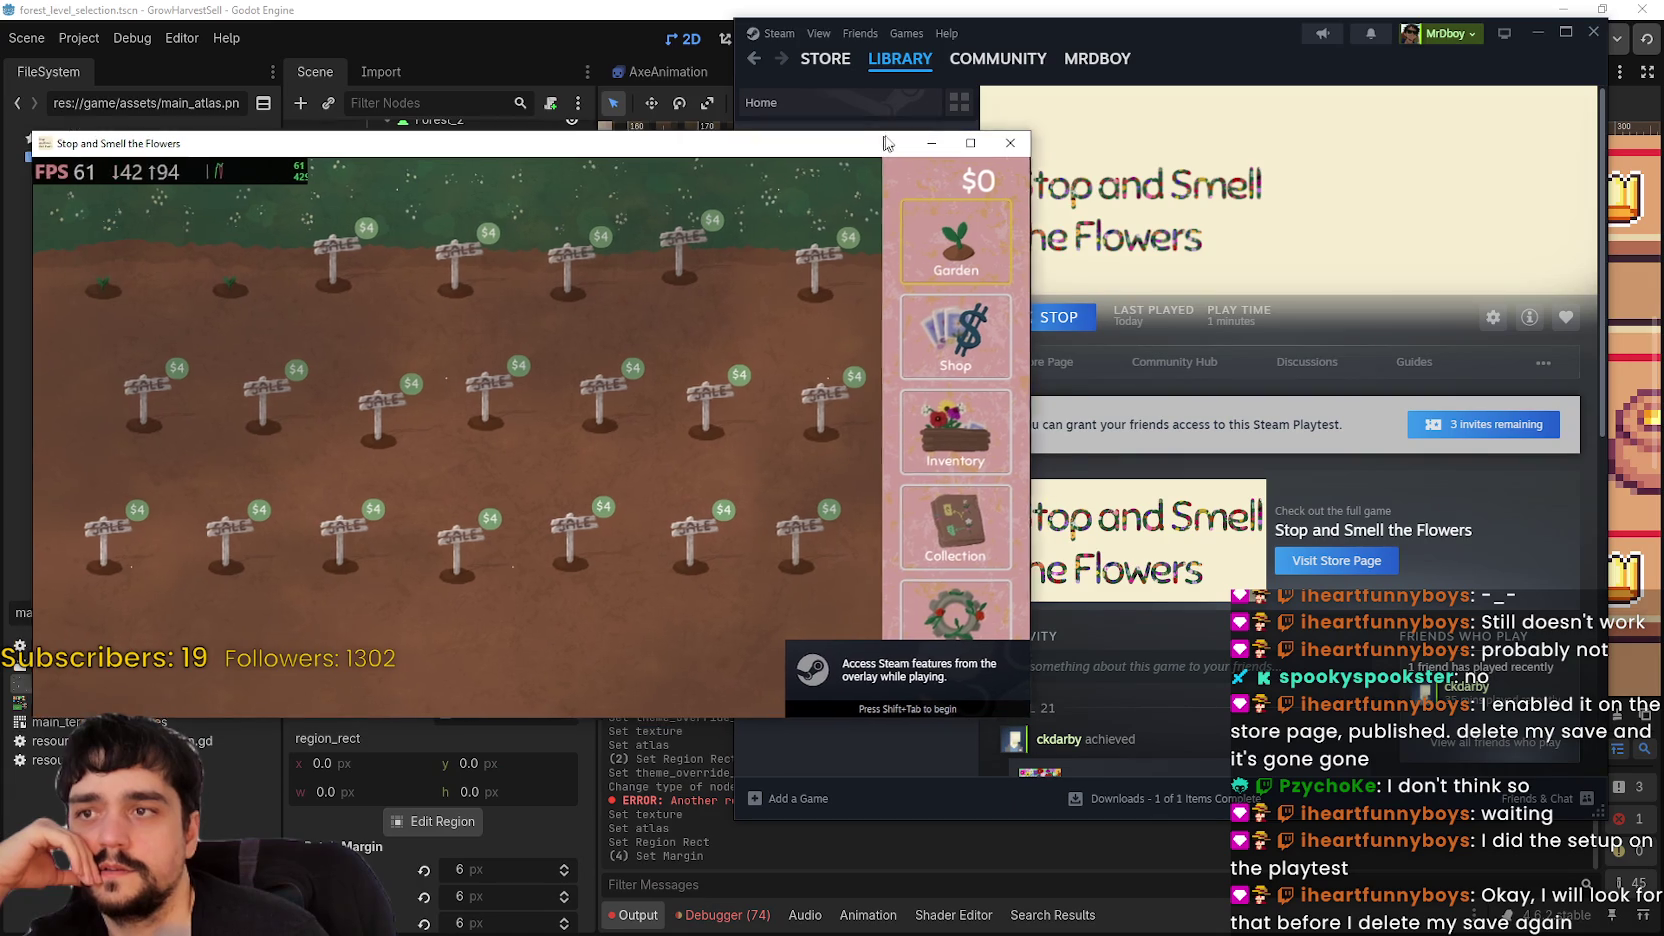
{"action": "left_click", "coordinate": [1001, 610]}
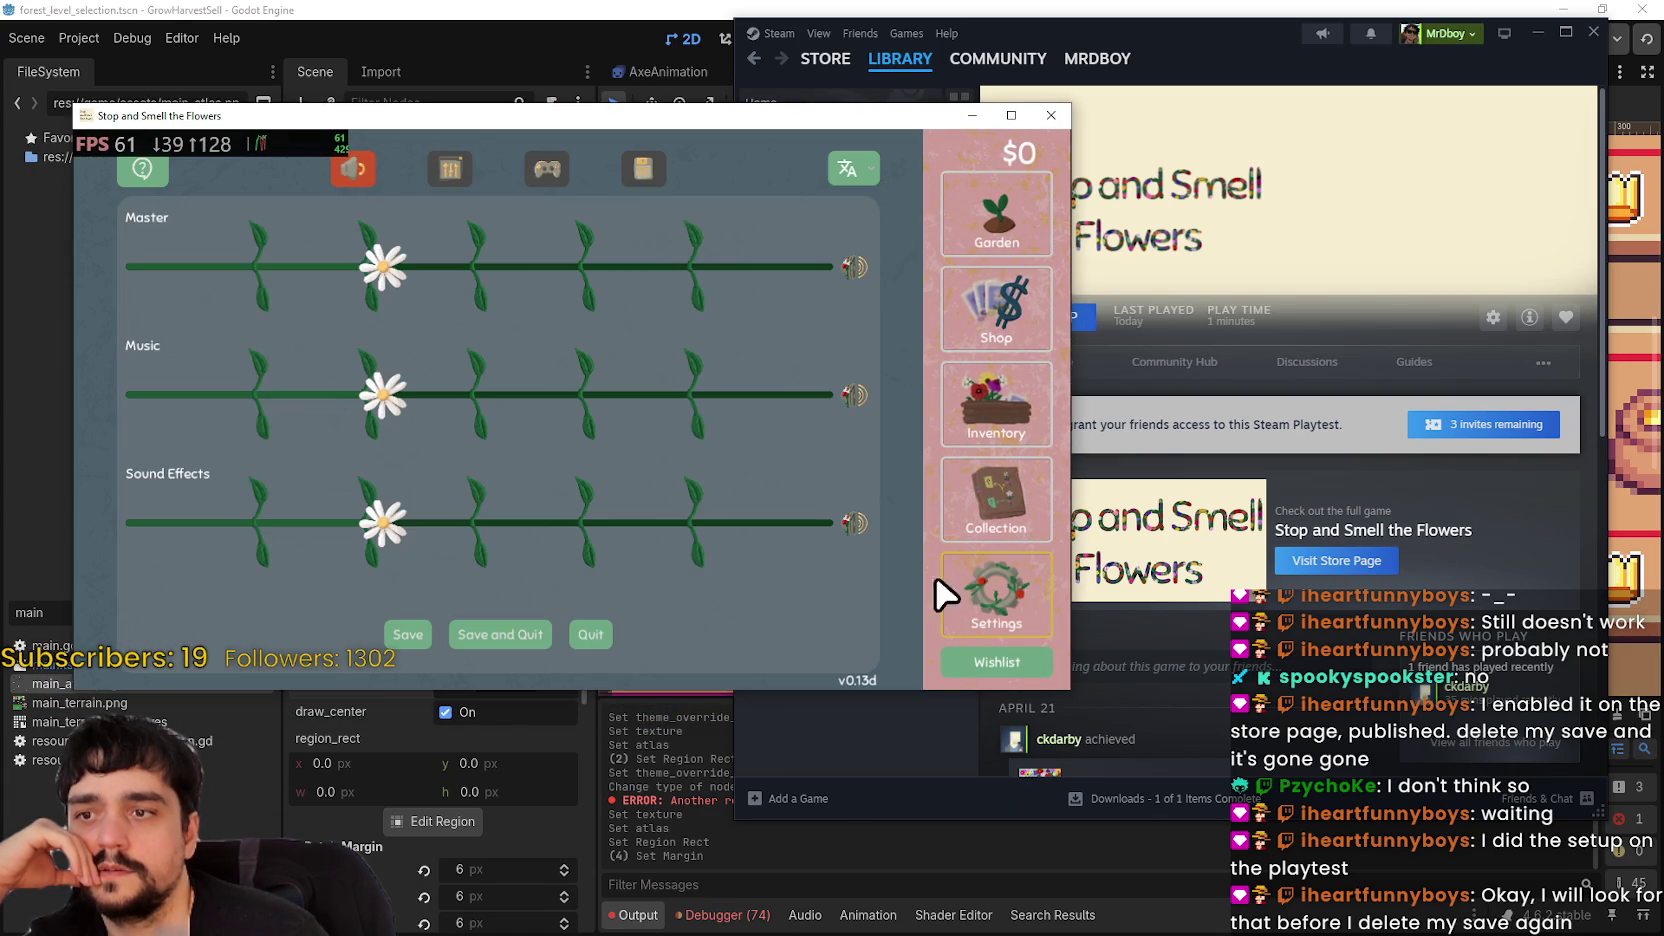
{"action": "left_click", "coordinate": [591, 634]}
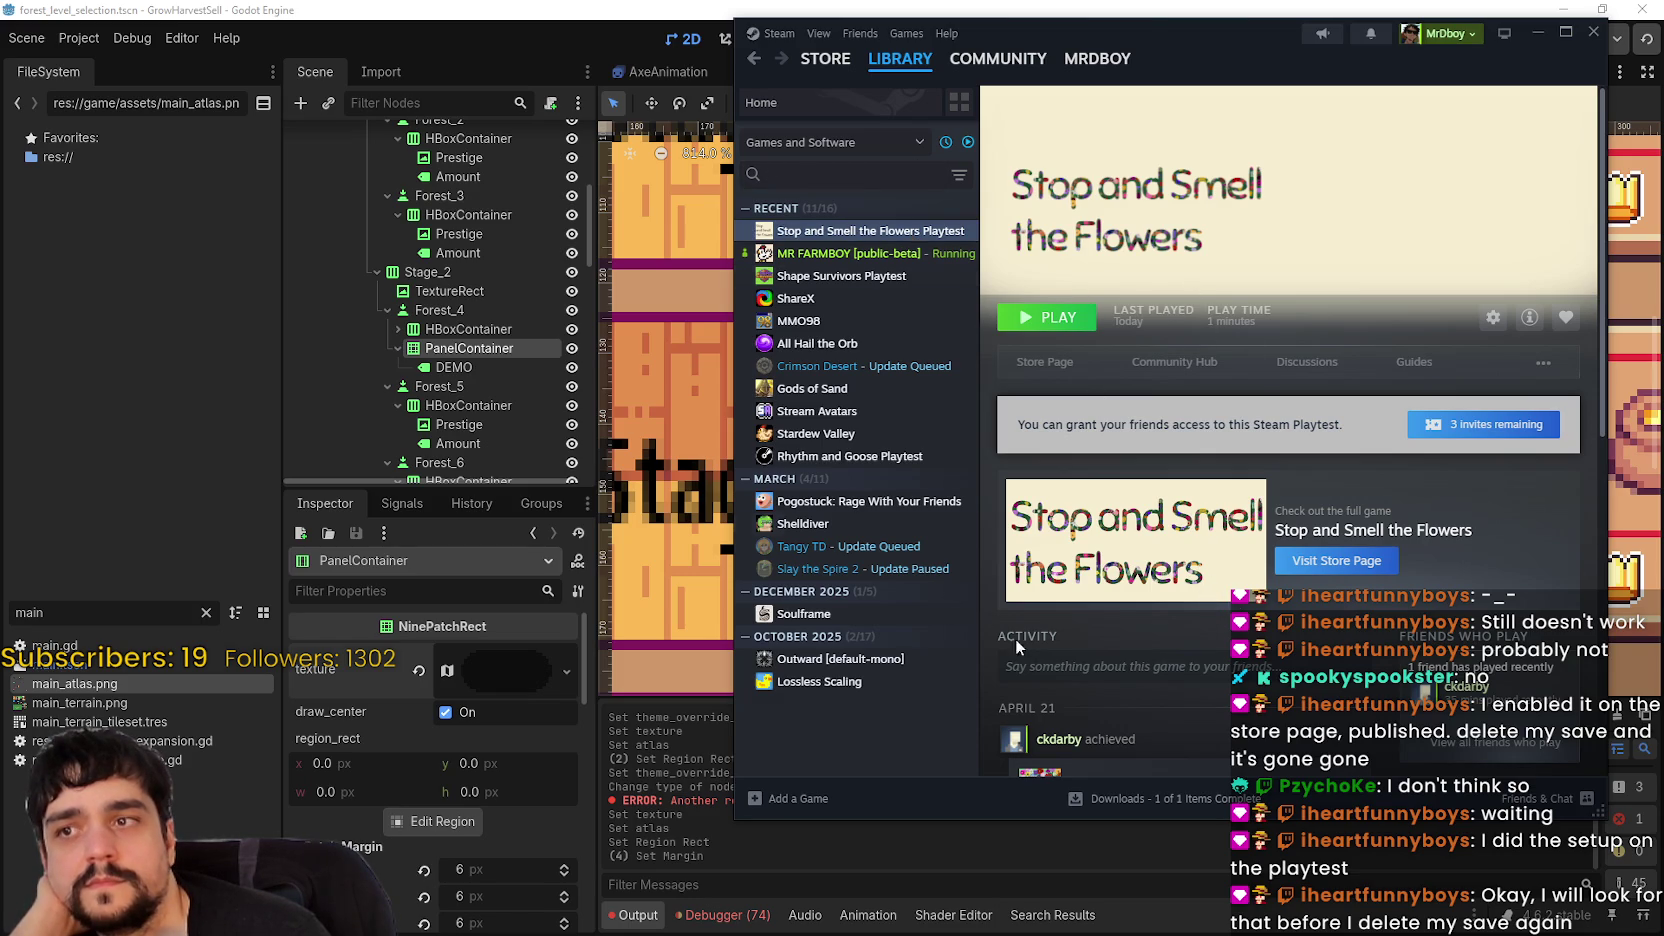
{"action": "left_click", "coordinate": [895, 254]}
- Browse the Shape Survivors, MMO98, All Hail the Orb, Crimson Desert, Gods of Sand, Tangy TD and Slay the Spire 2 pages
{"action": "key", "text": "Down"}
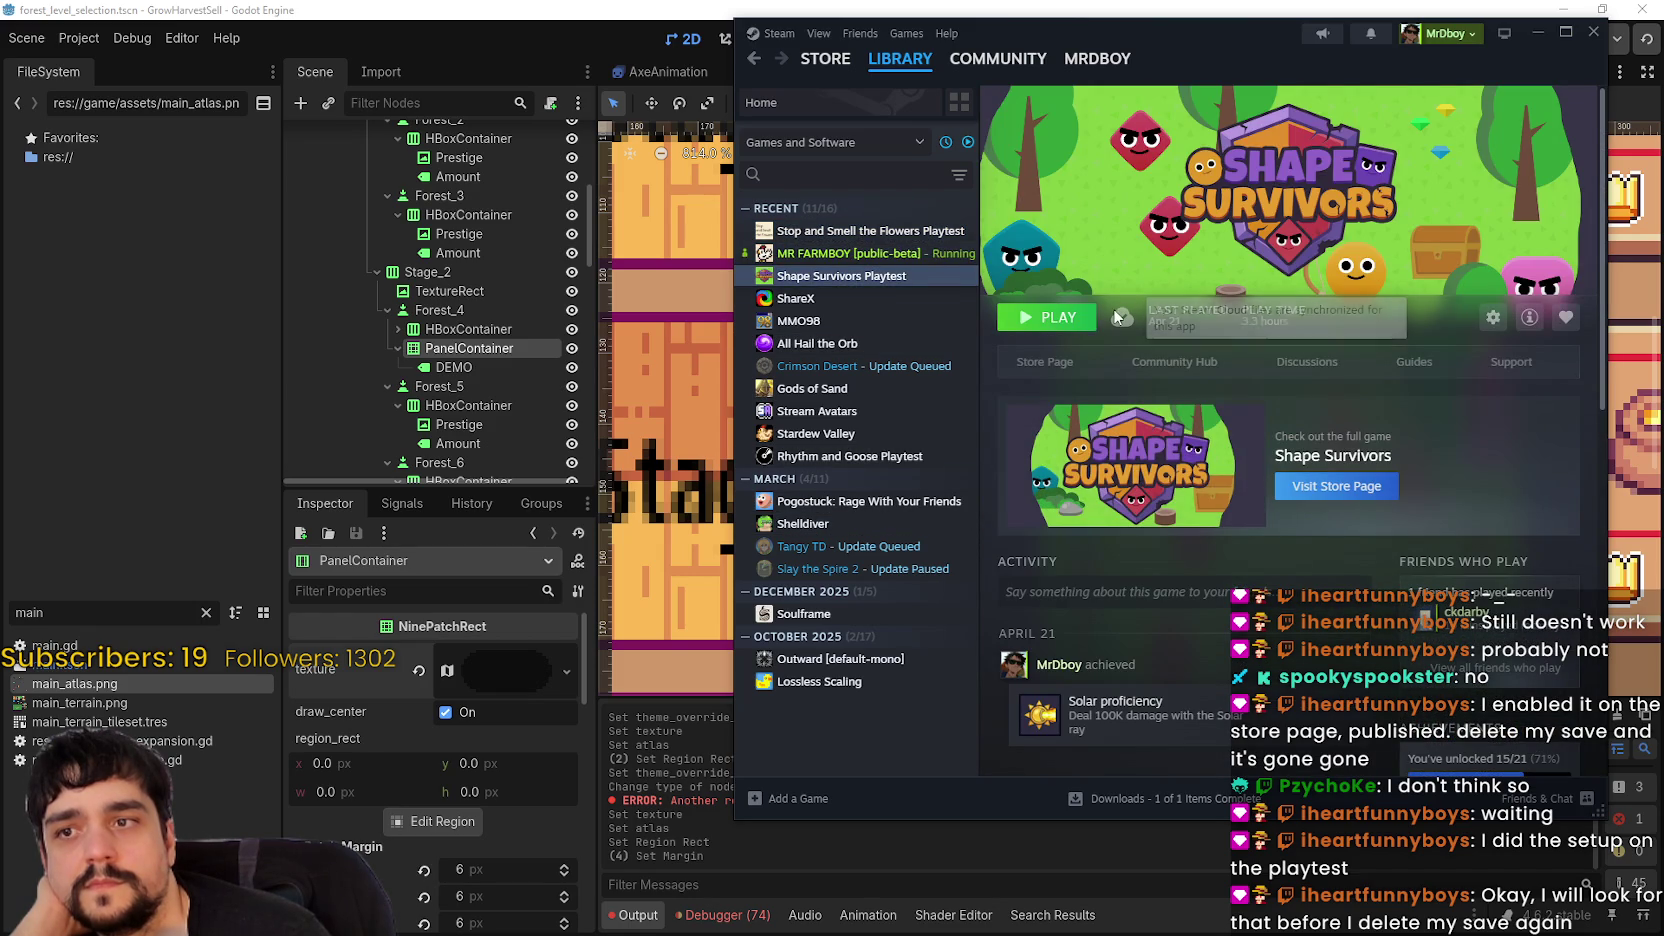
{"action": "mouse_move", "coordinate": [1121, 320]}
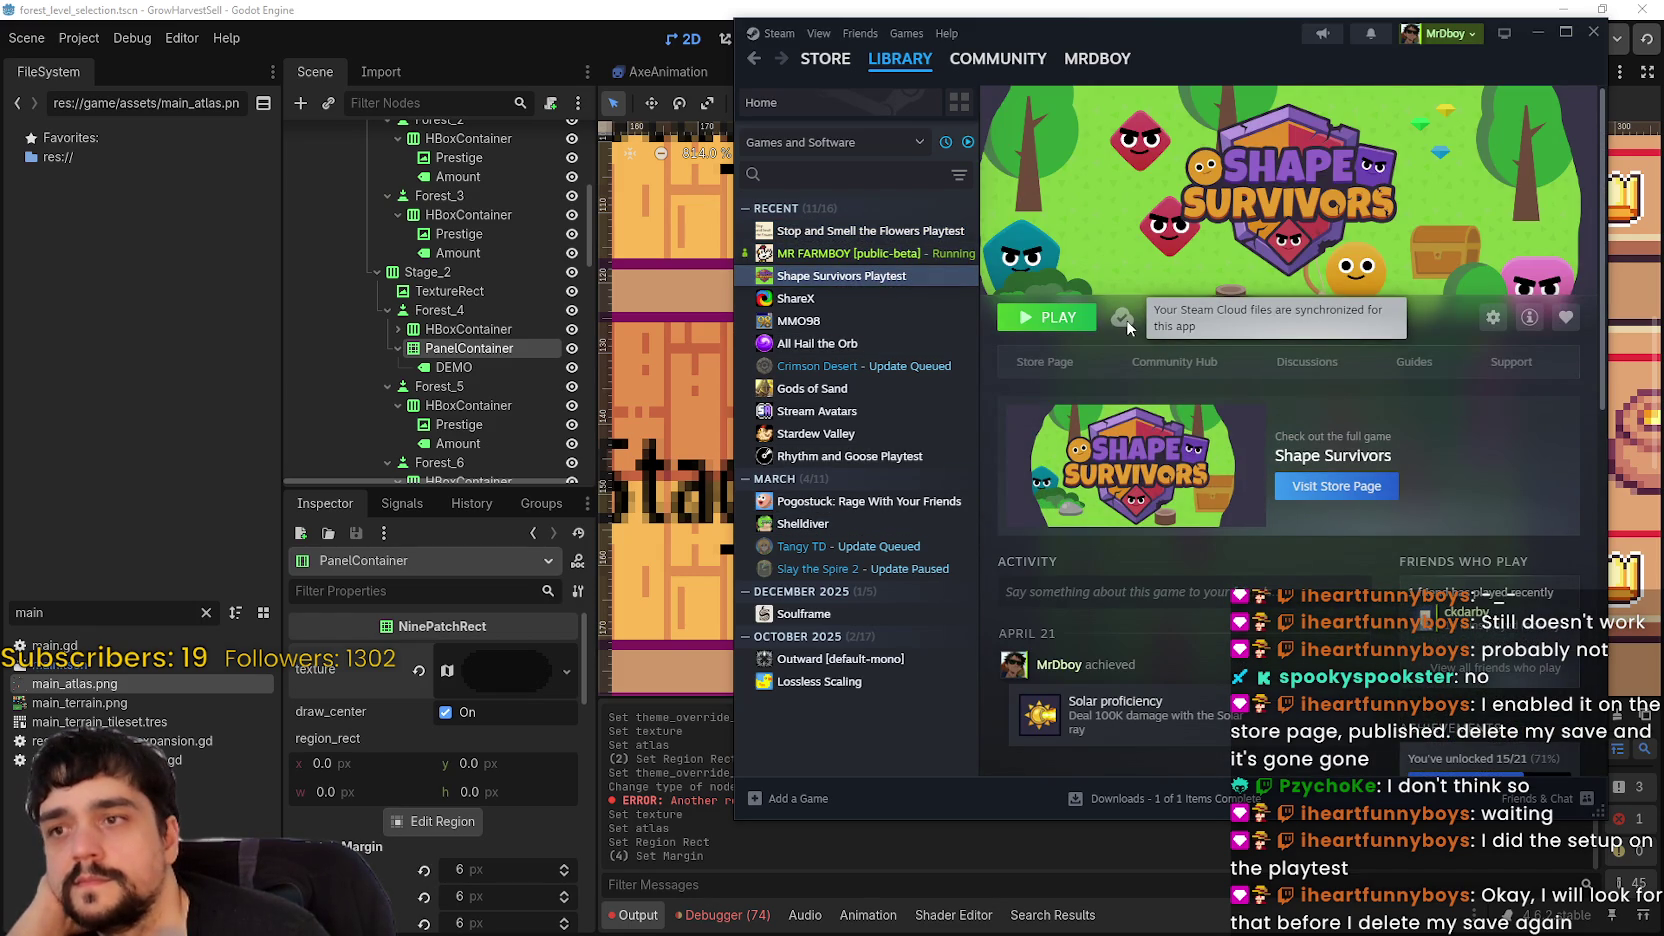
{"action": "left_click", "coordinate": [864, 325]}
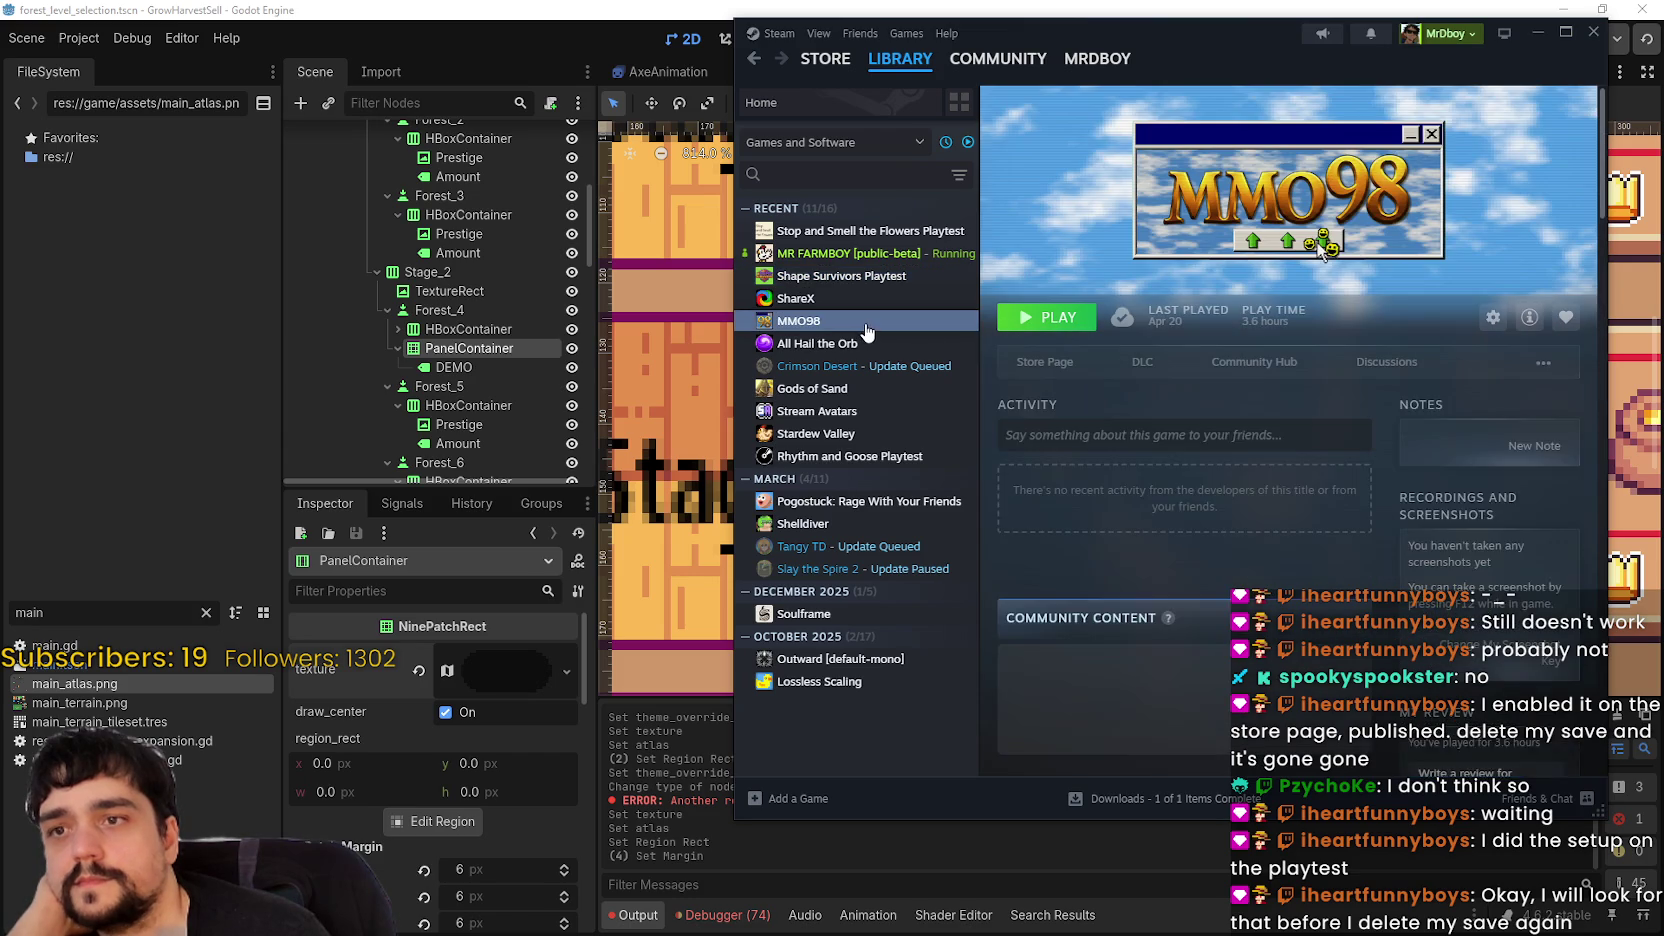
{"action": "left_click", "coordinate": [866, 345]}
{"action": "left_click", "coordinate": [868, 370]}
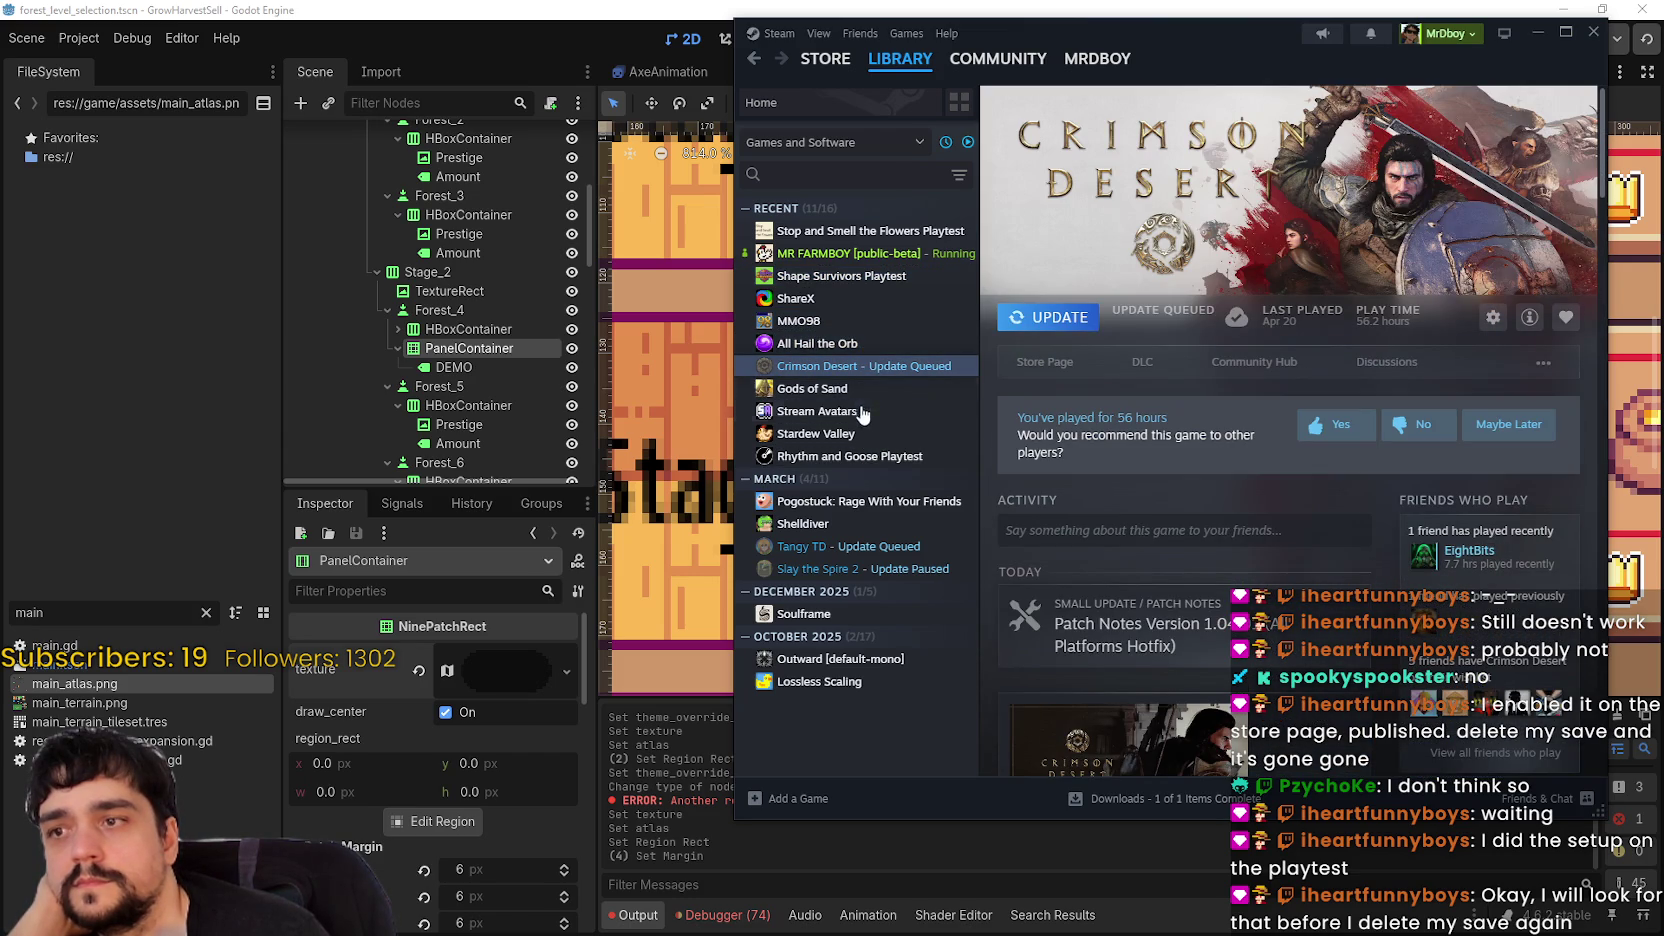
{"action": "left_click", "coordinate": [871, 392]}
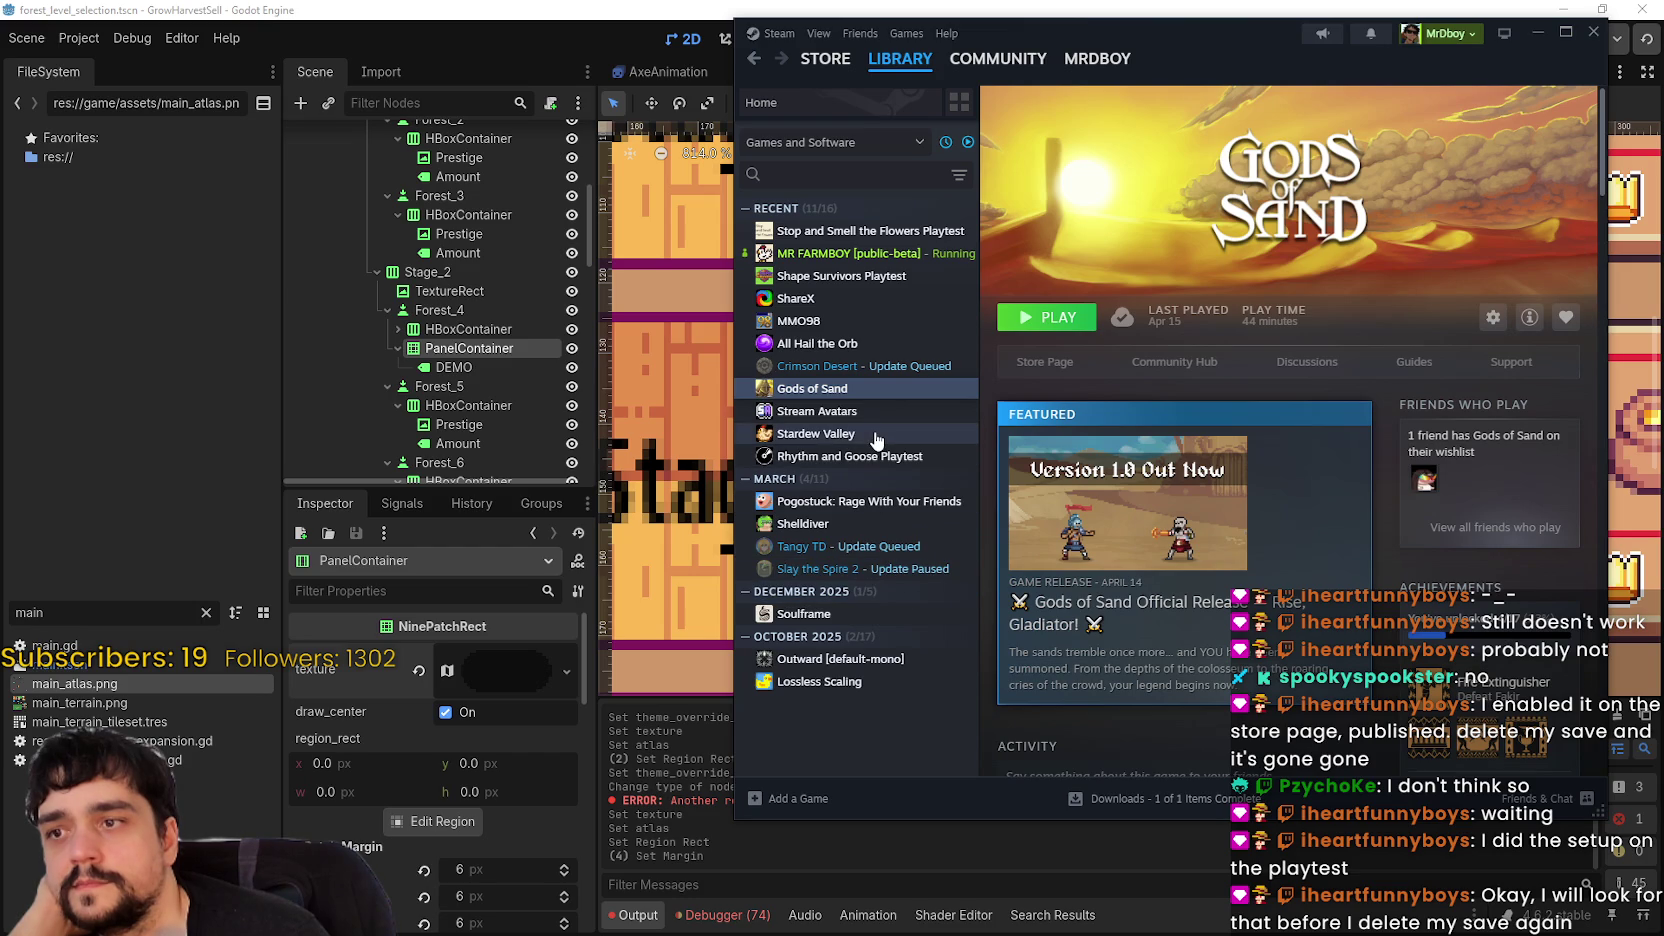
{"action": "left_click", "coordinate": [880, 548]}
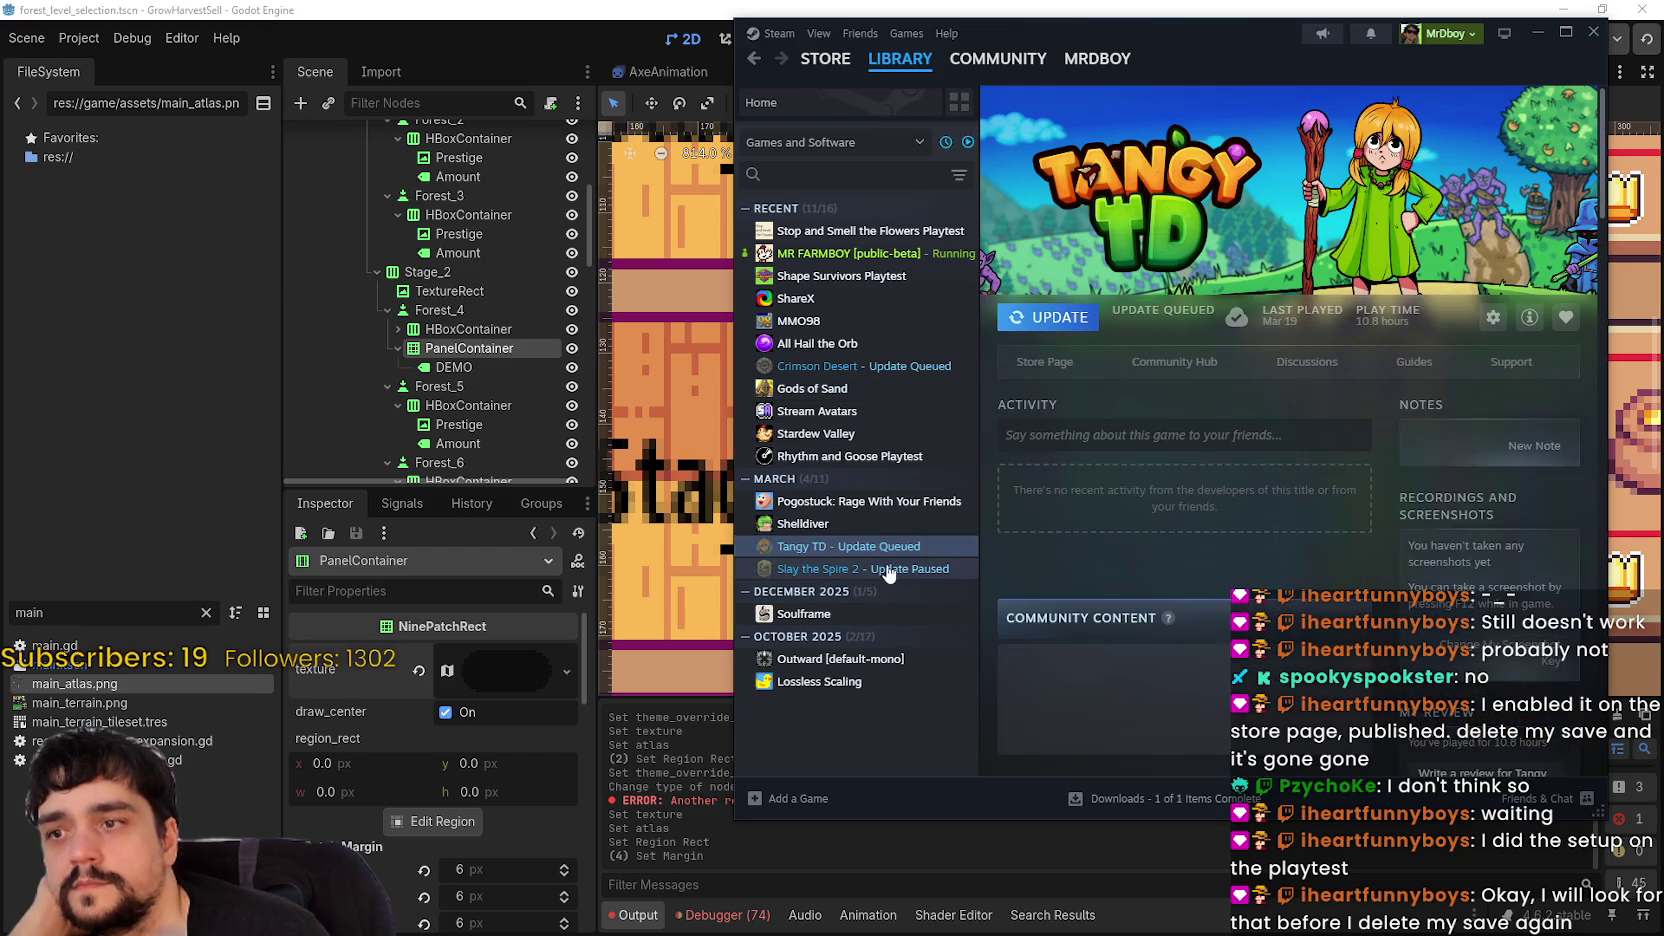
{"action": "left_click", "coordinate": [890, 575]}
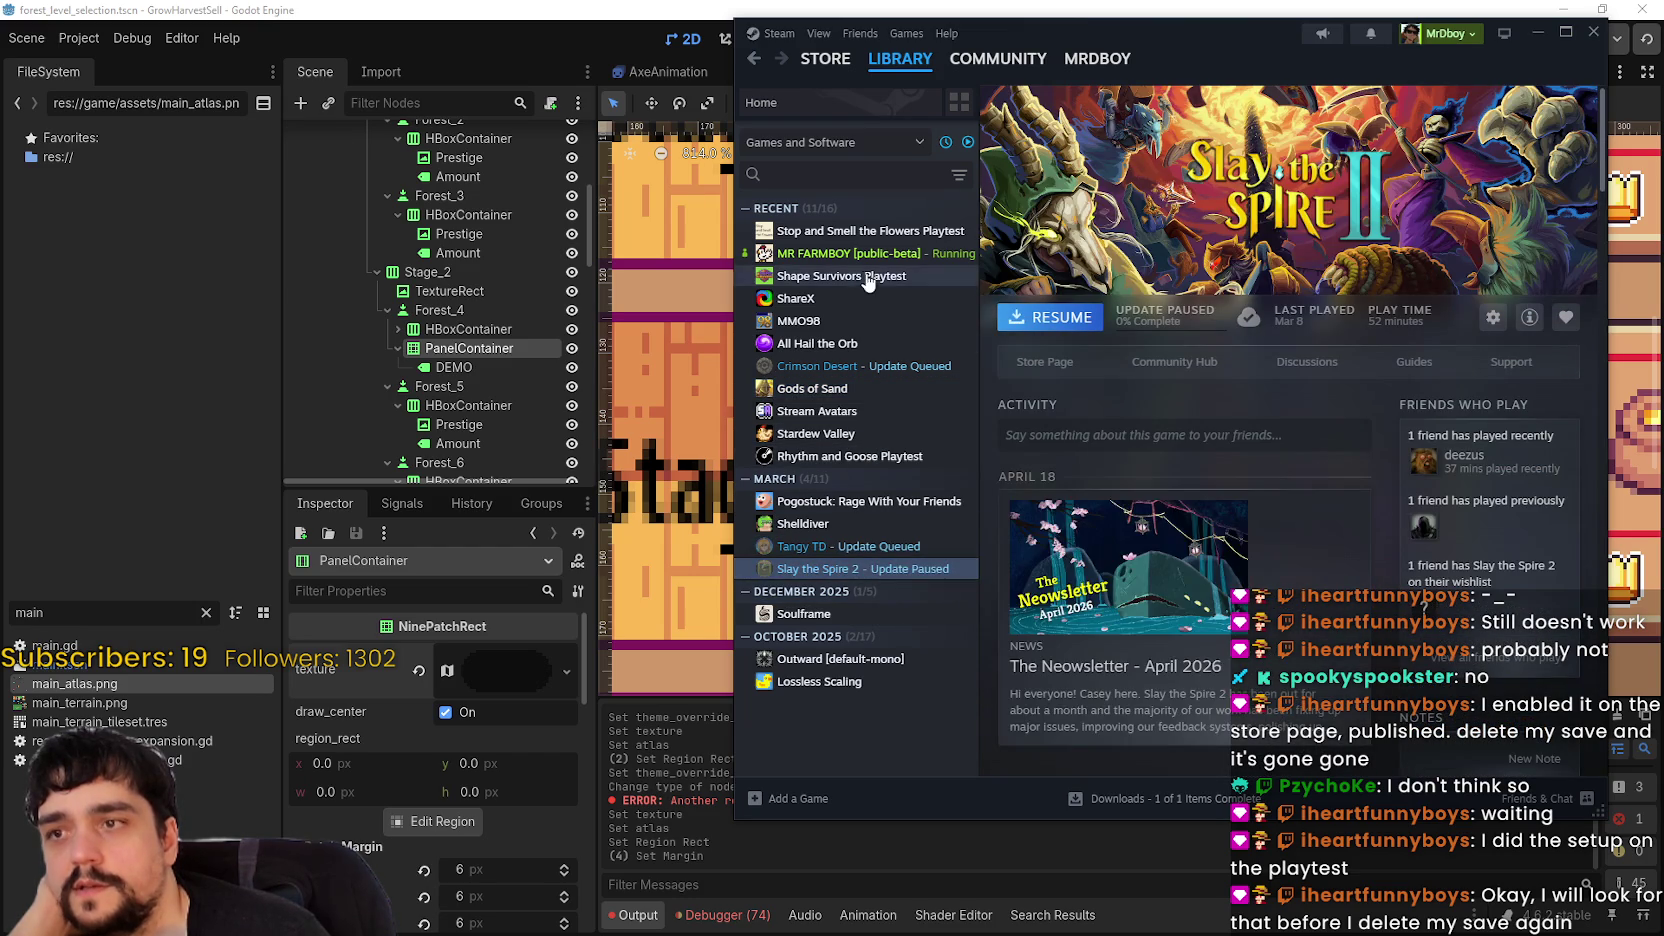
- Select MR FARMBOY and the playtest, shift the Steam window left, and return to Godot
{"action": "left_click", "coordinate": [885, 254]}
{"action": "left_click", "coordinate": [886, 238]}
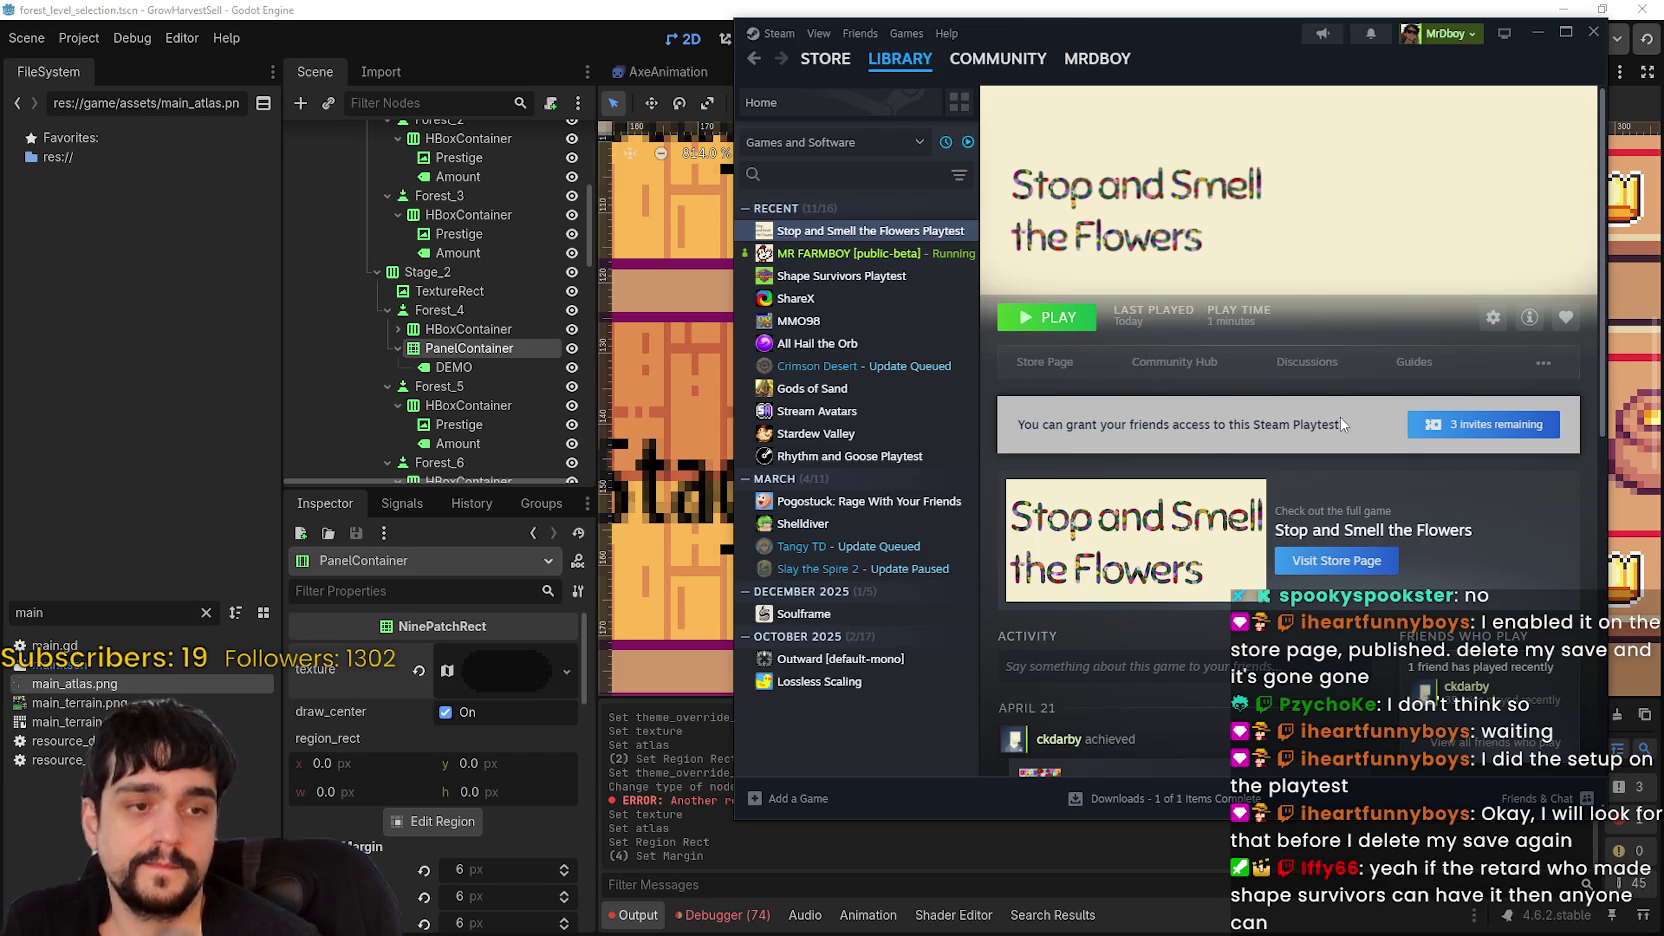
{"action": "left_click_drag", "start_coordinate": [1279, 39], "coordinate": [1209, 49]}
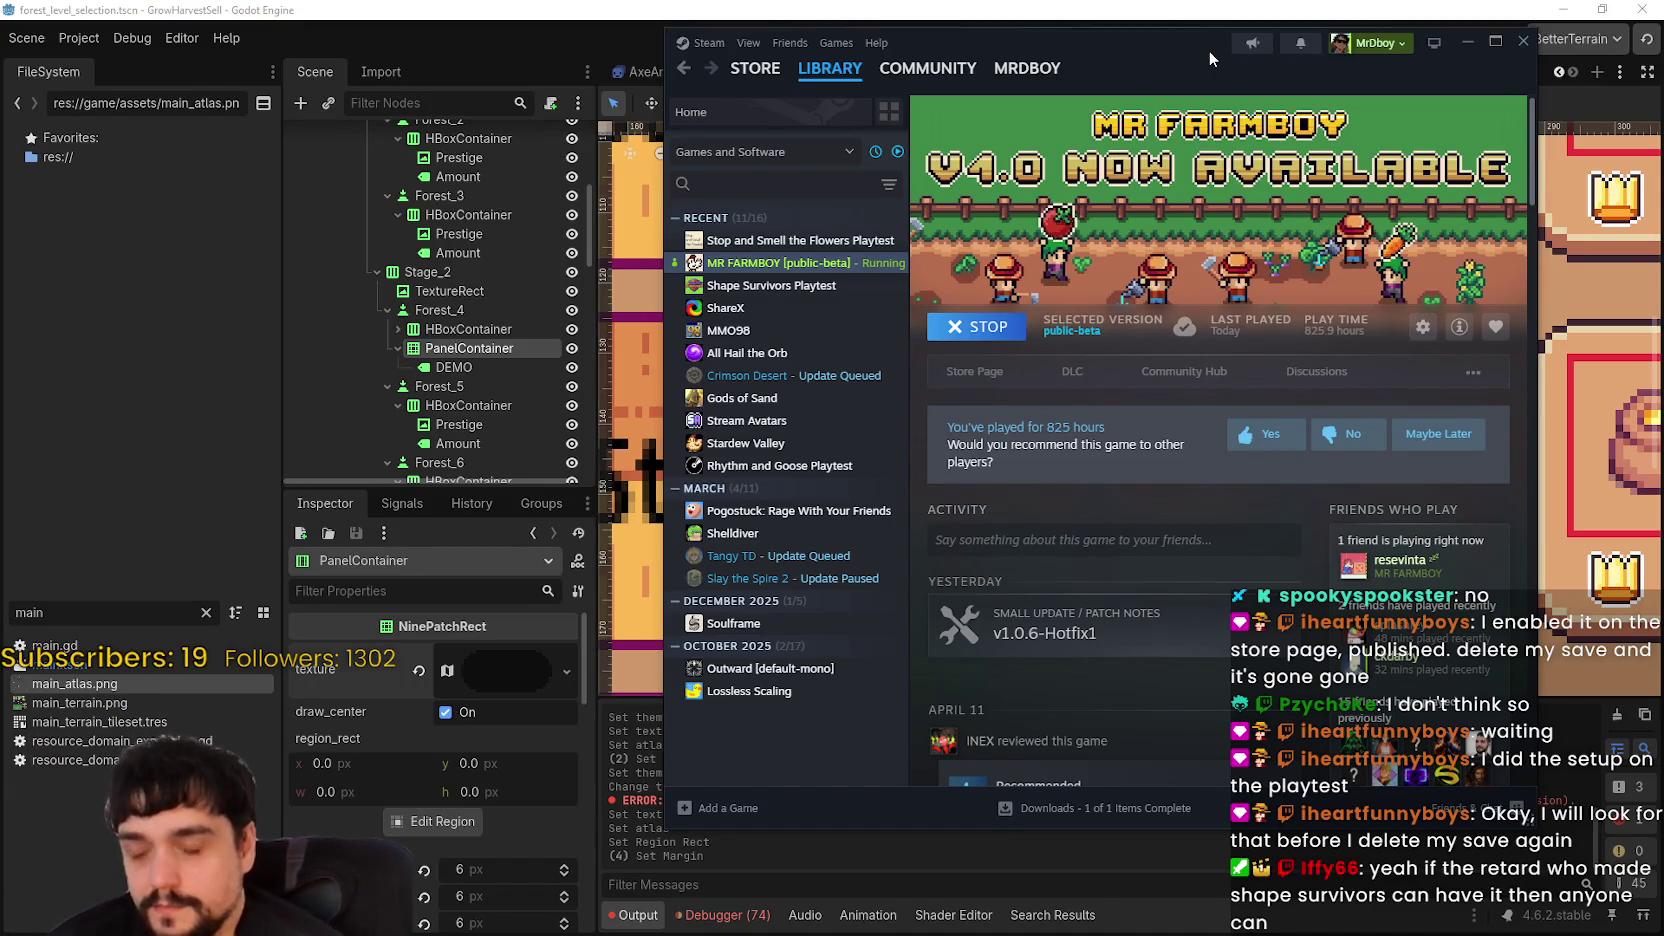
{"action": "left_click", "coordinate": [1181, 8]}
{"action": "scroll", "coordinate": [1166, 471], "scroll_direction": "down", "scroll_amount": 2}
- Zoom around card 4's DEMO overlay in the canvas and save the scene
{"action": "scroll", "coordinate": [1166, 471], "scroll_direction": "up", "scroll_amount": 2}
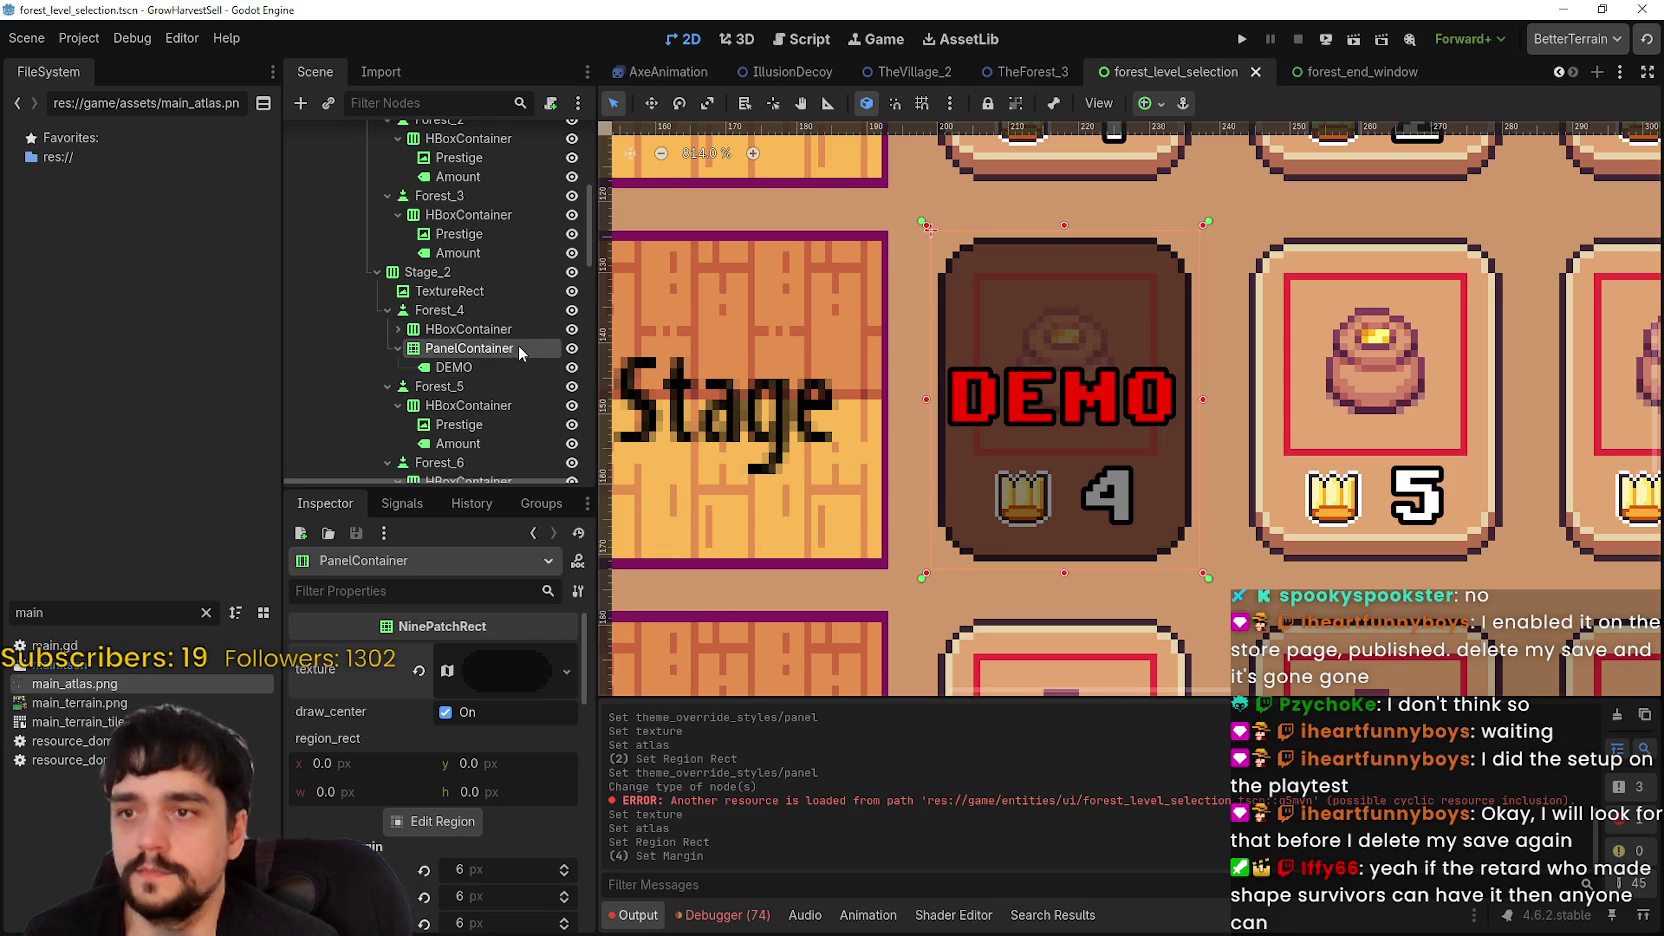
{"action": "scroll", "coordinate": [960, 400], "scroll_direction": "down", "scroll_amount": 2}
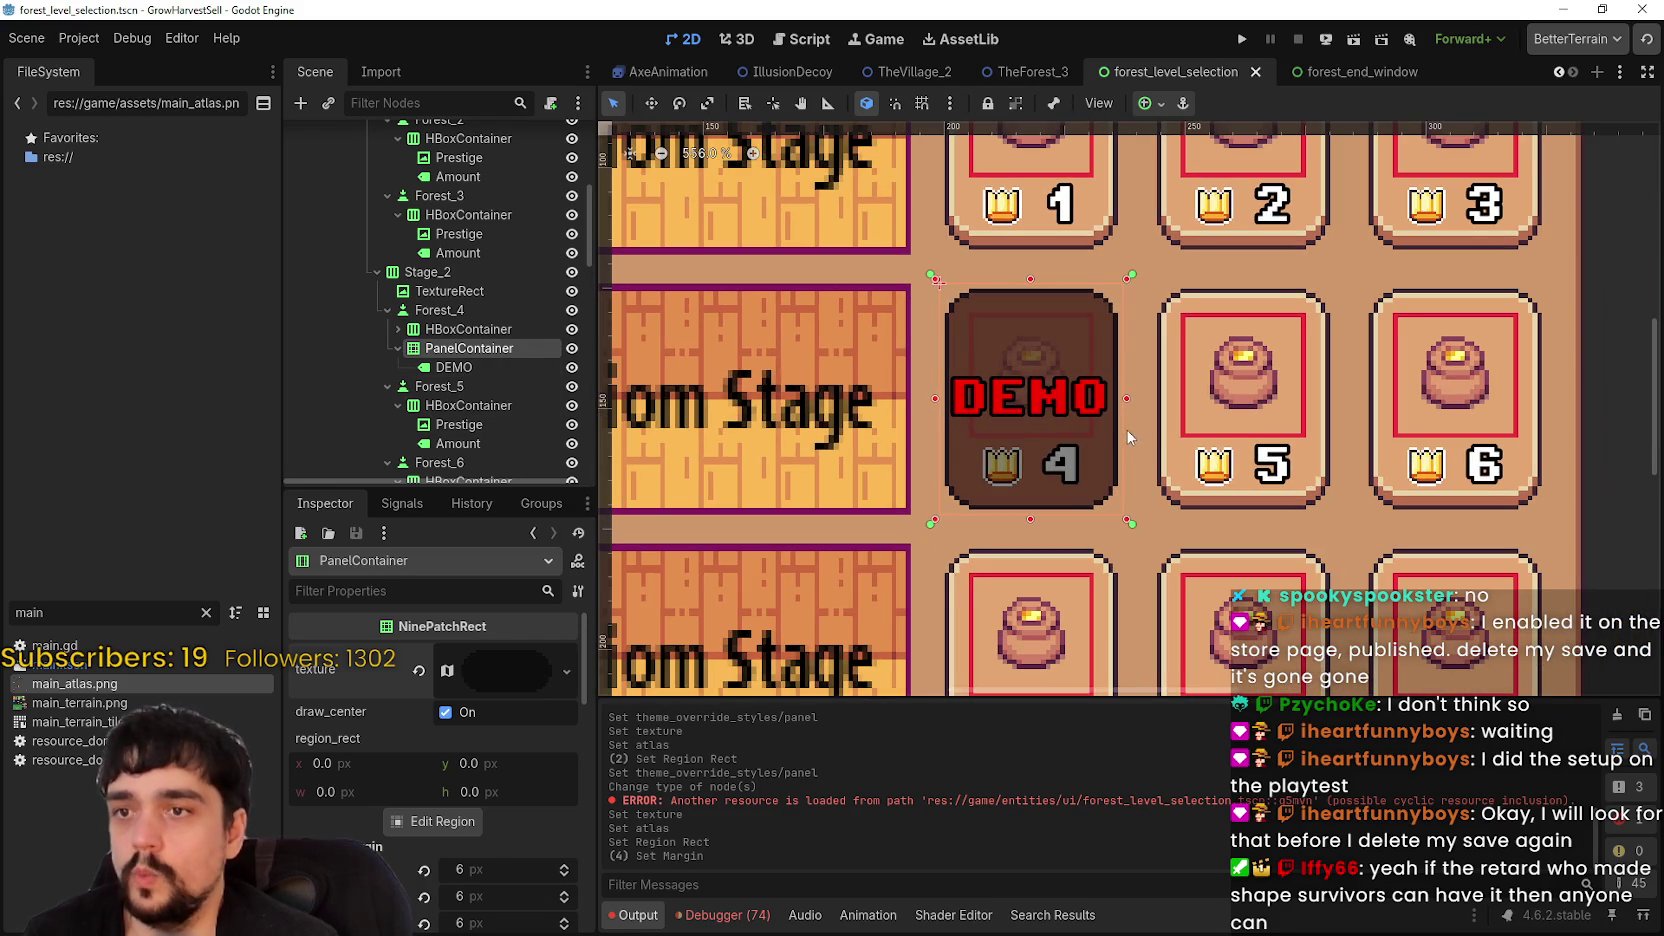
{"action": "scroll", "coordinate": [1128, 432], "scroll_direction": "up", "scroll_amount": 3}
{"action": "scroll", "coordinate": [1123, 447], "scroll_direction": "down", "scroll_amount": 2}
{"action": "scroll", "coordinate": [1123, 447], "scroll_direction": "down", "scroll_amount": 1}
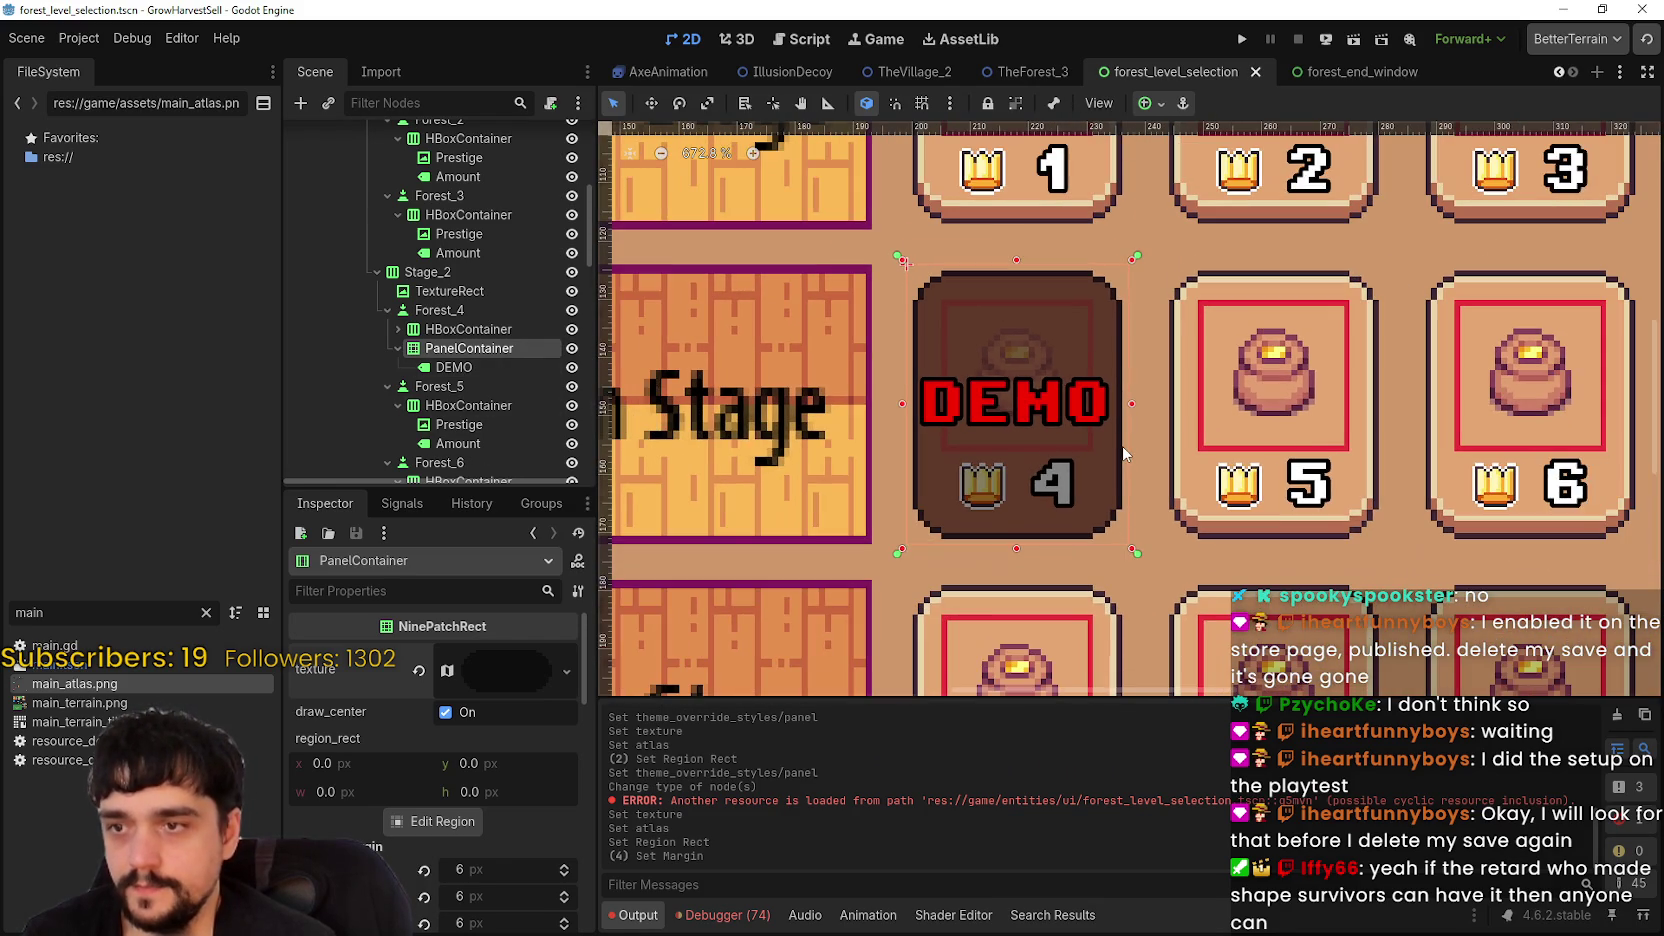
{"action": "key", "text": "ctrl+s"}
- Check card 4's DEMO label, collapse its overlay panel, and begin renaming the panel
{"action": "scroll", "coordinate": [1123, 447], "scroll_direction": "down", "scroll_amount": 2}
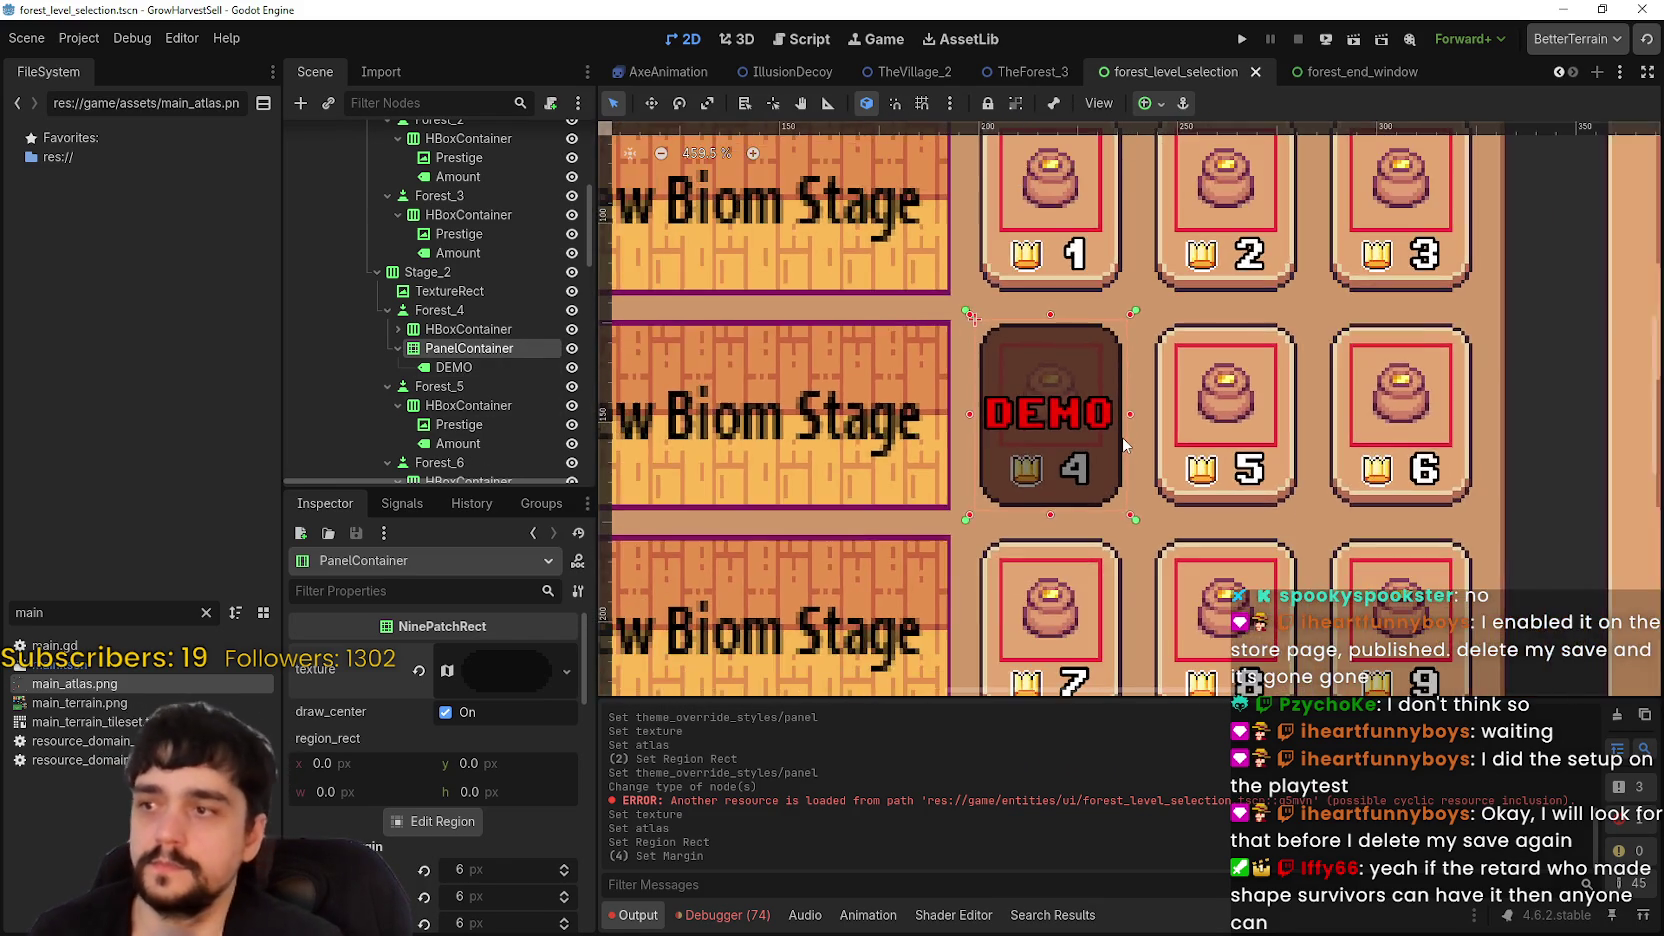
{"action": "scroll", "coordinate": [1123, 445], "scroll_direction": "up", "scroll_amount": 2}
{"action": "scroll", "coordinate": [1110, 432], "scroll_direction": "down", "scroll_amount": 2}
{"action": "scroll", "coordinate": [1109, 432], "scroll_direction": "up", "scroll_amount": 1}
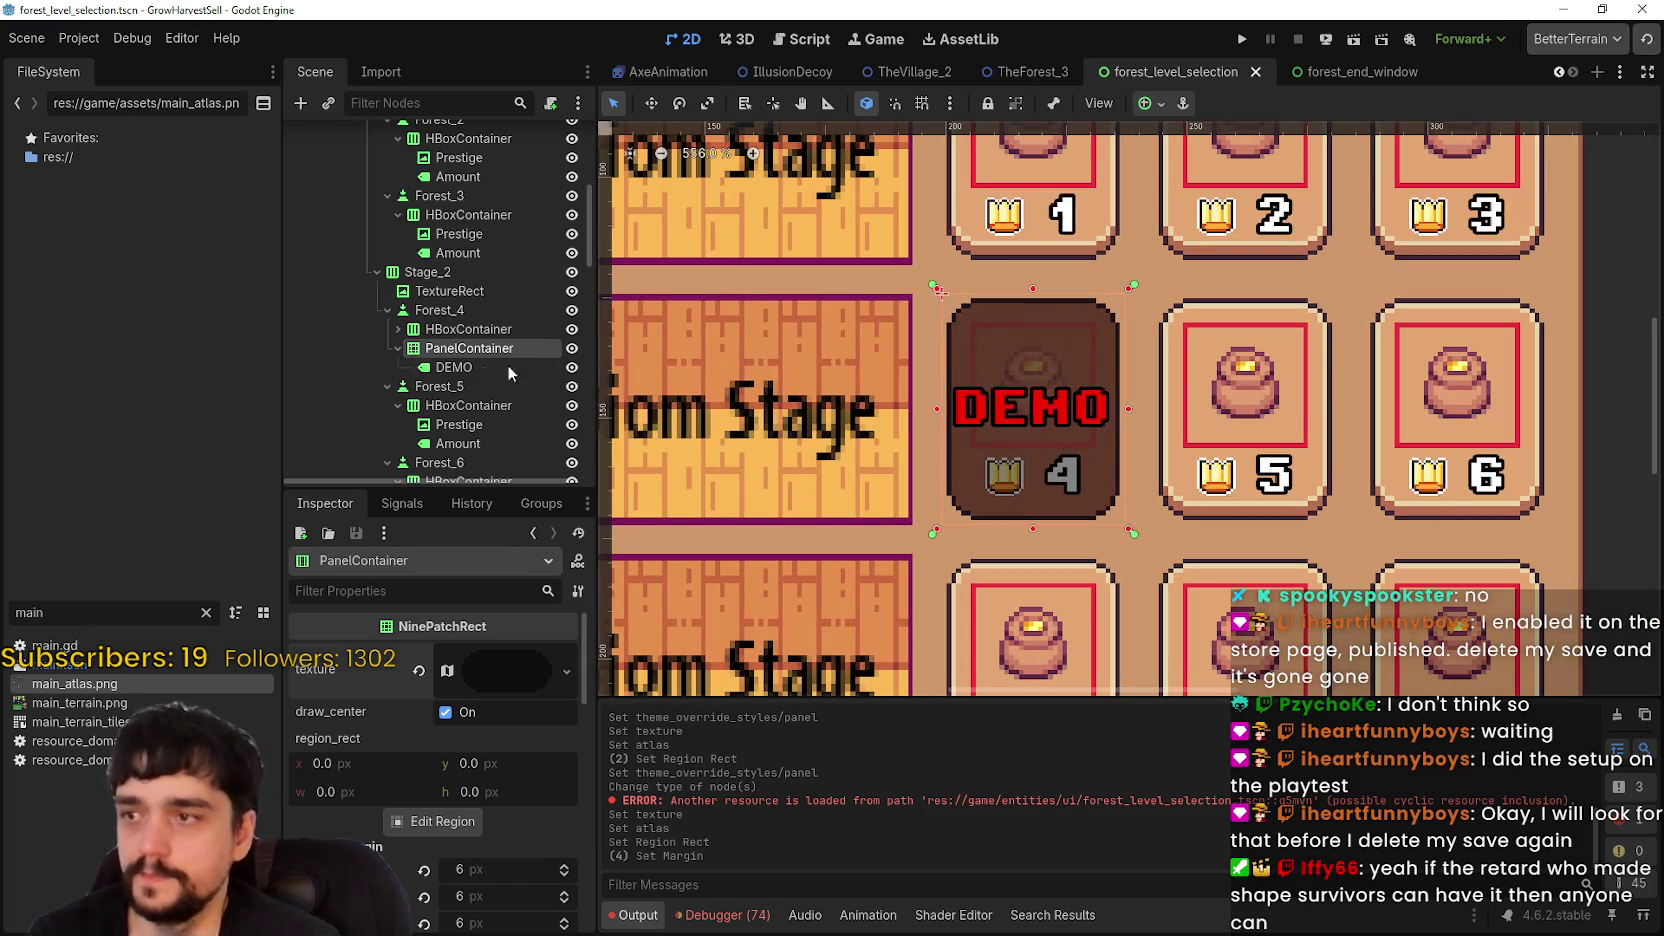
{"action": "left_click", "coordinate": [488, 367]}
{"action": "left_click", "coordinate": [476, 347]}
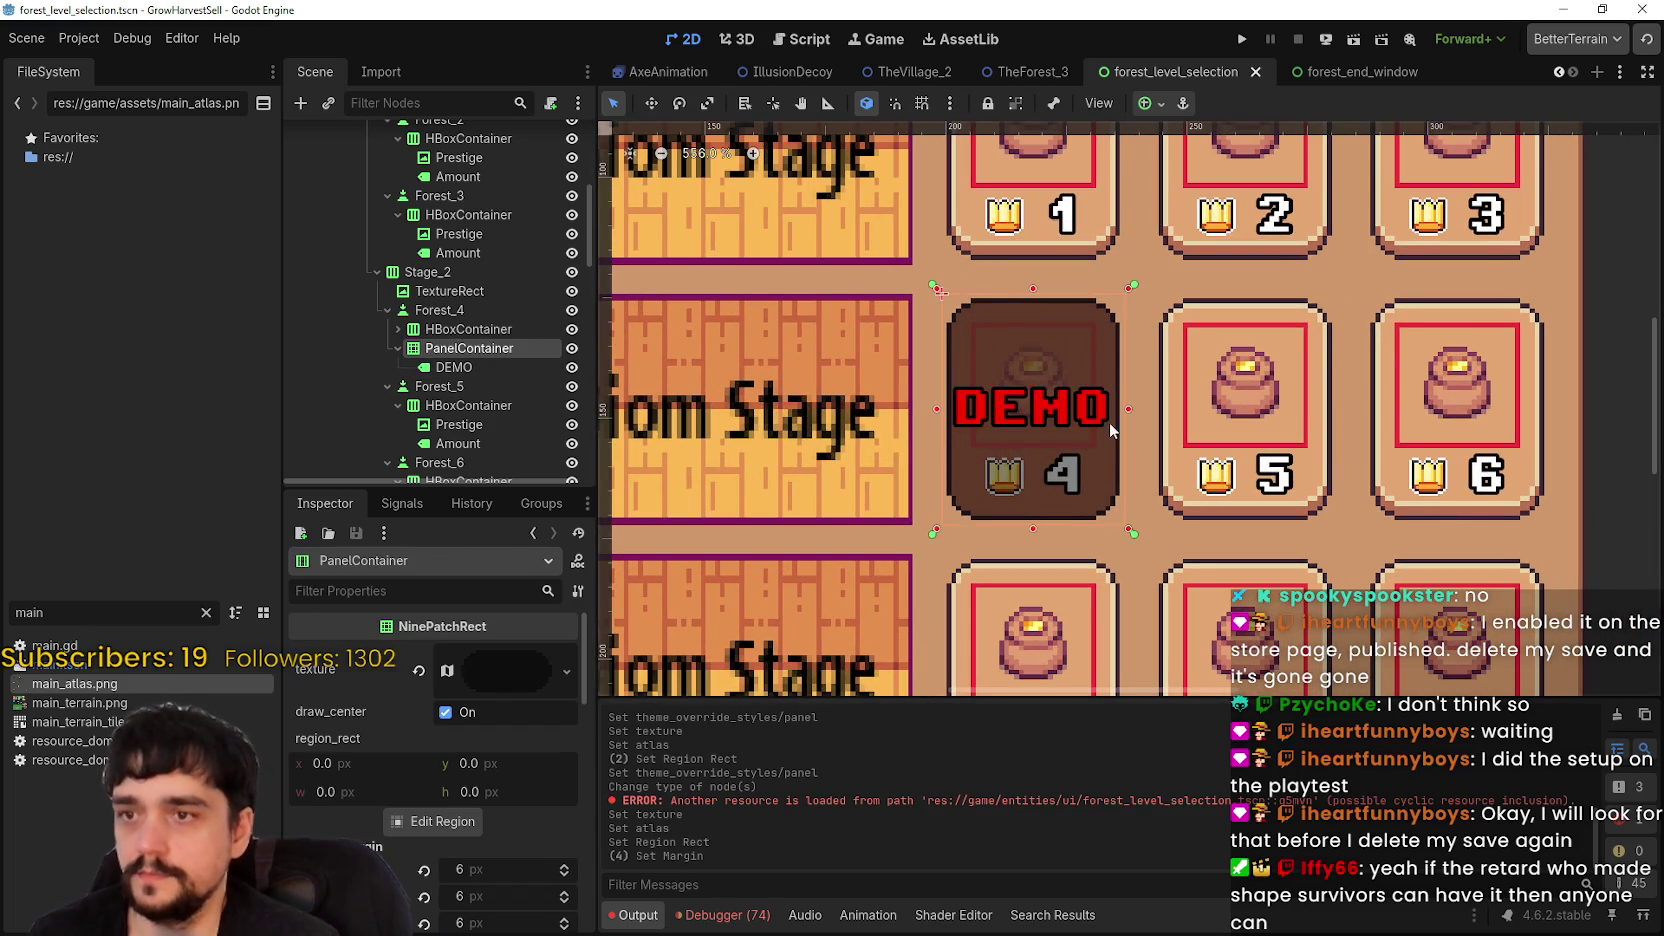
{"action": "scroll", "coordinate": [1109, 422], "scroll_direction": "down", "scroll_amount": 3}
{"action": "left_click", "coordinate": [398, 348]}
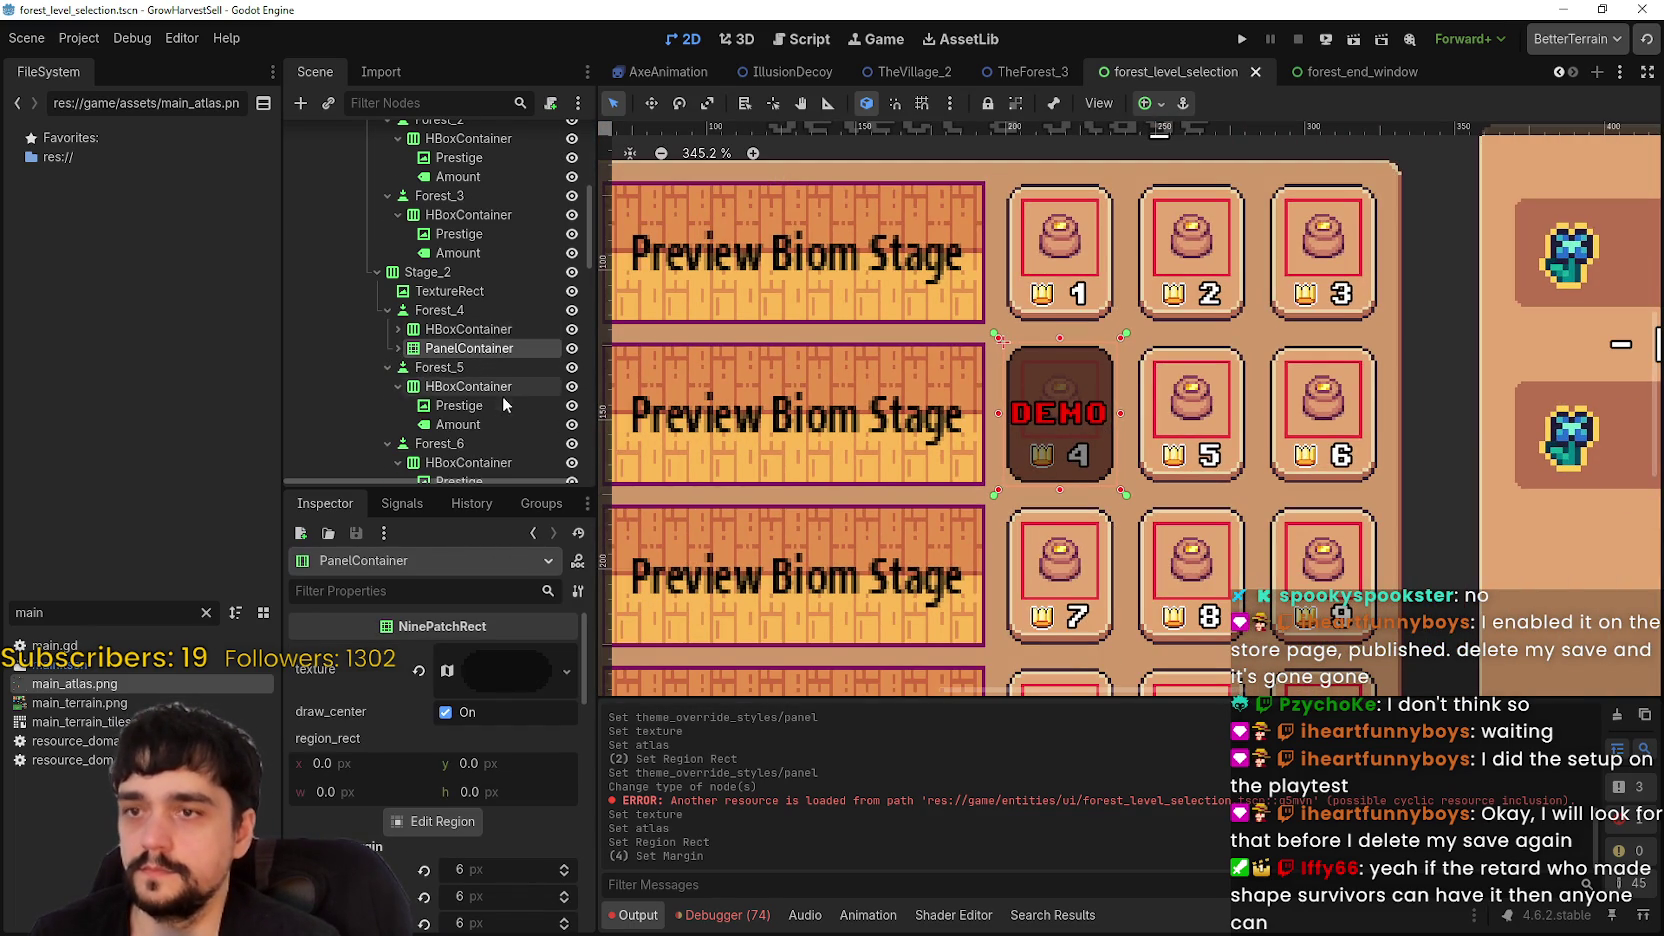
{"action": "scroll", "coordinate": [502, 400], "scroll_direction": "down", "scroll_amount": 2}
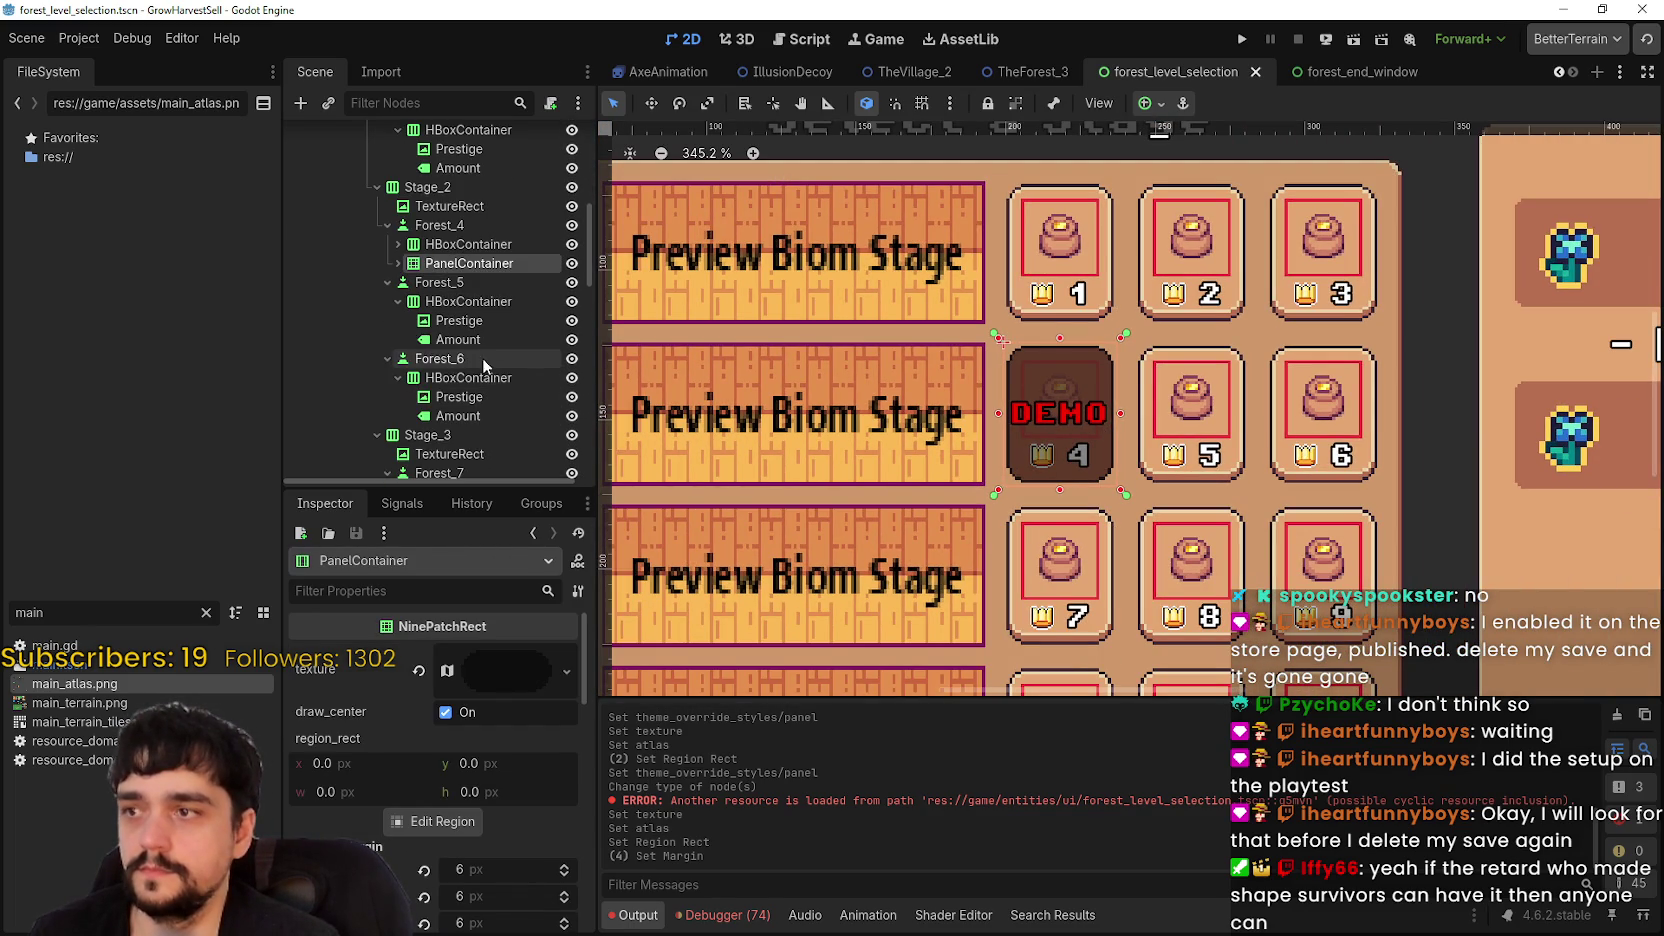
{"action": "double_click", "coordinate": [485, 262]}
- Rename the overlay panel node to DemoContainer
{"action": "type", "text": "DemoContai"}
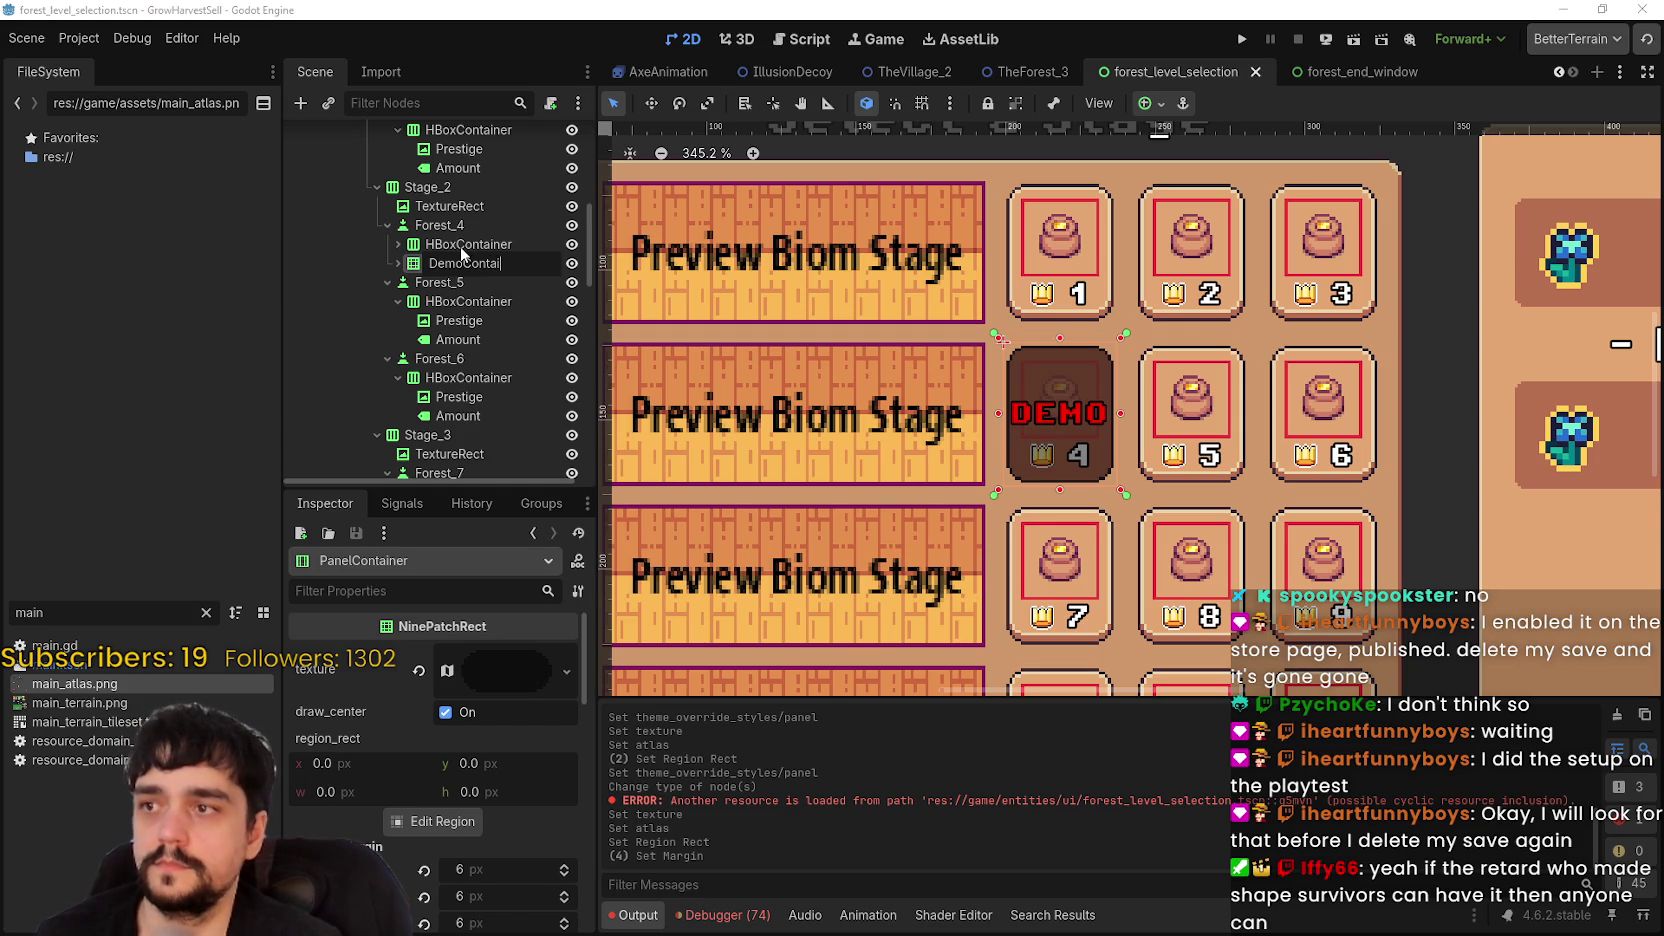
{"action": "type", "text": "ner"}
{"action": "key", "text": "Return"}
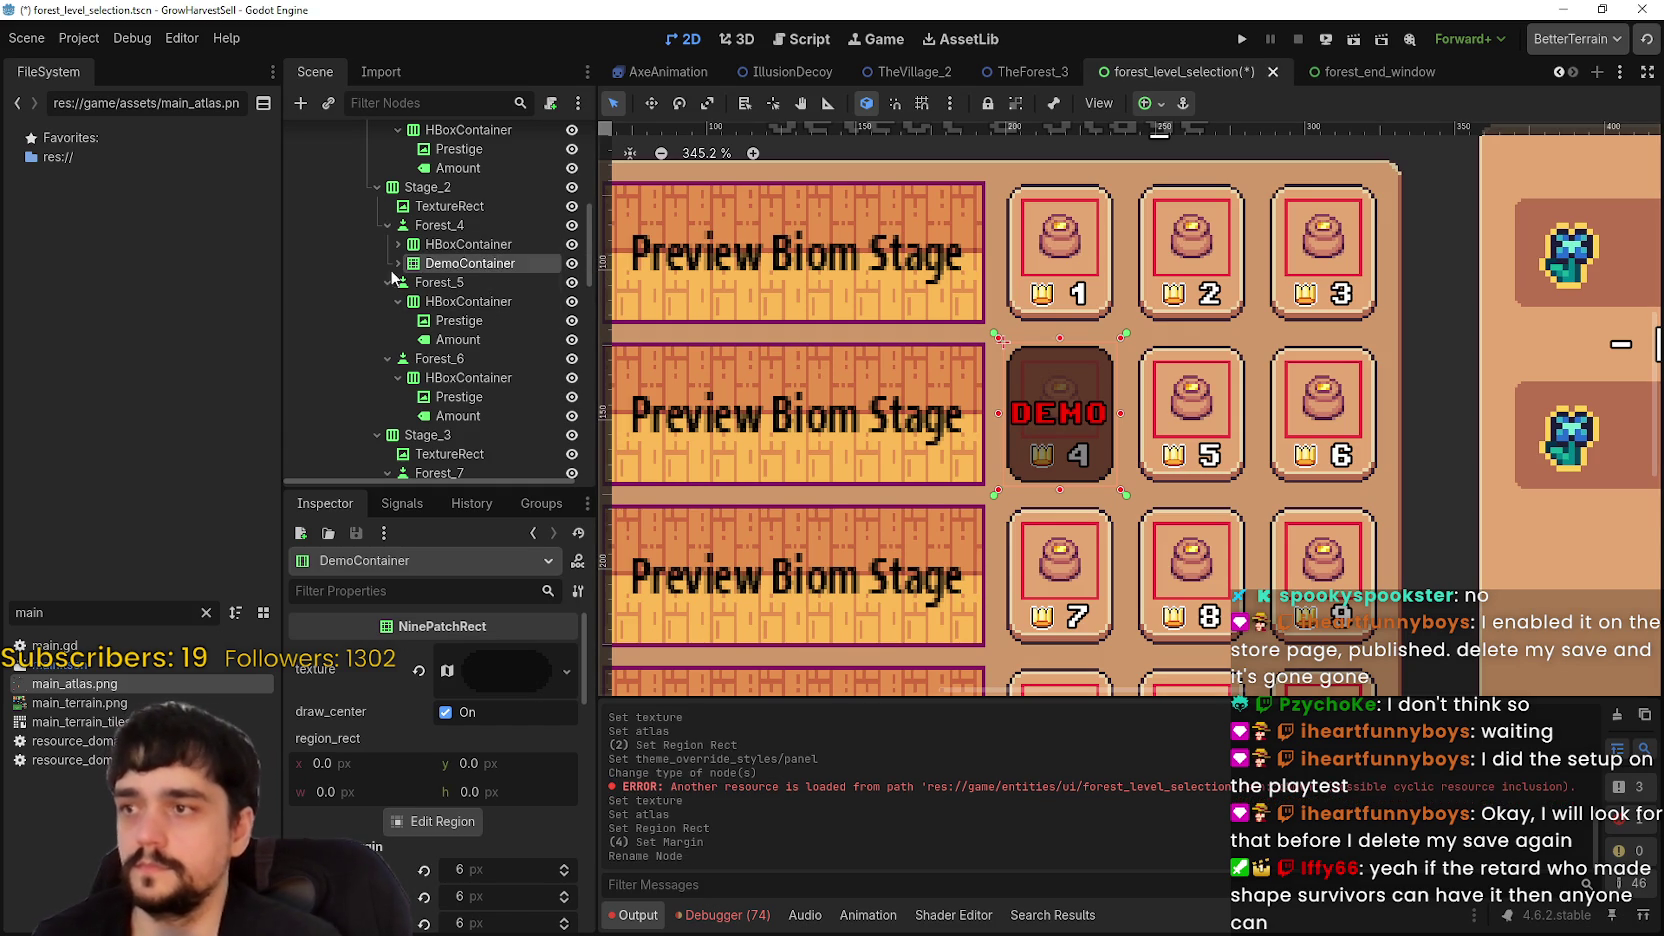
- Paste a copy of DemoContainer under Forest_5 and collapse it
{"action": "left_click", "coordinate": [464, 282]}
{"action": "key", "text": "ctrl+v"}
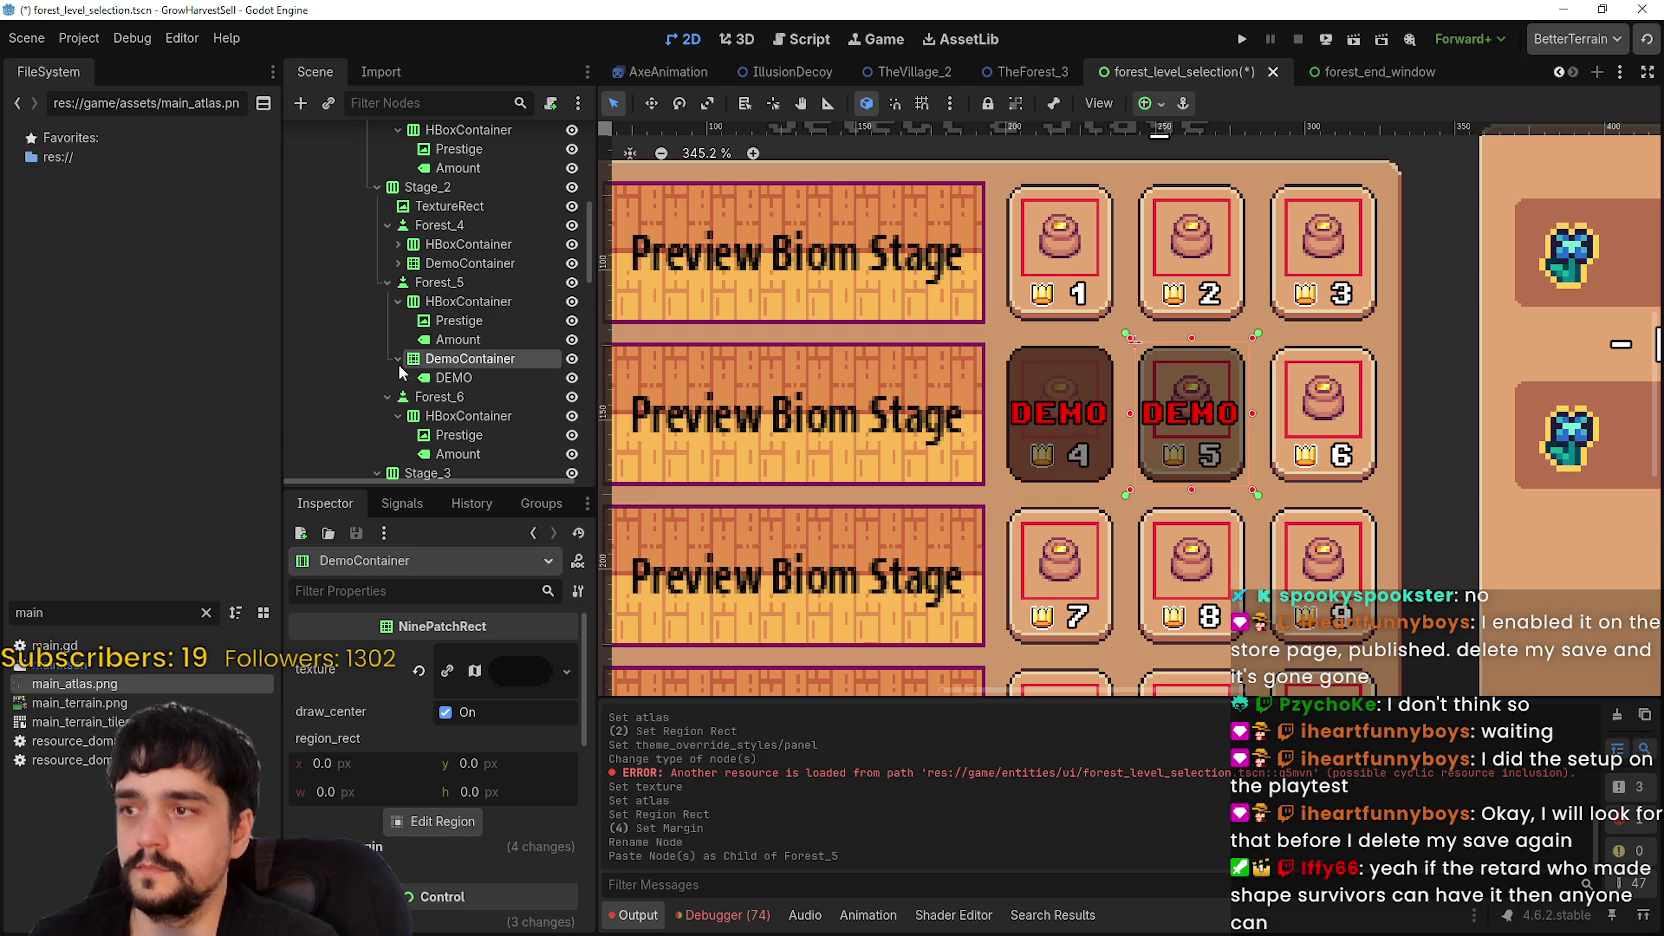
{"action": "left_click", "coordinate": [397, 360]}
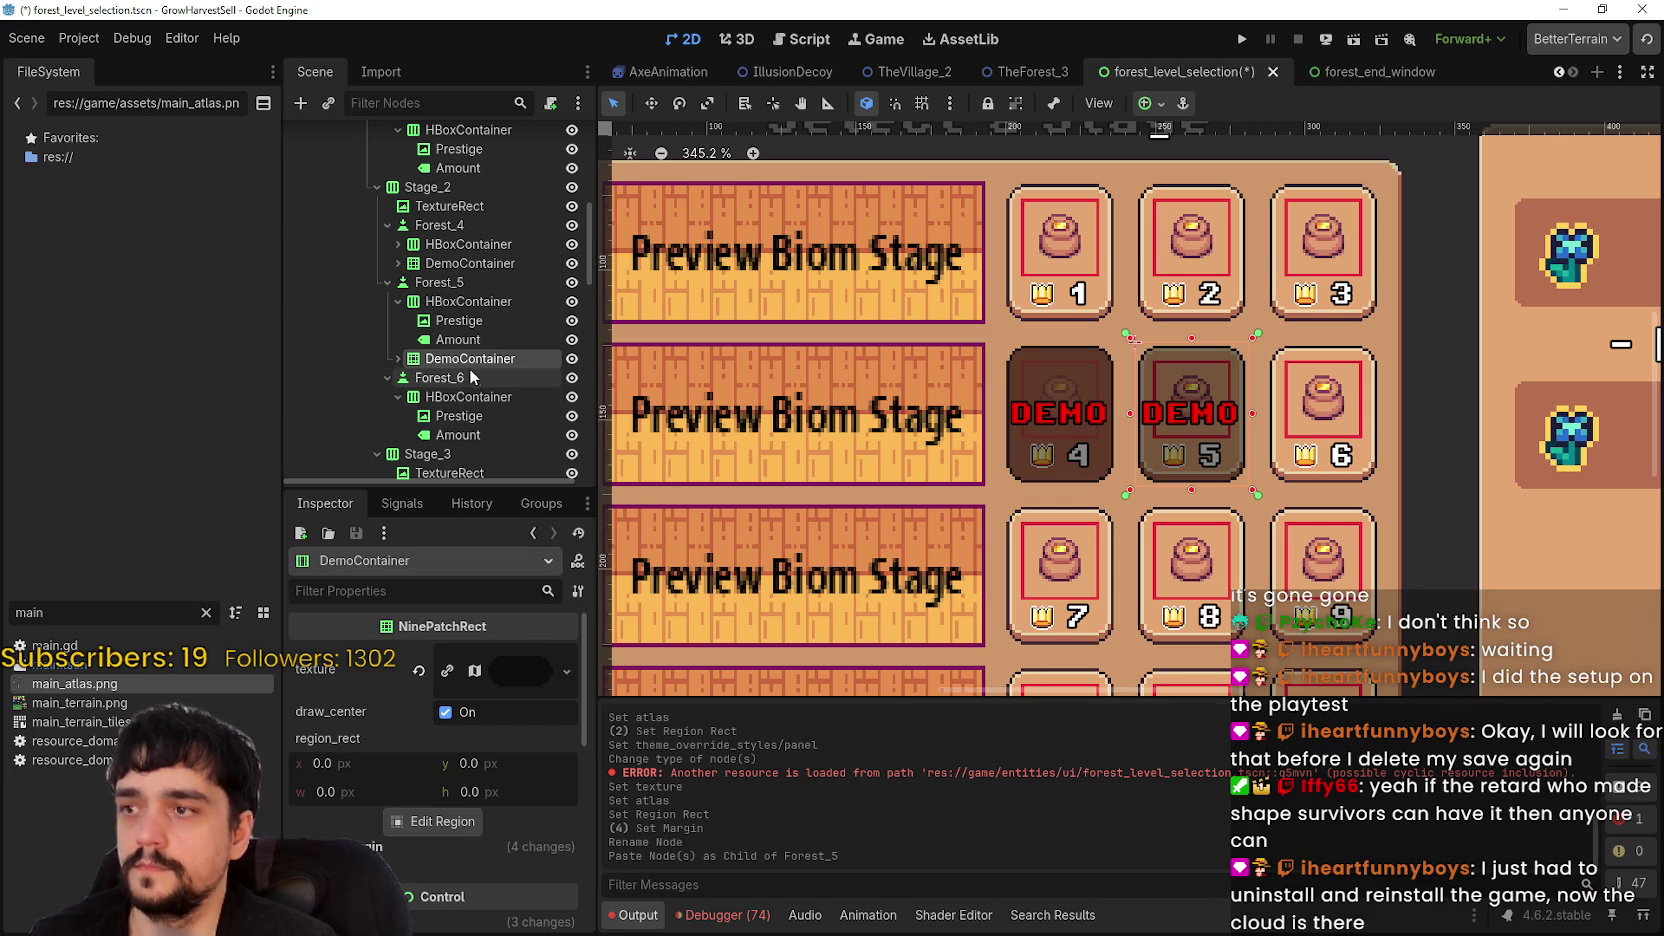
{"action": "left_click", "coordinate": [455, 302]}
- Tick BaseButton disabled on the Forest_5 card button
{"action": "left_click", "coordinate": [452, 282]}
{"action": "scroll", "coordinate": [502, 794], "scroll_direction": "down", "scroll_amount": 5}
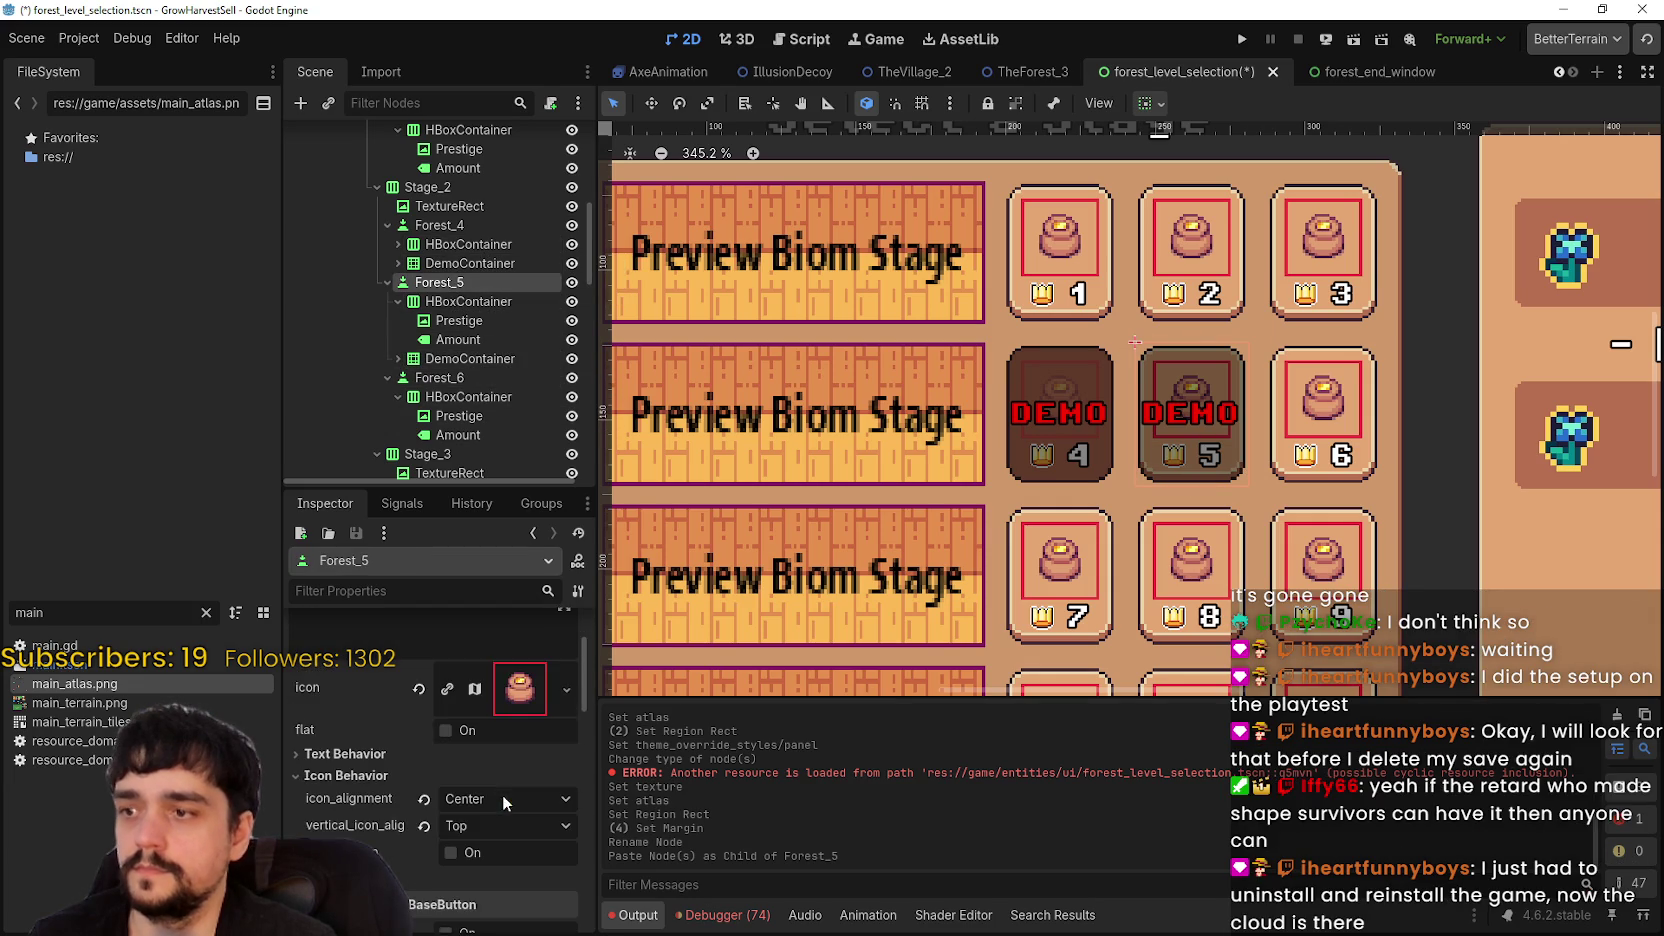
{"action": "scroll", "coordinate": [497, 795], "scroll_direction": "down", "scroll_amount": 3}
{"action": "left_click", "coordinate": [468, 778]}
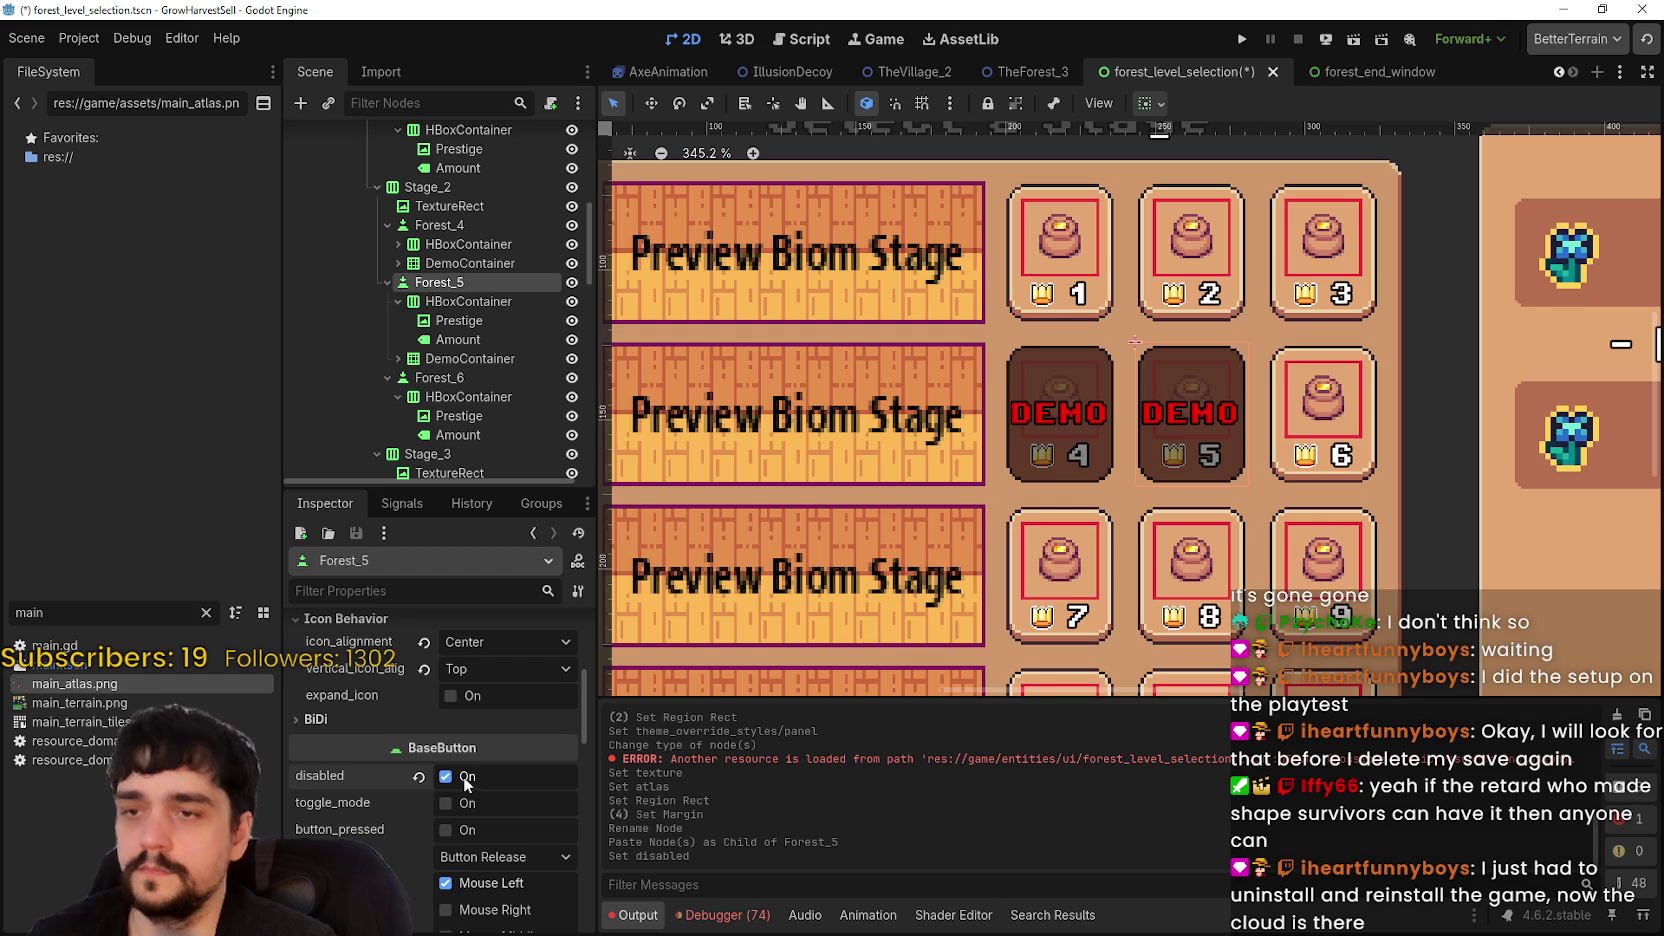
{"action": "scroll", "coordinate": [474, 354], "scroll_direction": "down", "scroll_amount": 2}
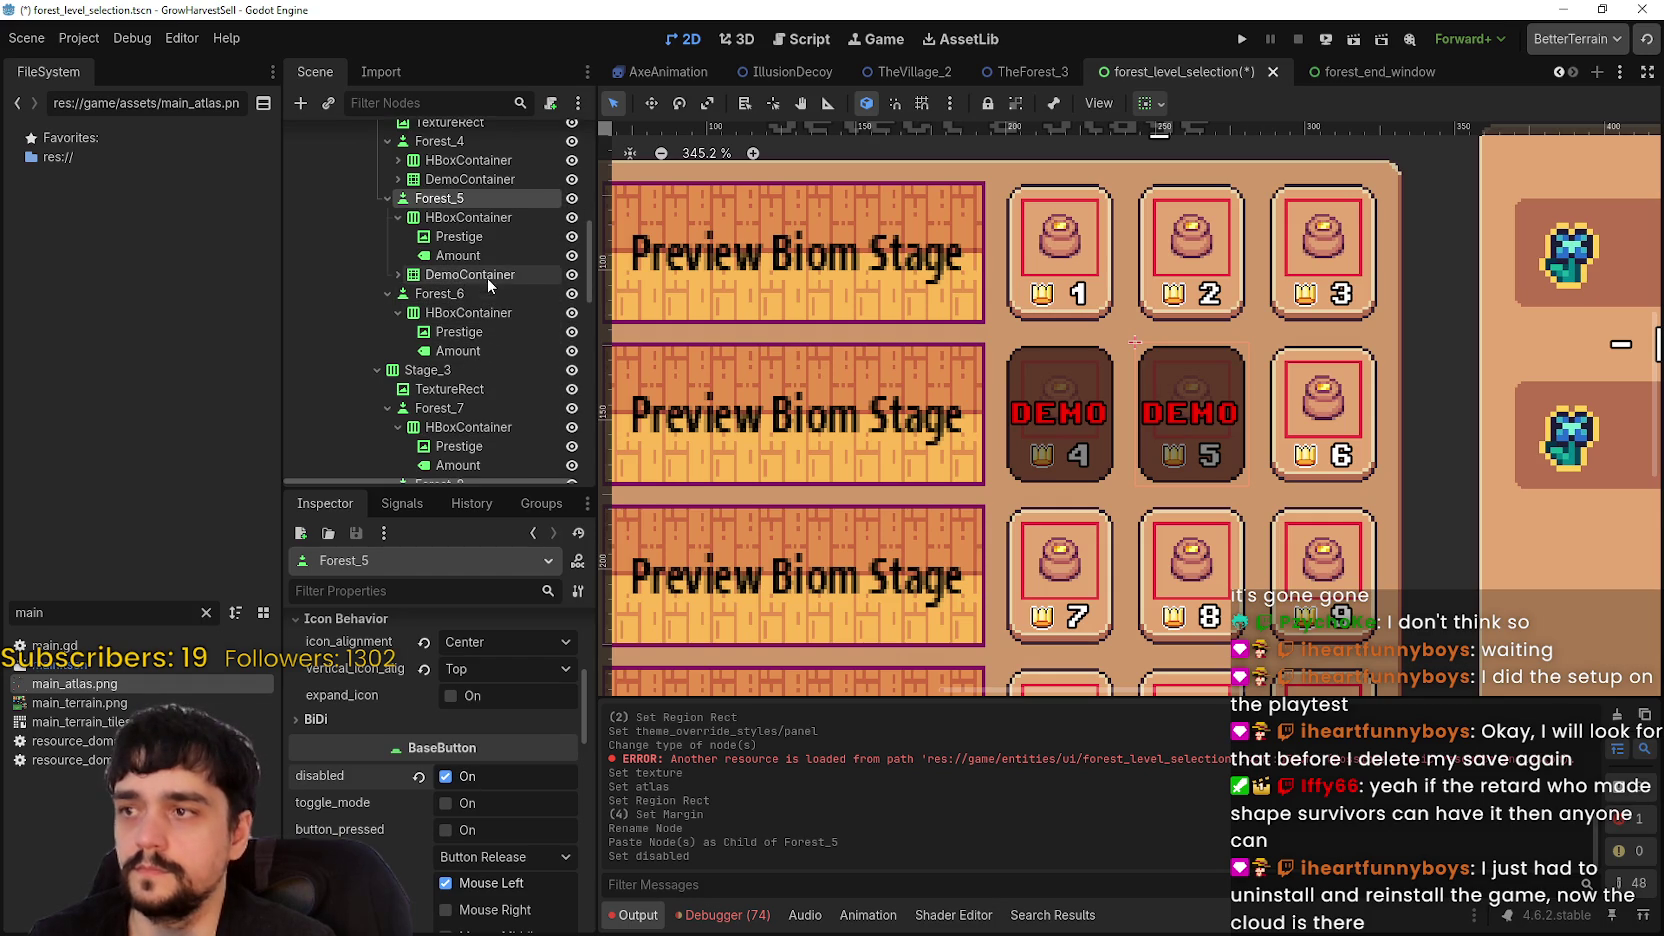
- Paste DemoContainer into Forest_6 and disable the Forest_6 button
{"action": "left_click", "coordinate": [467, 292]}
{"action": "right_click", "coordinate": [467, 292]}
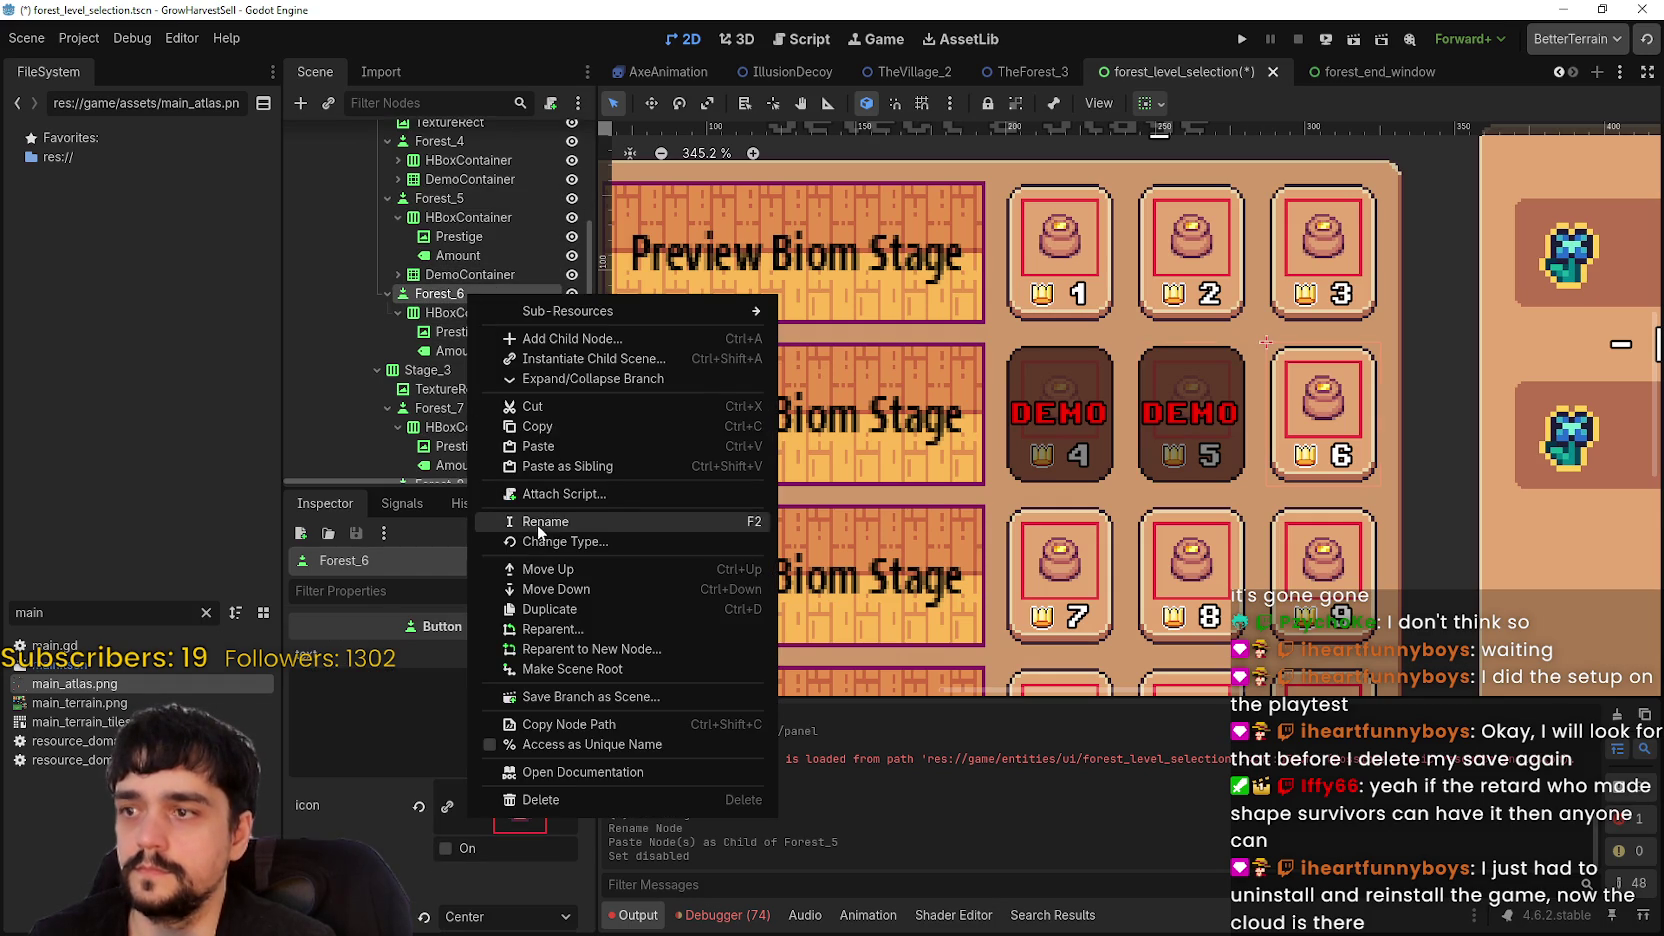
{"action": "key", "text": "Escape"}
{"action": "key", "text": "ctrl+v"}
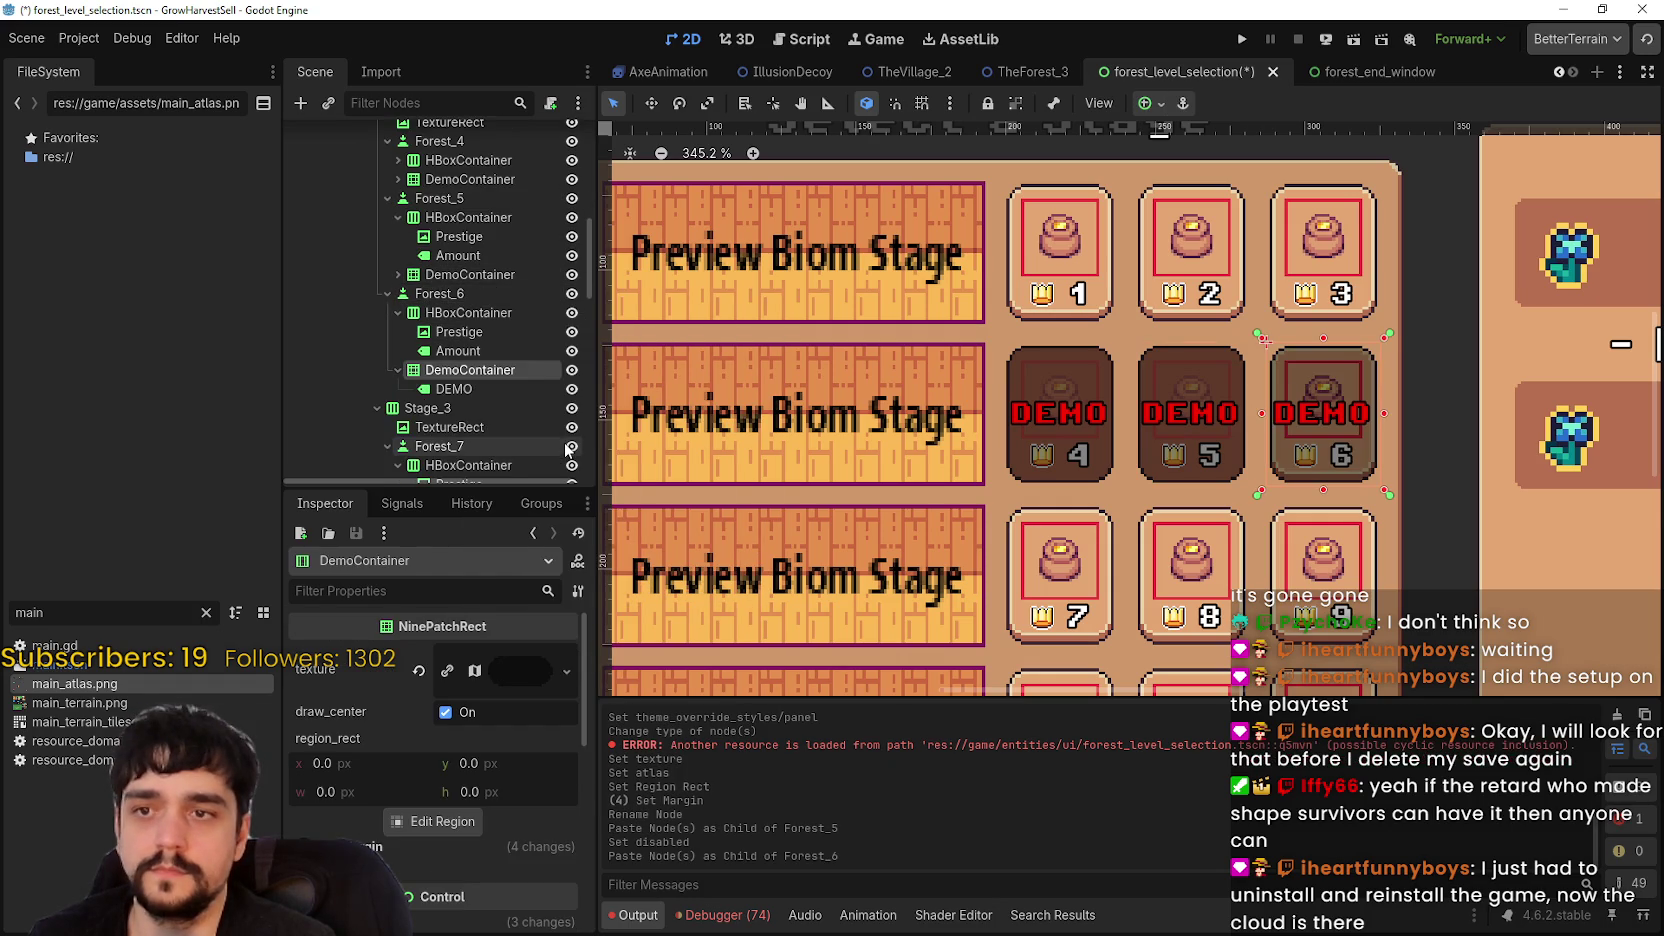
{"action": "left_click", "coordinate": [440, 293]}
{"action": "scroll", "coordinate": [462, 857], "scroll_direction": "down", "scroll_amount": 5}
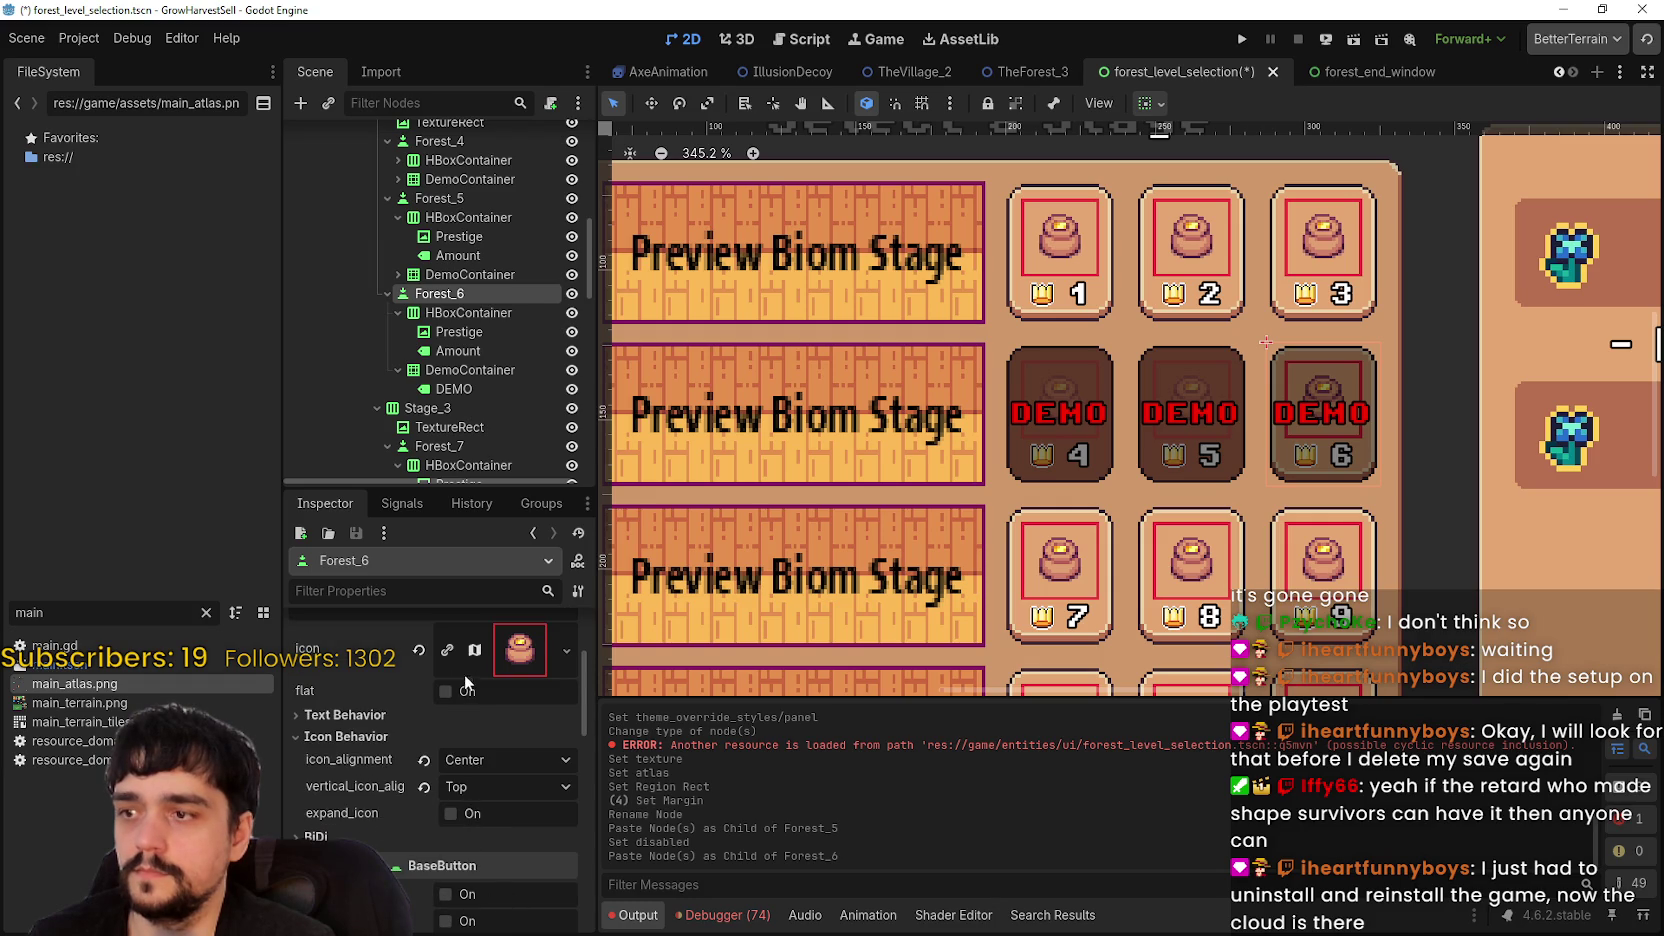
{"action": "scroll", "coordinate": [467, 684], "scroll_direction": "down", "scroll_amount": 5}
{"action": "left_click", "coordinate": [446, 737]}
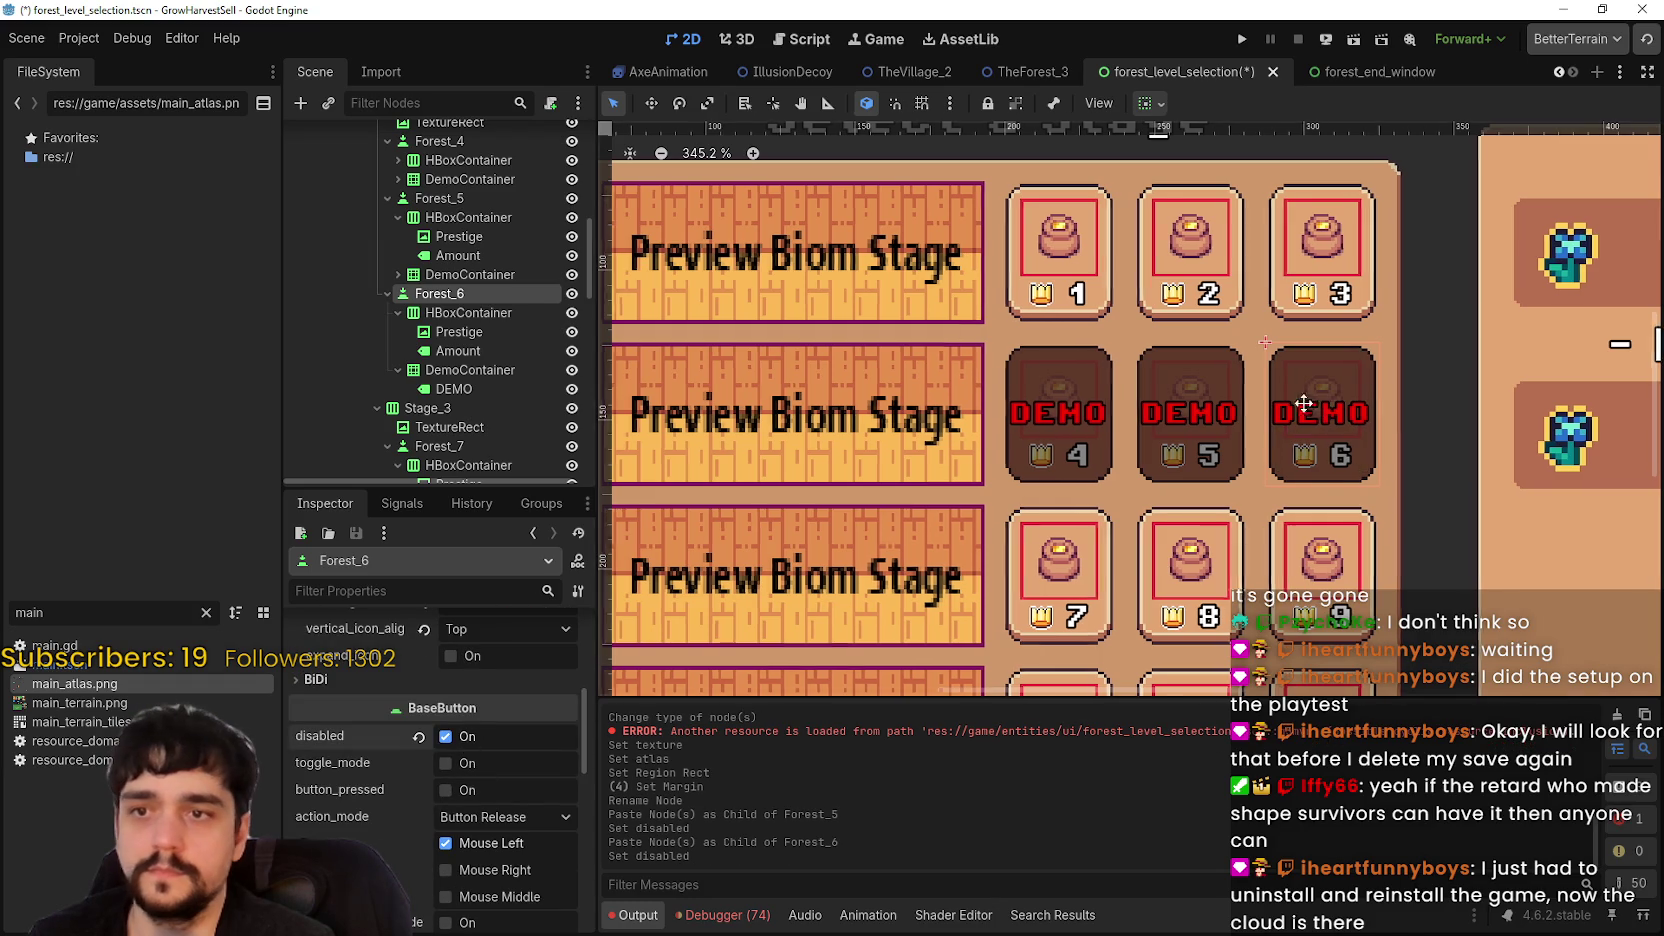
{"action": "scroll", "coordinate": [493, 354], "scroll_direction": "down", "scroll_amount": 3}
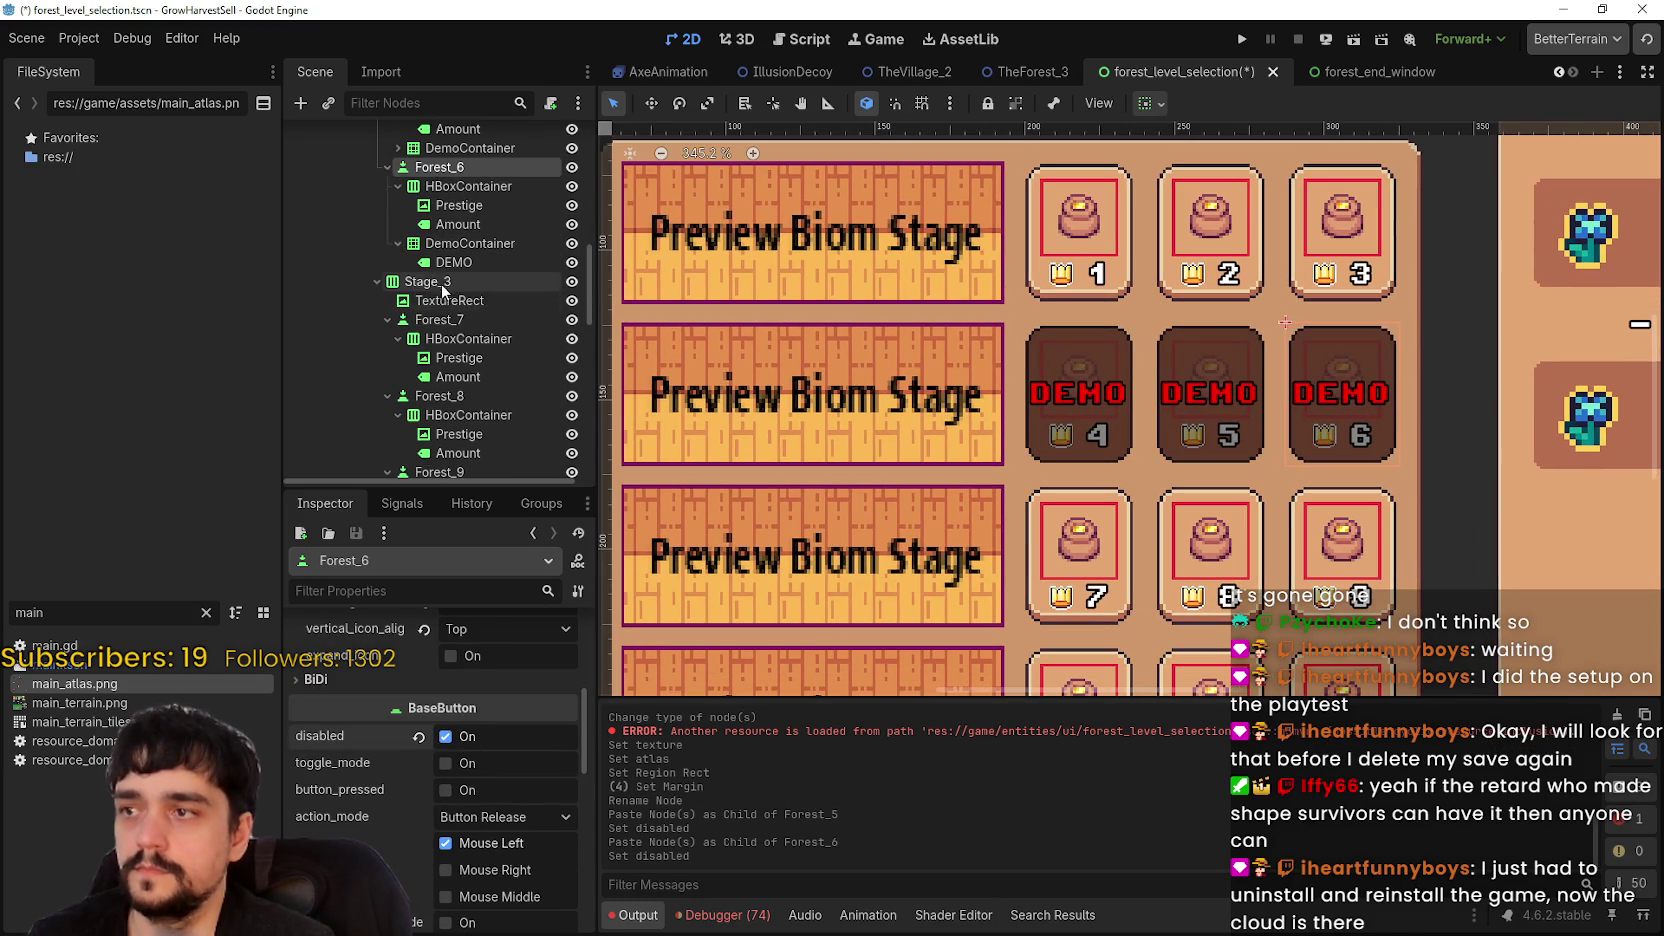
- Paste DemoContainer into Forest_7 and disable the Forest_7 button
{"action": "right_click", "coordinate": [470, 318]}
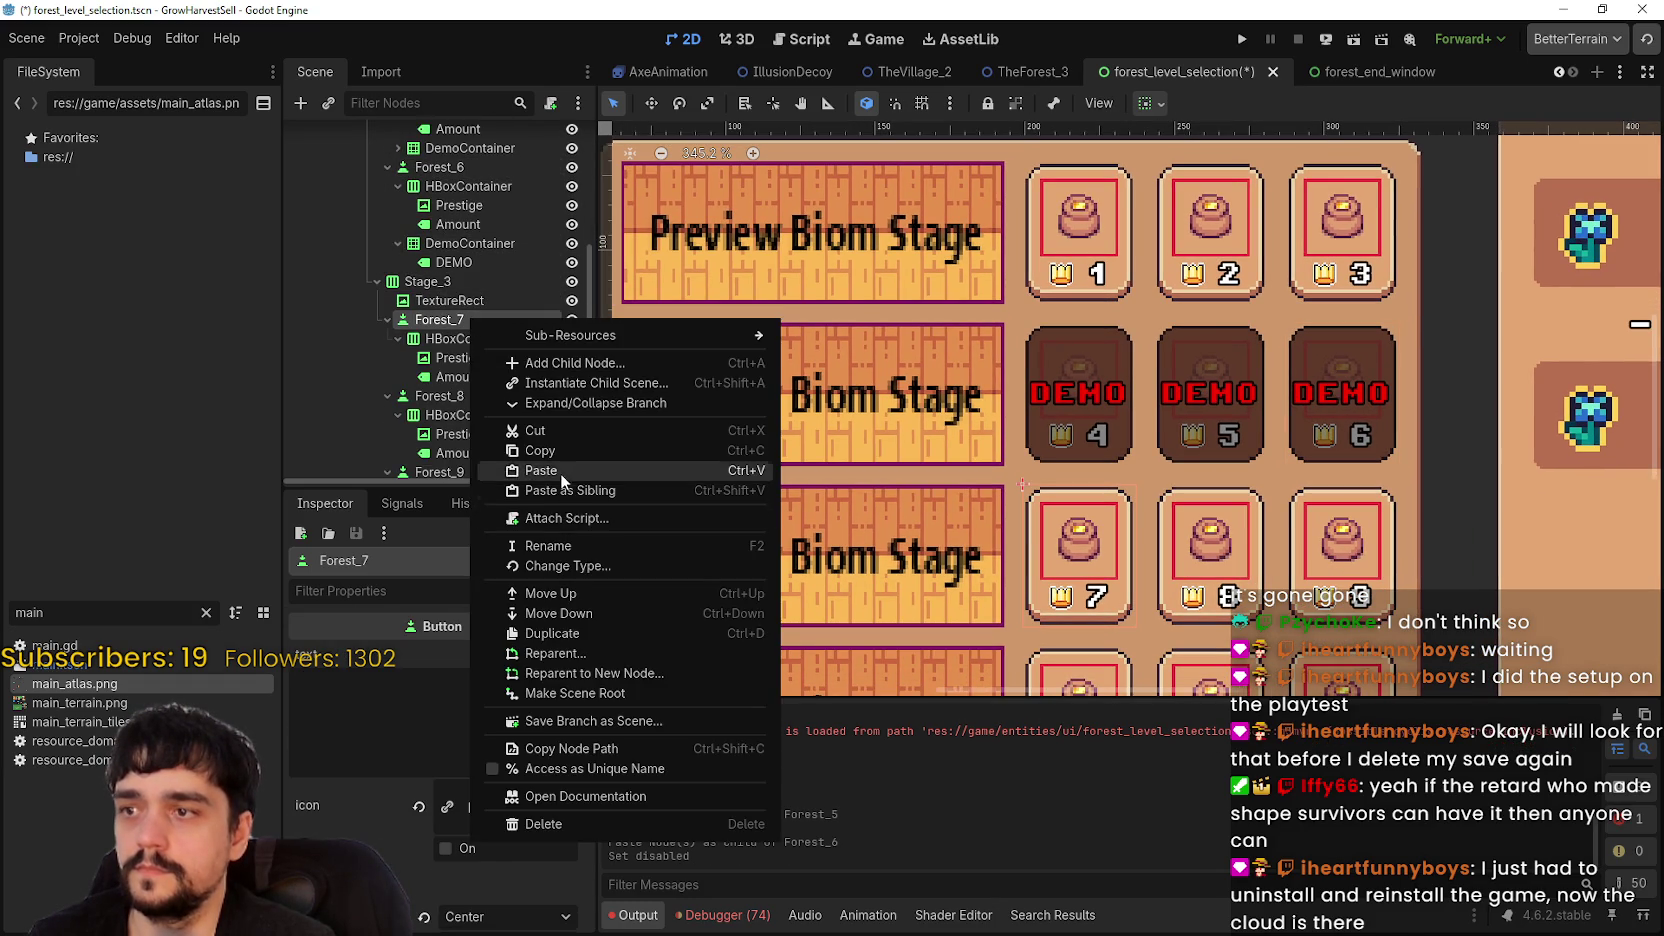
{"action": "left_click", "coordinate": [558, 471]}
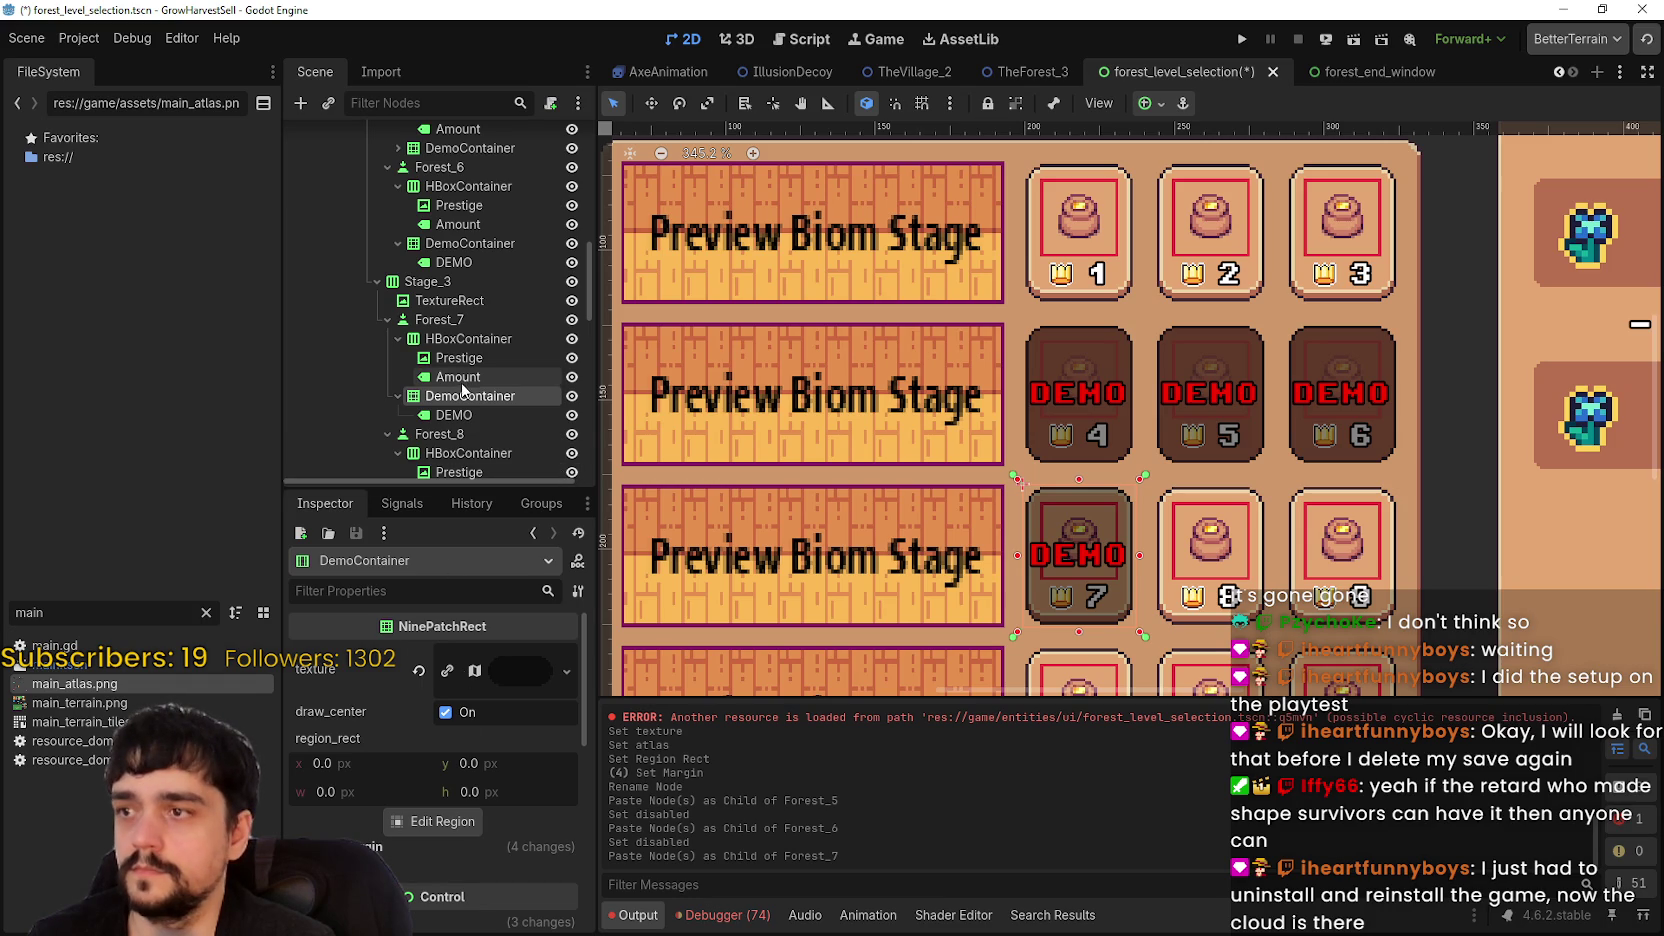
{"action": "left_click", "coordinate": [445, 320]}
{"action": "scroll", "coordinate": [436, 855], "scroll_direction": "down", "scroll_amount": 3}
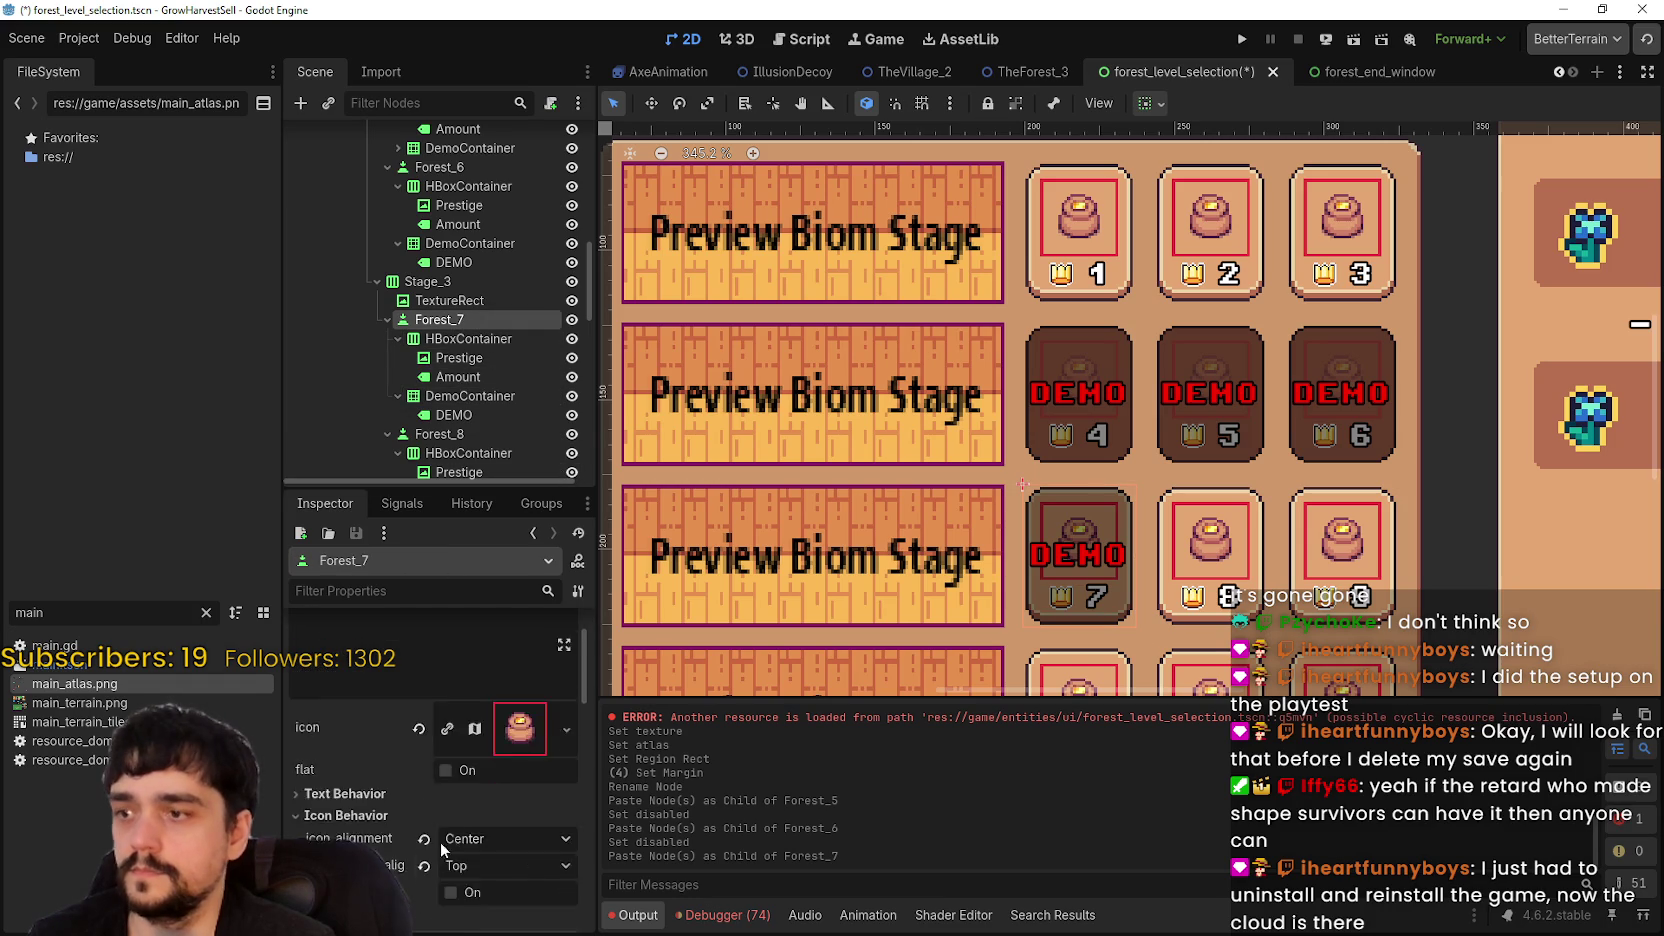
{"action": "scroll", "coordinate": [436, 858], "scroll_direction": "down", "scroll_amount": 2}
{"action": "left_click", "coordinate": [470, 898]}
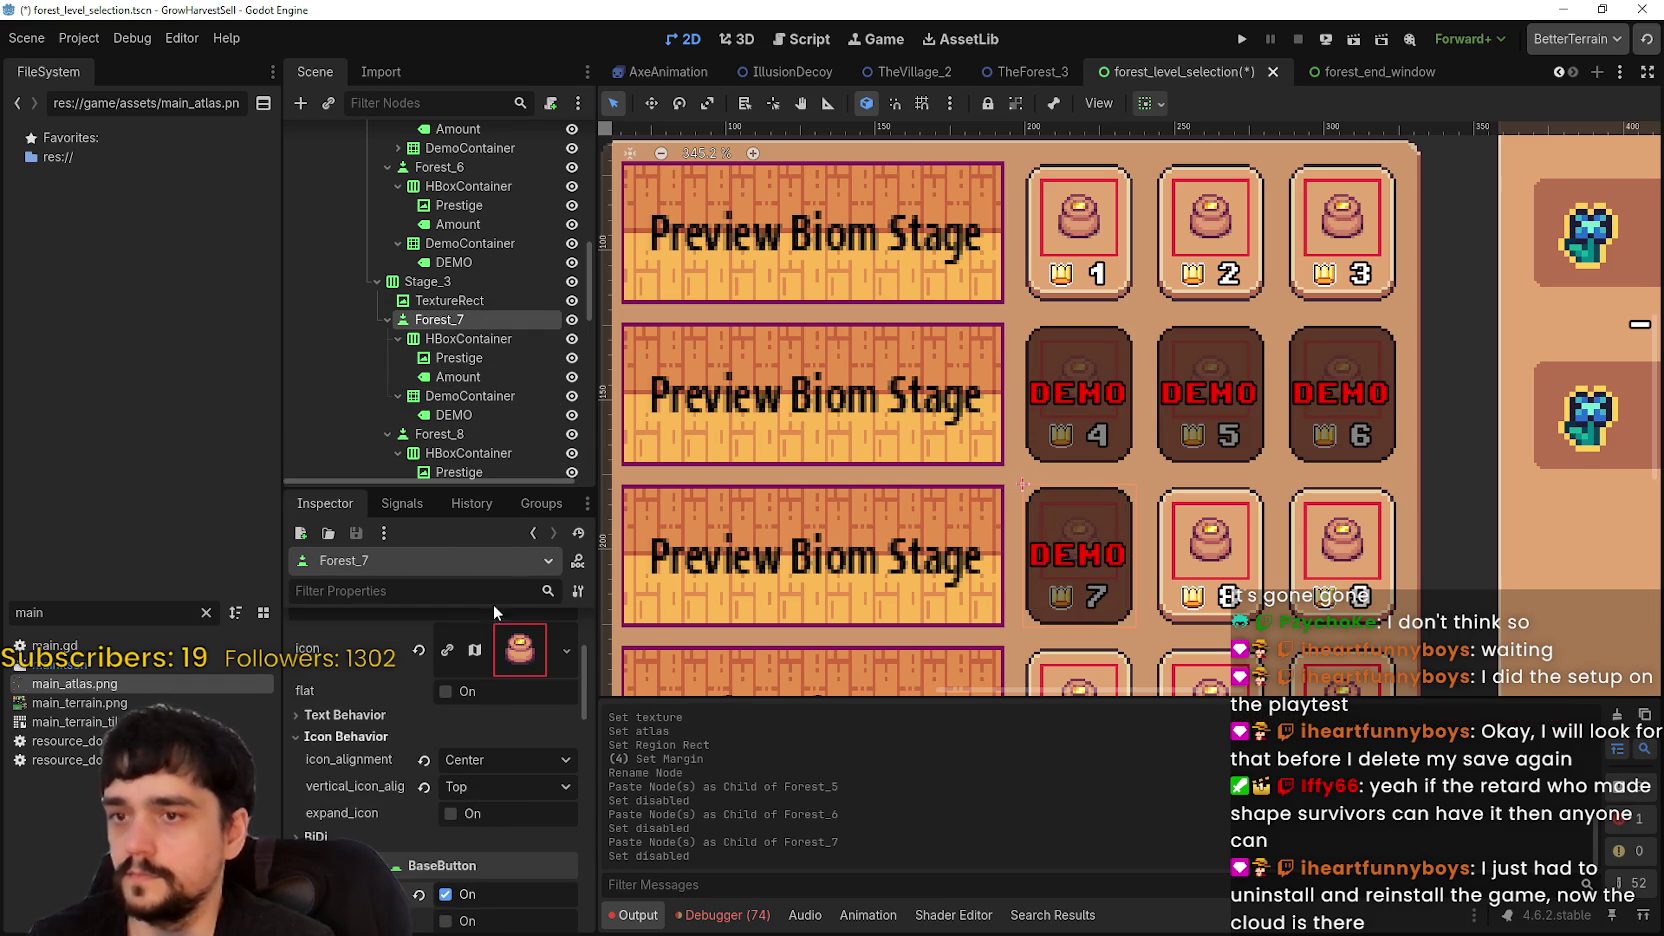
{"action": "scroll", "coordinate": [494, 371], "scroll_direction": "down", "scroll_amount": 3}
{"action": "scroll", "coordinate": [1065, 357], "scroll_direction": "down", "scroll_amount": 2}
{"action": "scroll", "coordinate": [1065, 357], "scroll_direction": "up", "scroll_amount": 2}
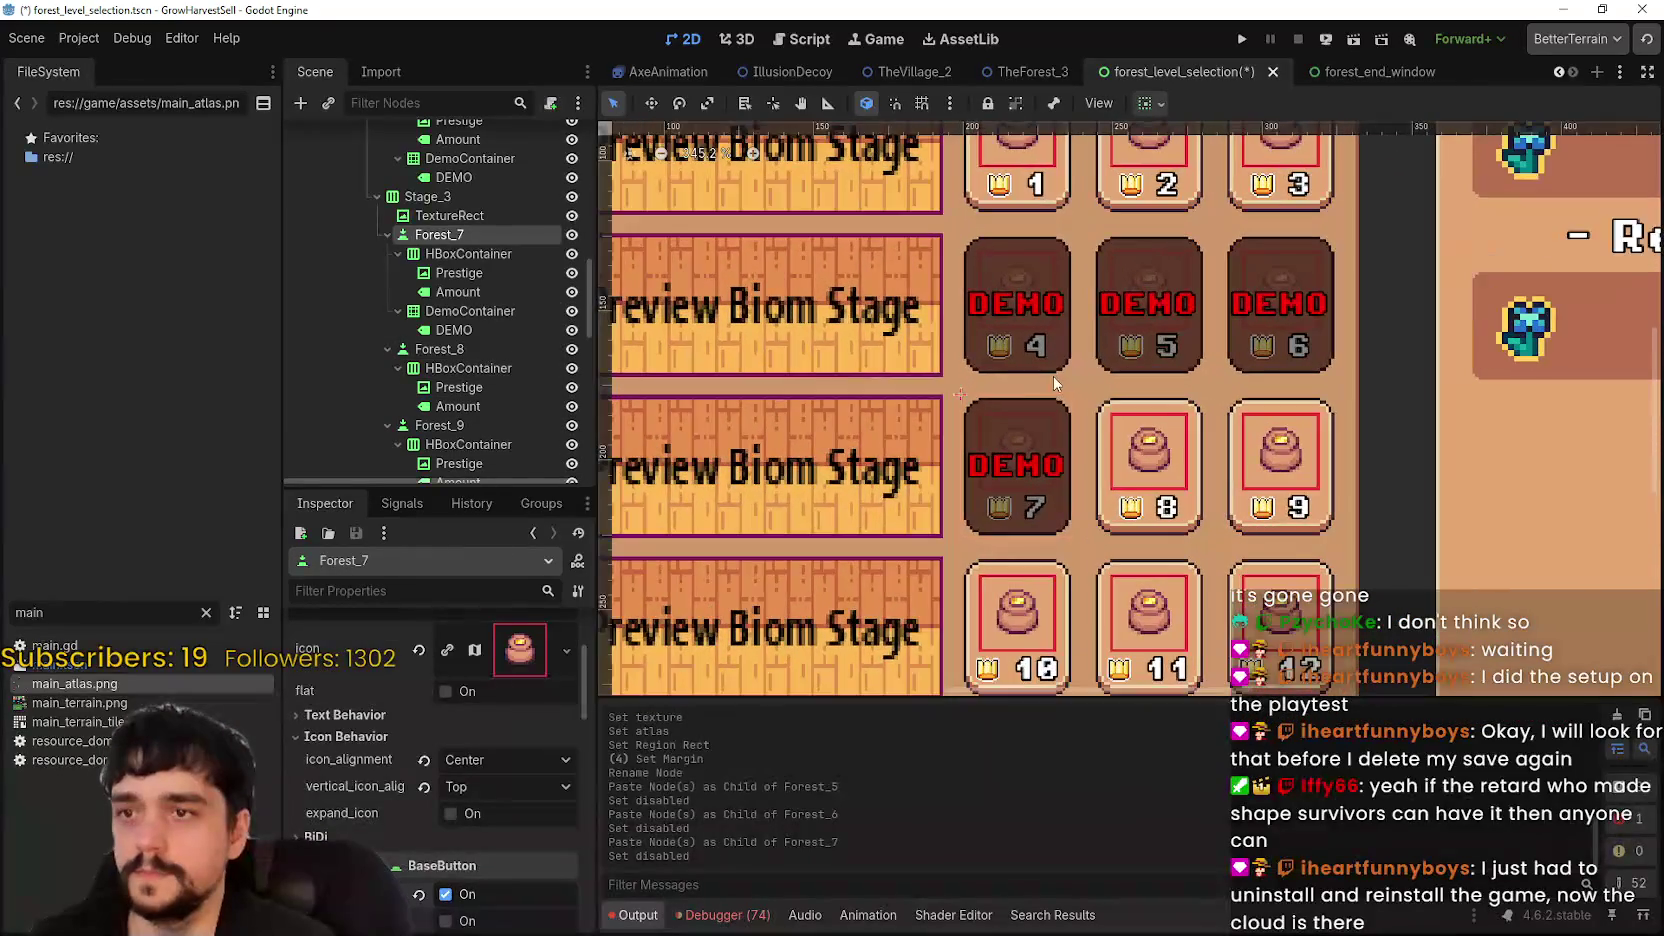
{"action": "scroll", "coordinate": [447, 310], "scroll_direction": "down", "scroll_amount": 1}
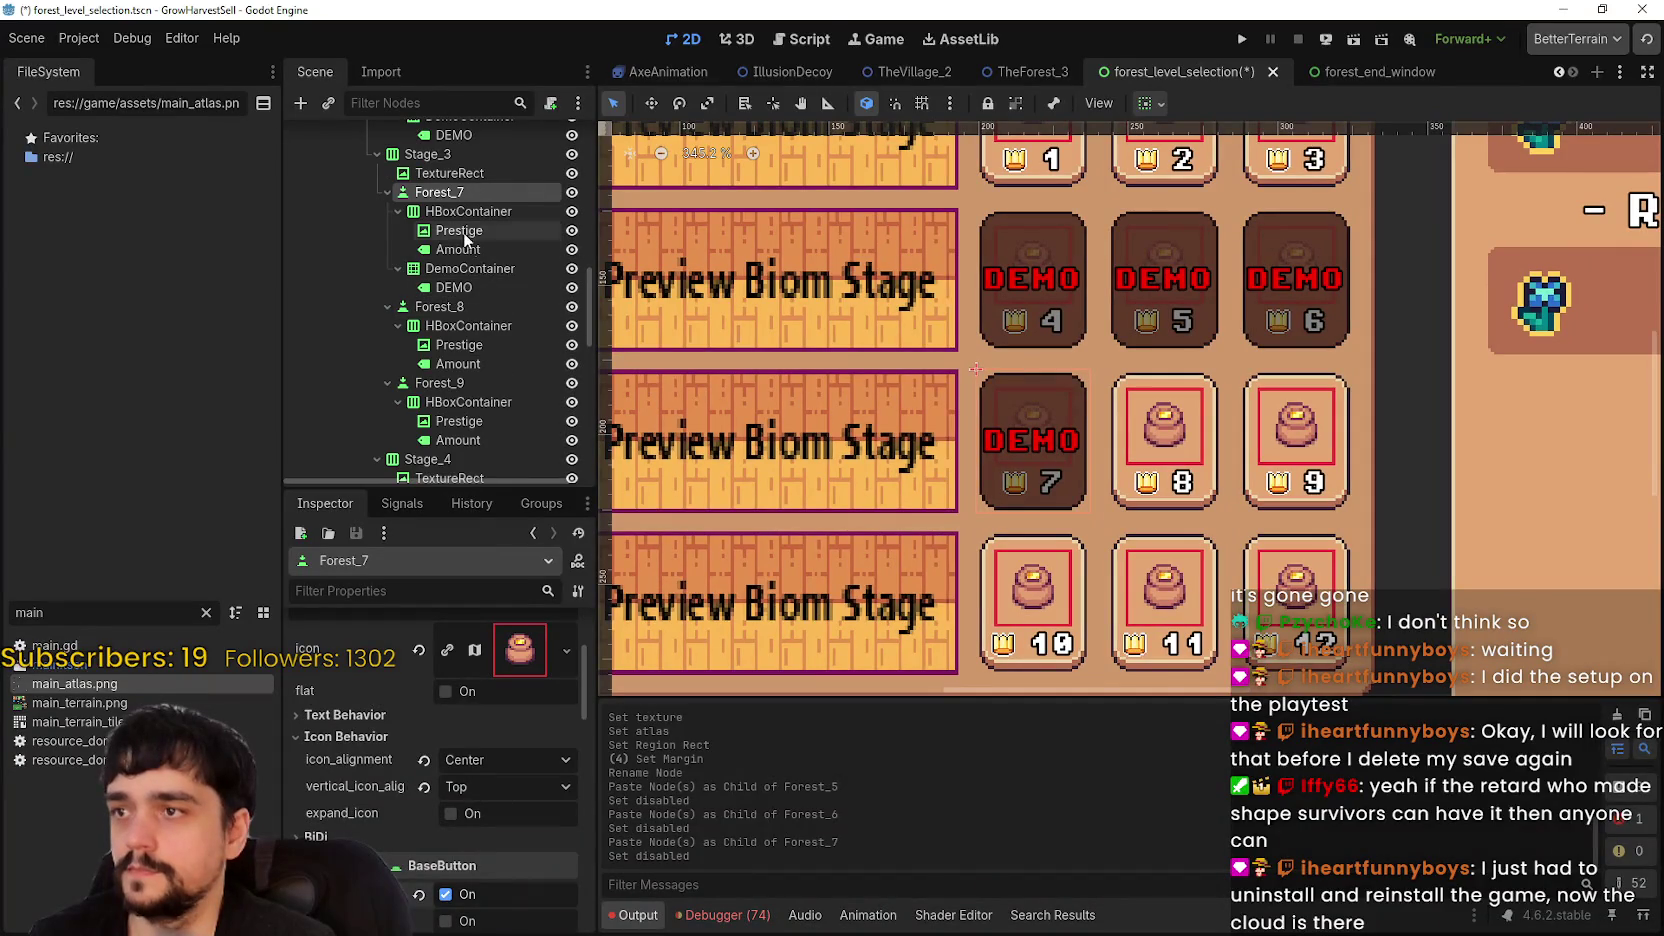
- Paste DemoContainer into Forest_8 and disable the Forest_8 button
{"action": "right_click", "coordinate": [469, 320]}
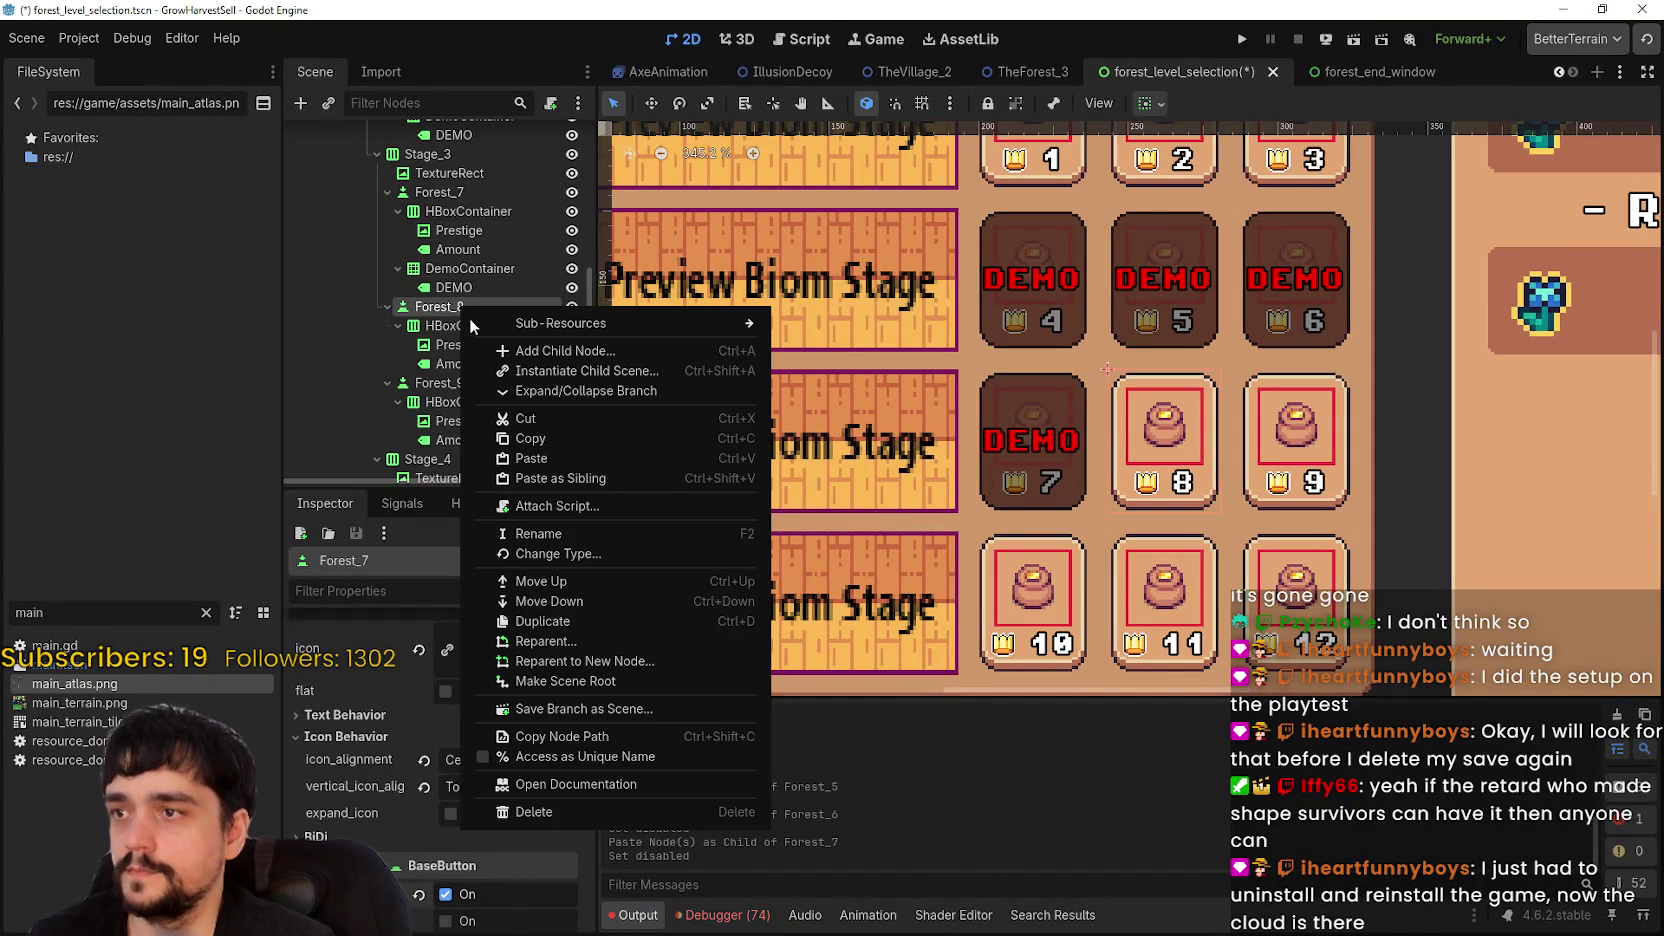
{"action": "left_click", "coordinate": [550, 459]}
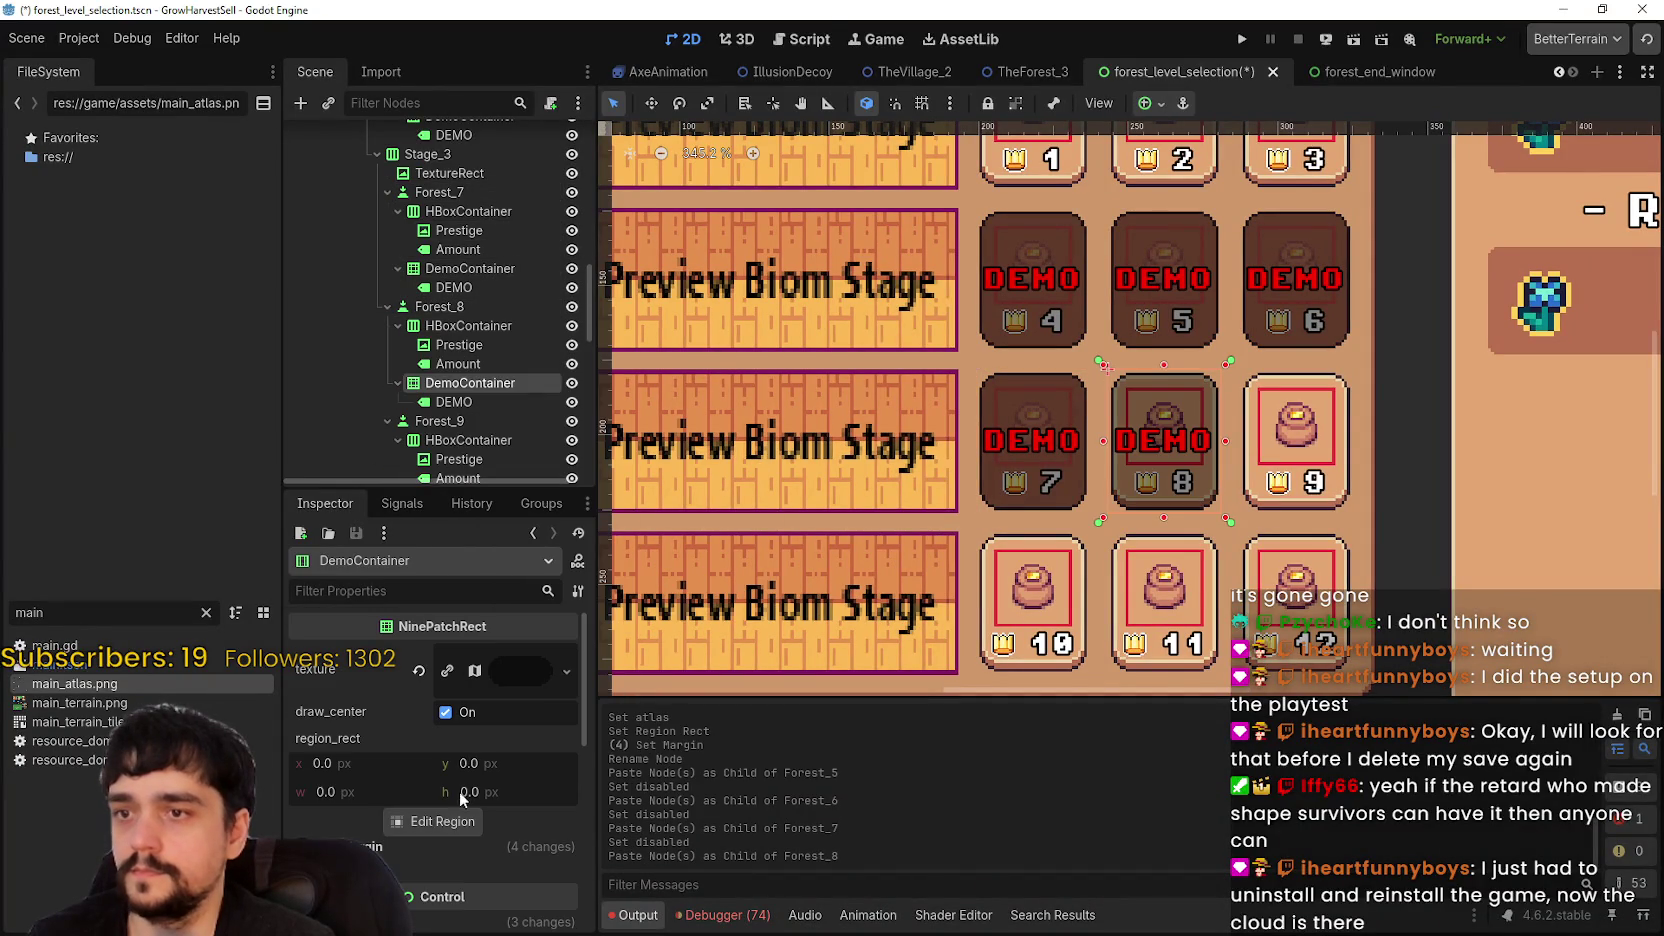
{"action": "left_click", "coordinate": [460, 308]}
{"action": "scroll", "coordinate": [429, 783], "scroll_direction": "down", "scroll_amount": 3}
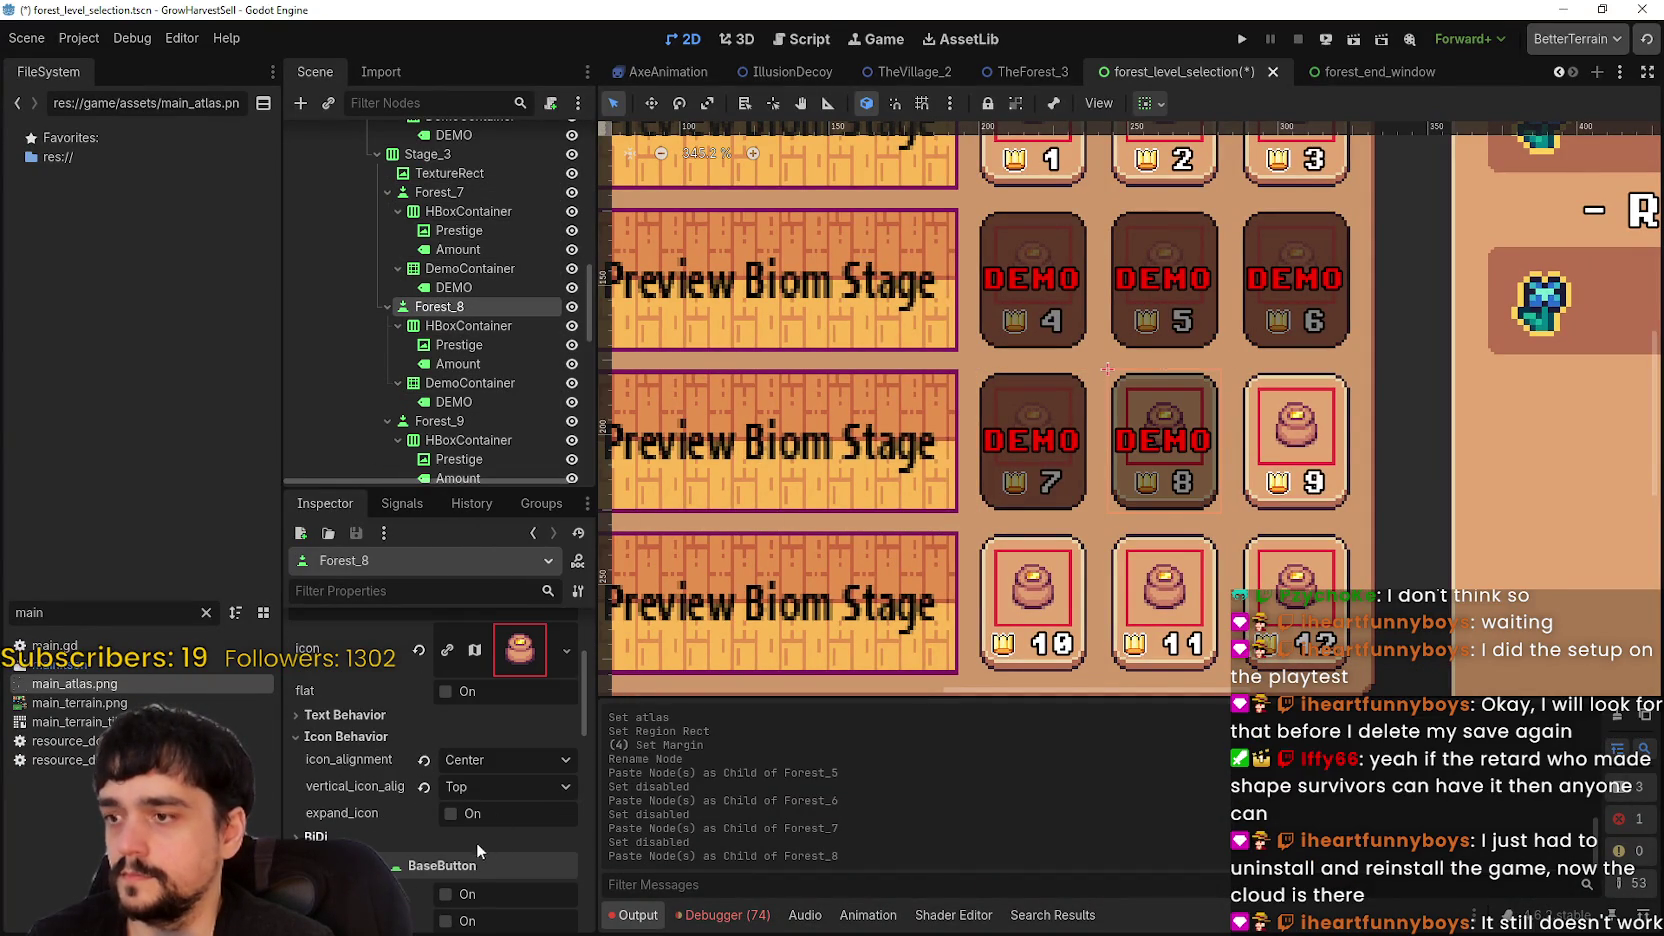
{"action": "left_click", "coordinate": [446, 895]}
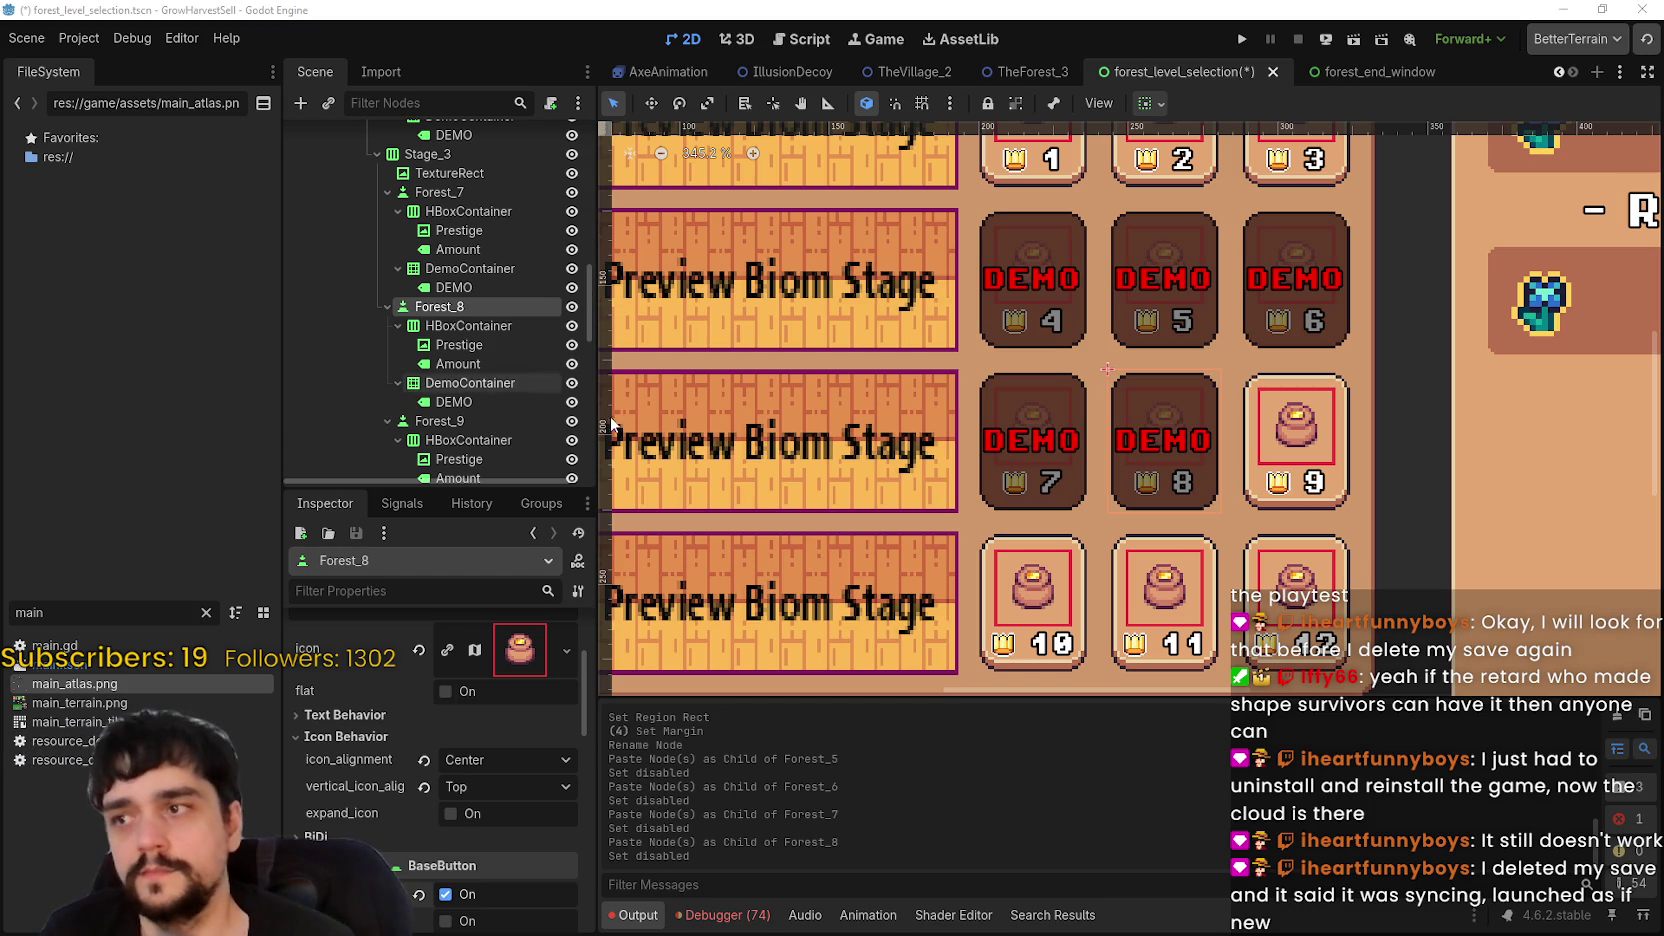
- Paste the DEMO badge into Forest_9 and disable the Forest_9 stage button
{"action": "scroll", "coordinate": [462, 400], "scroll_direction": "down", "scroll_amount": 2}
{"action": "left_click", "coordinate": [456, 341]}
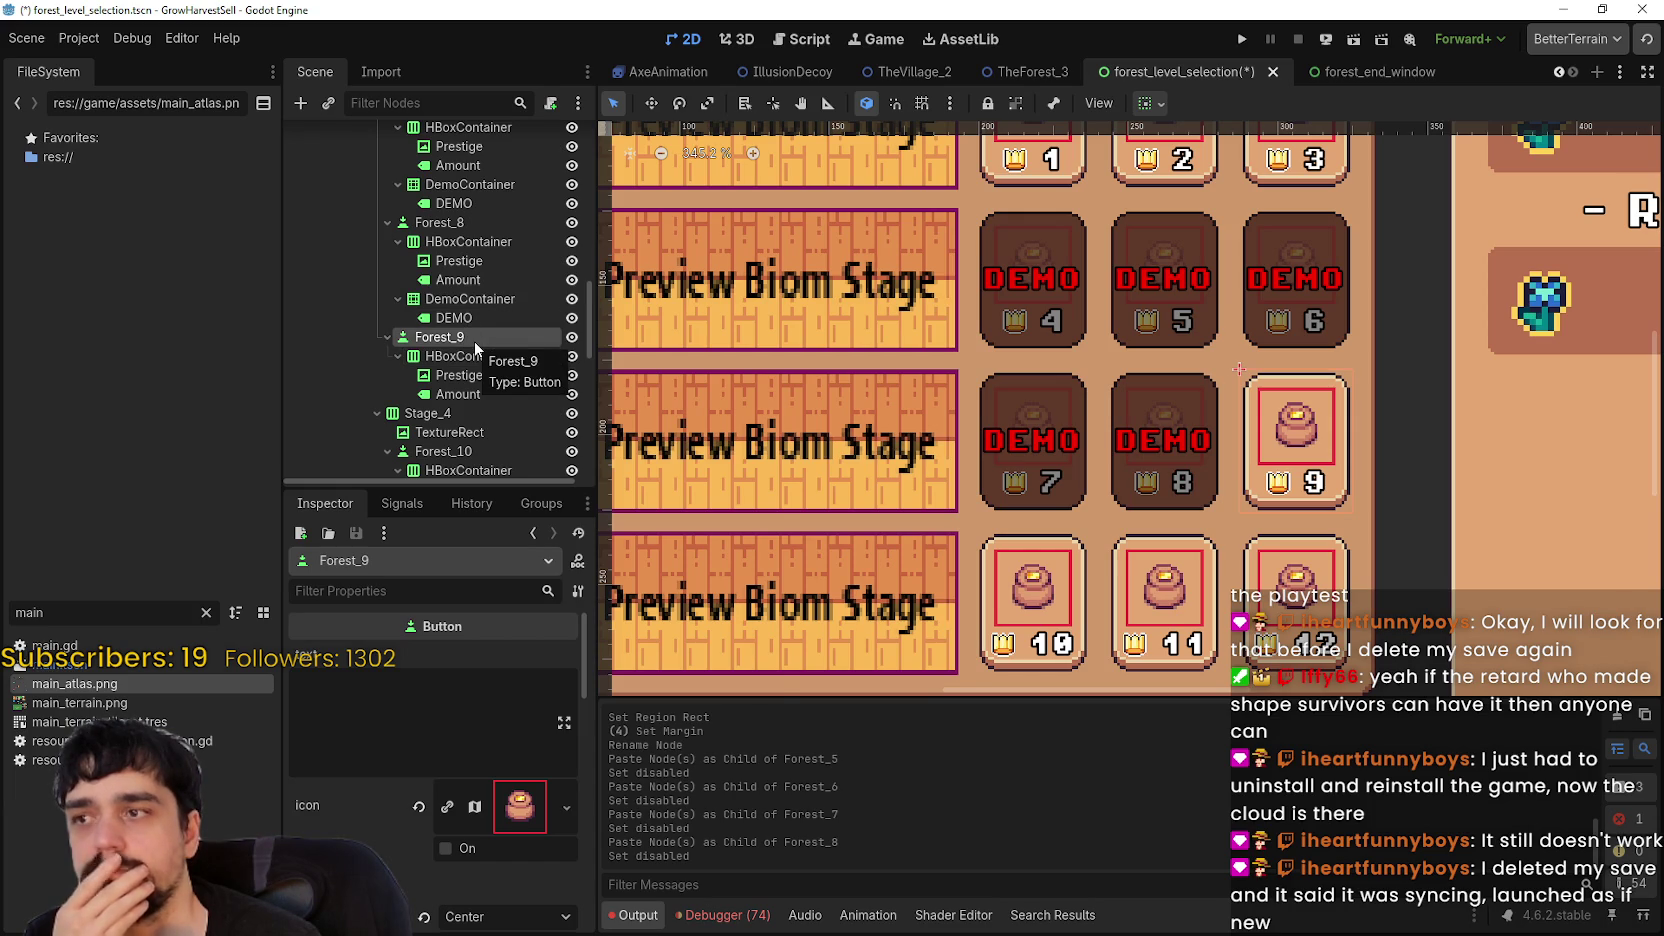
{"action": "right_click", "coordinate": [474, 341]}
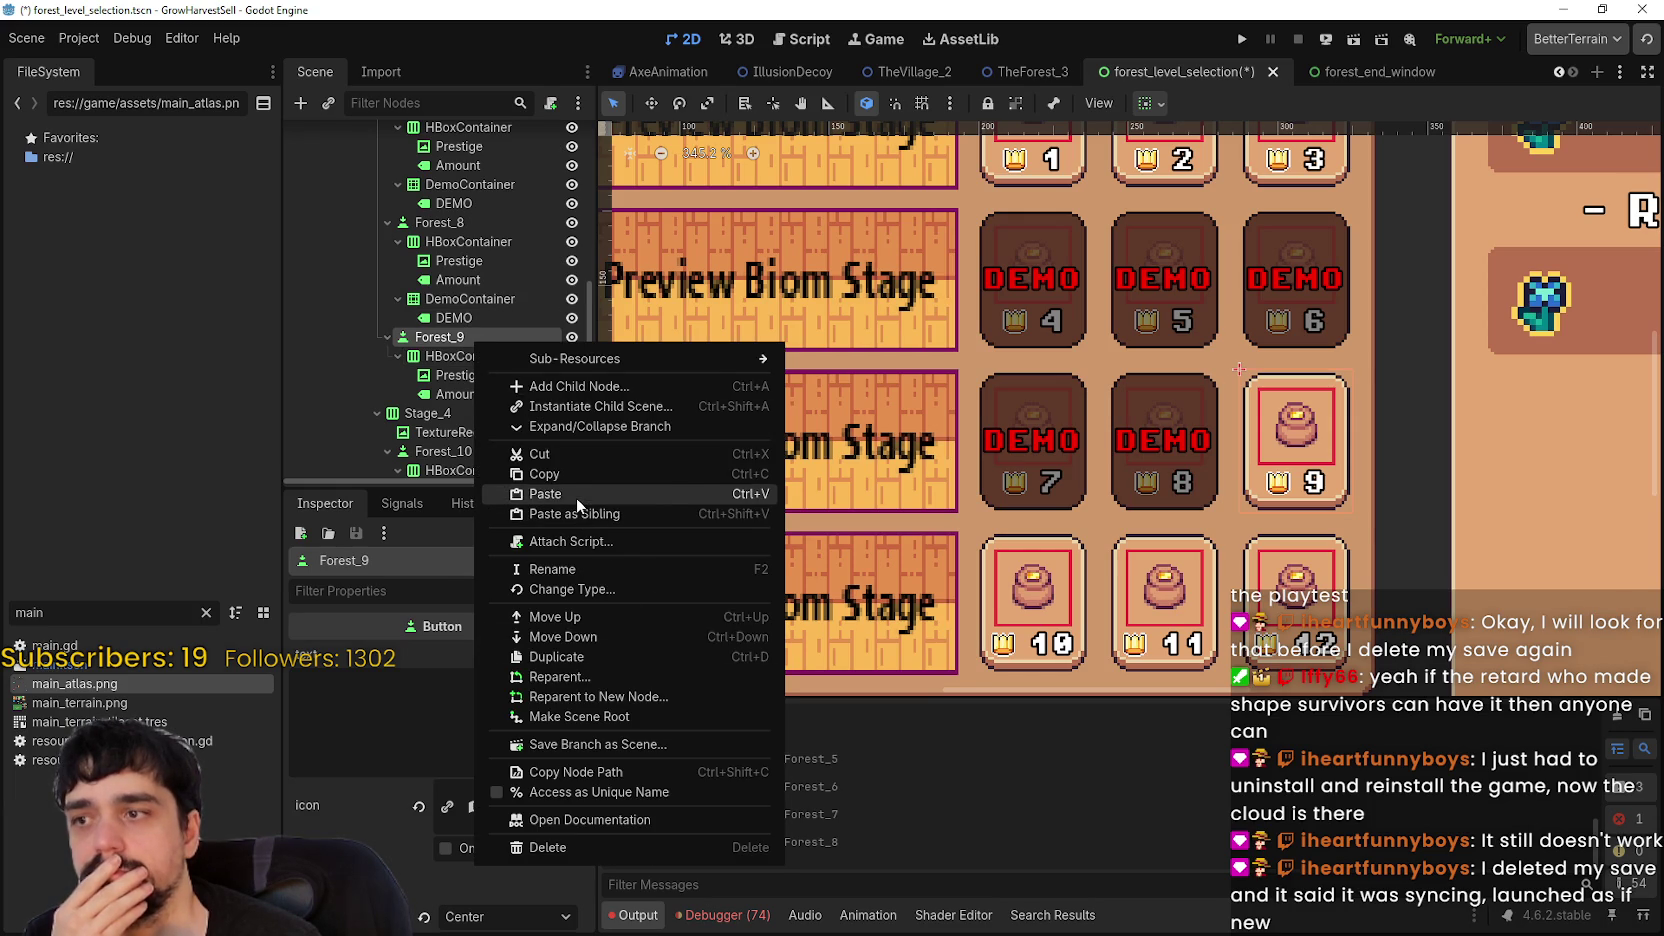
{"action": "left_click", "coordinate": [576, 497]}
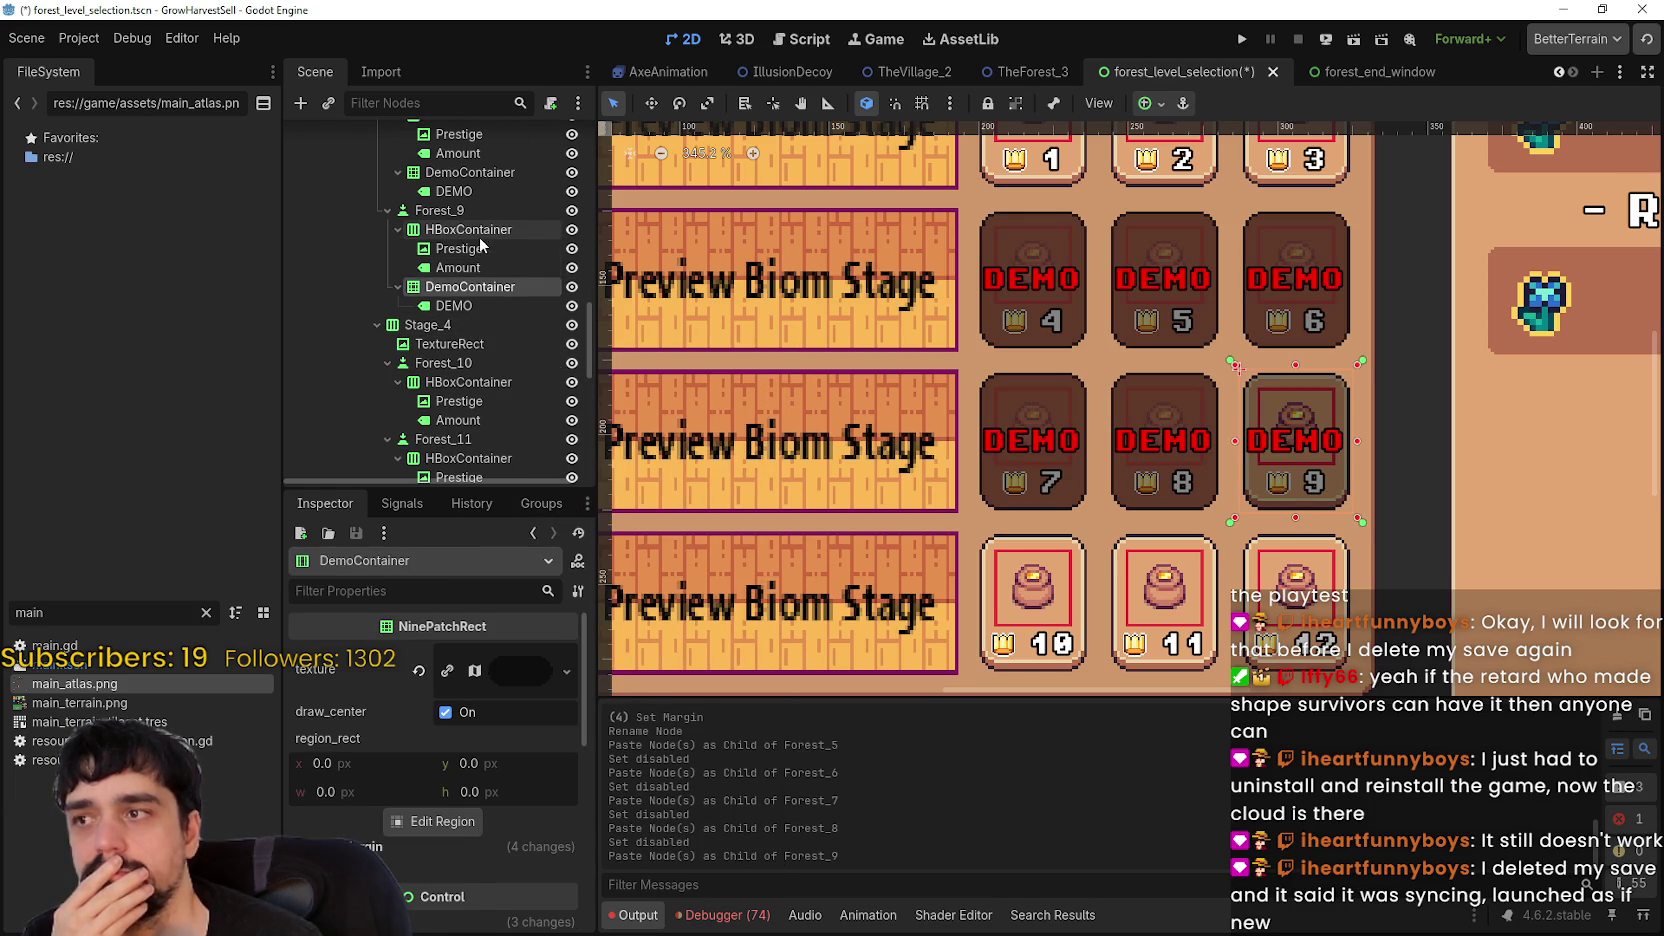
{"action": "left_click", "coordinate": [483, 231]}
{"action": "left_click", "coordinate": [470, 212]}
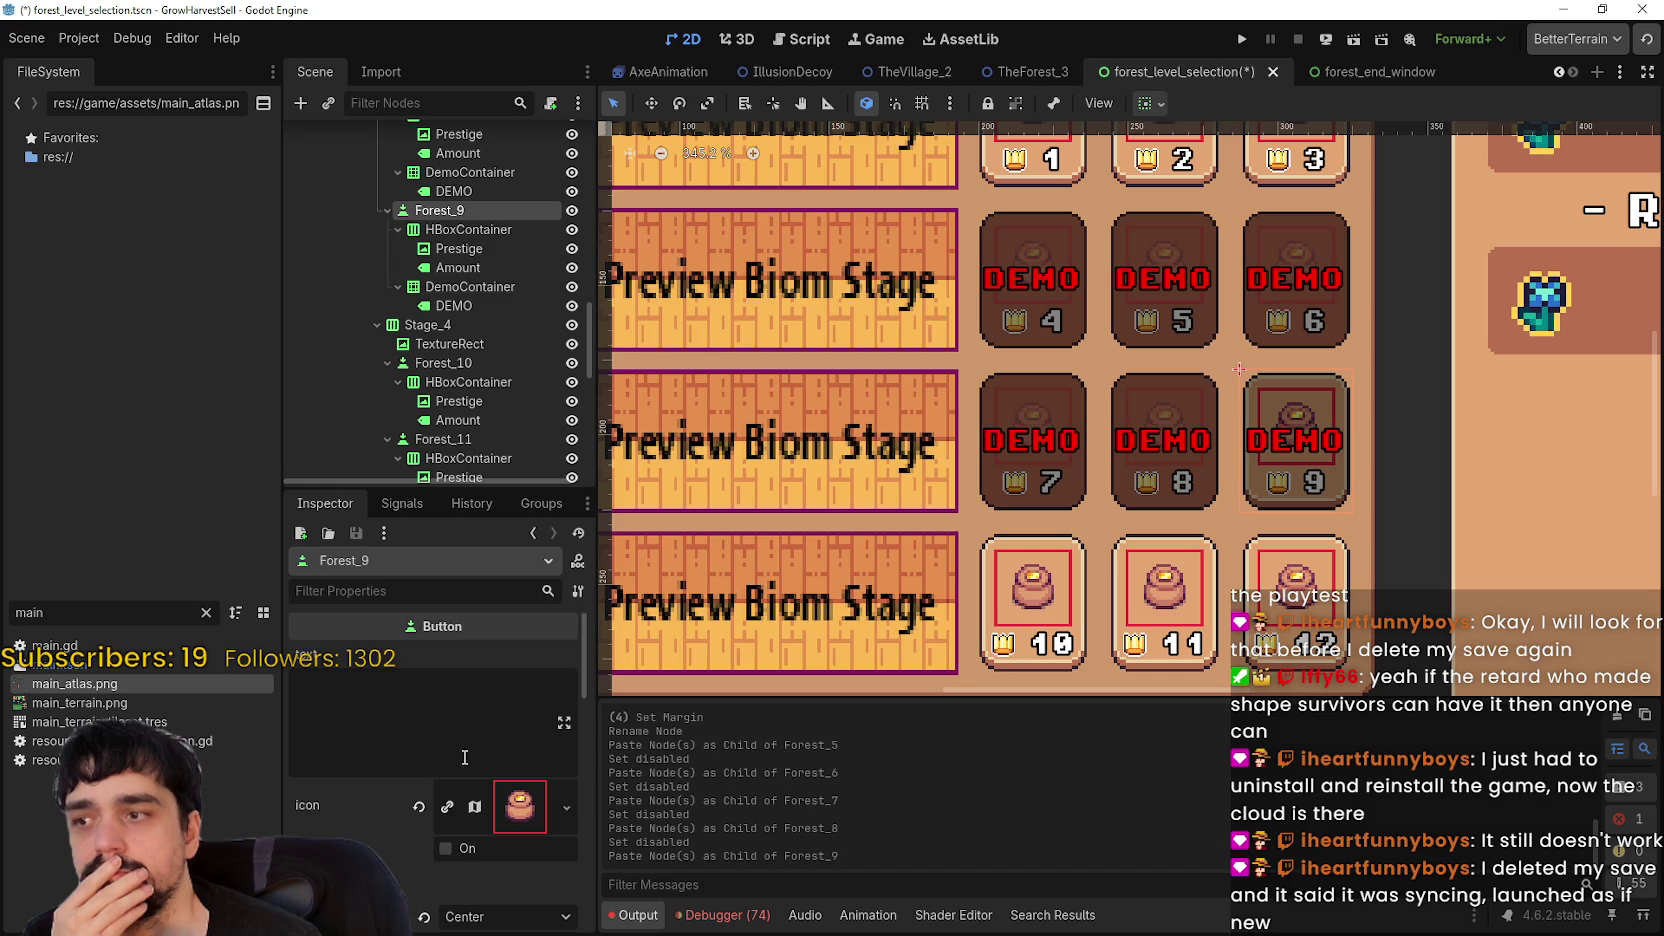
{"action": "scroll", "coordinate": [478, 858], "scroll_direction": "down", "scroll_amount": 3}
{"action": "scroll", "coordinate": [477, 858], "scroll_direction": "down", "scroll_amount": 2}
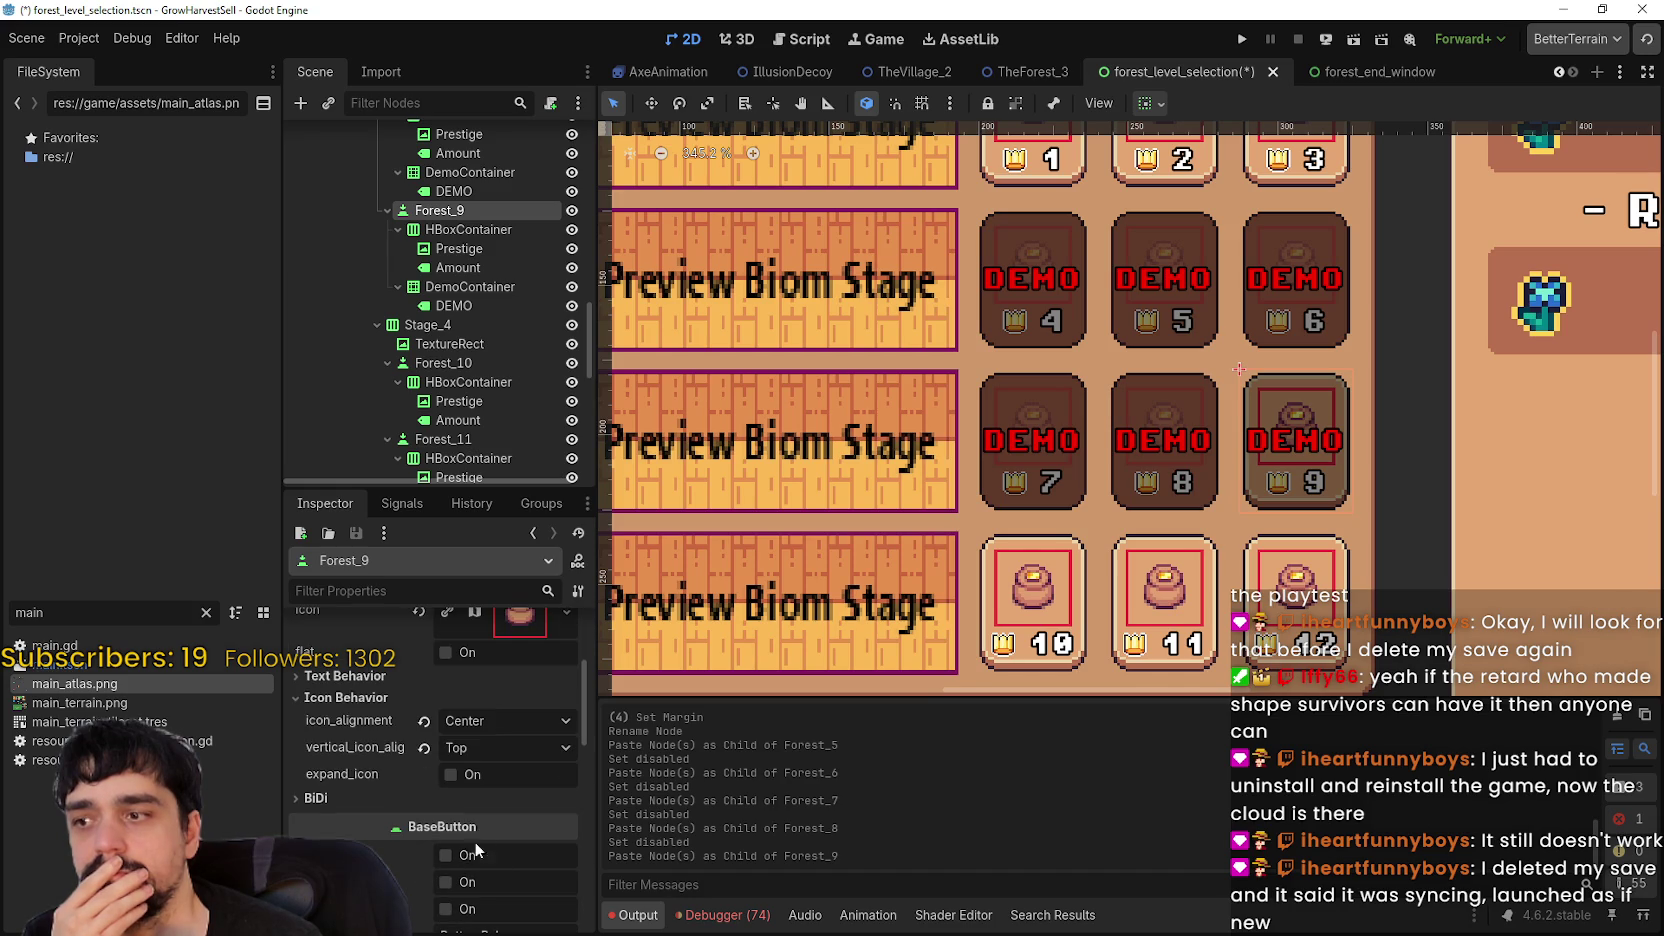
{"action": "left_click", "coordinate": [474, 855]}
{"action": "scroll", "coordinate": [484, 293], "scroll_direction": "down", "scroll_amount": 2}
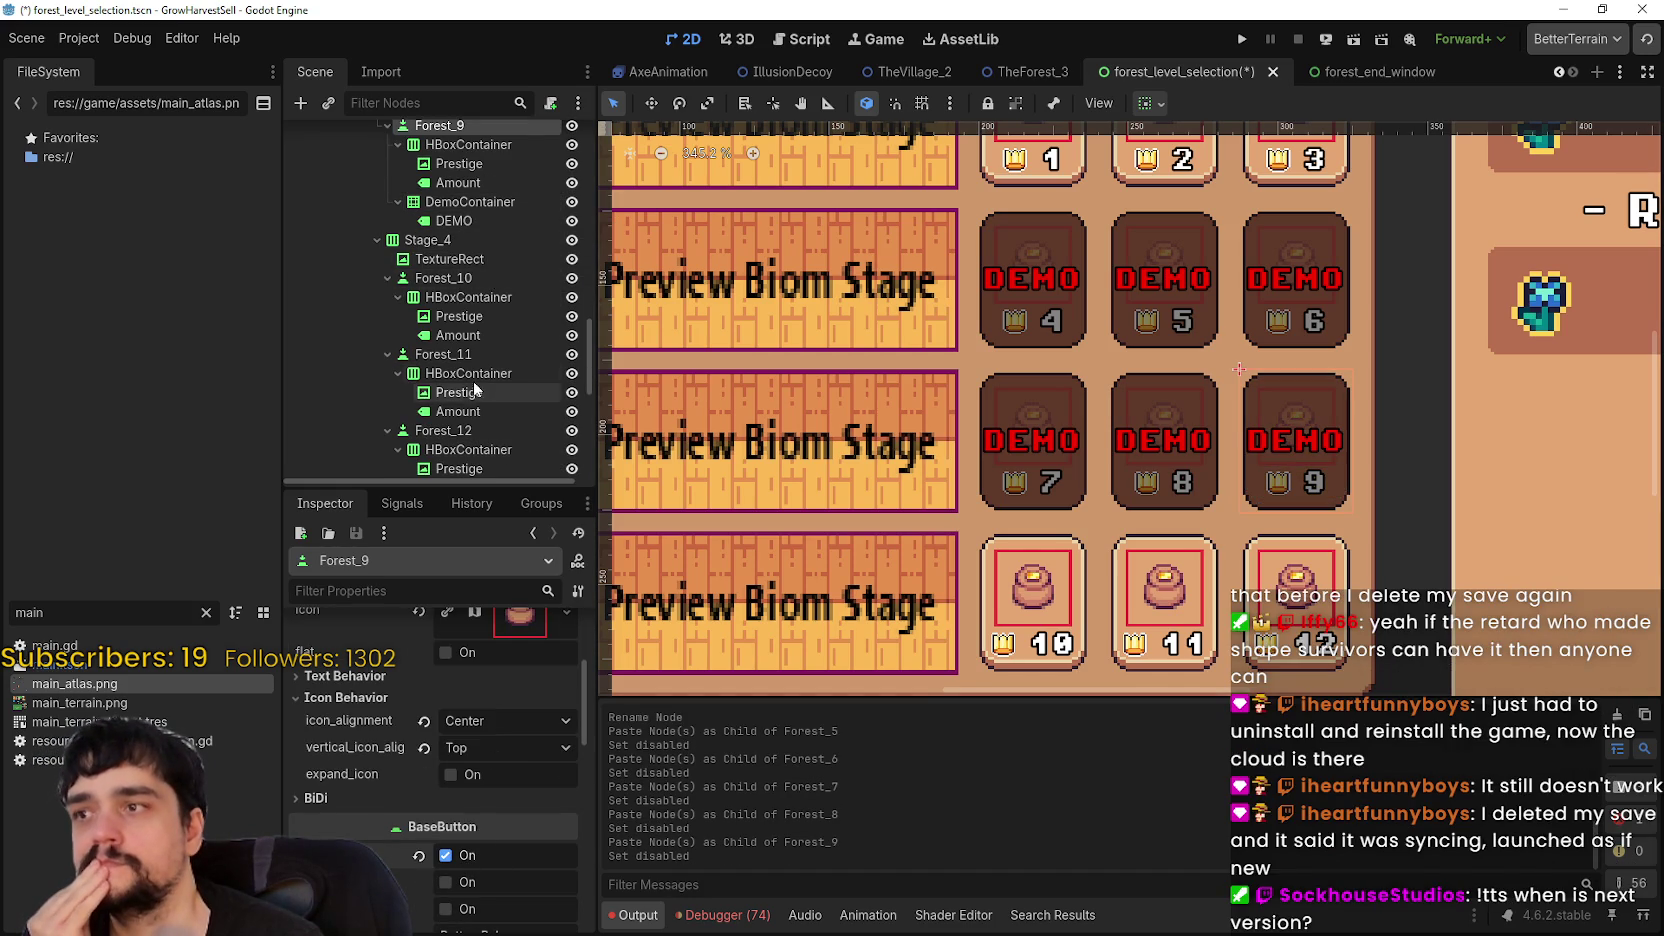
{"action": "scroll", "coordinate": [474, 392], "scroll_direction": "down", "scroll_amount": 2}
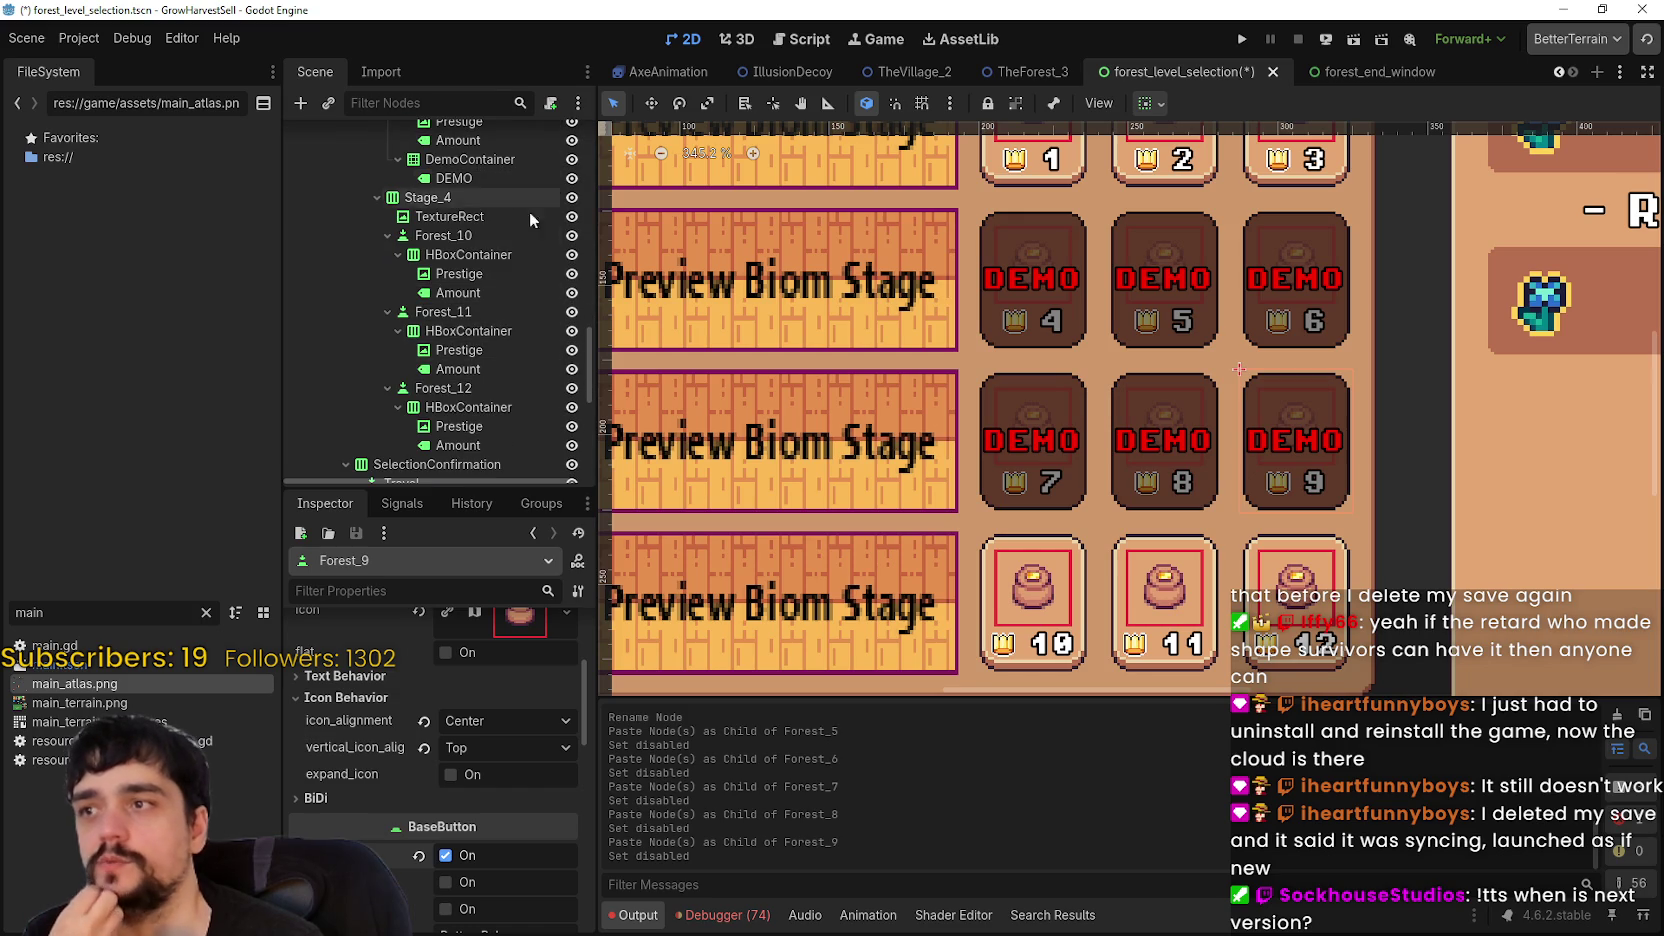
- Paste the DEMO badge into Forest_10 and select its card
{"action": "right_click", "coordinate": [484, 233]}
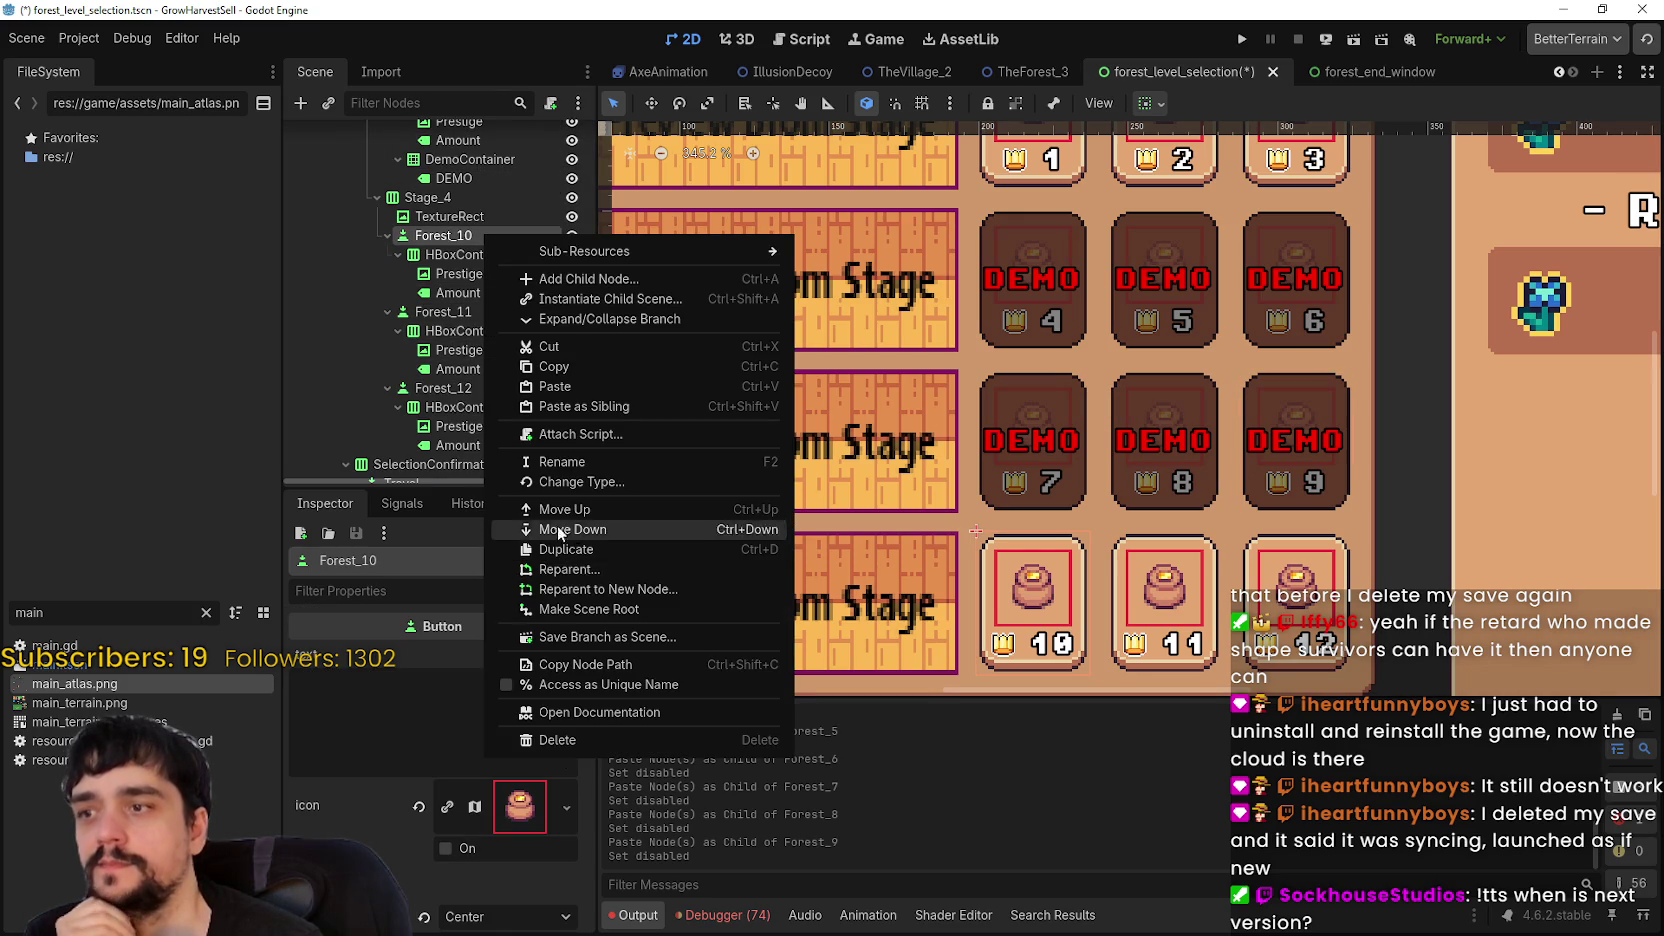
{"action": "left_click", "coordinate": [578, 391]}
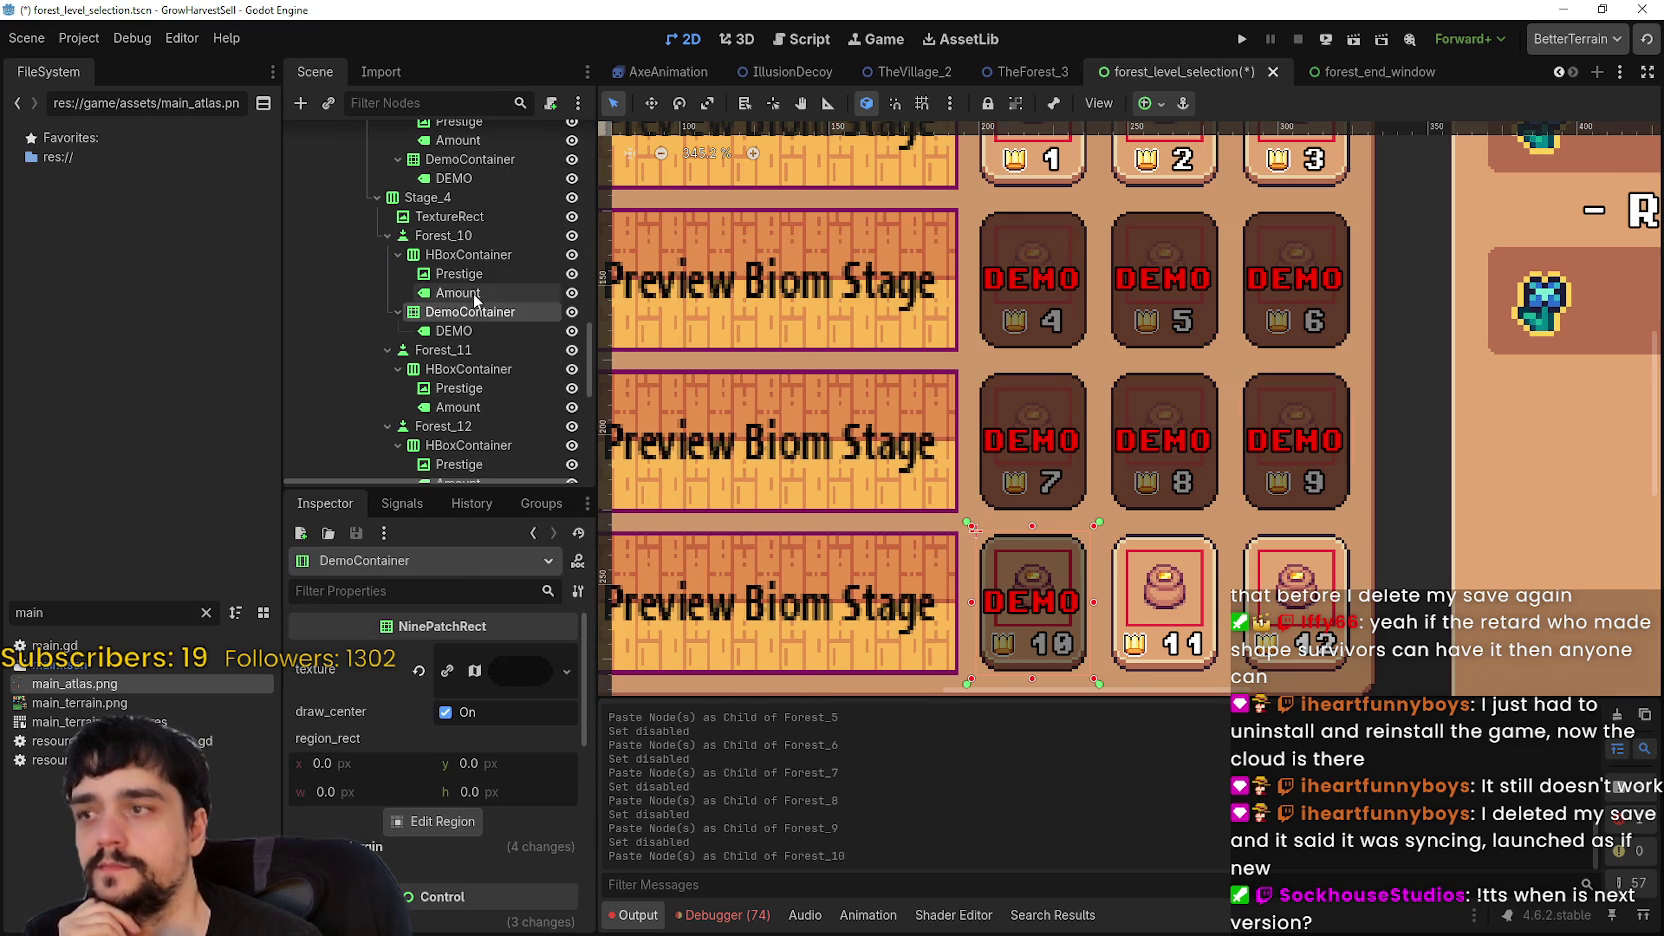
{"action": "left_click", "coordinate": [455, 236]}
{"action": "scroll", "coordinate": [499, 844], "scroll_direction": "down", "scroll_amount": 3}
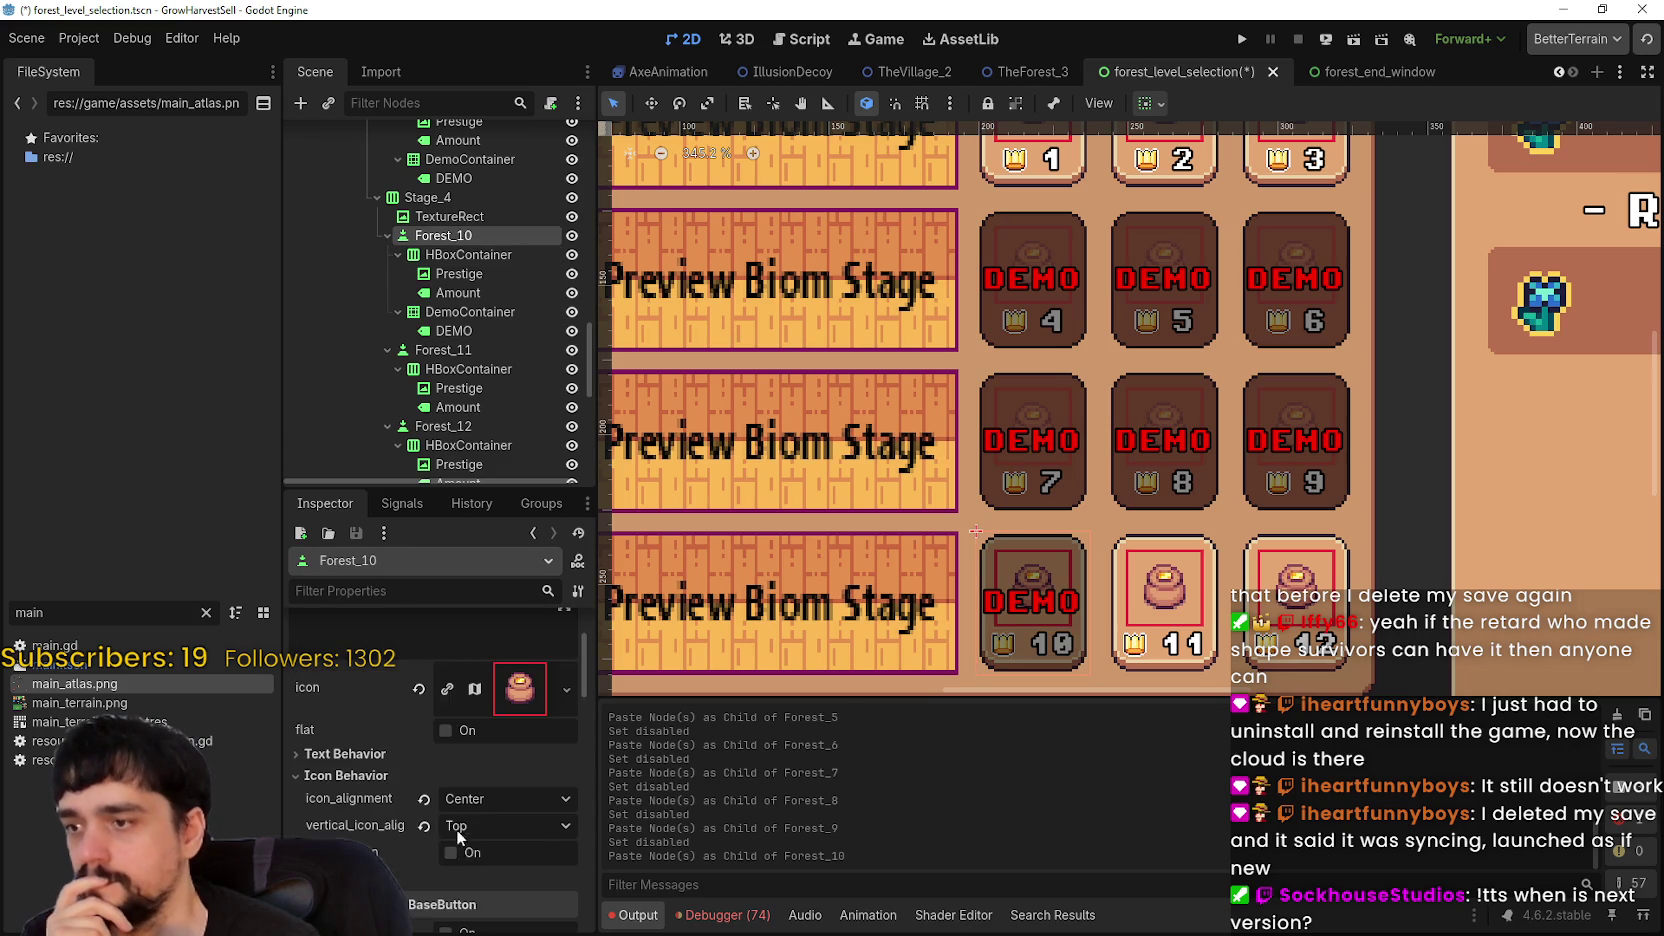
{"action": "scroll", "coordinate": [462, 848], "scroll_direction": "down", "scroll_amount": 2}
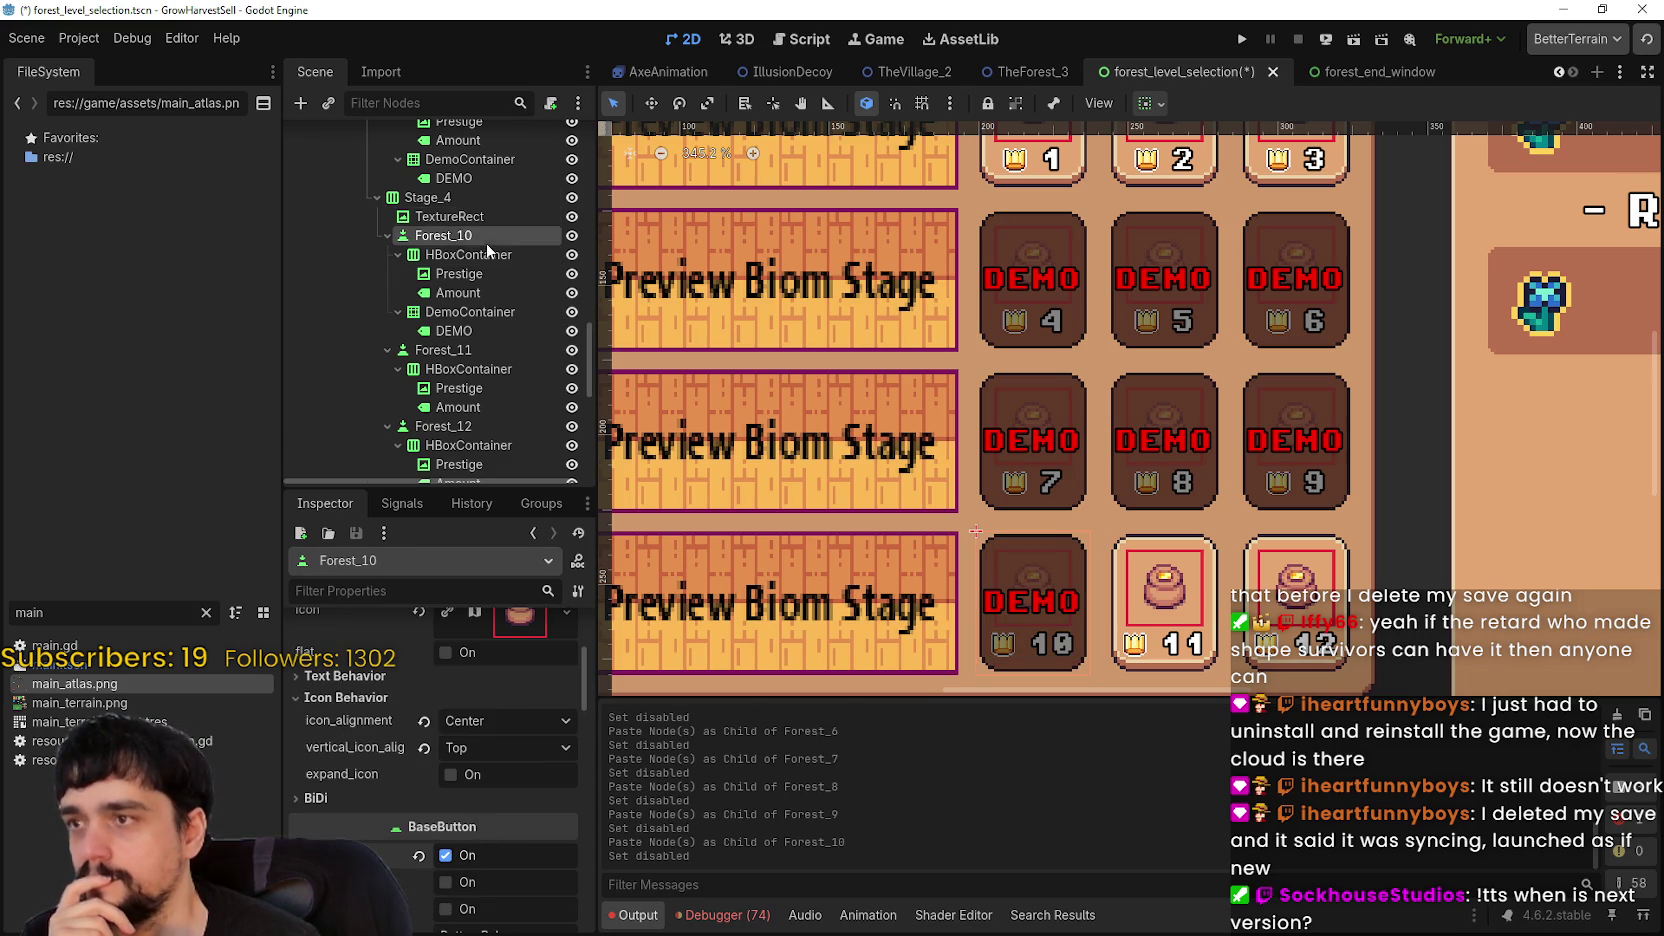
{"action": "scroll", "coordinate": [481, 247], "scroll_direction": "down", "scroll_amount": 2}
- Paste the DEMO badge into Forest_11 and disable the Forest_11 stage button
{"action": "right_click", "coordinate": [454, 265]}
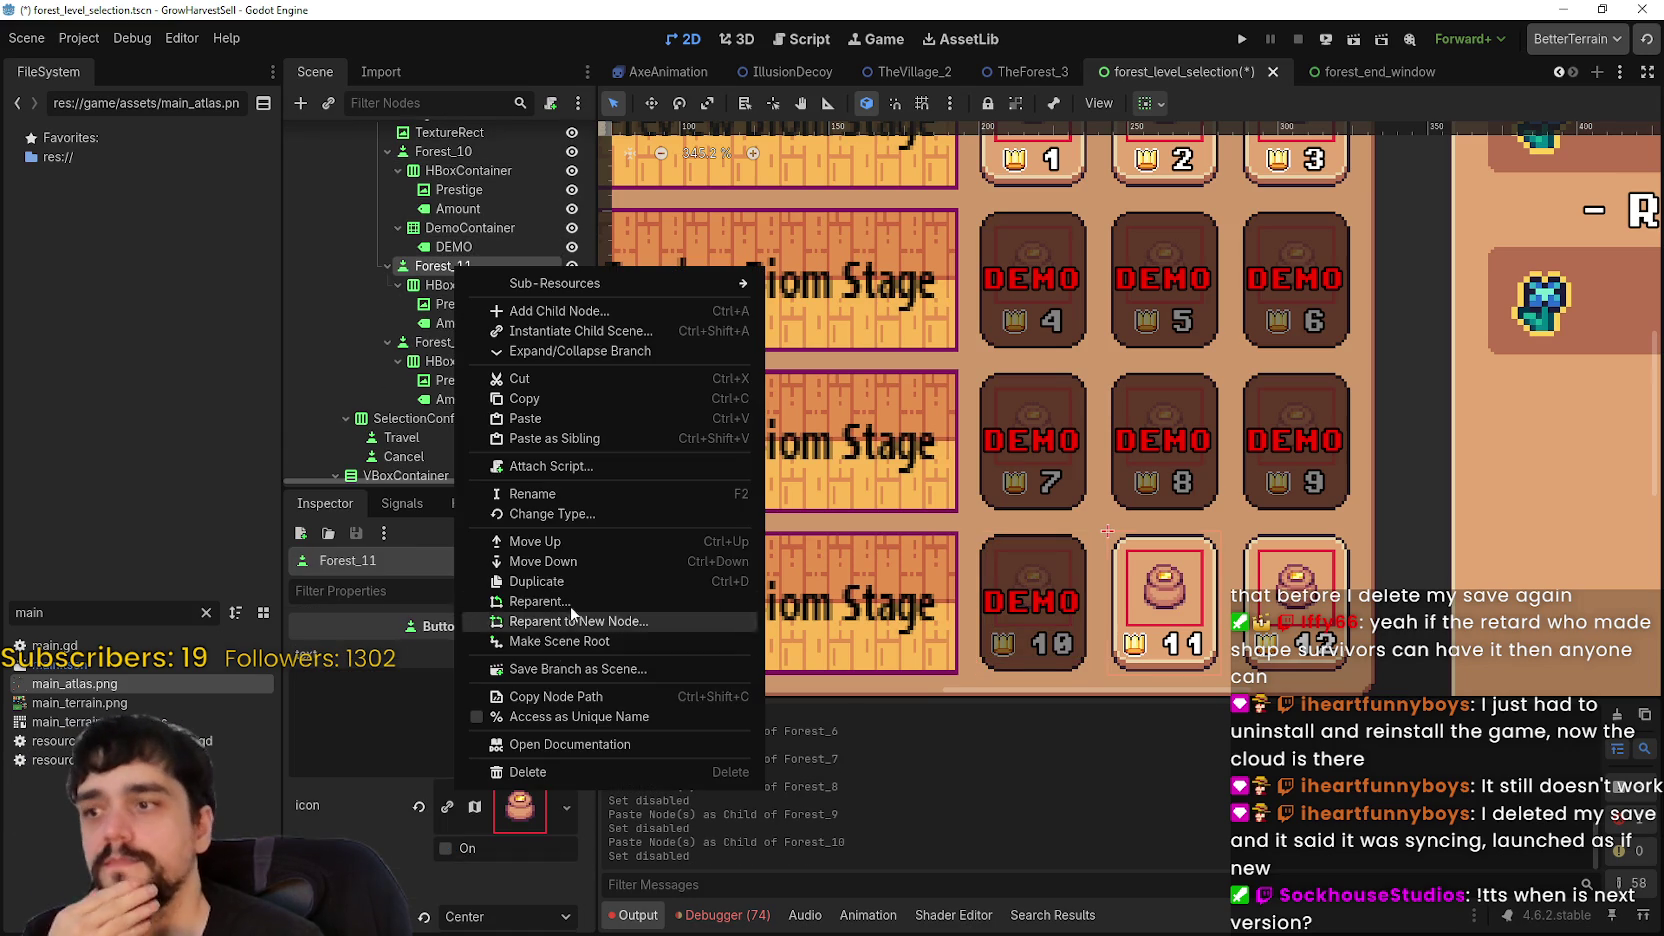
{"action": "left_click", "coordinate": [540, 419]}
{"action": "left_click", "coordinate": [444, 265]}
{"action": "scroll", "coordinate": [470, 300], "scroll_direction": "down", "scroll_amount": 1}
{"action": "scroll", "coordinate": [460, 800], "scroll_direction": "down", "scroll_amount": 3}
{"action": "scroll", "coordinate": [460, 833], "scroll_direction": "down", "scroll_amount": 4}
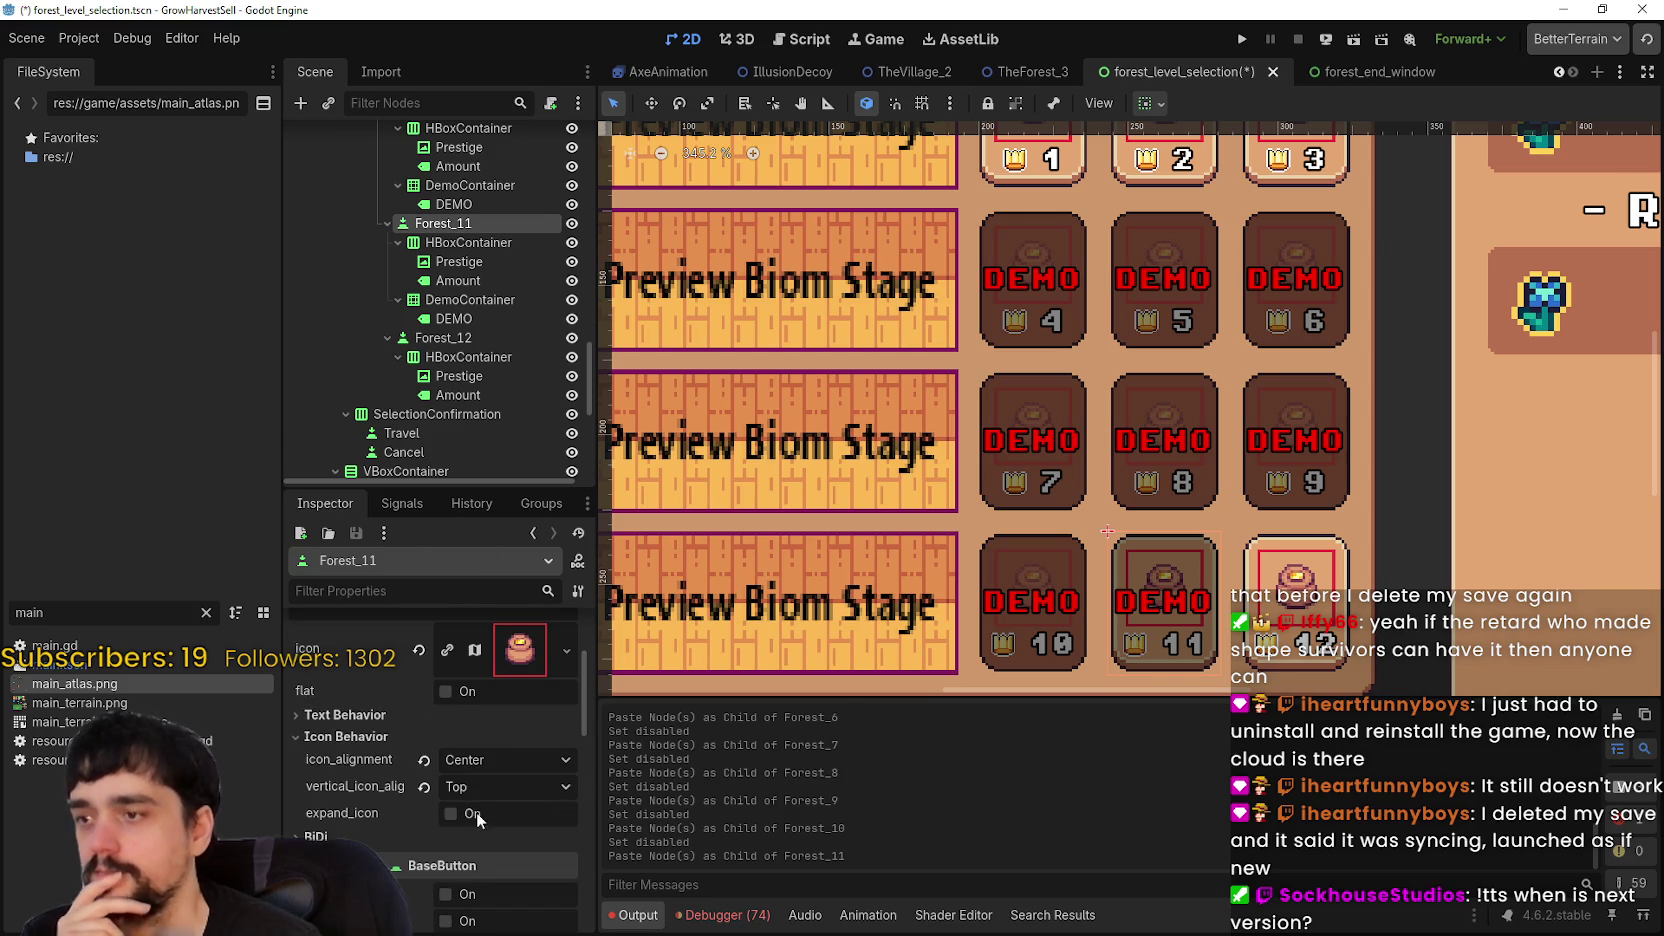
{"action": "left_click", "coordinate": [452, 856]}
{"action": "scroll", "coordinate": [475, 320], "scroll_direction": "down", "scroll_amount": 3}
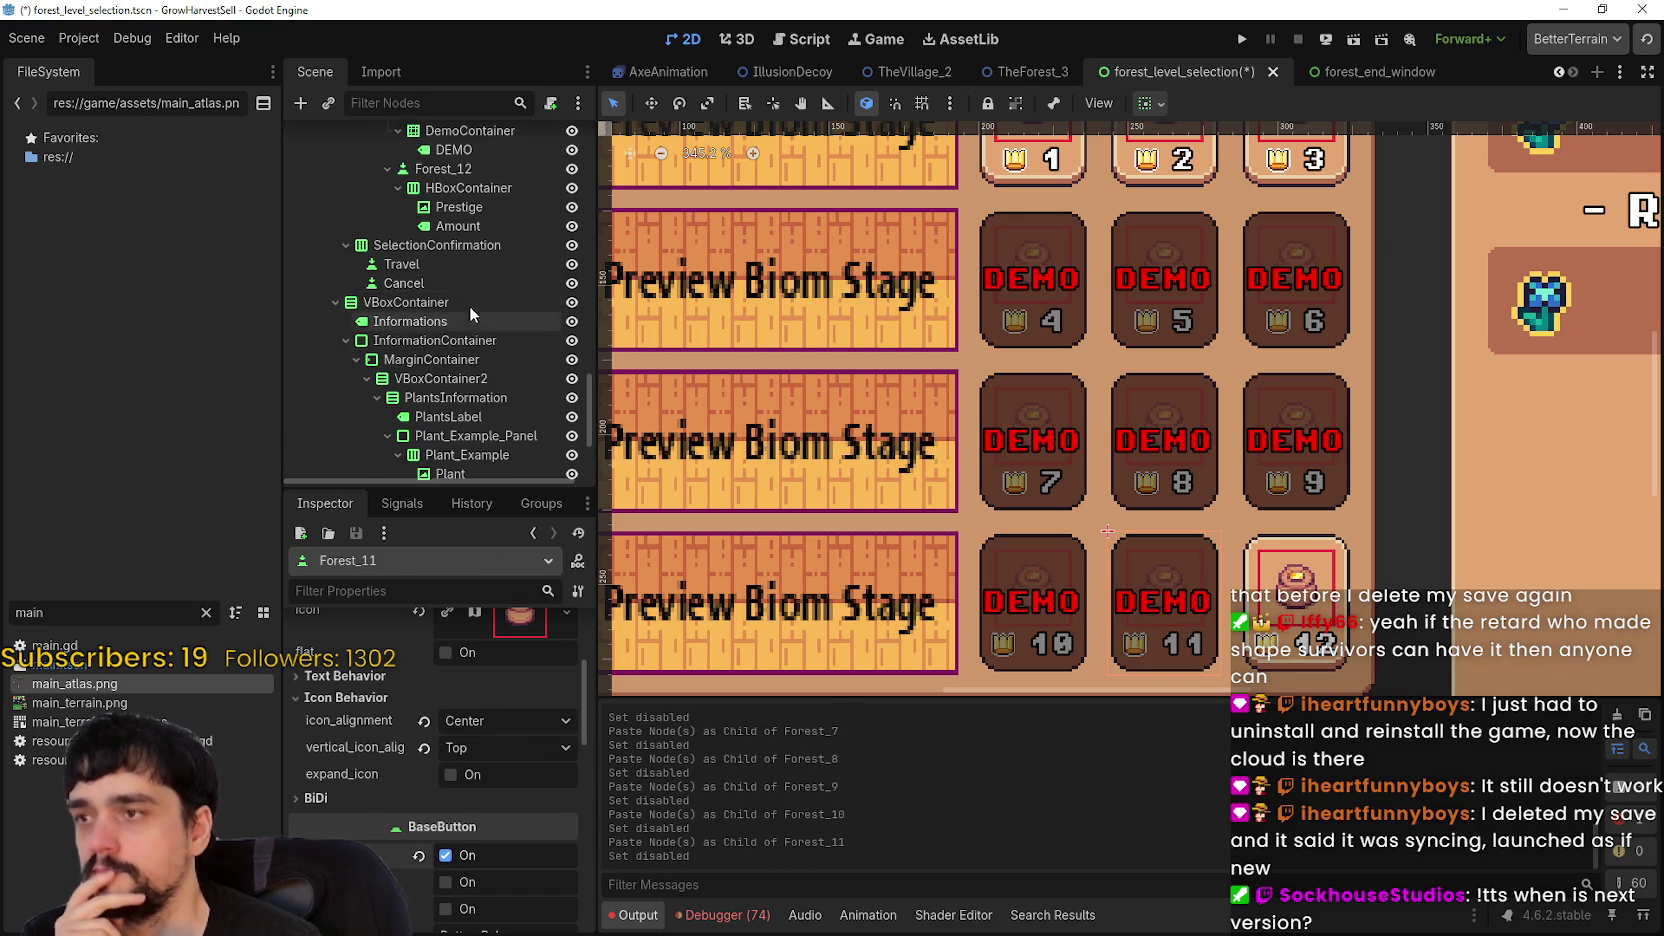
{"action": "scroll", "coordinate": [480, 320], "scroll_direction": "up", "scroll_amount": 2}
- Paste the DEMO badge into Forest_12 and disable the Forest_12 stage button
{"action": "right_click", "coordinate": [483, 301]}
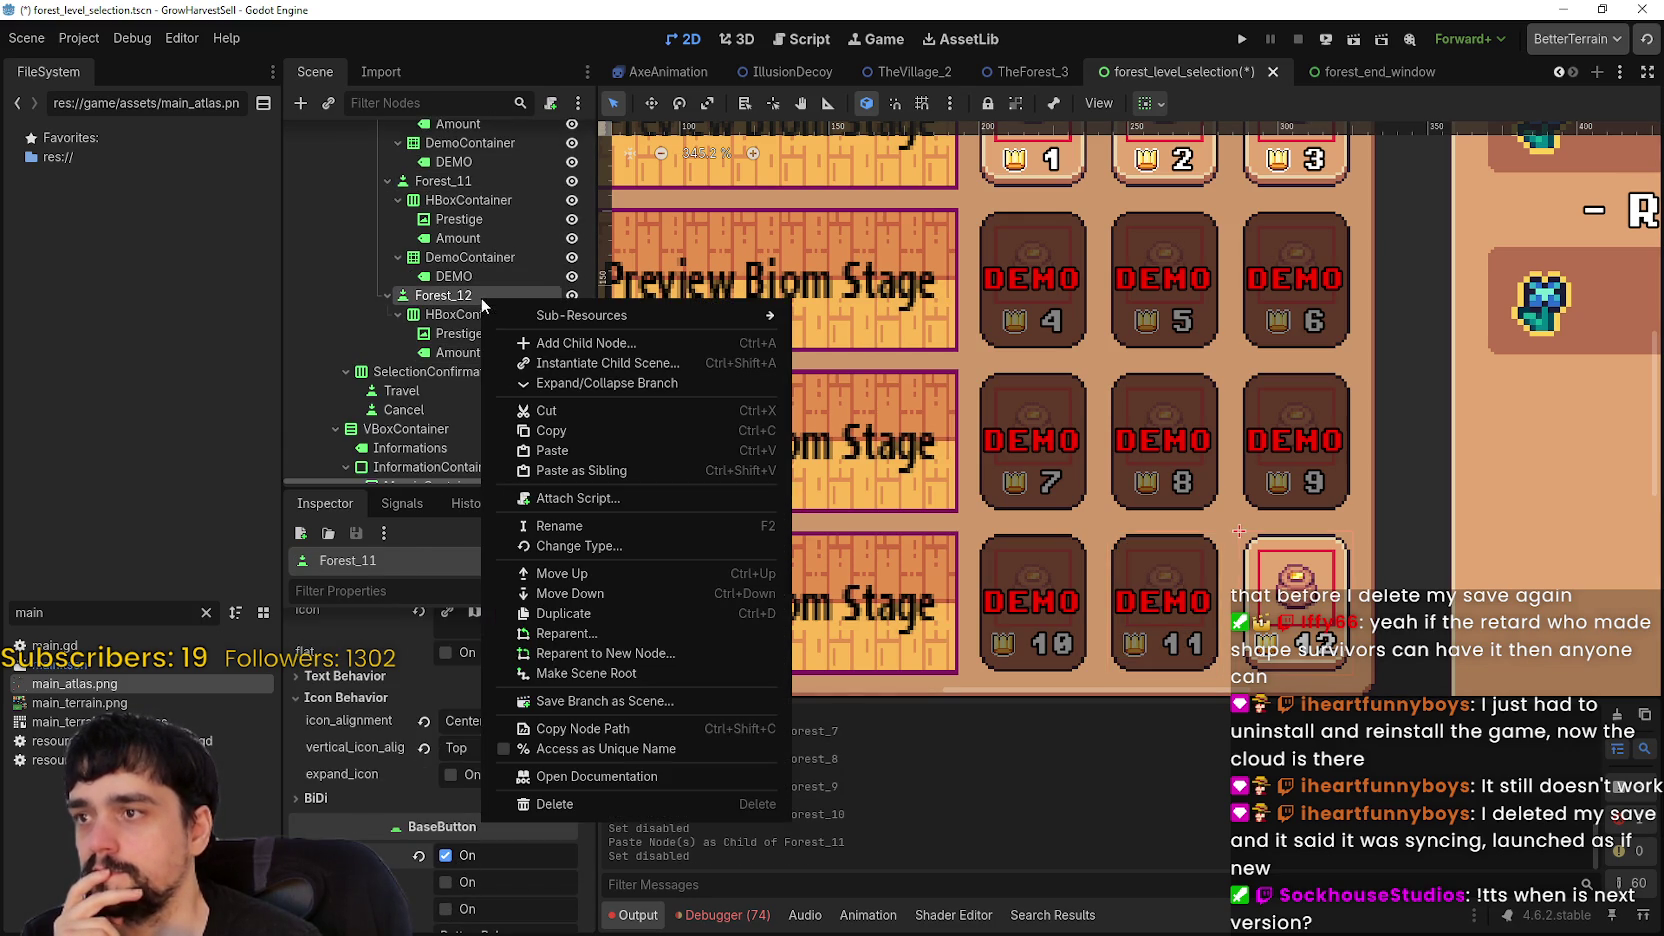
{"action": "left_click", "coordinate": [578, 453]}
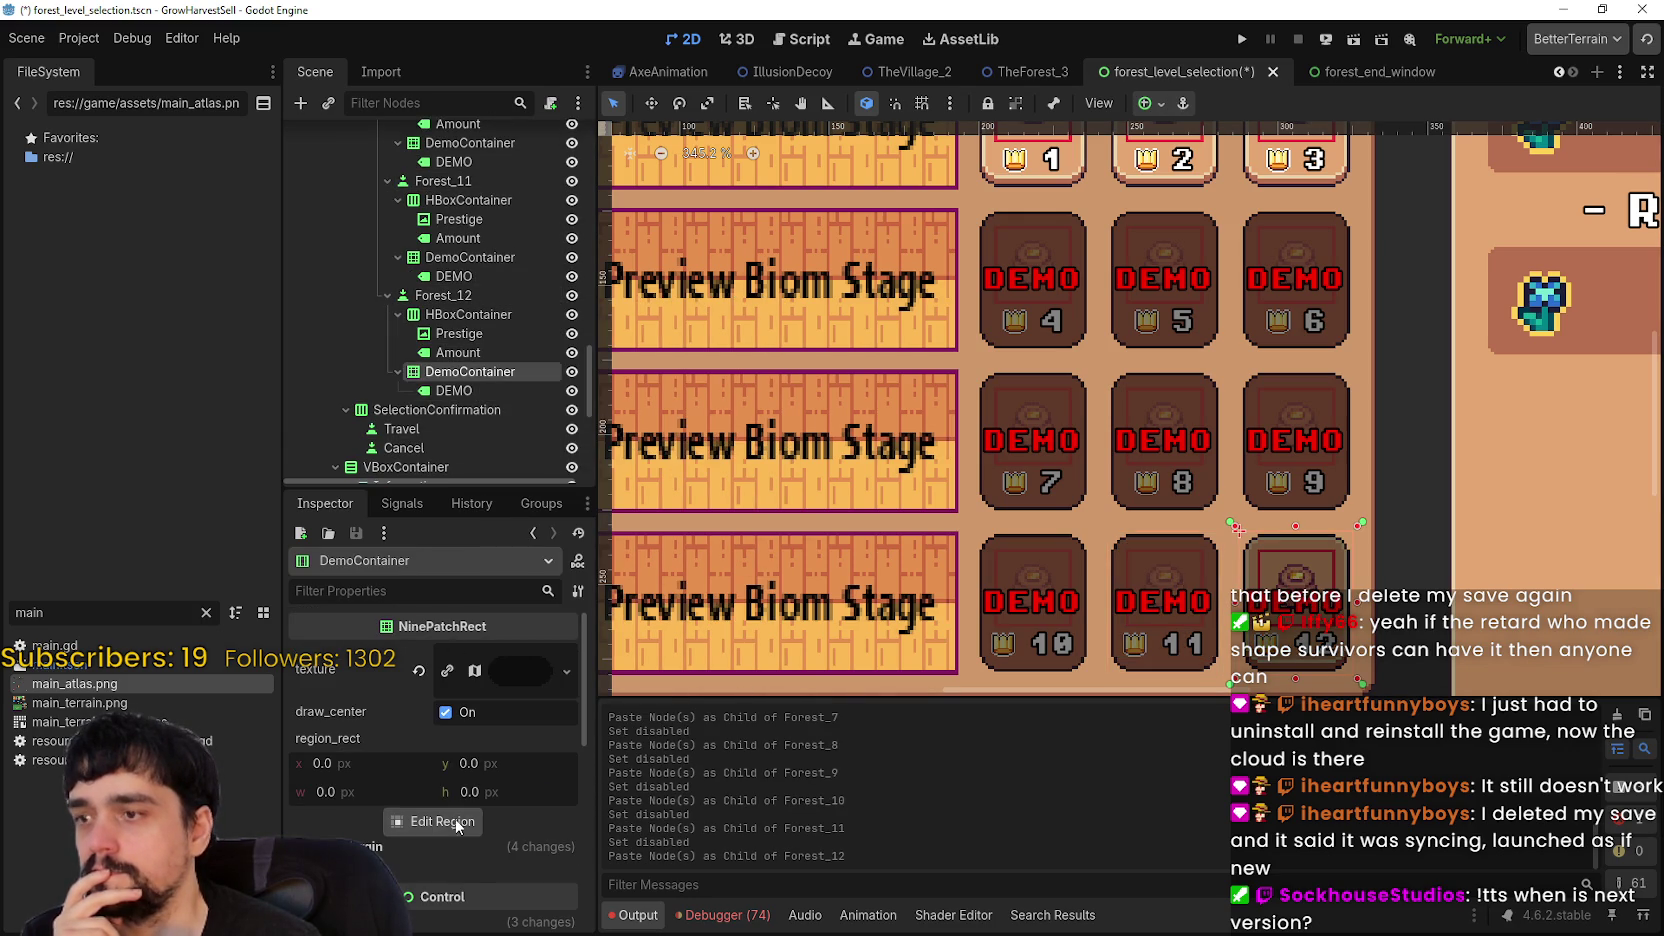
{"action": "left_click", "coordinate": [480, 296]}
{"action": "scroll", "coordinate": [469, 812], "scroll_direction": "down", "scroll_amount": 5}
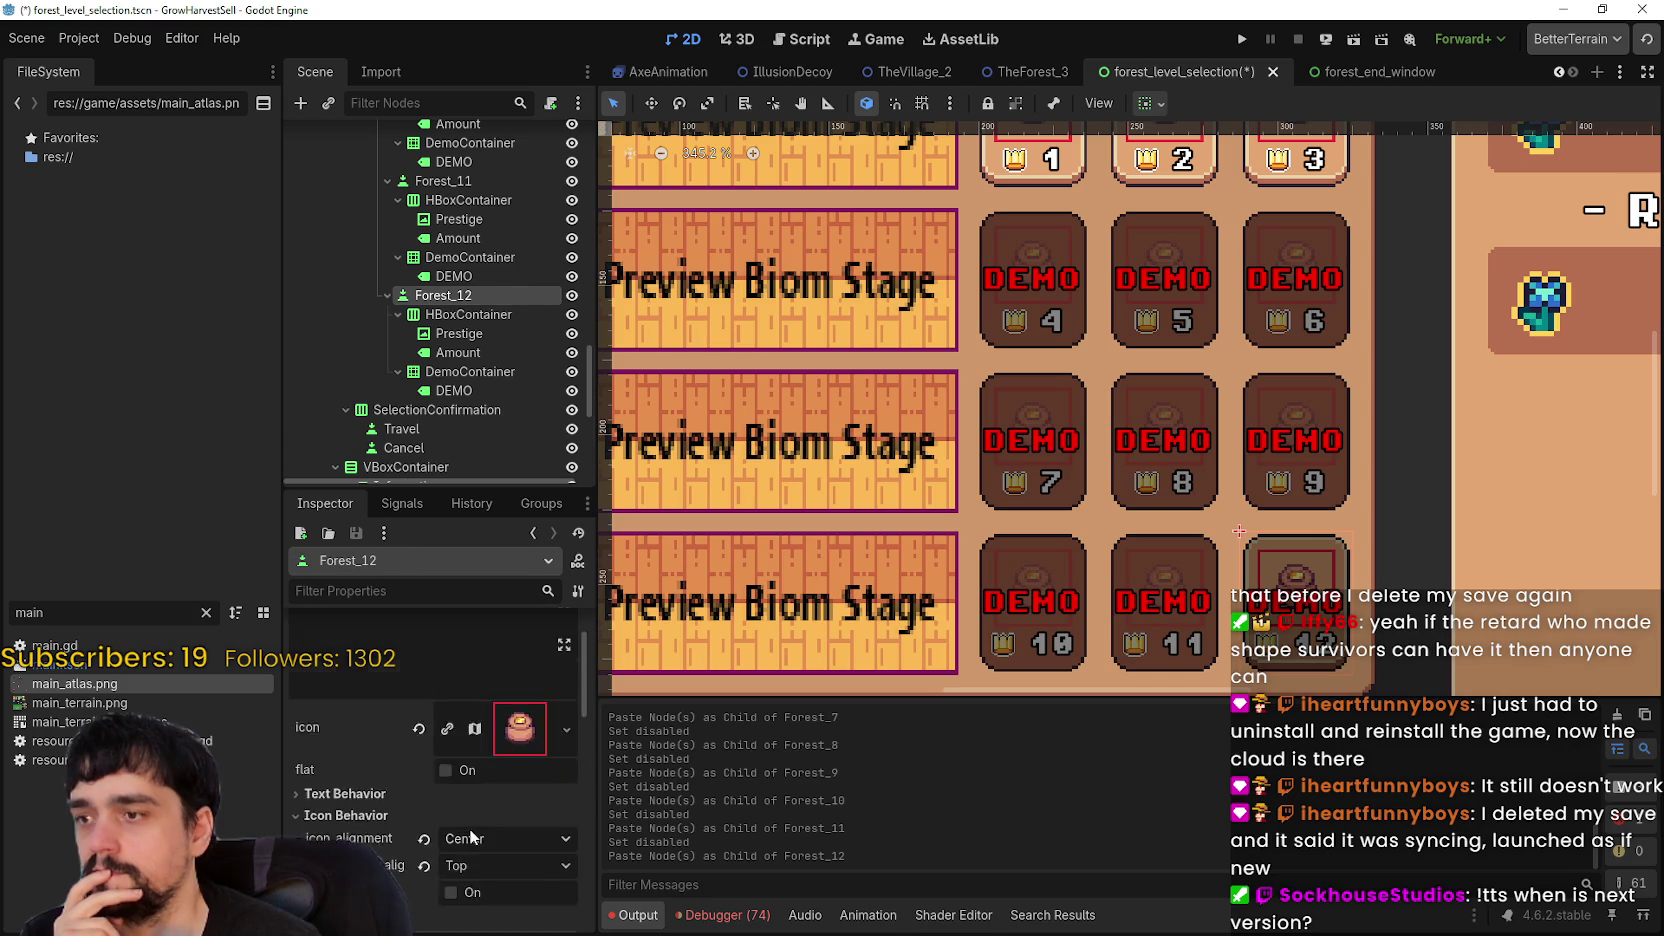
{"action": "left_click", "coordinate": [446, 736]}
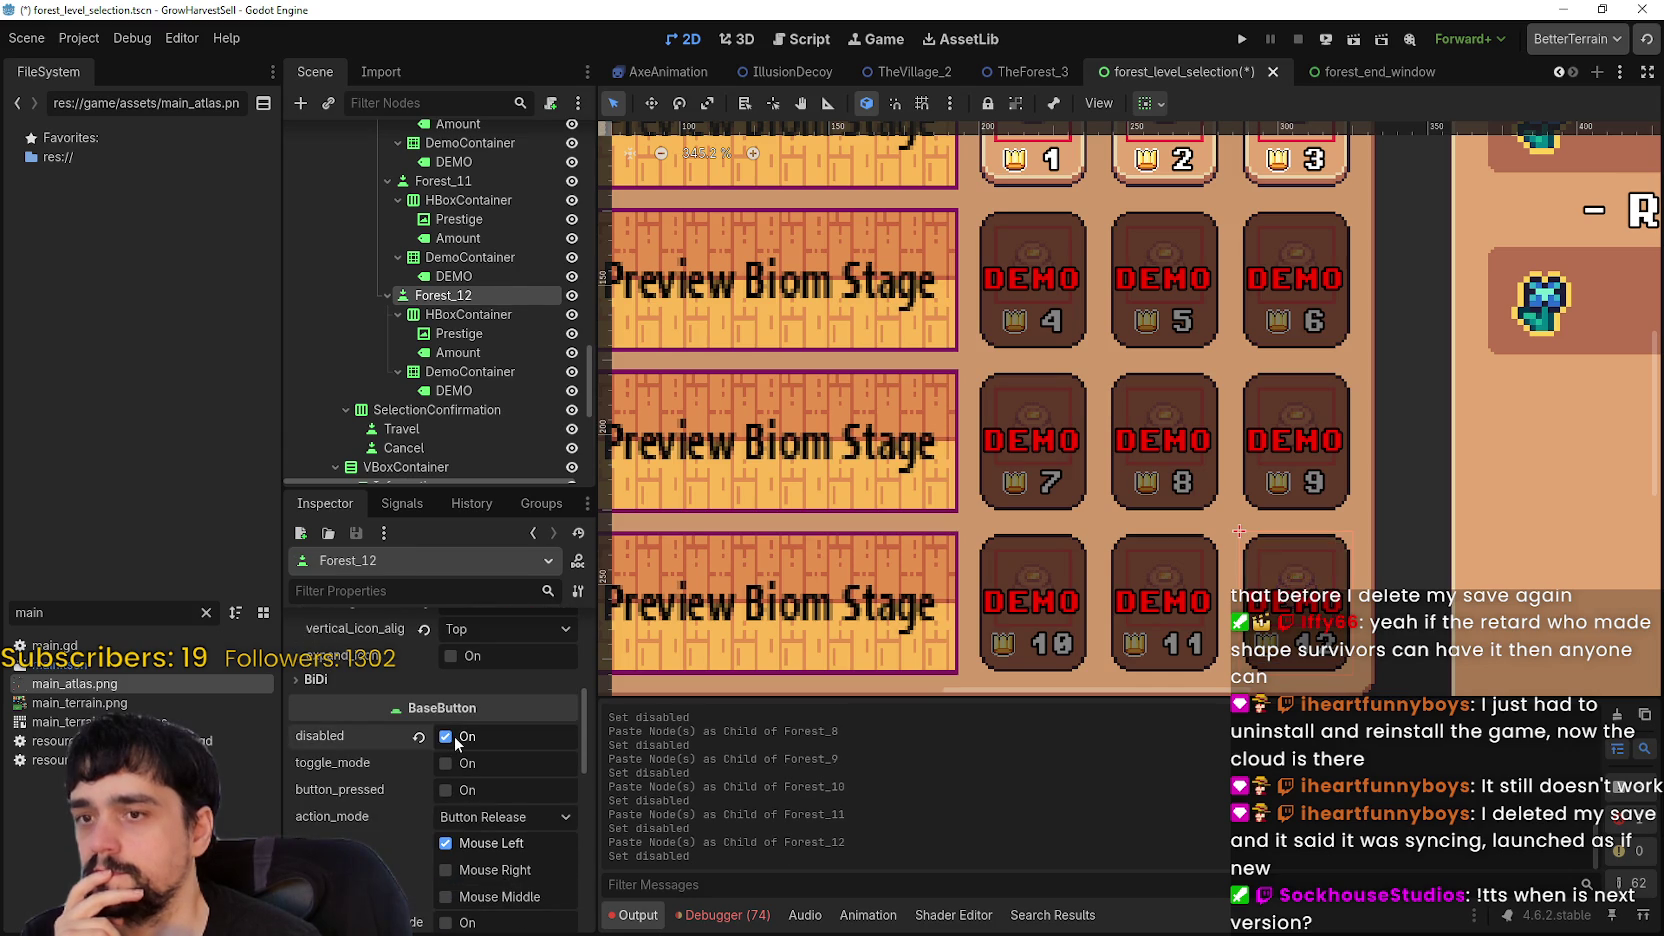
- Save the level selection scene
{"action": "scroll", "coordinate": [920, 495], "scroll_direction": "down", "scroll_amount": 2}
{"action": "scroll", "coordinate": [926, 492], "scroll_direction": "up", "scroll_amount": 1}
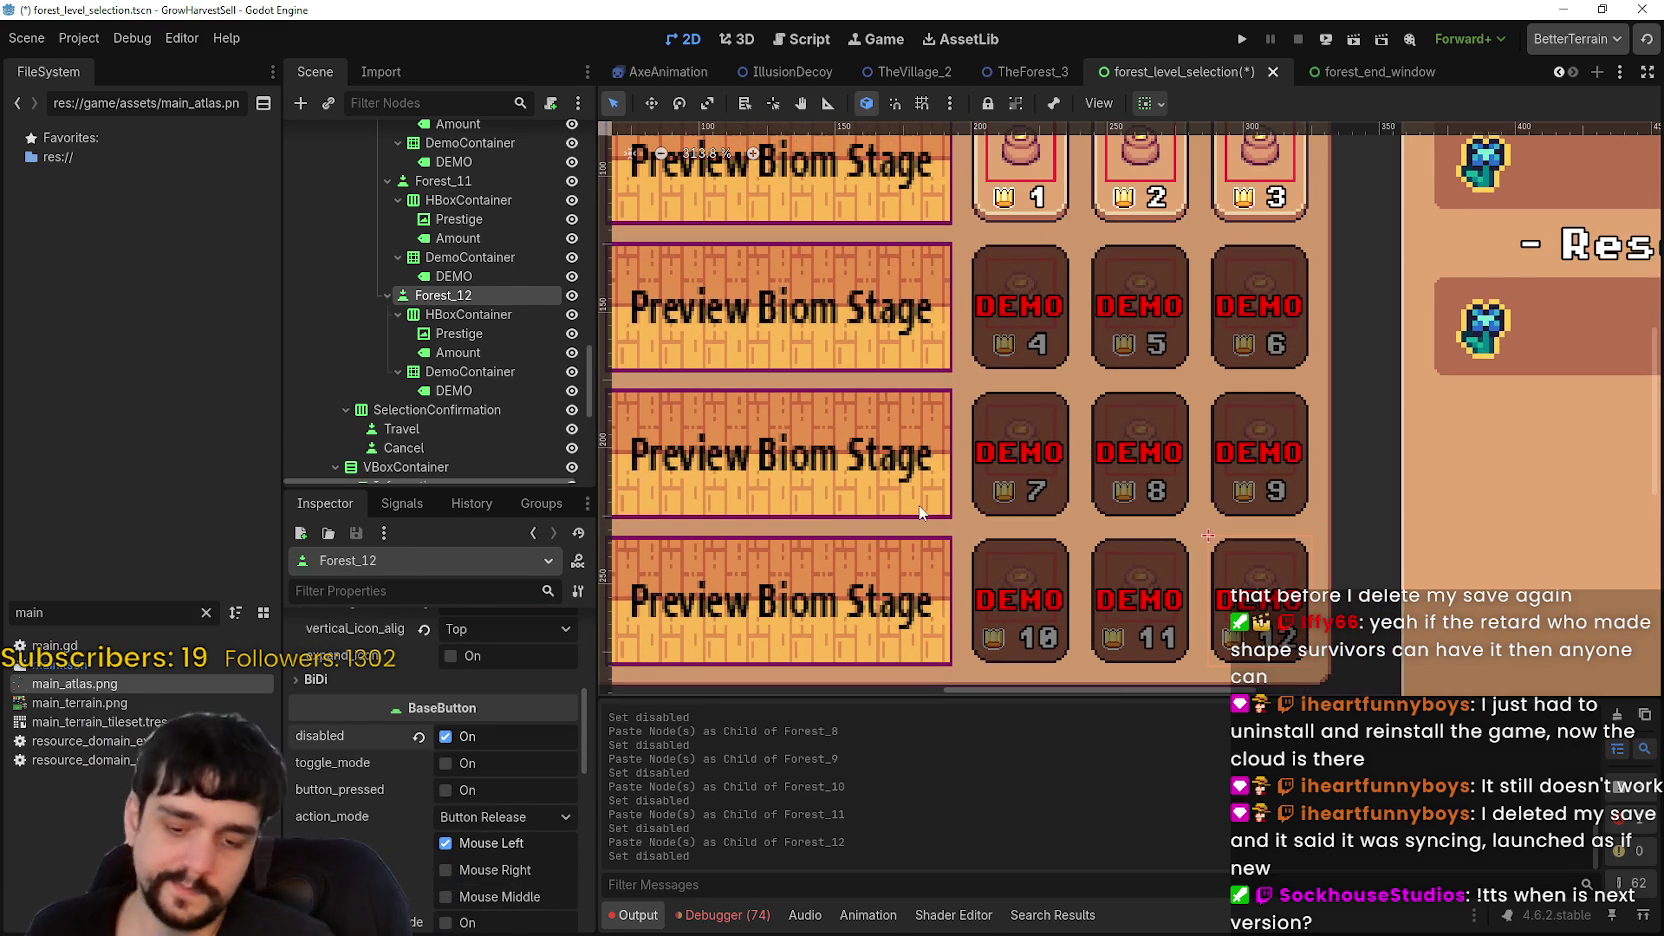
{"action": "key", "text": "ctrl+s"}
{"action": "scroll", "coordinate": [1015, 322], "scroll_direction": "down", "scroll_amount": 2}
{"action": "scroll", "coordinate": [1015, 322], "scroll_direction": "up", "scroll_amount": 2}
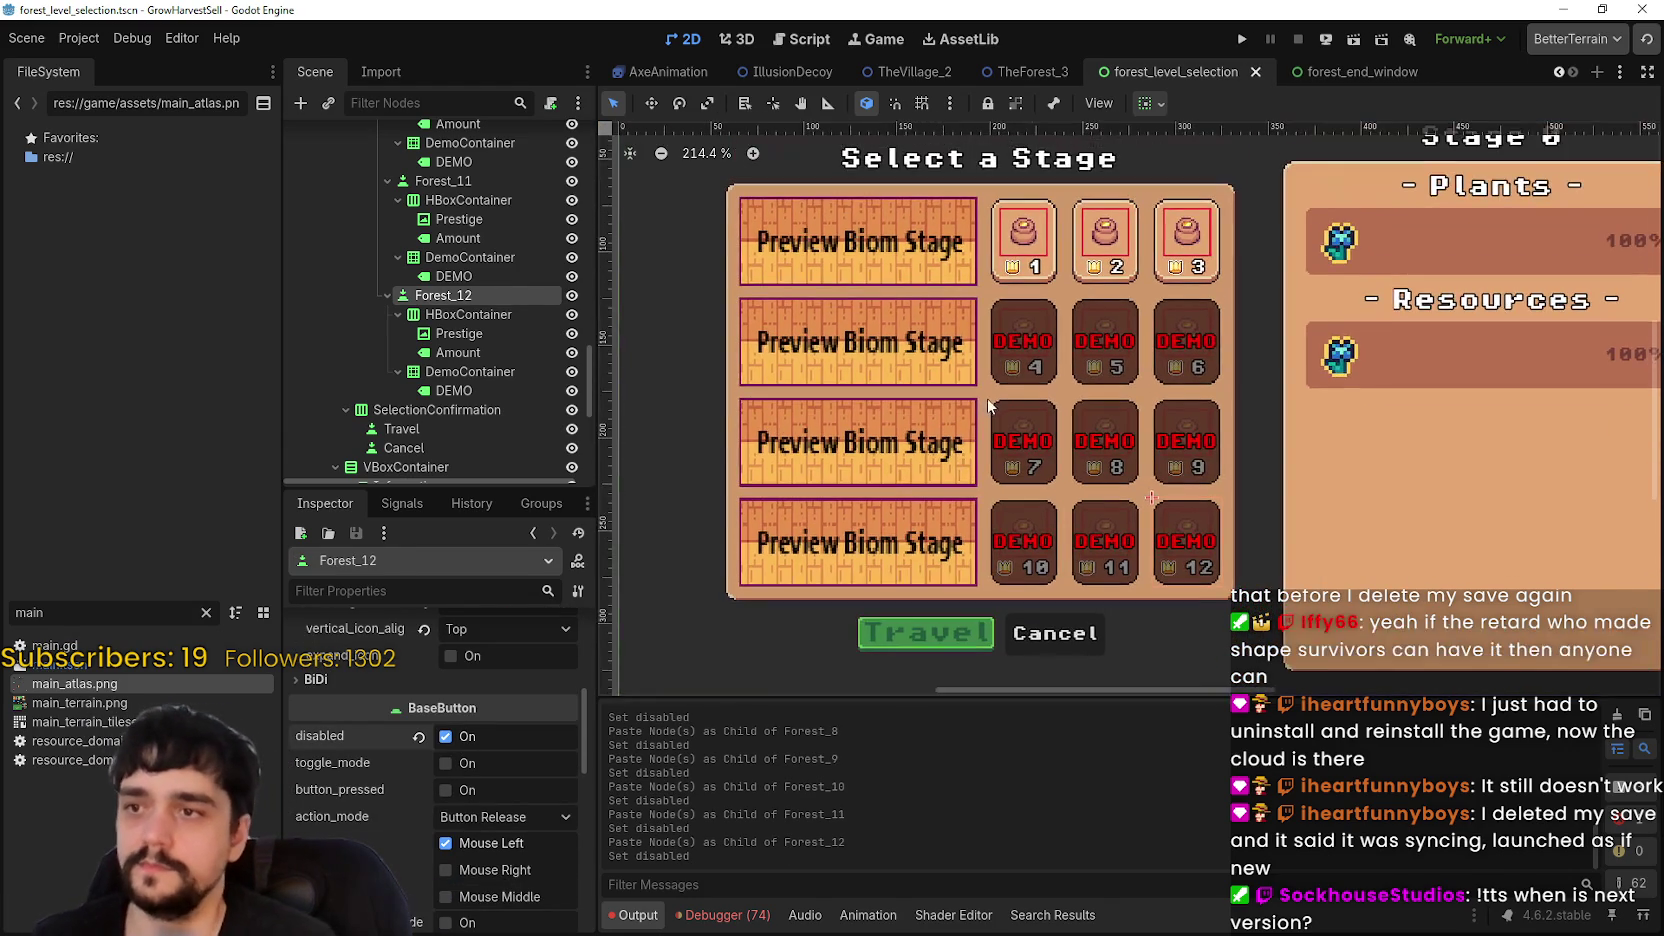
- Collapse Forest_9 through Forest_12 and the Stage_3 and Stage_4 branches in the Scene dock
{"action": "left_click", "coordinate": [387, 295]}
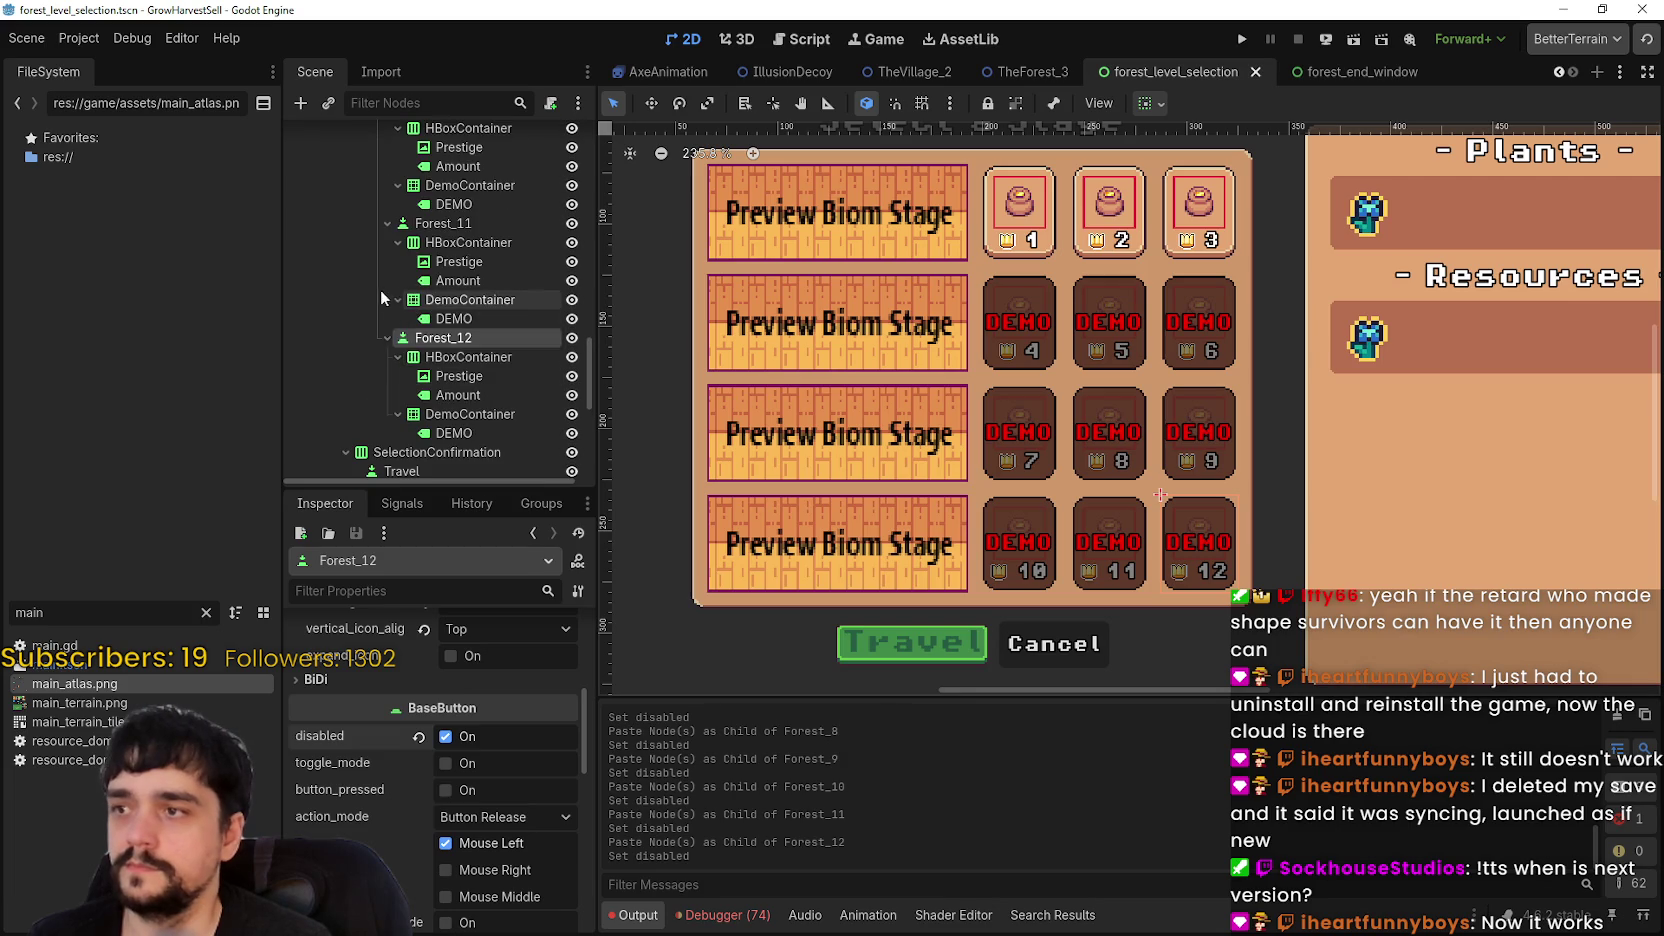
{"action": "left_click", "coordinate": [397, 299]}
{"action": "scroll", "coordinate": [382, 300], "scroll_direction": "up", "scroll_amount": 3}
{"action": "left_click", "coordinate": [386, 320]}
{"action": "scroll", "coordinate": [386, 321], "scroll_direction": "up", "scroll_amount": 3}
{"action": "left_click", "coordinate": [386, 320]}
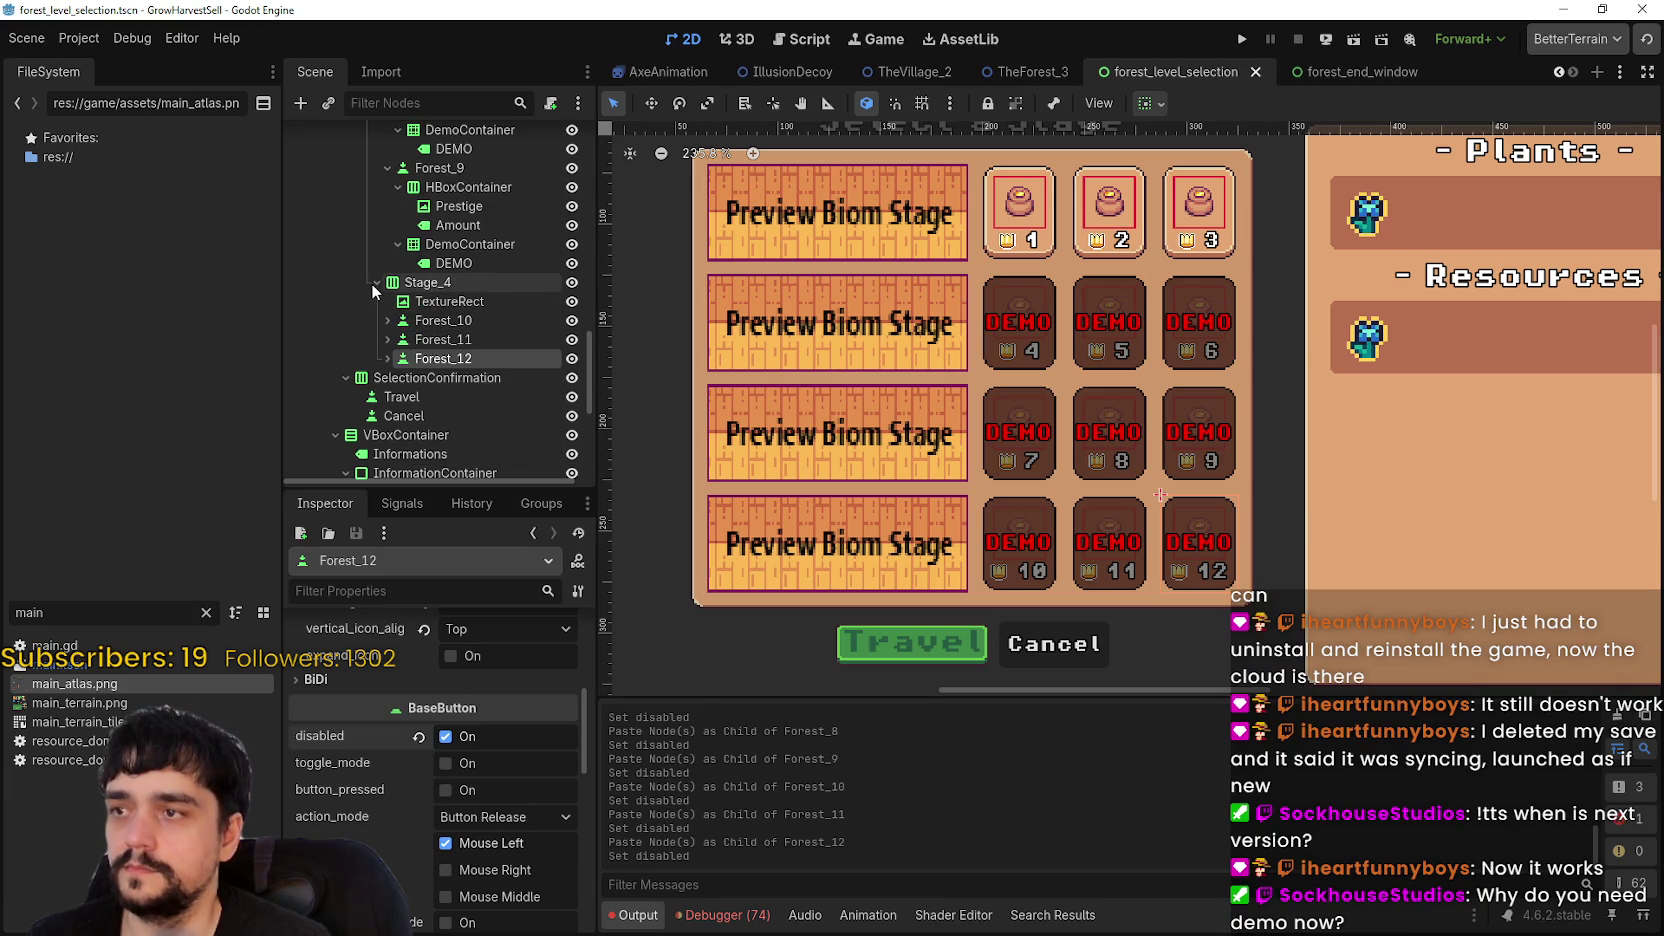
{"action": "left_click", "coordinate": [376, 282]}
{"action": "scroll", "coordinate": [374, 290], "scroll_direction": "up", "scroll_amount": 3}
{"action": "left_click", "coordinate": [384, 338]}
{"action": "scroll", "coordinate": [378, 320], "scroll_direction": "up", "scroll_amount": 3}
{"action": "left_click", "coordinate": [374, 238]}
- Collapse Stage_2 and Forest_1 to Forest_3, then hide the Stage_4 and Stage_3 rows
{"action": "scroll", "coordinate": [367, 246], "scroll_direction": "up", "scroll_amount": 3}
{"action": "scroll", "coordinate": [380, 285], "scroll_direction": "up", "scroll_amount": 3}
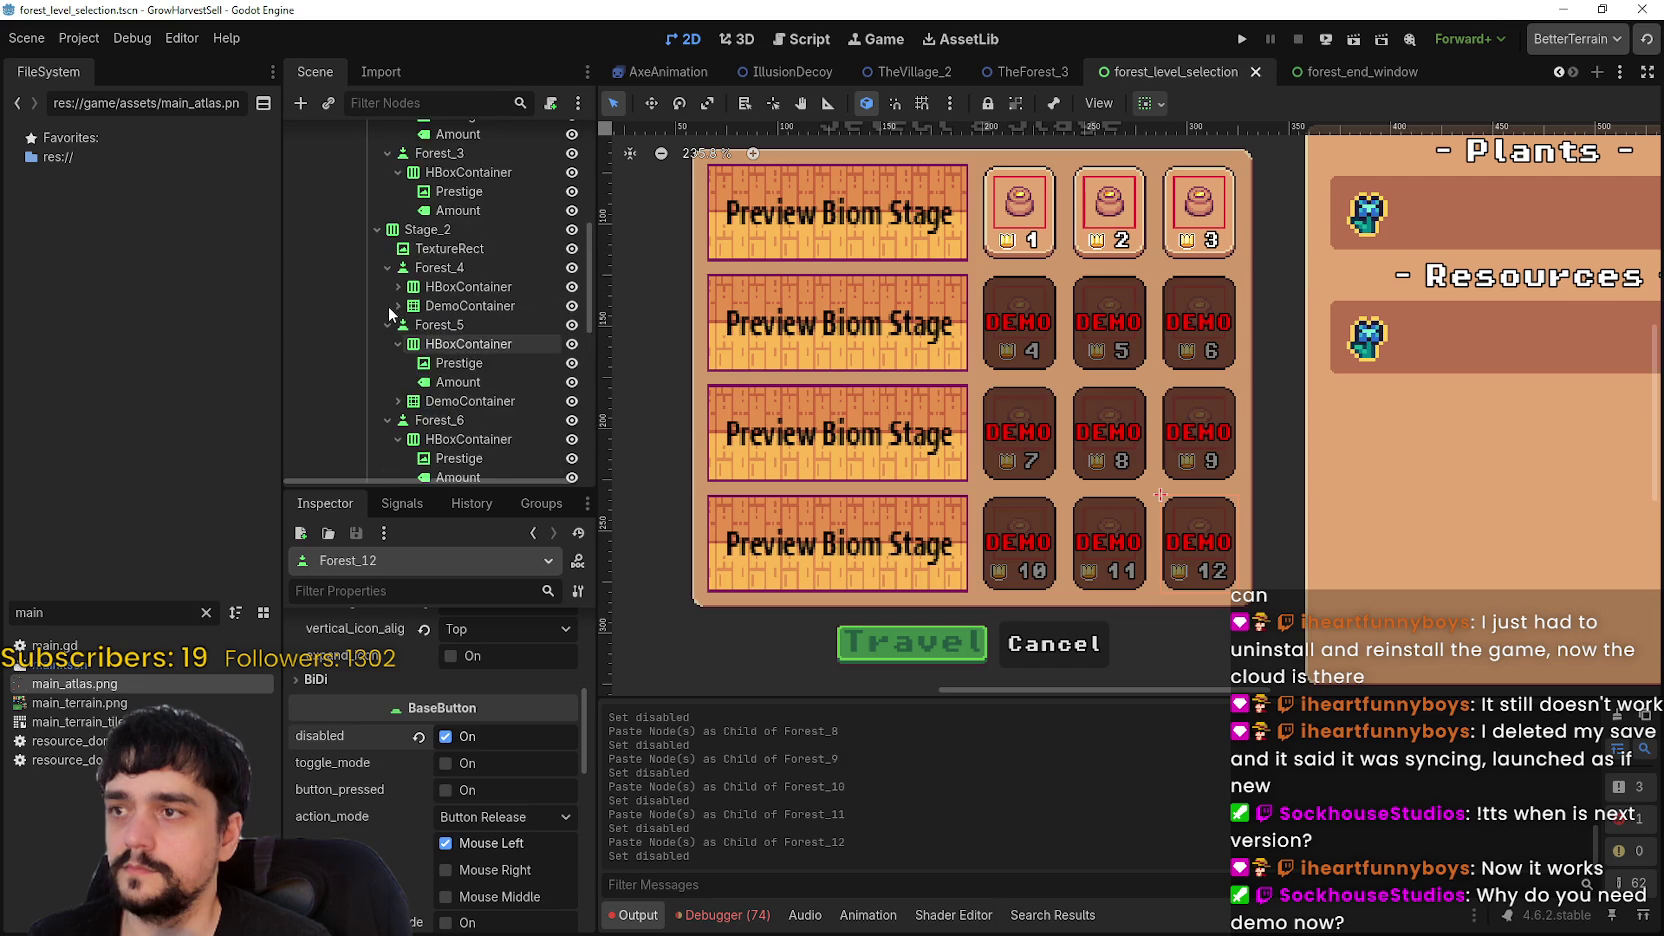
{"action": "left_click", "coordinate": [376, 272]}
{"action": "scroll", "coordinate": [384, 302], "scroll_direction": "up", "scroll_amount": 3}
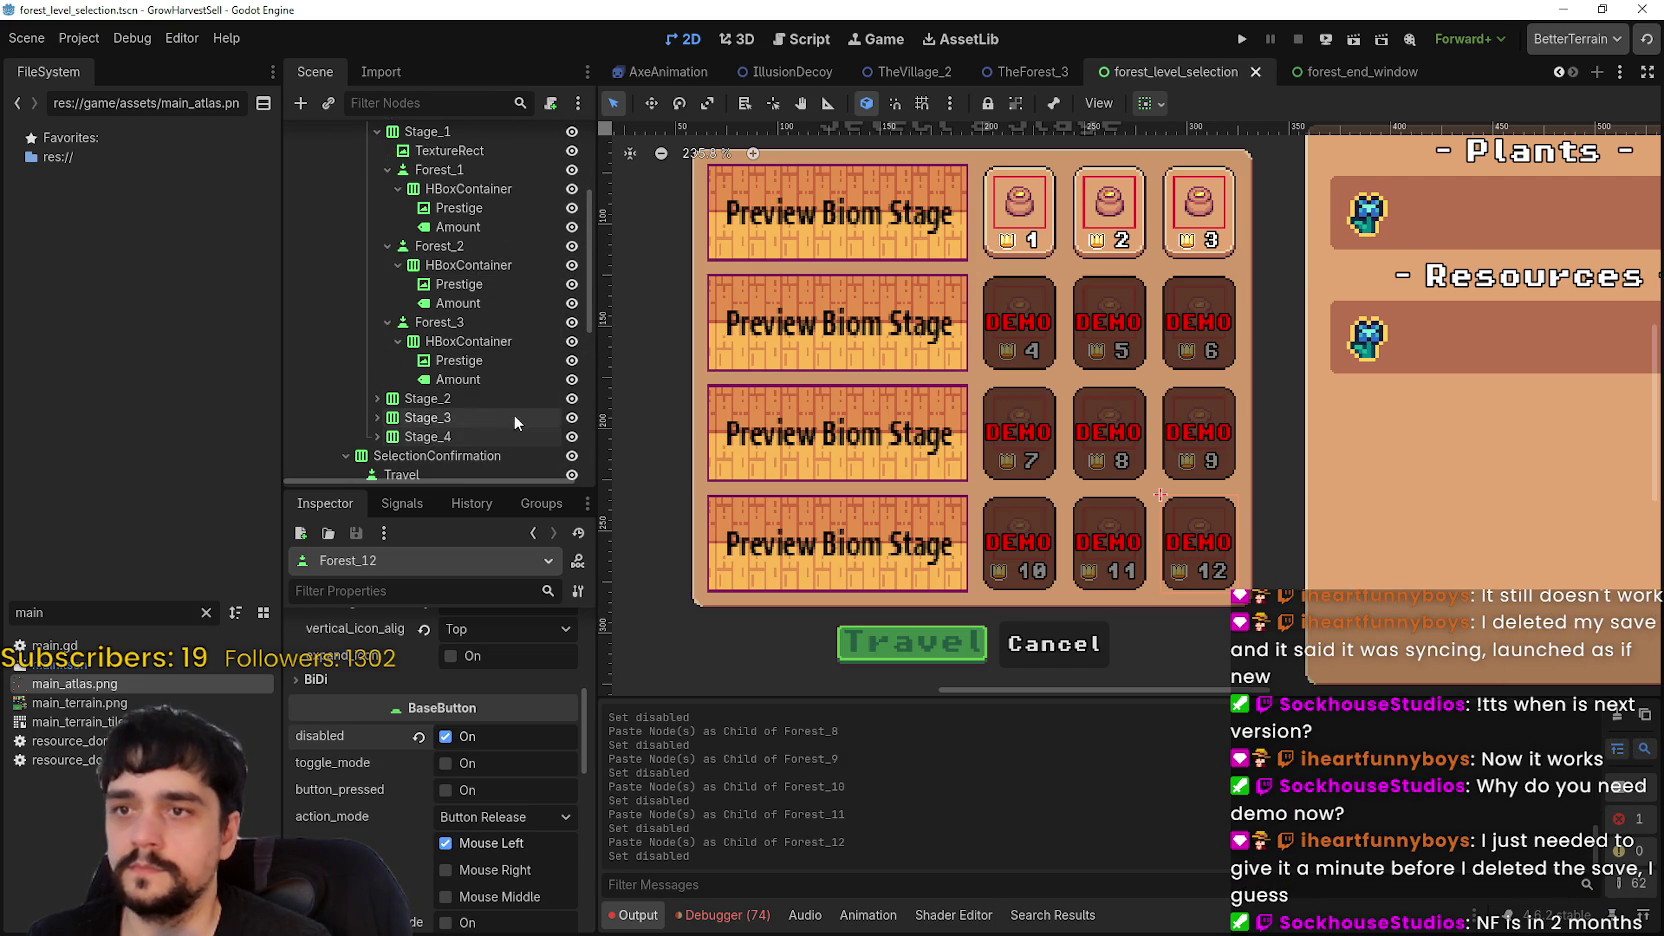
{"action": "left_click", "coordinate": [388, 322]}
{"action": "scroll", "coordinate": [424, 384], "scroll_direction": "up", "scroll_amount": 3}
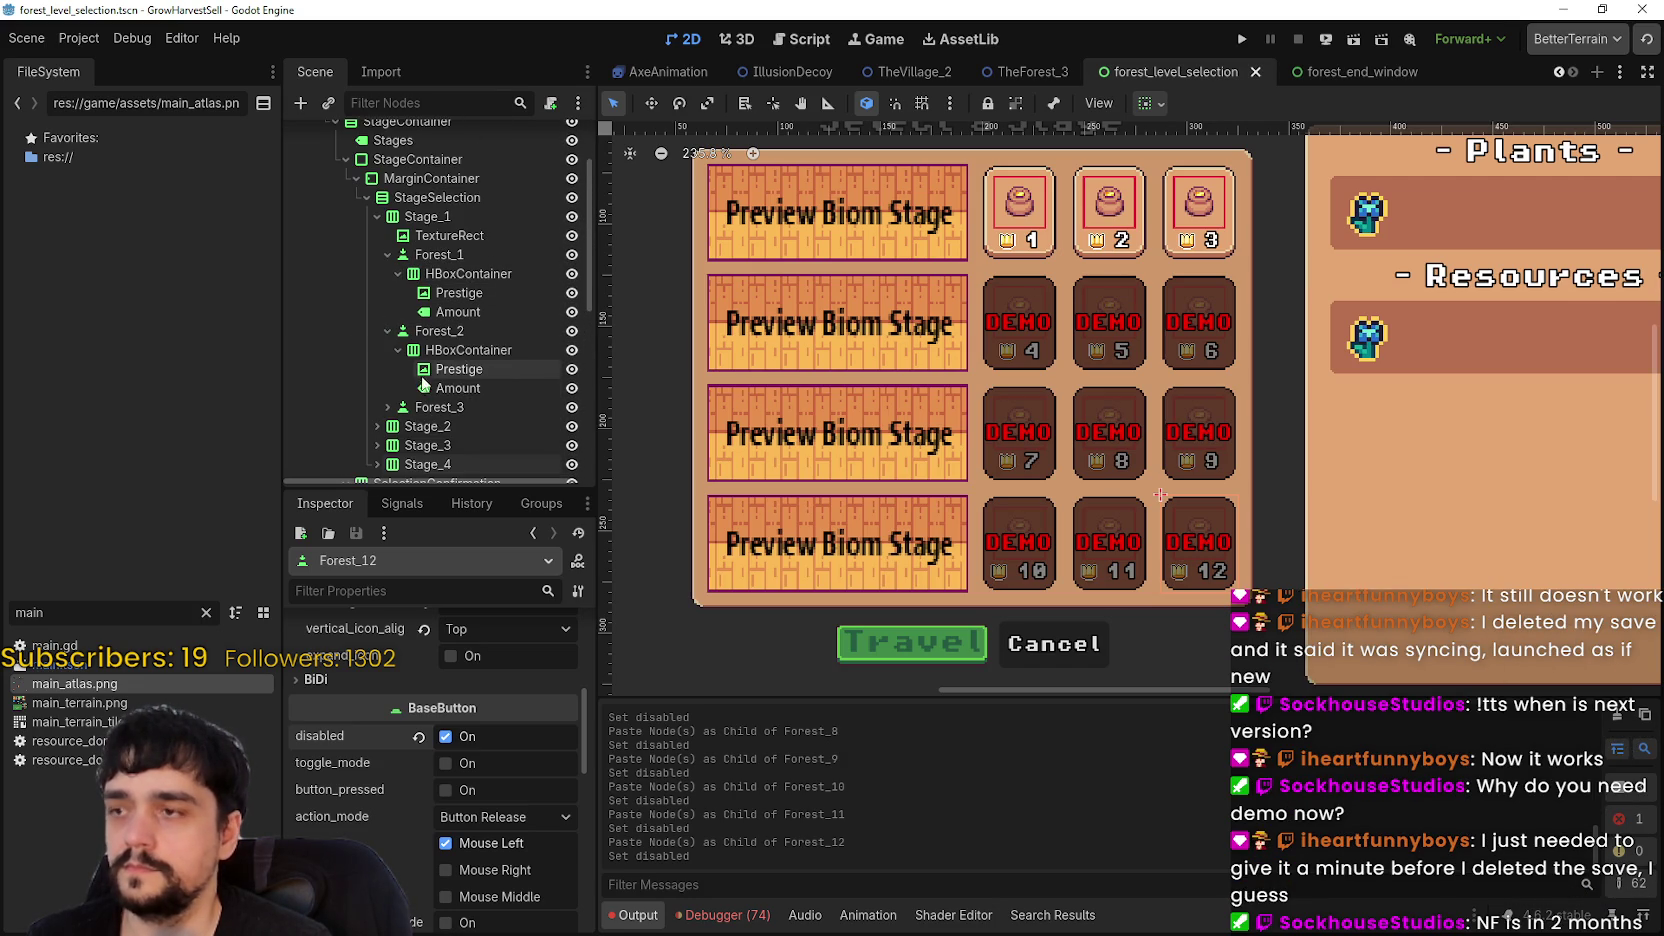
{"action": "left_click", "coordinate": [388, 331]}
{"action": "left_click", "coordinate": [388, 254]}
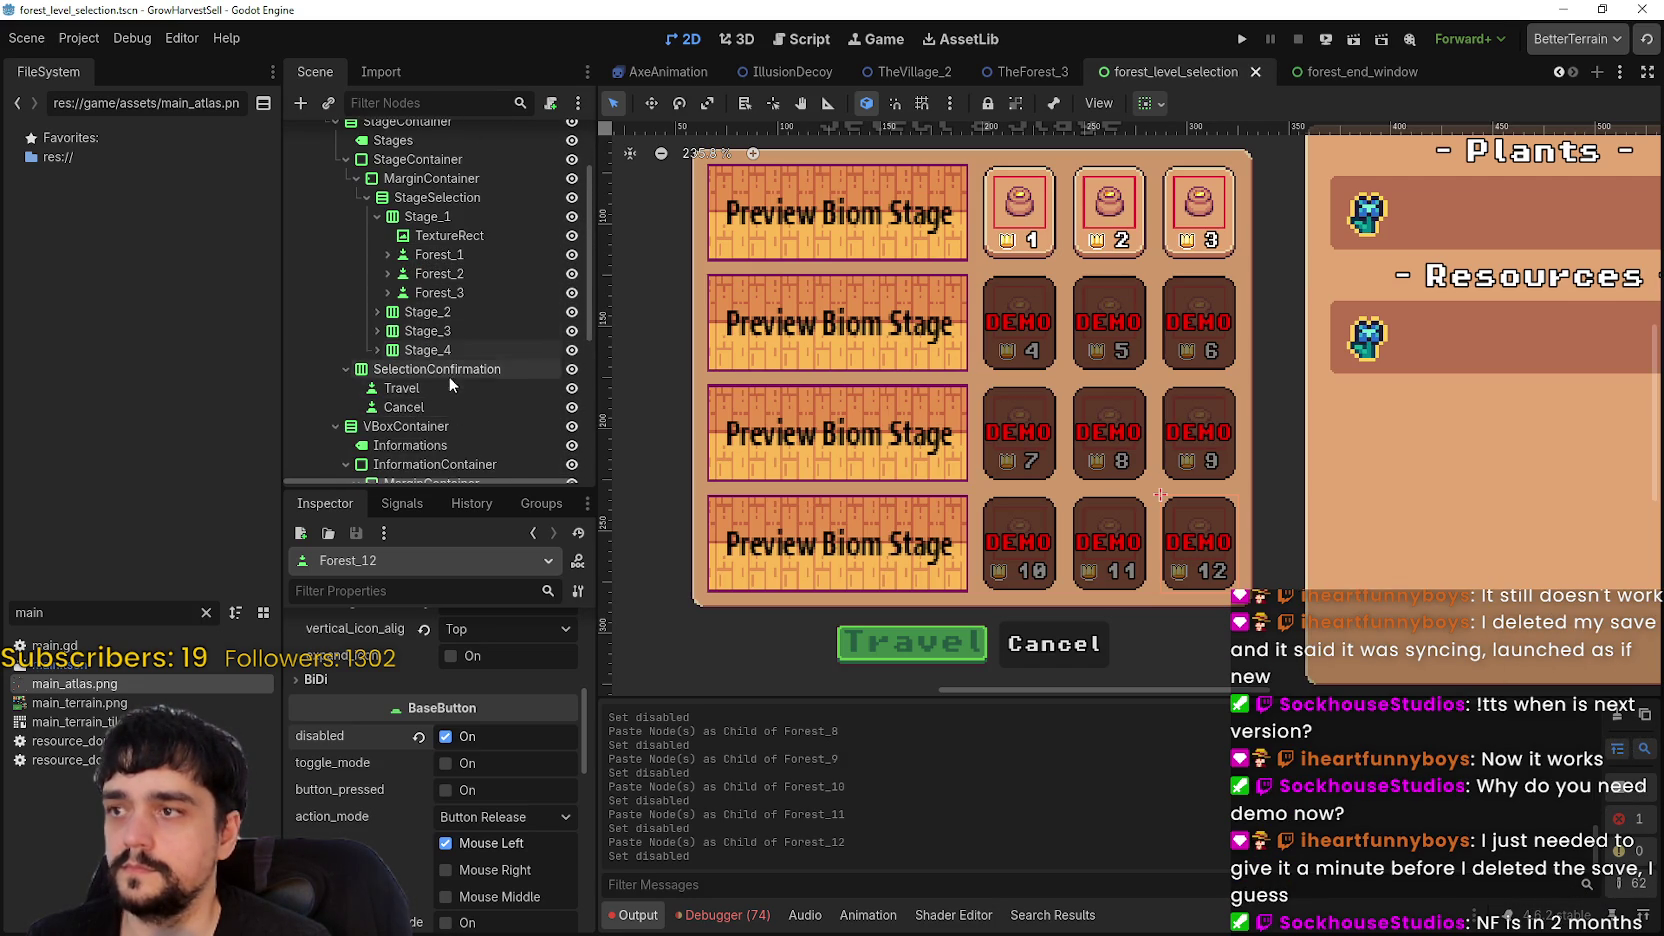
{"action": "scroll", "coordinate": [448, 376], "scroll_direction": "up", "scroll_amount": 1}
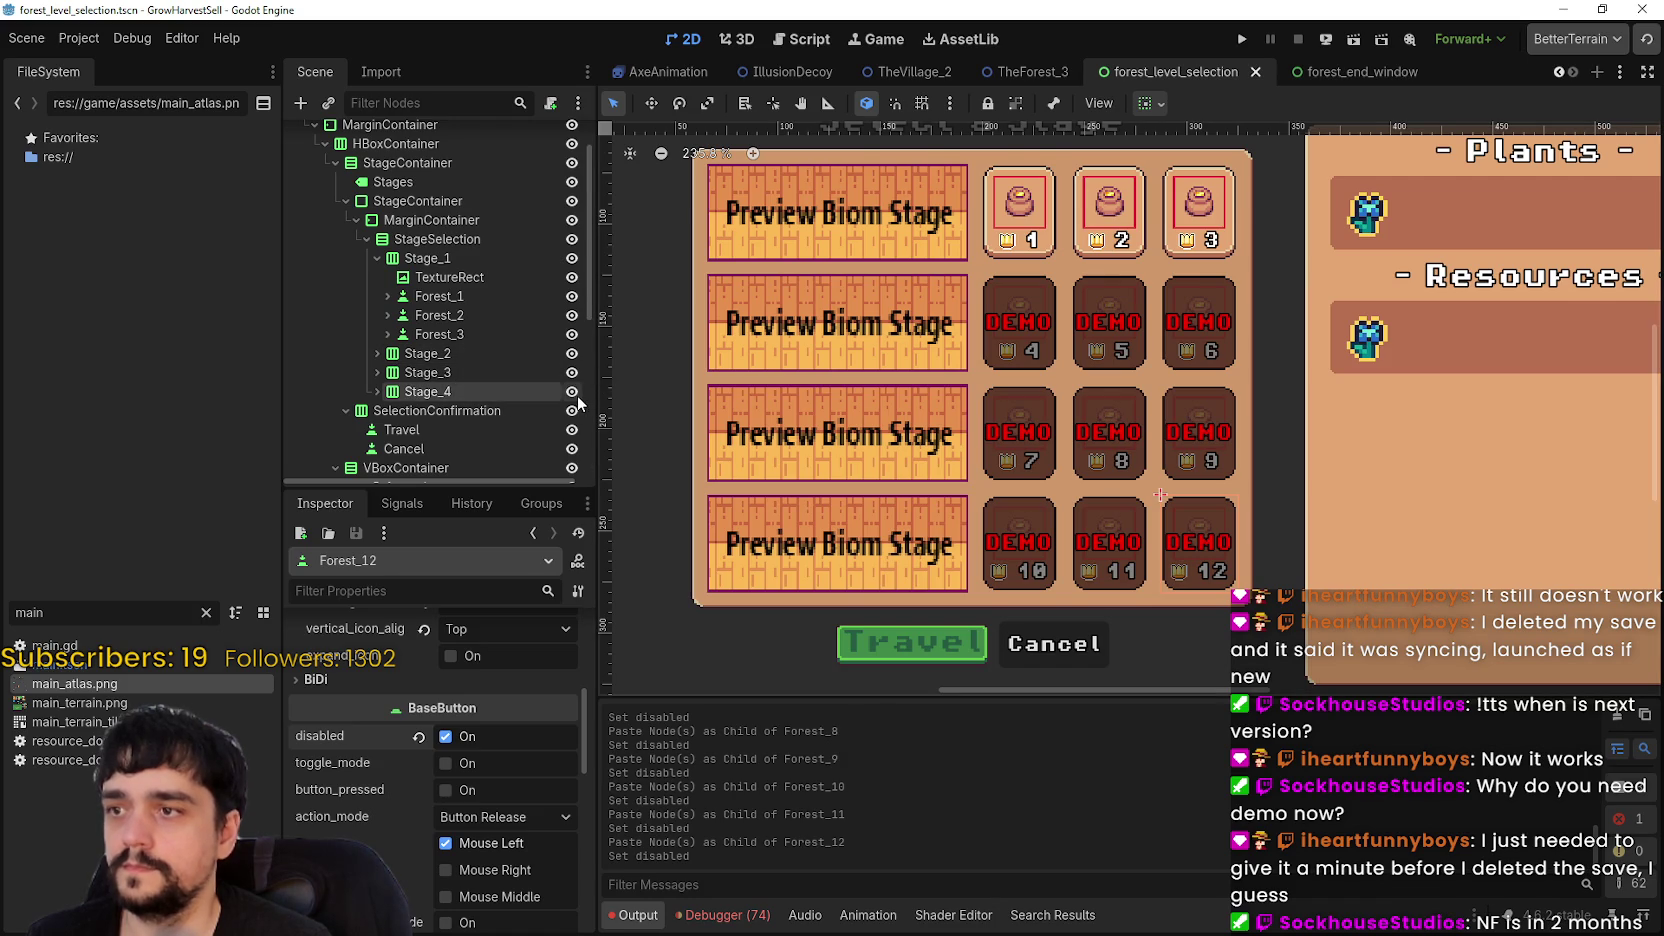
{"action": "left_click", "coordinate": [572, 391]}
{"action": "left_click", "coordinate": [572, 373]}
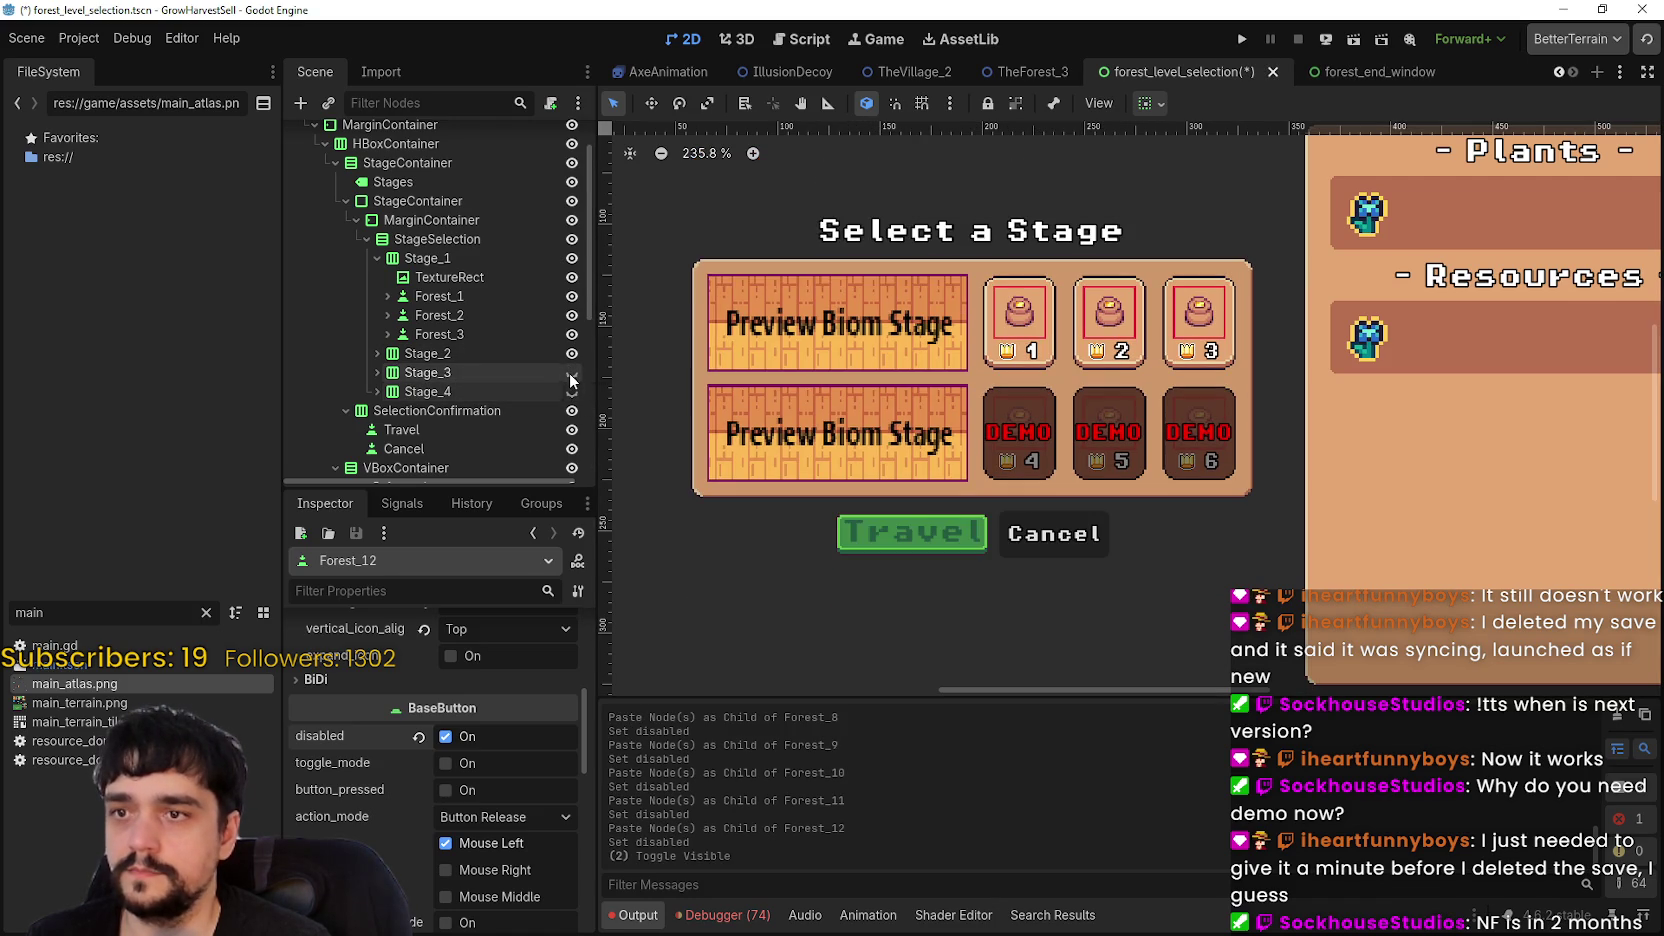
- Hide the Stage_2 row plus the Forest_3 and Forest_2 cards, then save
{"action": "left_click", "coordinate": [571, 355]}
{"action": "left_click", "coordinate": [572, 334]}
{"action": "left_click", "coordinate": [572, 315]}
{"action": "scroll", "coordinate": [942, 402], "scroll_direction": "down", "scroll_amount": 2}
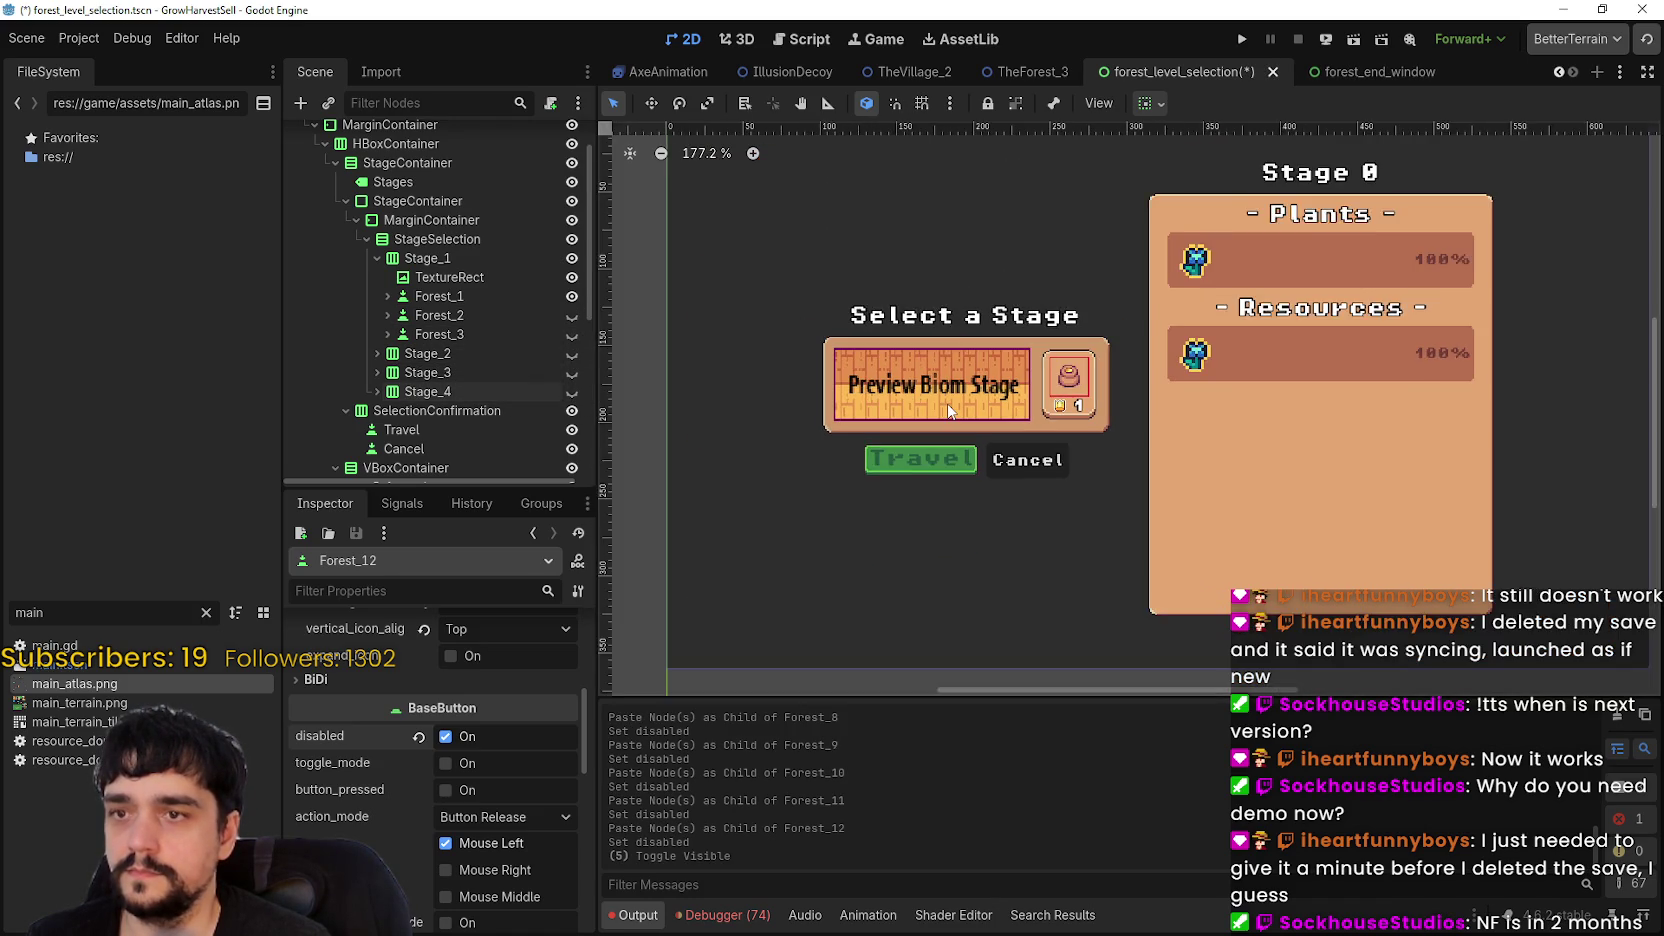
{"action": "key", "text": "ctrl+s"}
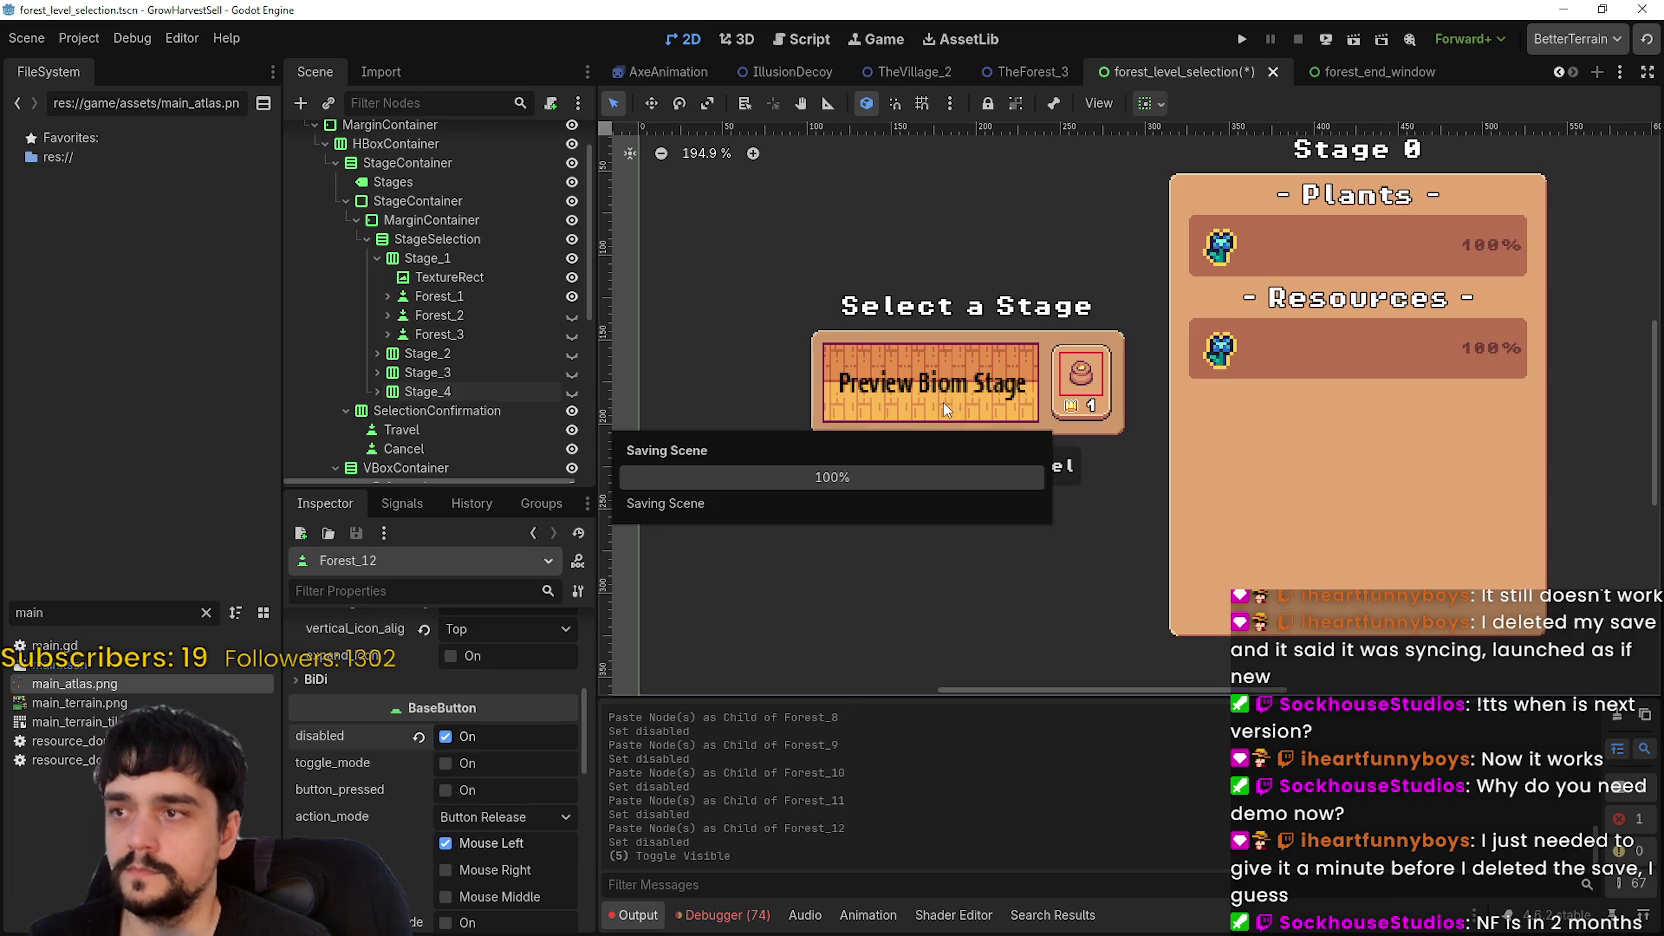
- Retoggle the Forest_2 and Forest_3 eye icons so only the first forest stage shows, then save
{"action": "scroll", "coordinate": [942, 402], "scroll_direction": "up", "scroll_amount": 1}
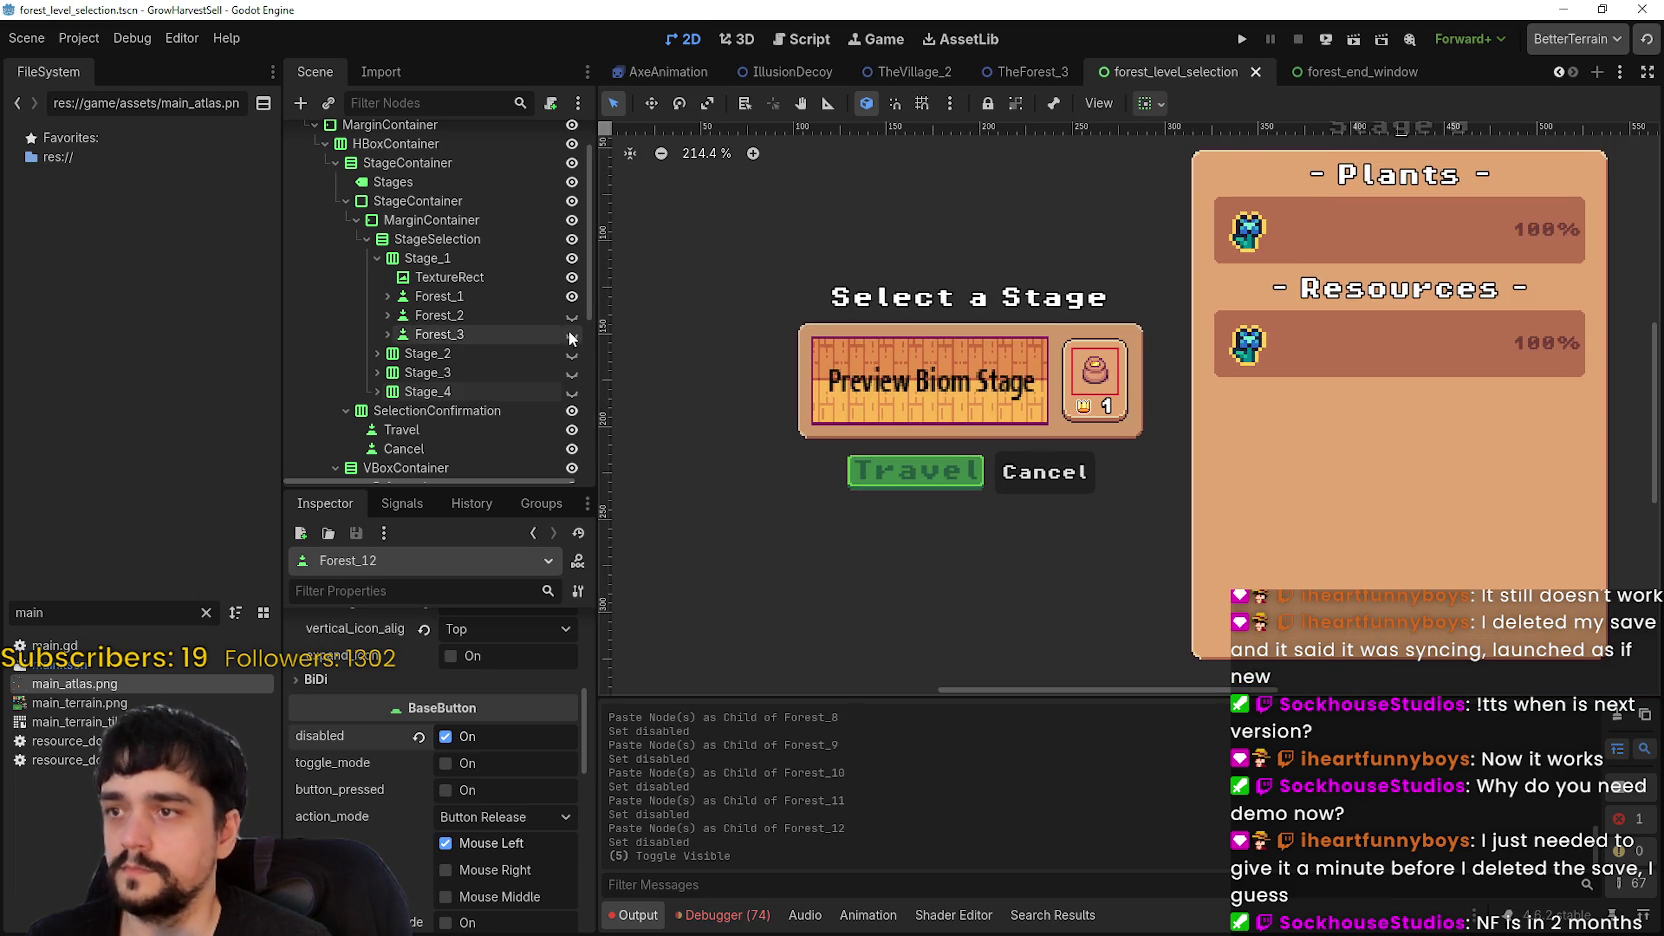
{"action": "left_click", "coordinate": [572, 334]}
{"action": "left_click", "coordinate": [571, 315]}
{"action": "left_click", "coordinate": [571, 315]}
{"action": "left_click", "coordinate": [572, 334]}
{"action": "key", "text": "ctrl+s"}
{"action": "scroll", "coordinate": [1153, 474], "scroll_direction": "down", "scroll_amount": 3}
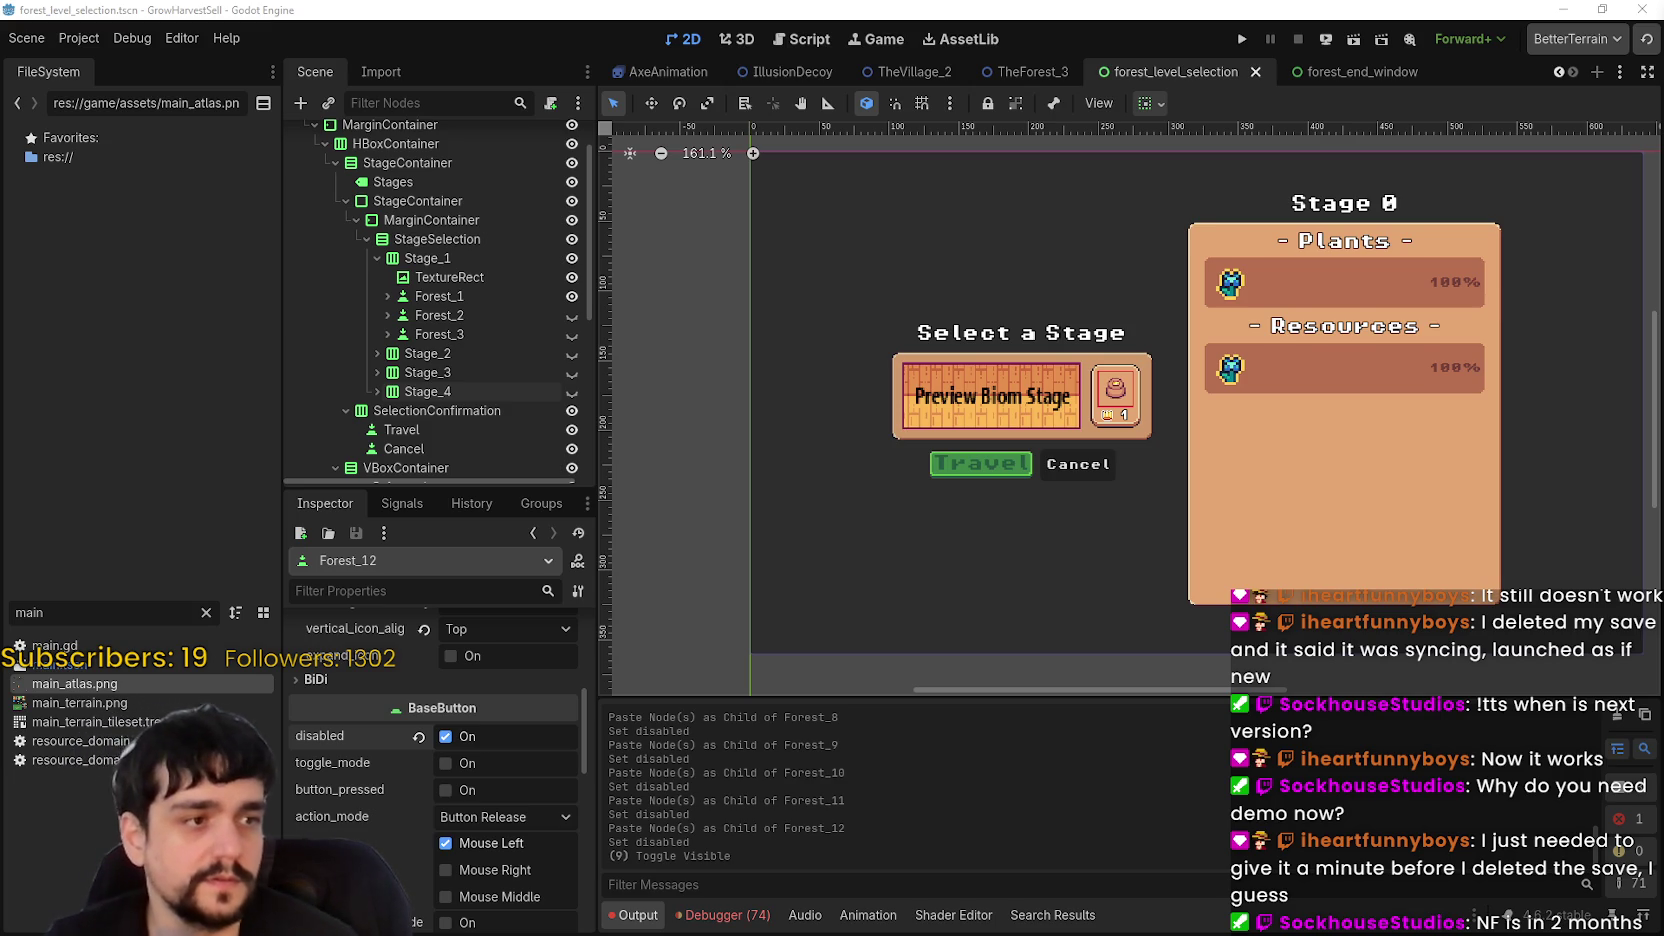
{"action": "scroll", "coordinate": [1008, 402], "scroll_direction": "down", "scroll_amount": 2}
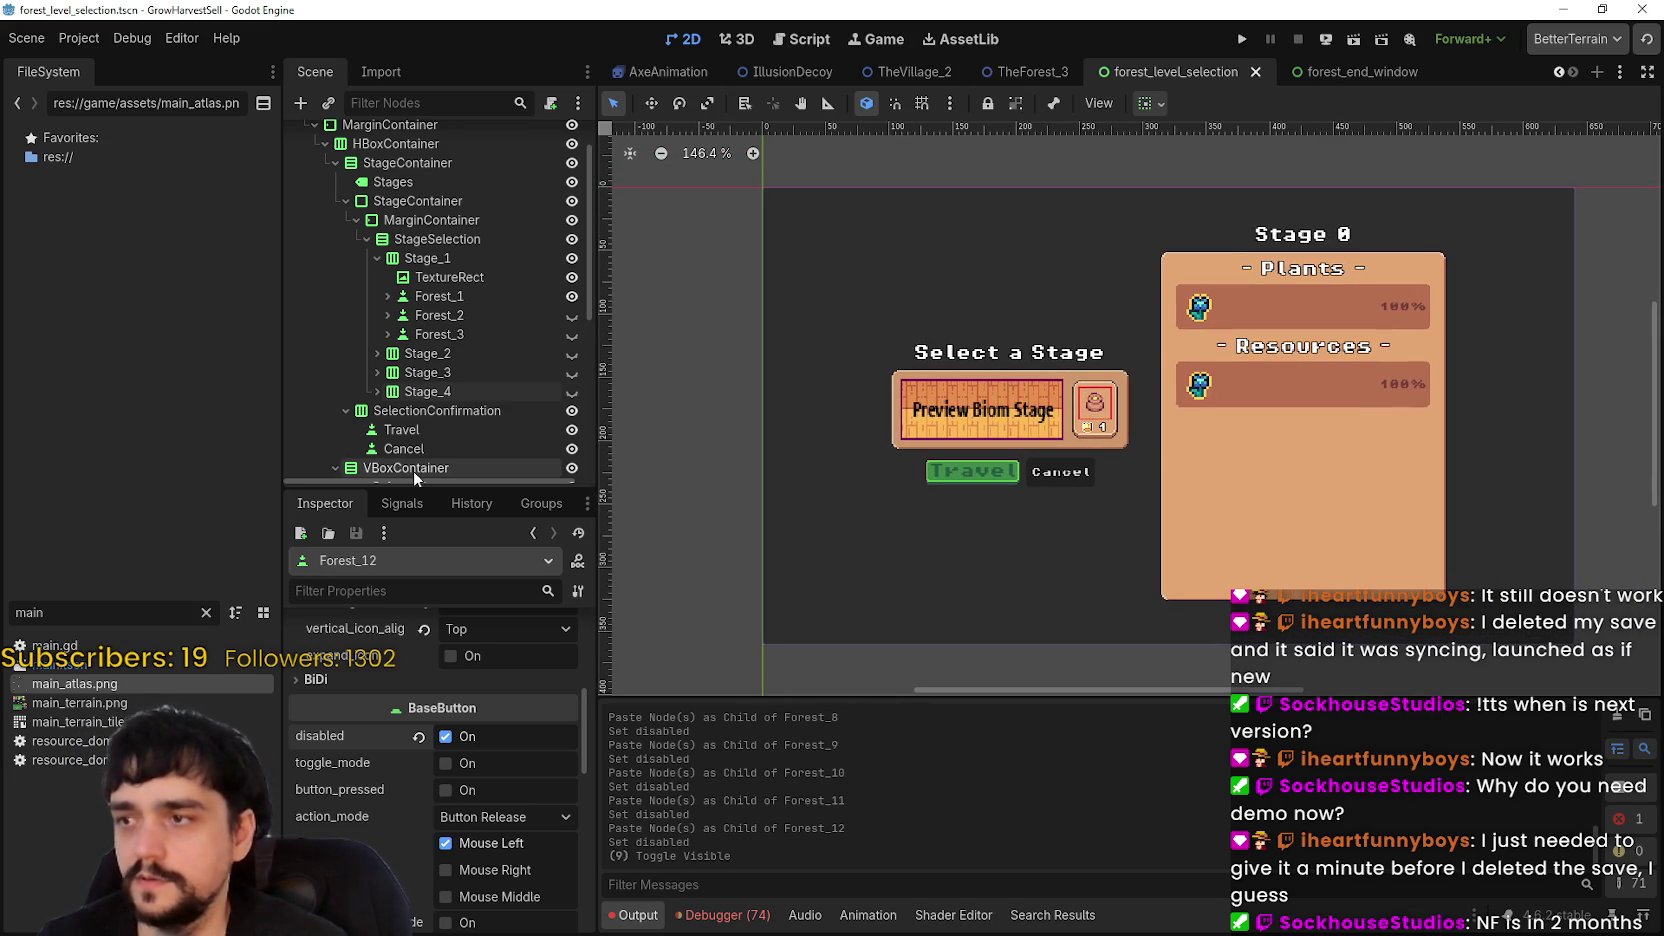
{"action": "left_click", "coordinate": [480, 391]}
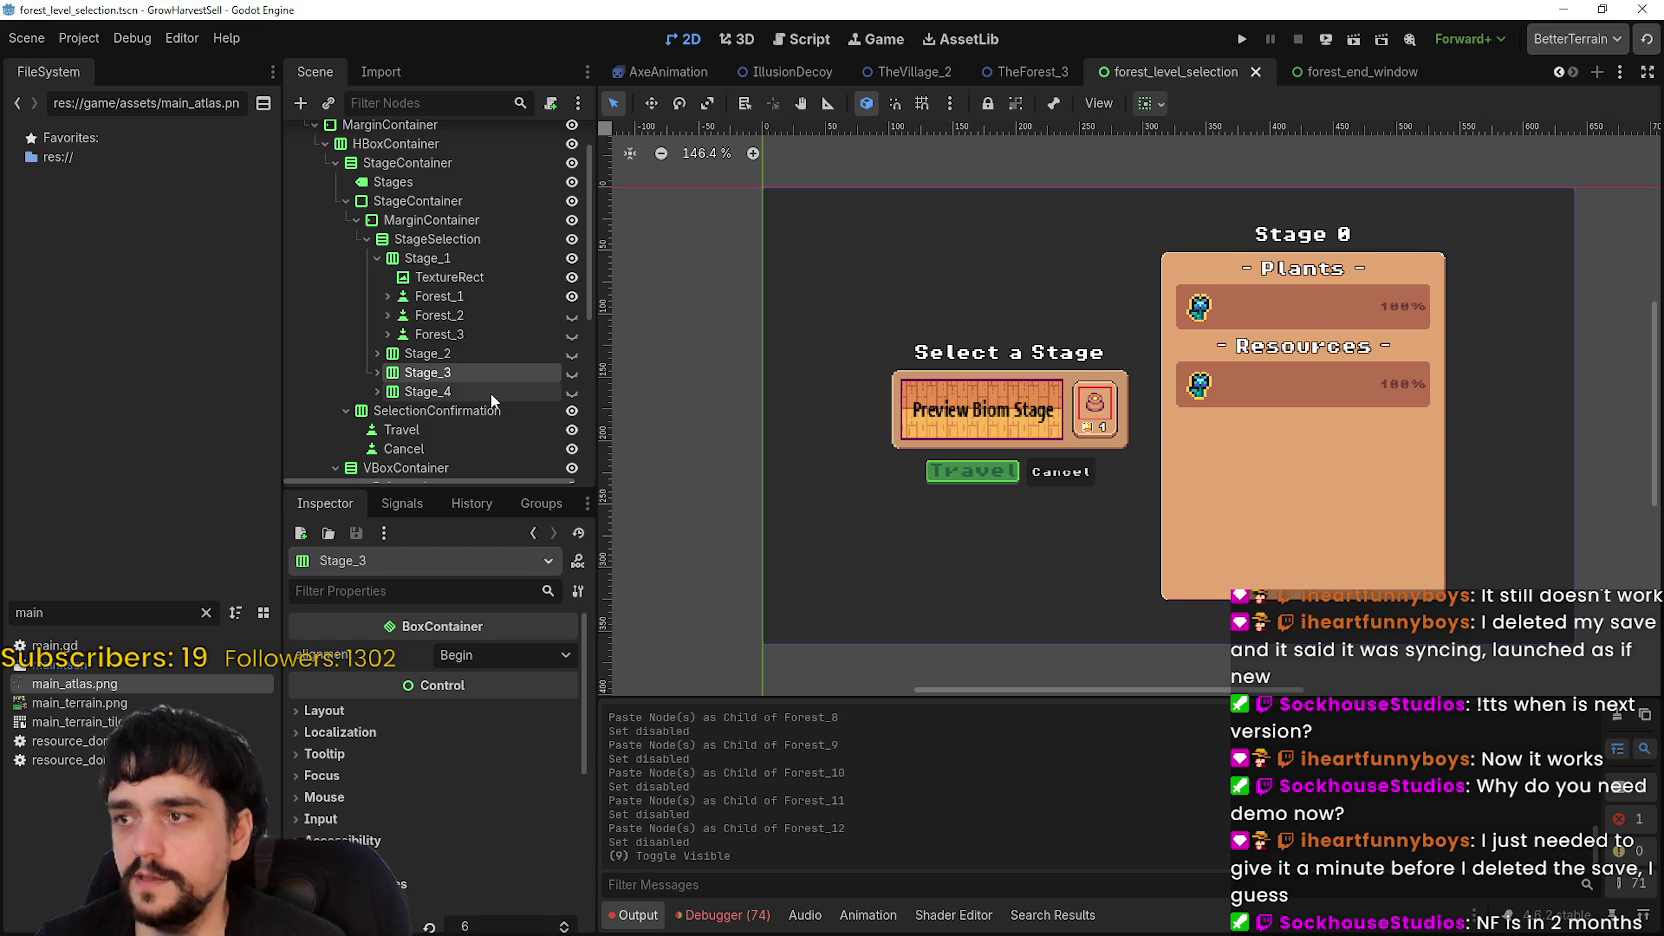
{"action": "left_click", "coordinate": [506, 353]}
{"action": "left_click", "coordinate": [571, 353]}
{"action": "scroll", "coordinate": [957, 393], "scroll_direction": "up", "scroll_amount": 2}
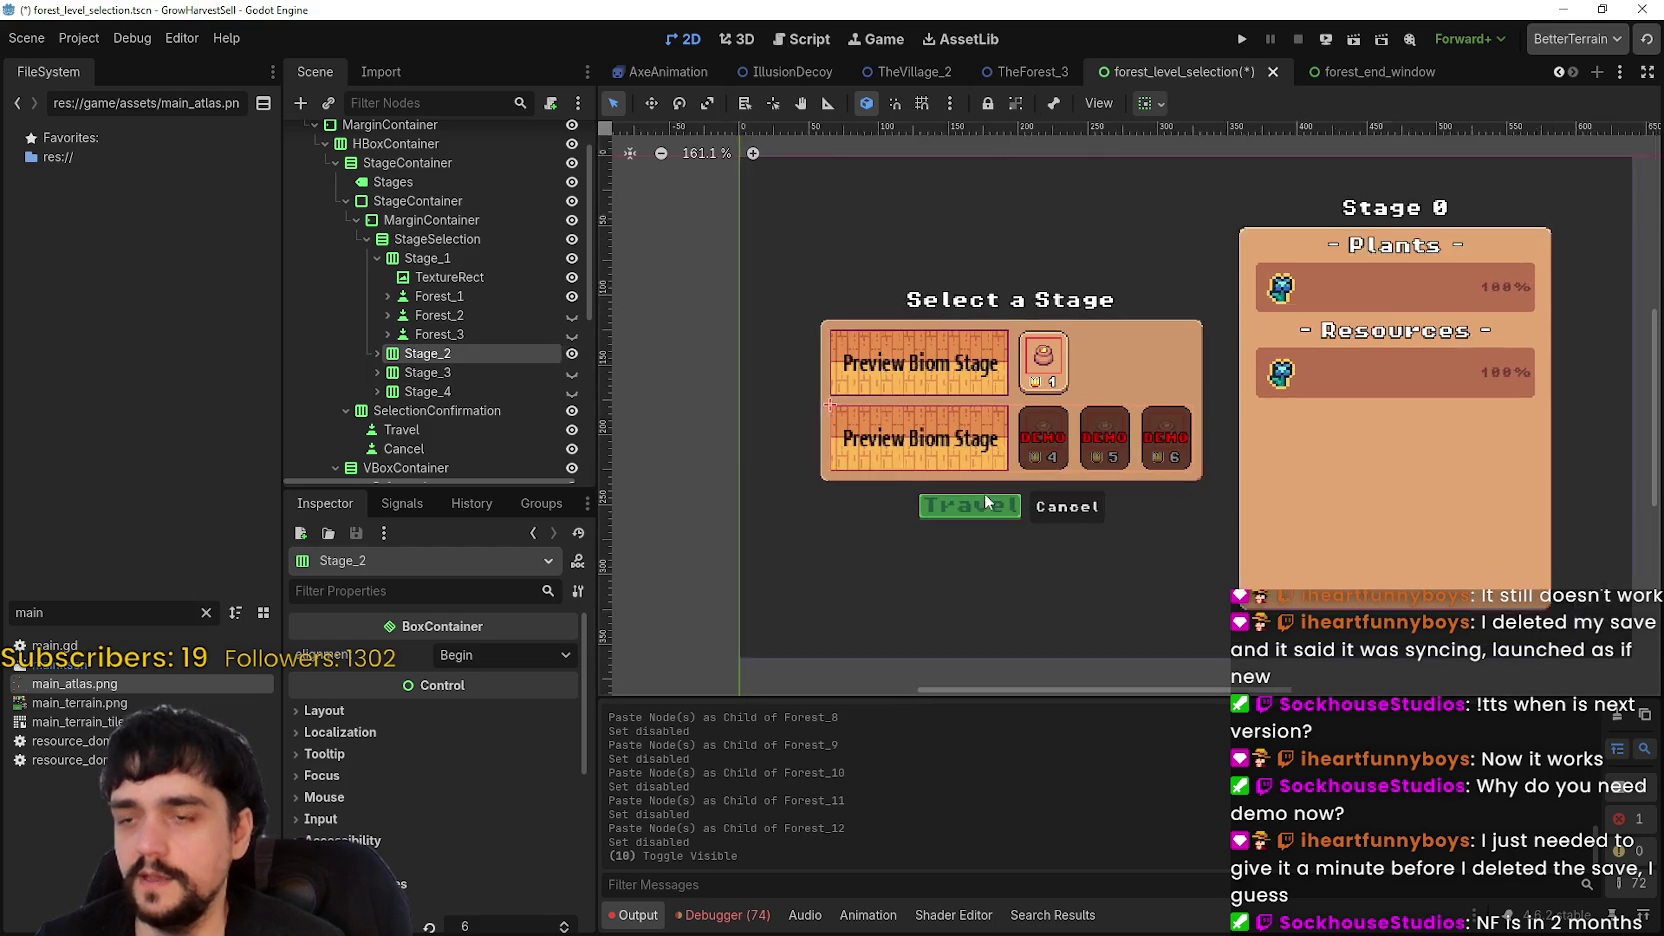
{"action": "scroll", "coordinate": [1107, 456], "scroll_direction": "up", "scroll_amount": 7}
{"action": "scroll", "coordinate": [1207, 436], "scroll_direction": "down", "scroll_amount": 4}
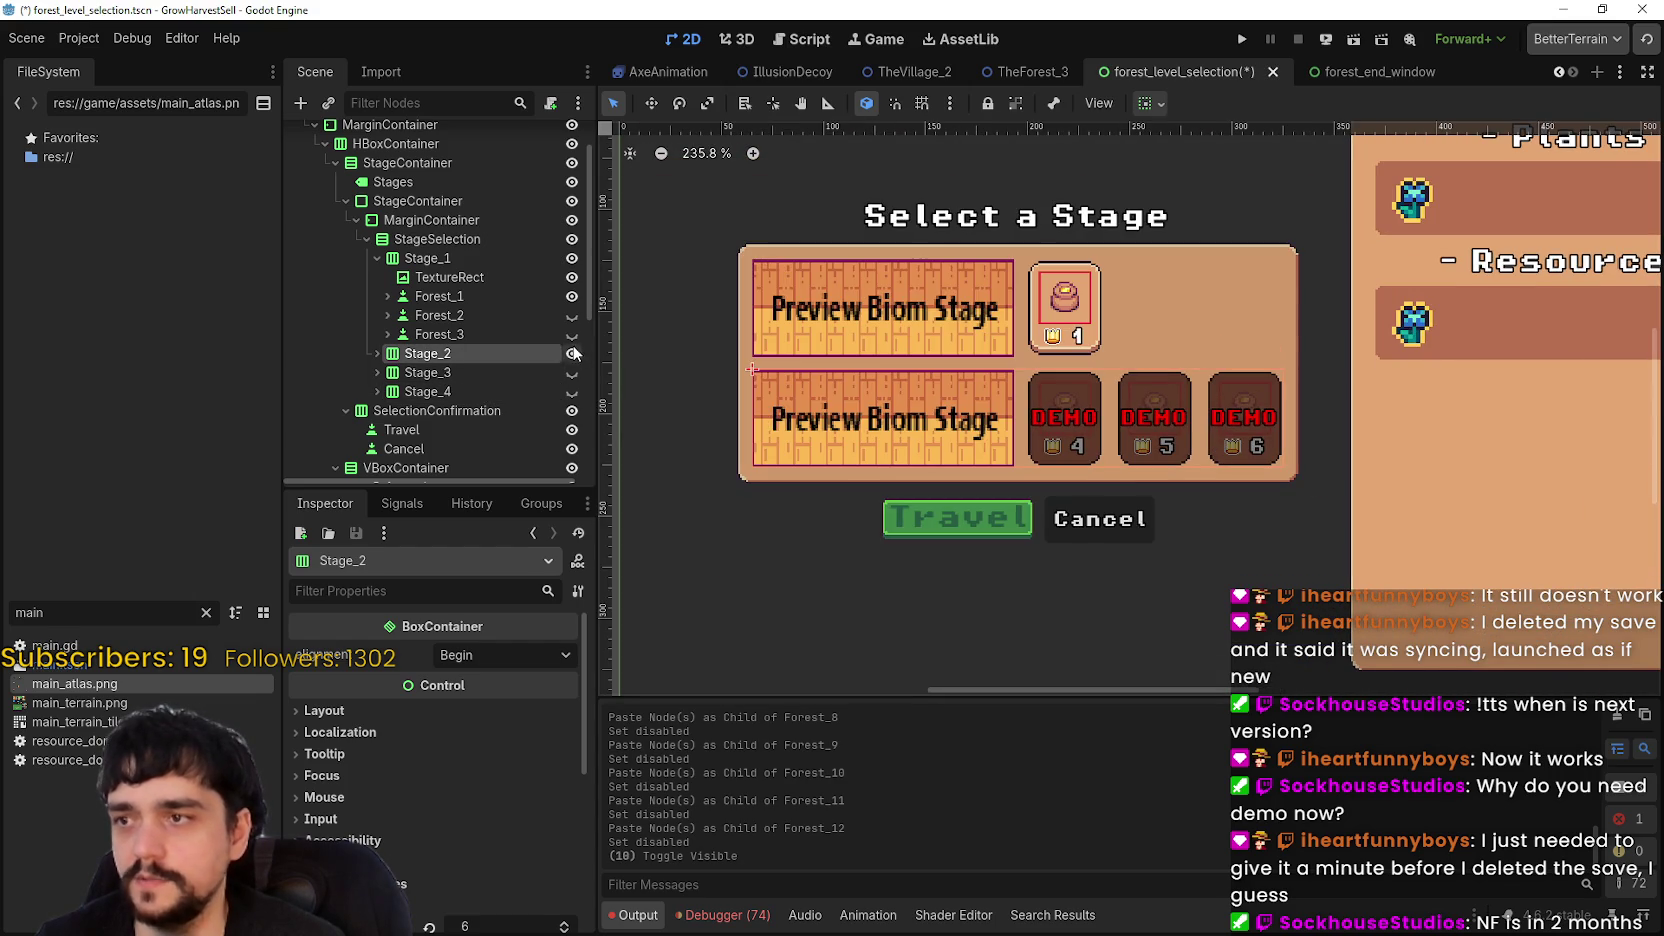
{"action": "left_click", "coordinate": [571, 353]}
{"action": "scroll", "coordinate": [1256, 442], "scroll_direction": "down", "scroll_amount": 6}
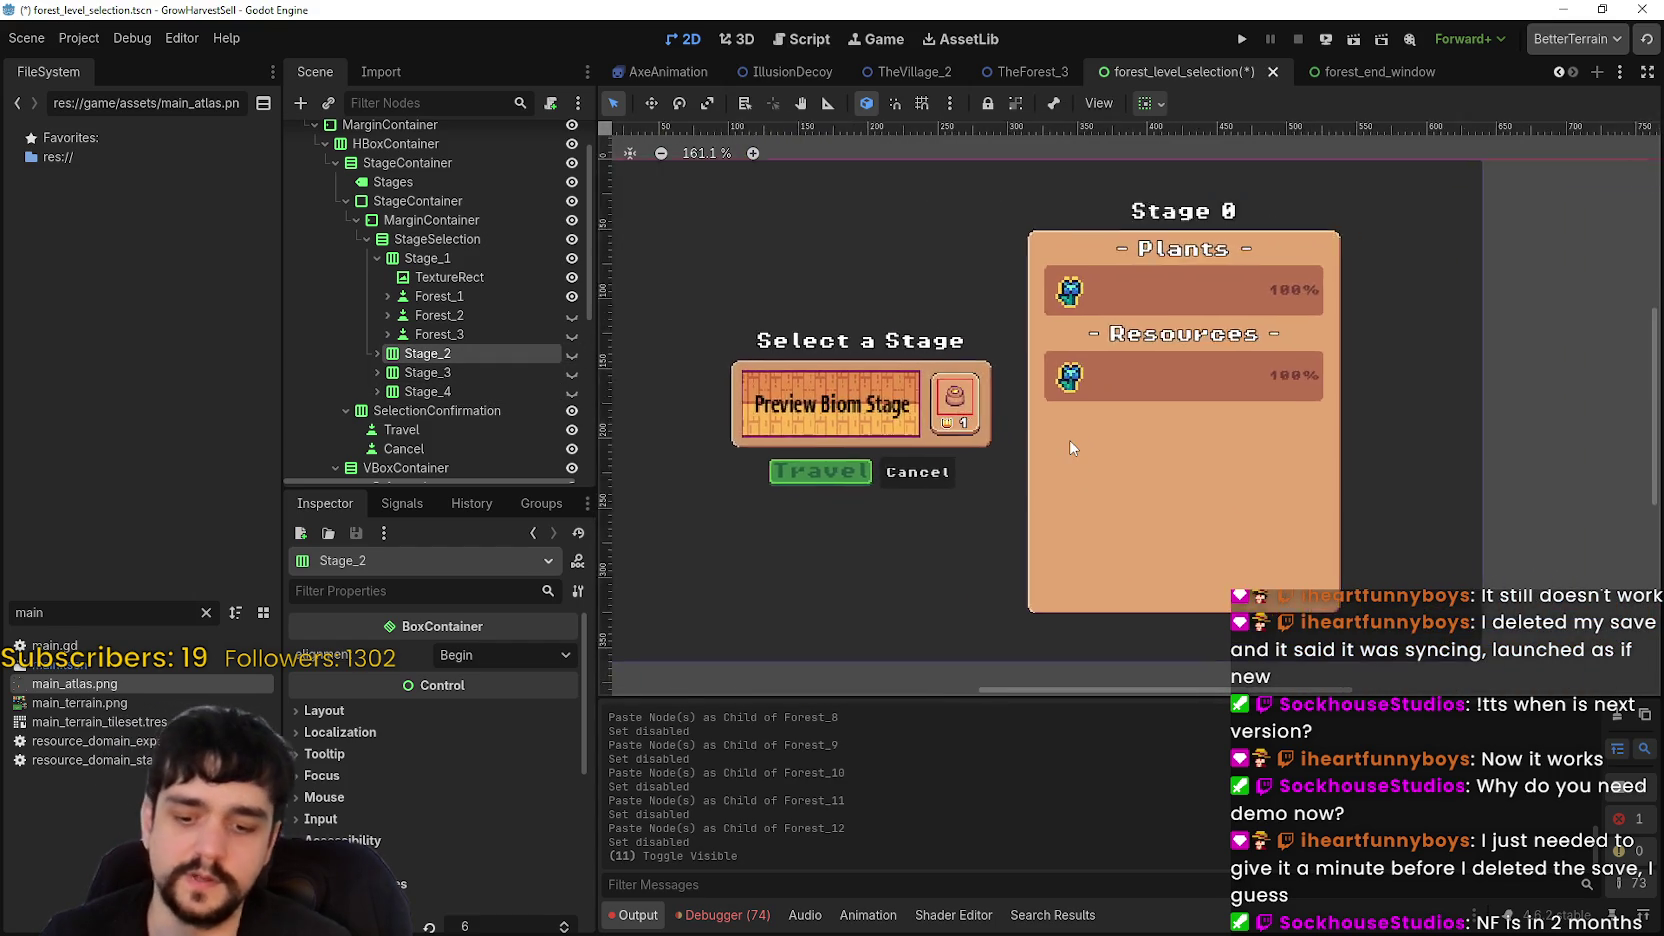
{"action": "key", "text": "ctrl+s"}
{"action": "scroll", "coordinate": [833, 487], "scroll_direction": "up", "scroll_amount": 2}
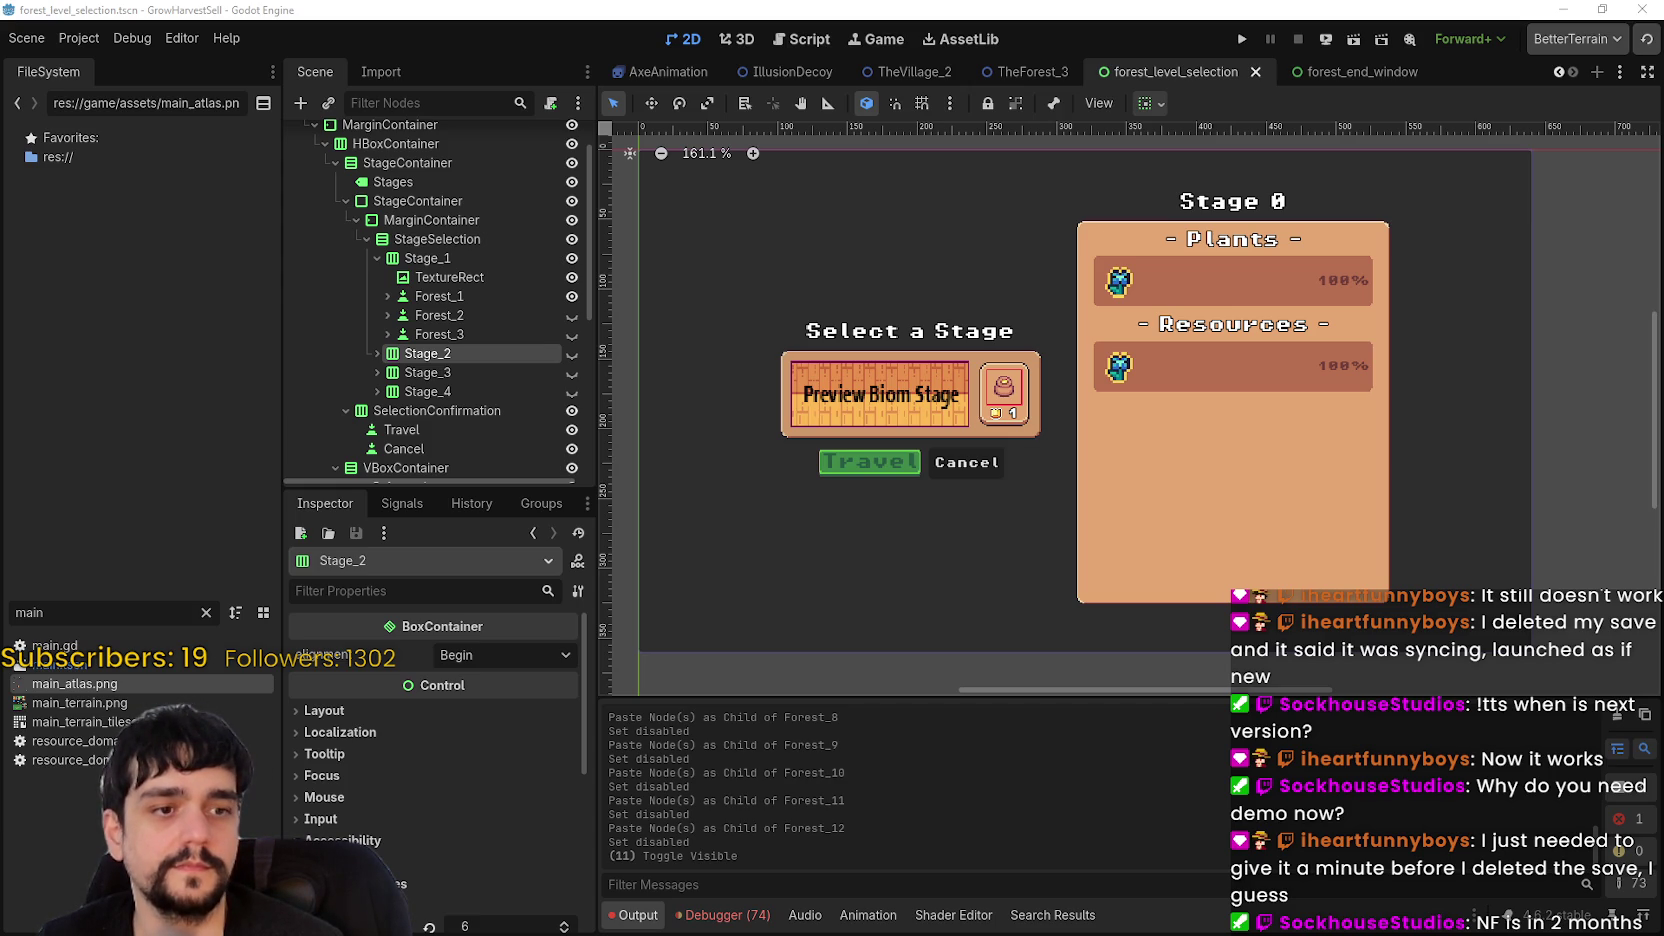
- Make Forest_2 visible again so crown cards 1 and 2 show beside the preview card
{"action": "scroll", "coordinate": [507, 291], "scroll_direction": "up", "scroll_amount": 2}
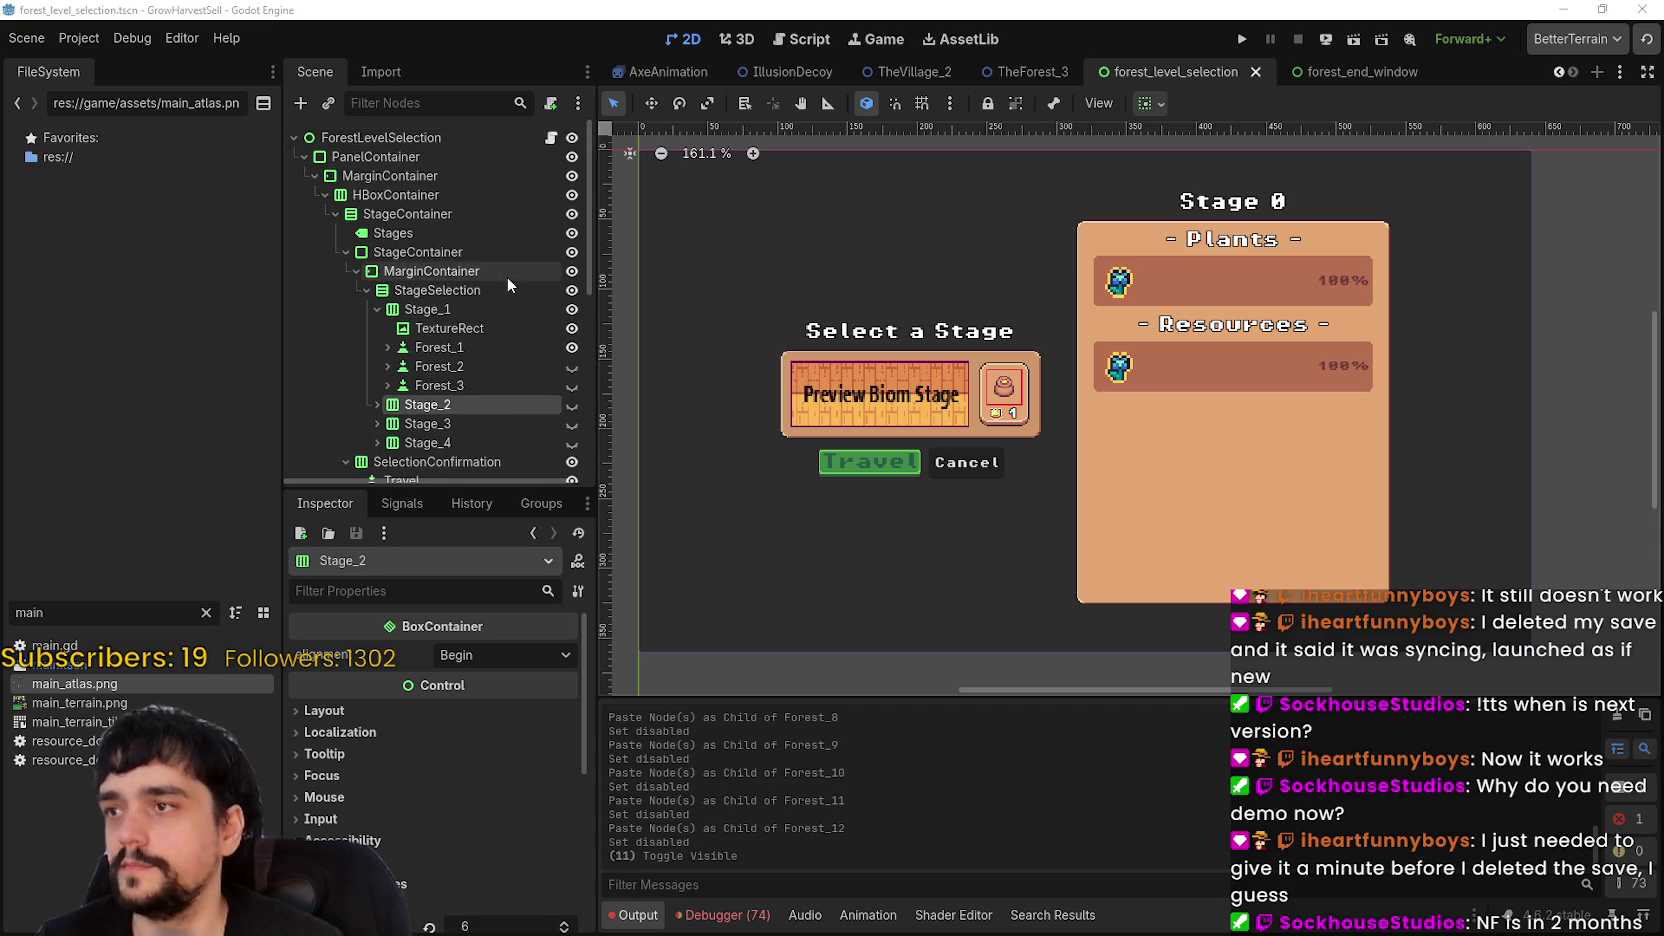
{"action": "scroll", "coordinate": [507, 277], "scroll_direction": "down", "scroll_amount": 4}
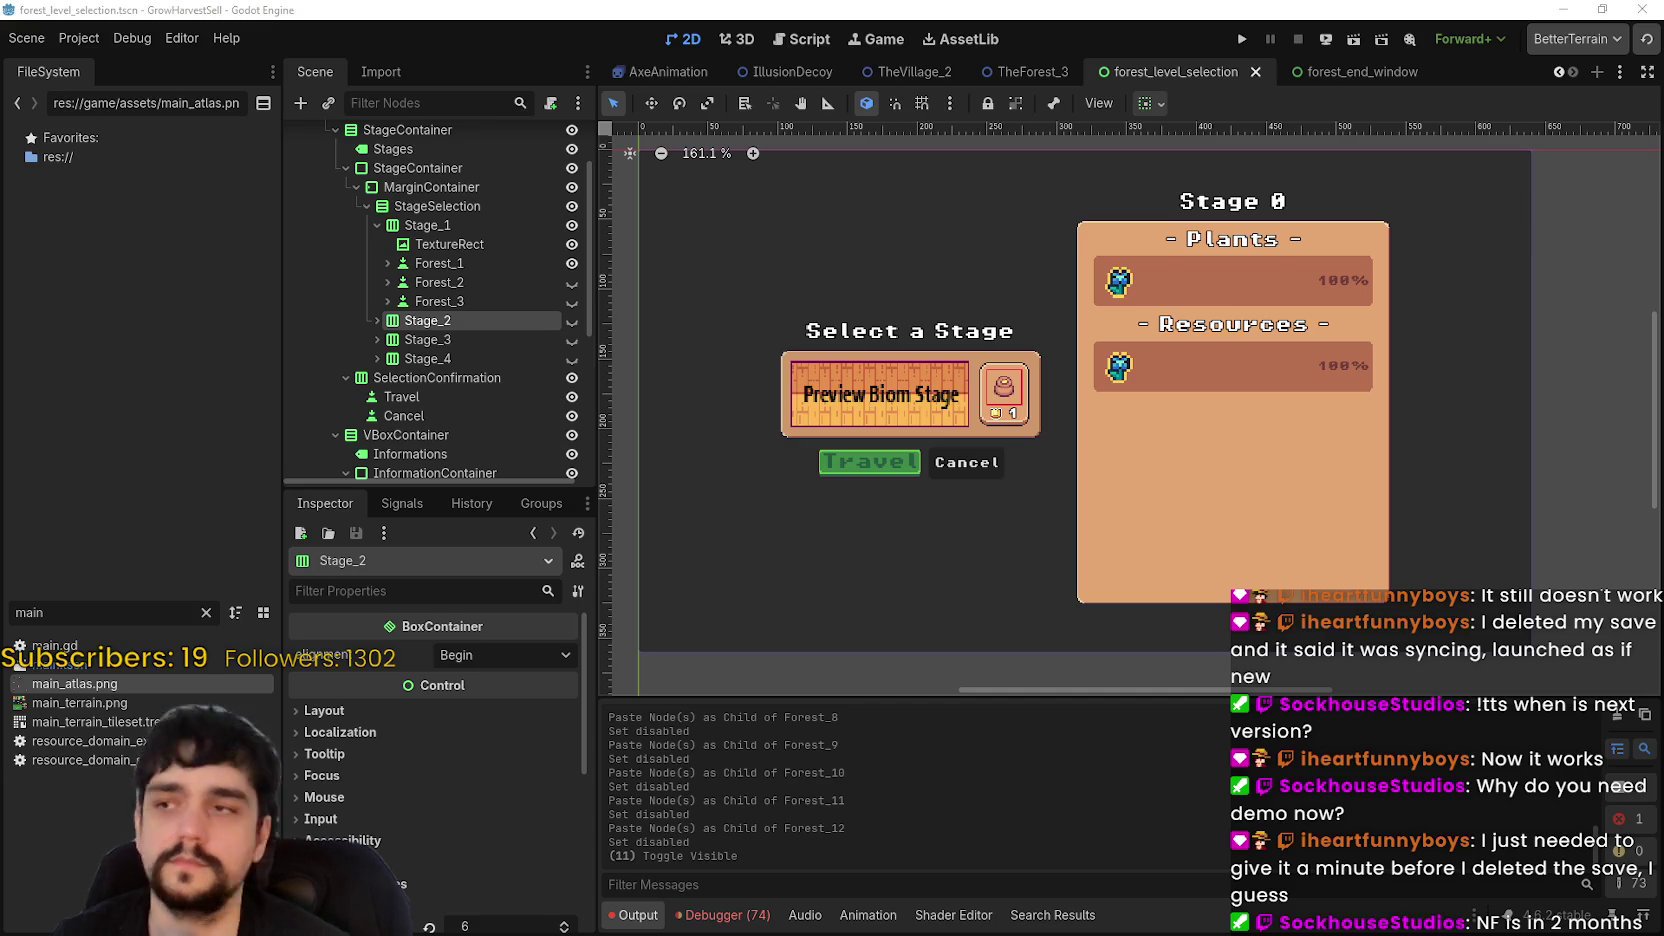
{"action": "scroll", "coordinate": [430, 330], "scroll_direction": "up", "scroll_amount": 3}
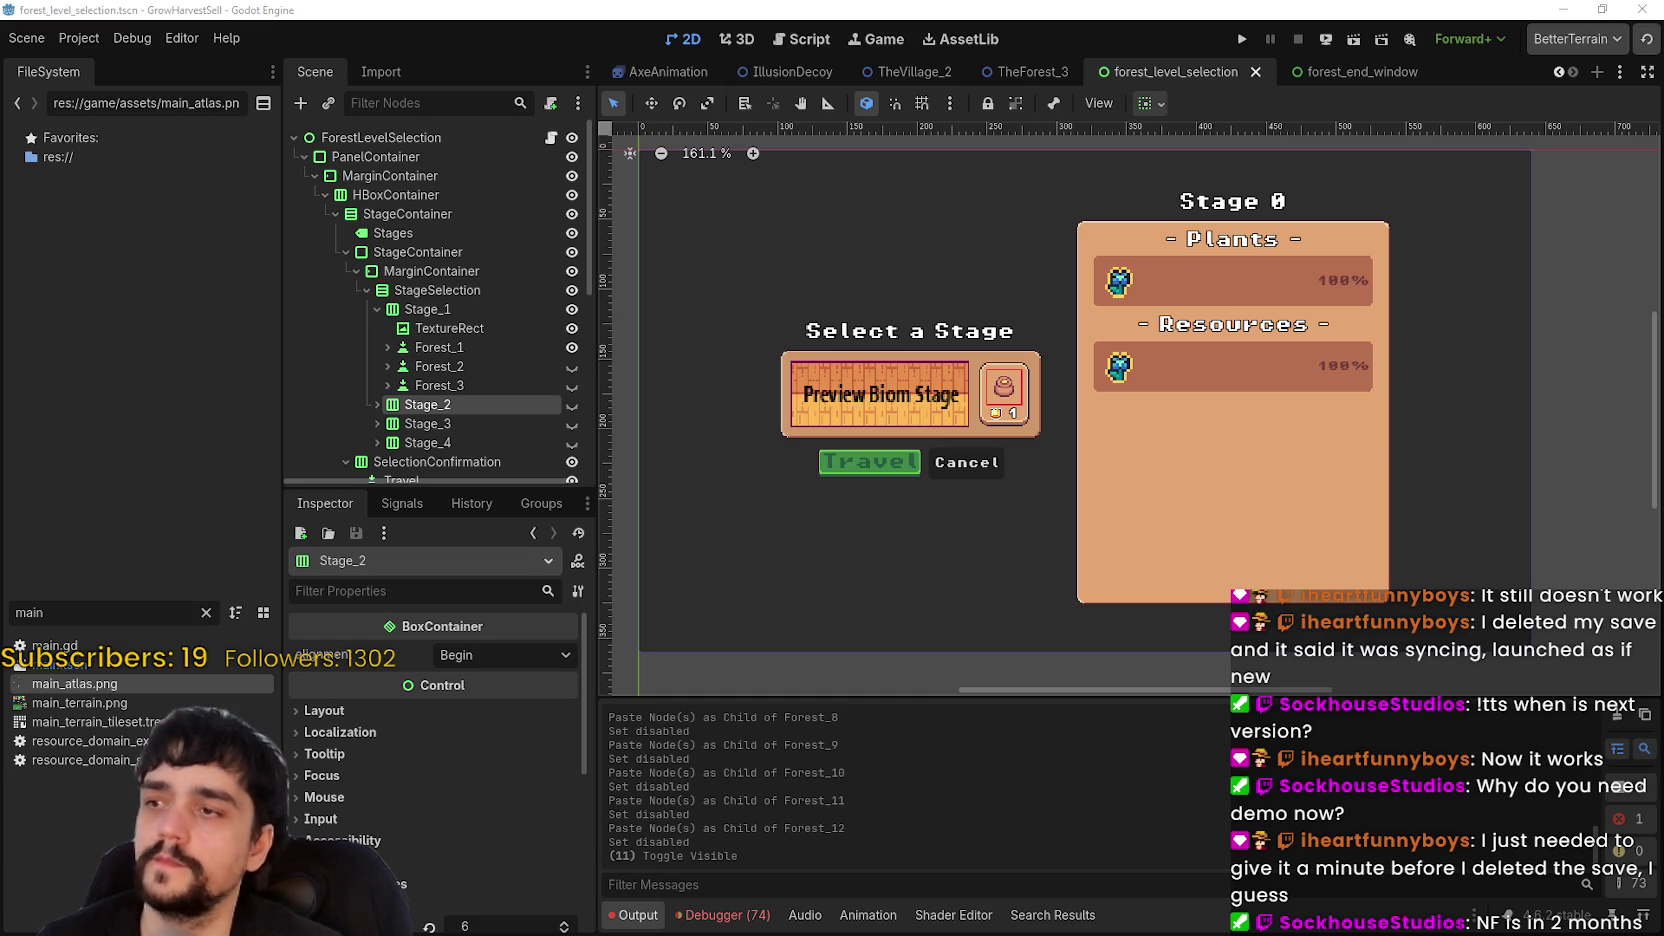
{"action": "left_click", "coordinate": [572, 366]}
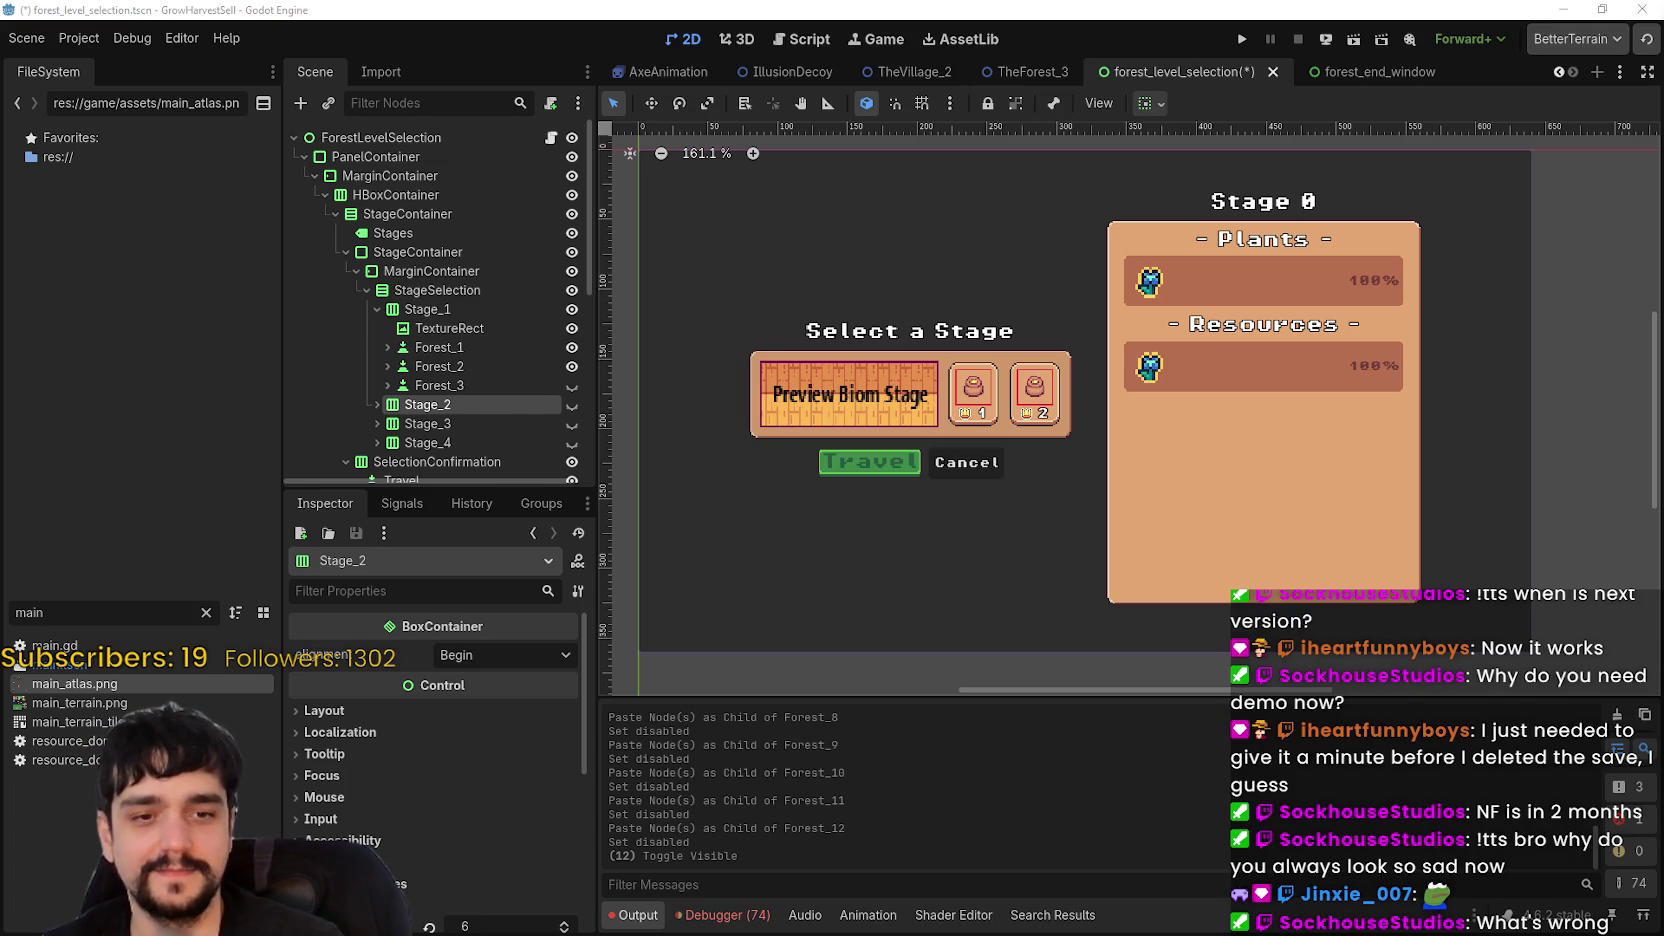
{"action": "key", "text": "alt+Tab"}
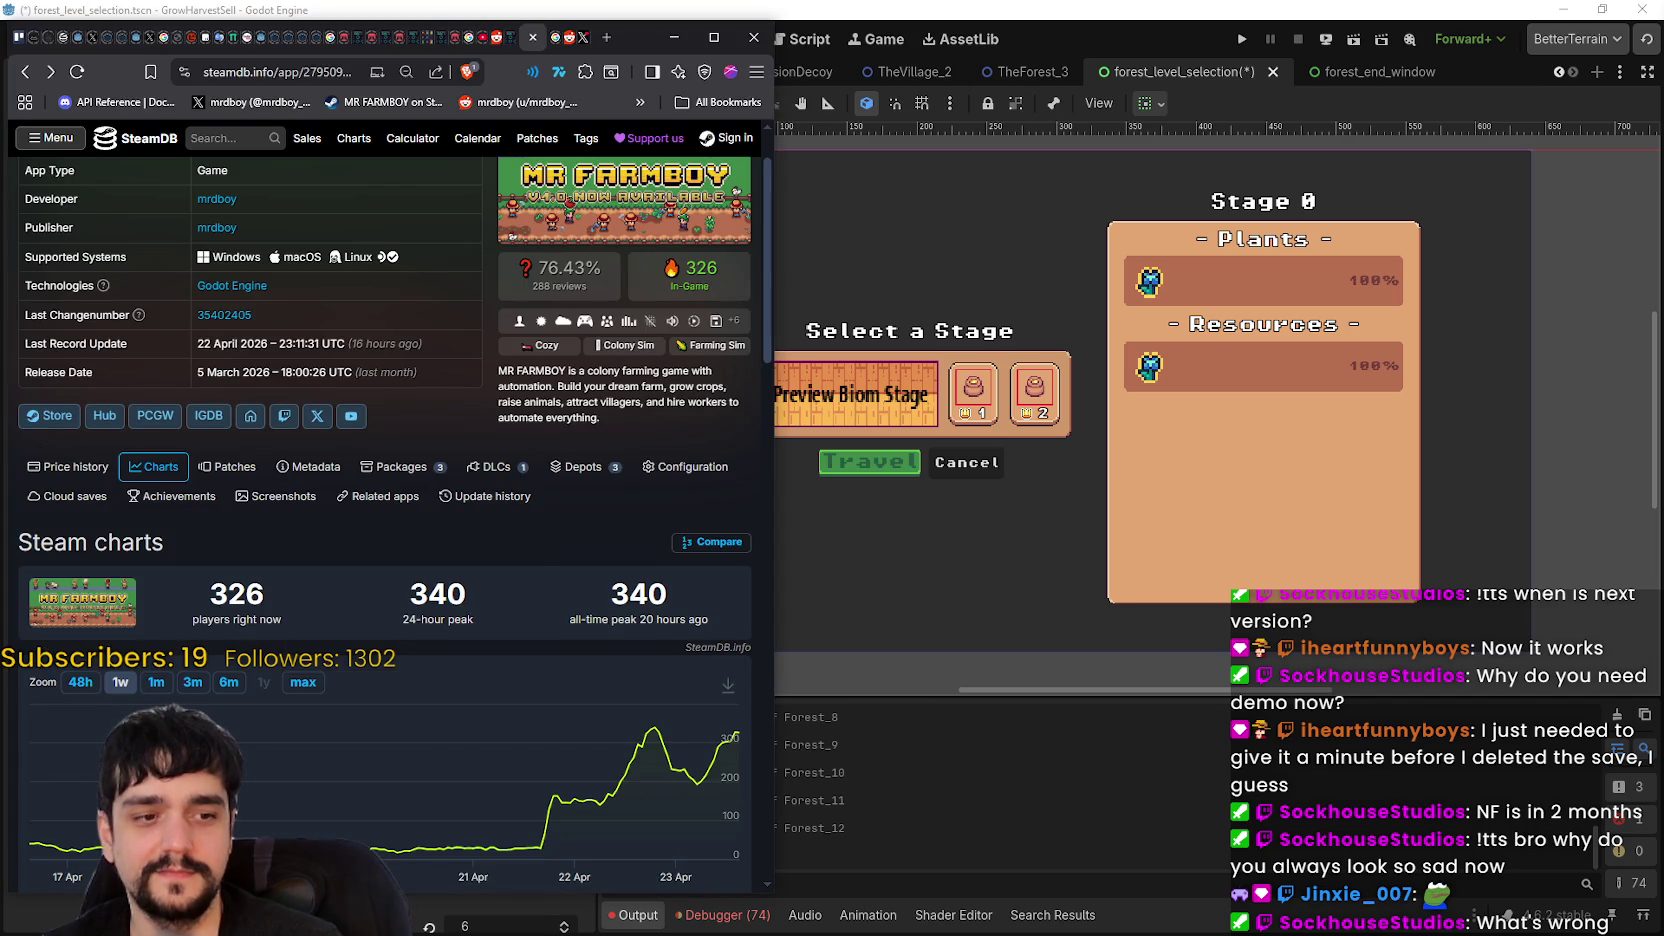
- Switch to the Steam library and open the MR FARMBOY store page
{"action": "key", "text": "alt+Tab"}
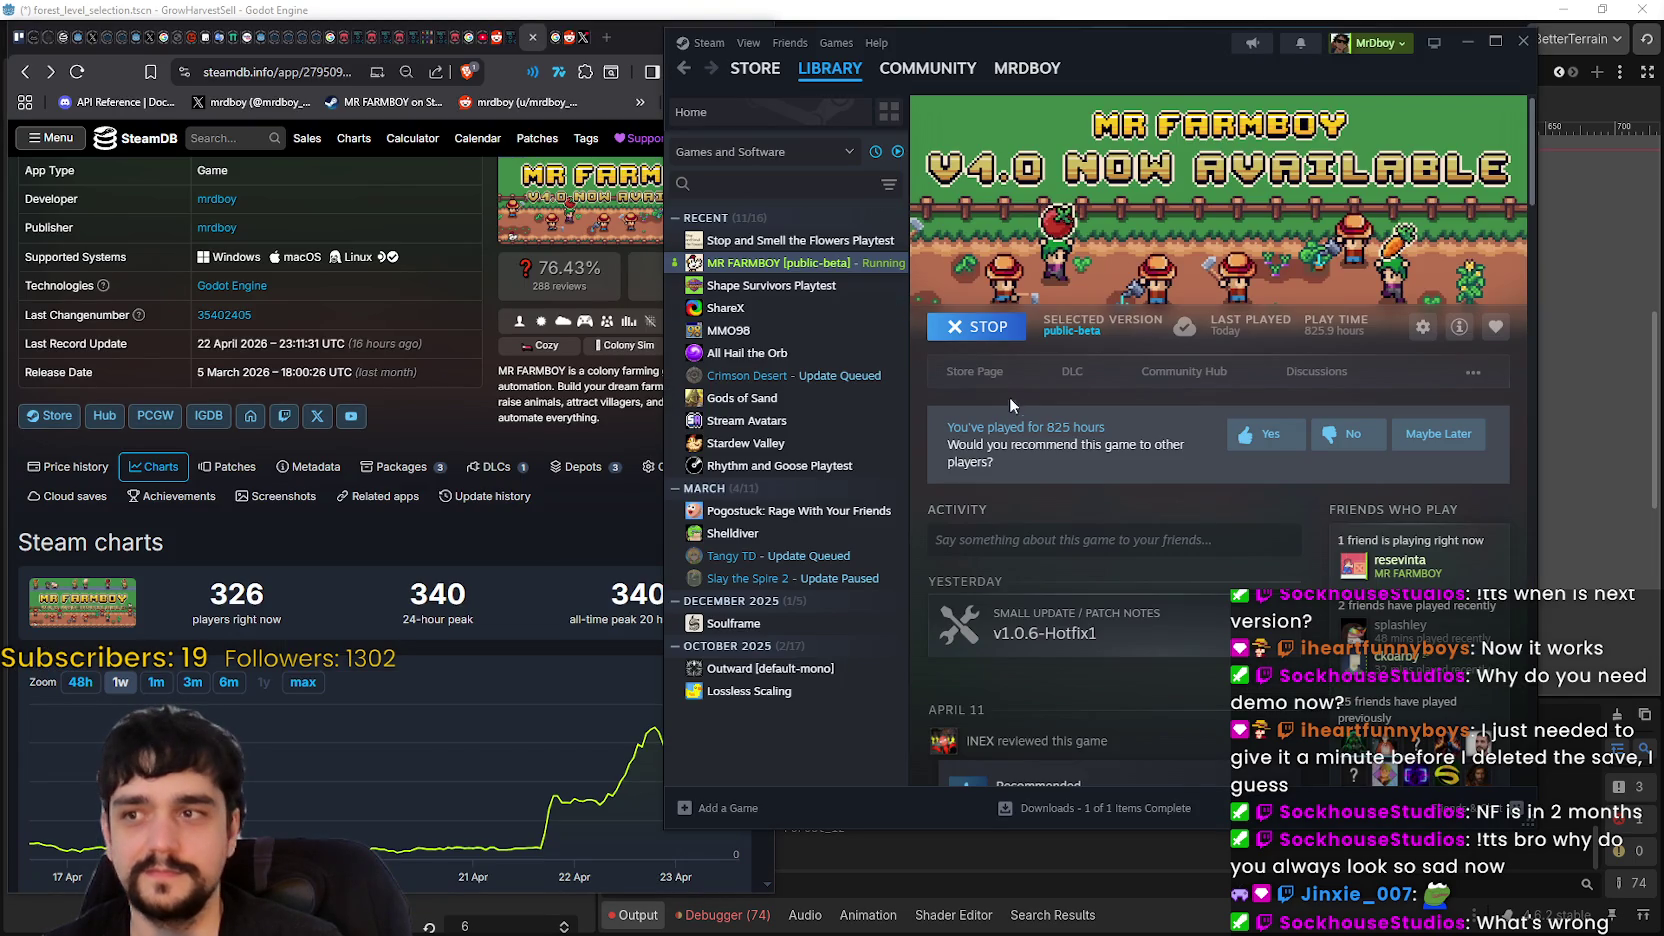
{"action": "left_click", "coordinate": [947, 371]}
{"action": "mouse_move", "coordinate": [1156, 51]}
{"action": "left_mouse_down"}
{"action": "mouse_move", "coordinate": [1261, 68]}
{"action": "mouse_move", "coordinate": [1243, 53]}
{"action": "left_mouse_up"}
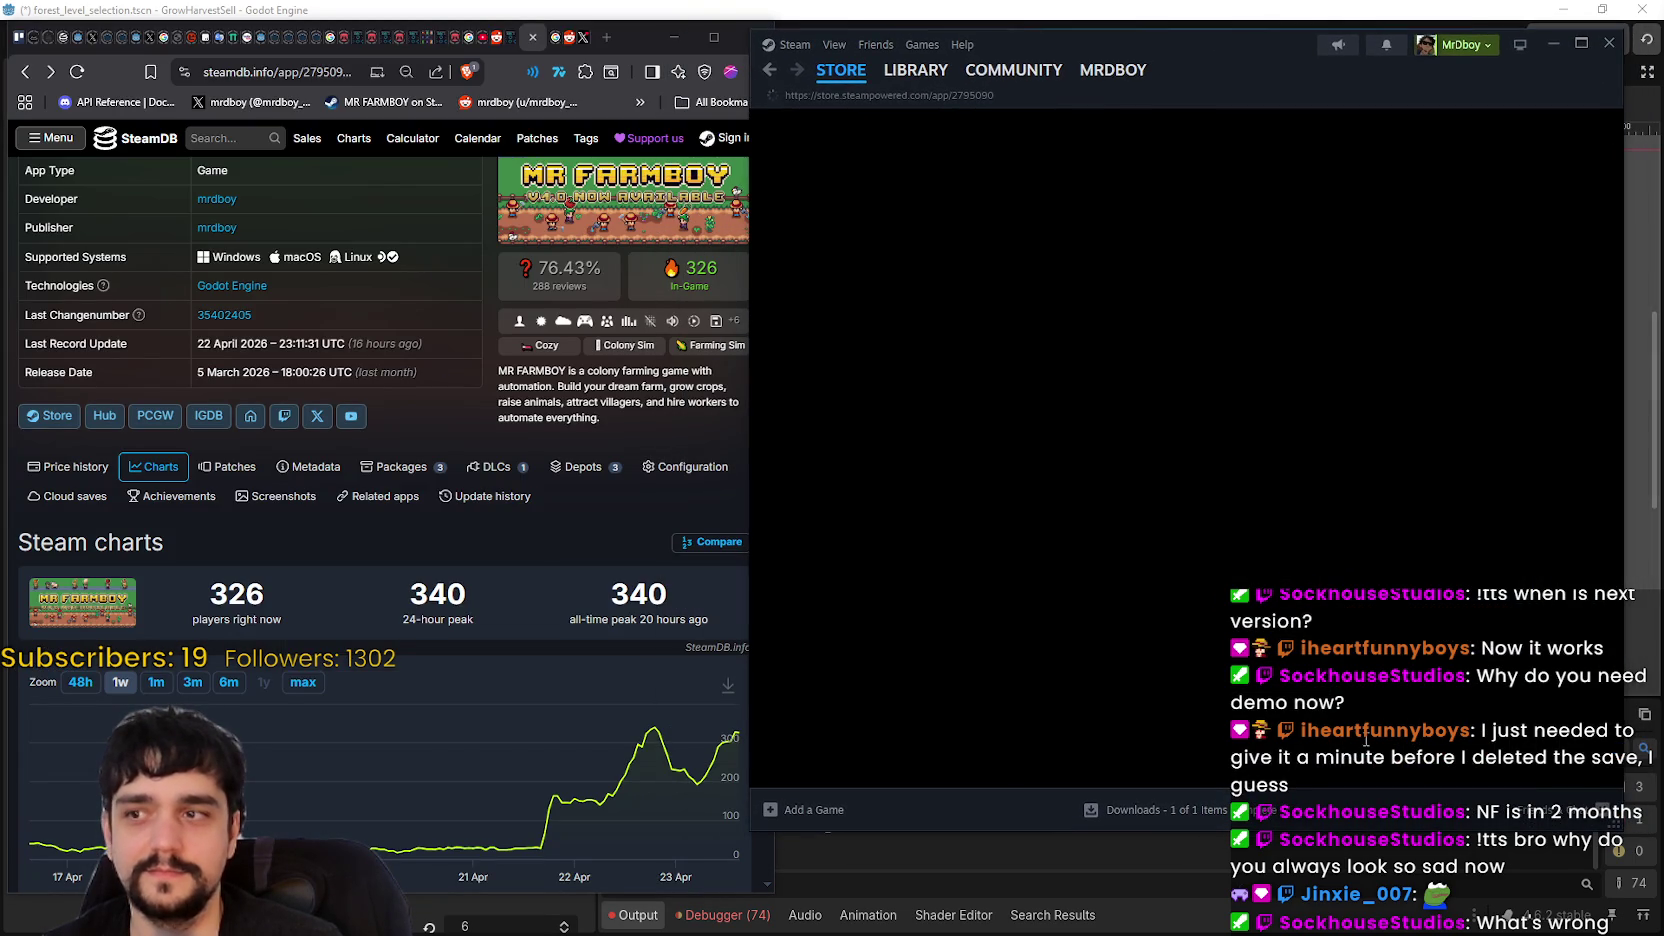
{"action": "scroll", "coordinate": [1157, 582], "scroll_direction": "down", "scroll_amount": 2}
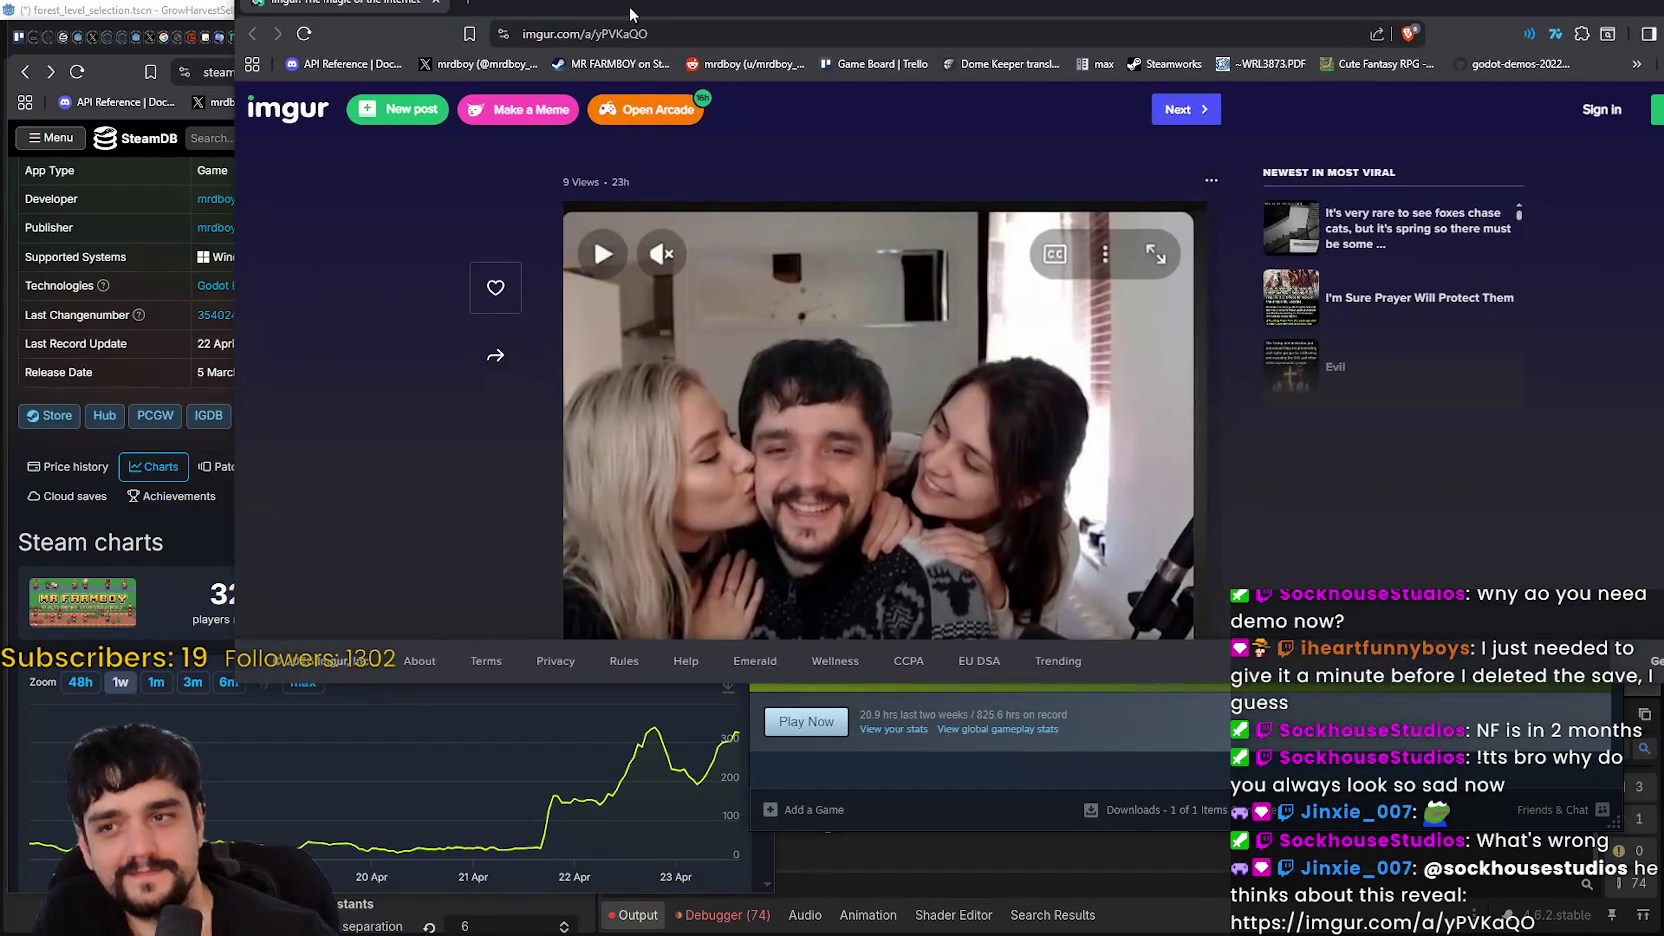
- Shrink the Imgur post browser window, then close it to reveal the SteamDB charts
{"action": "key", "text": "super+Down"}
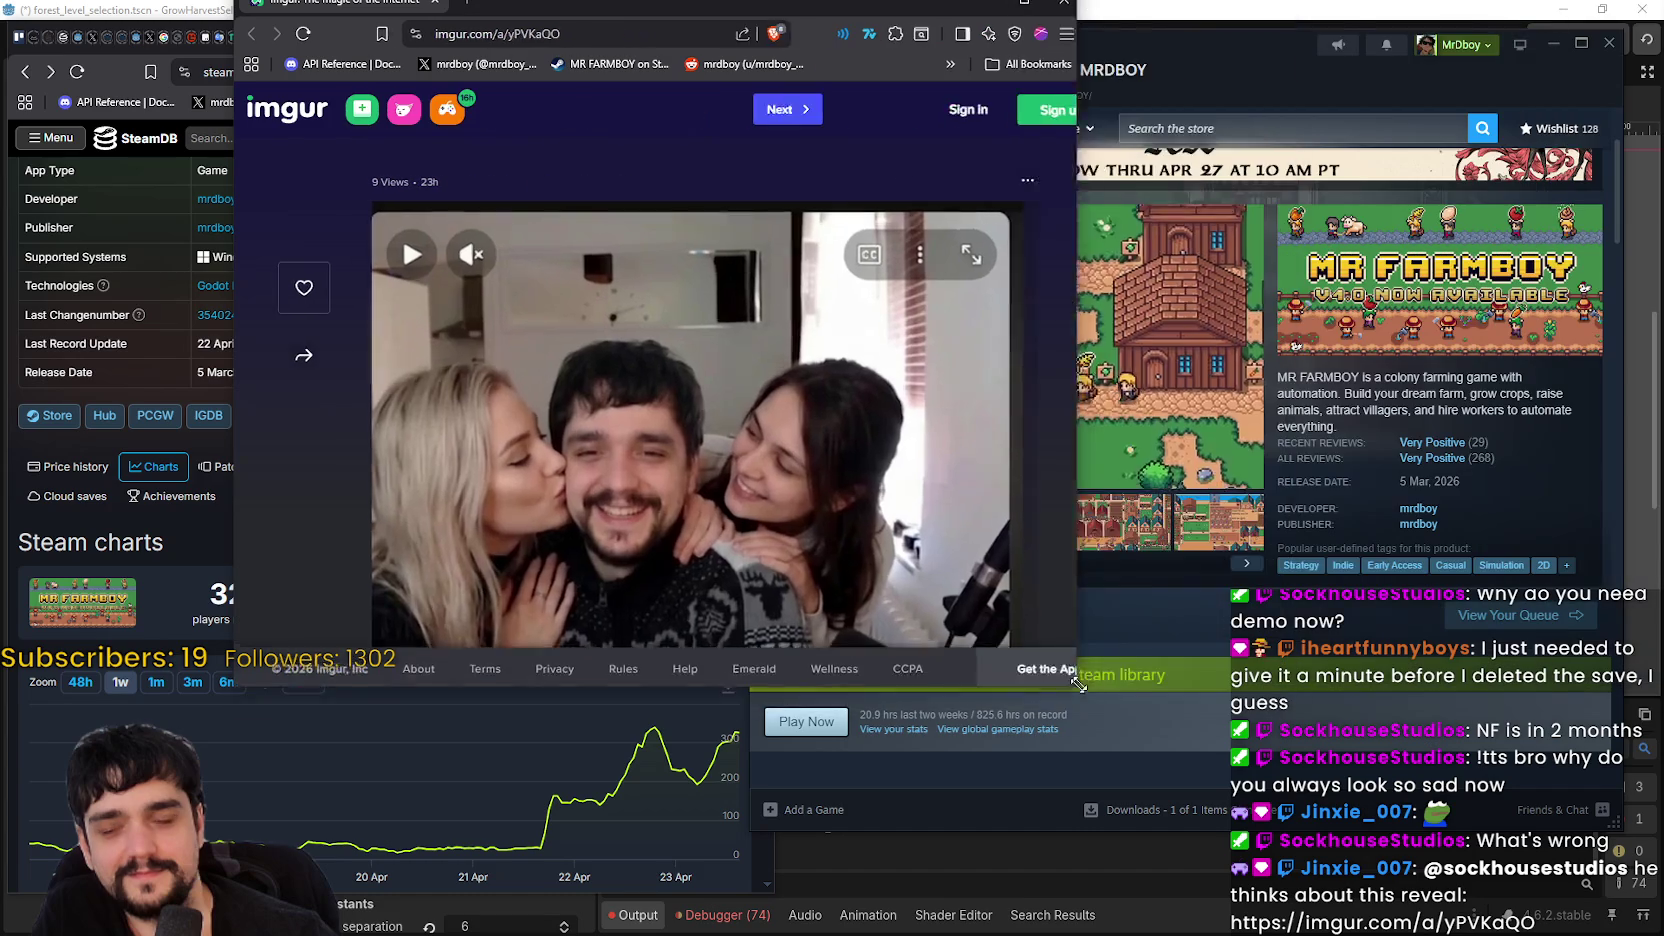
{"action": "scroll", "coordinate": [1094, 662], "scroll_direction": "down", "scroll_amount": 1}
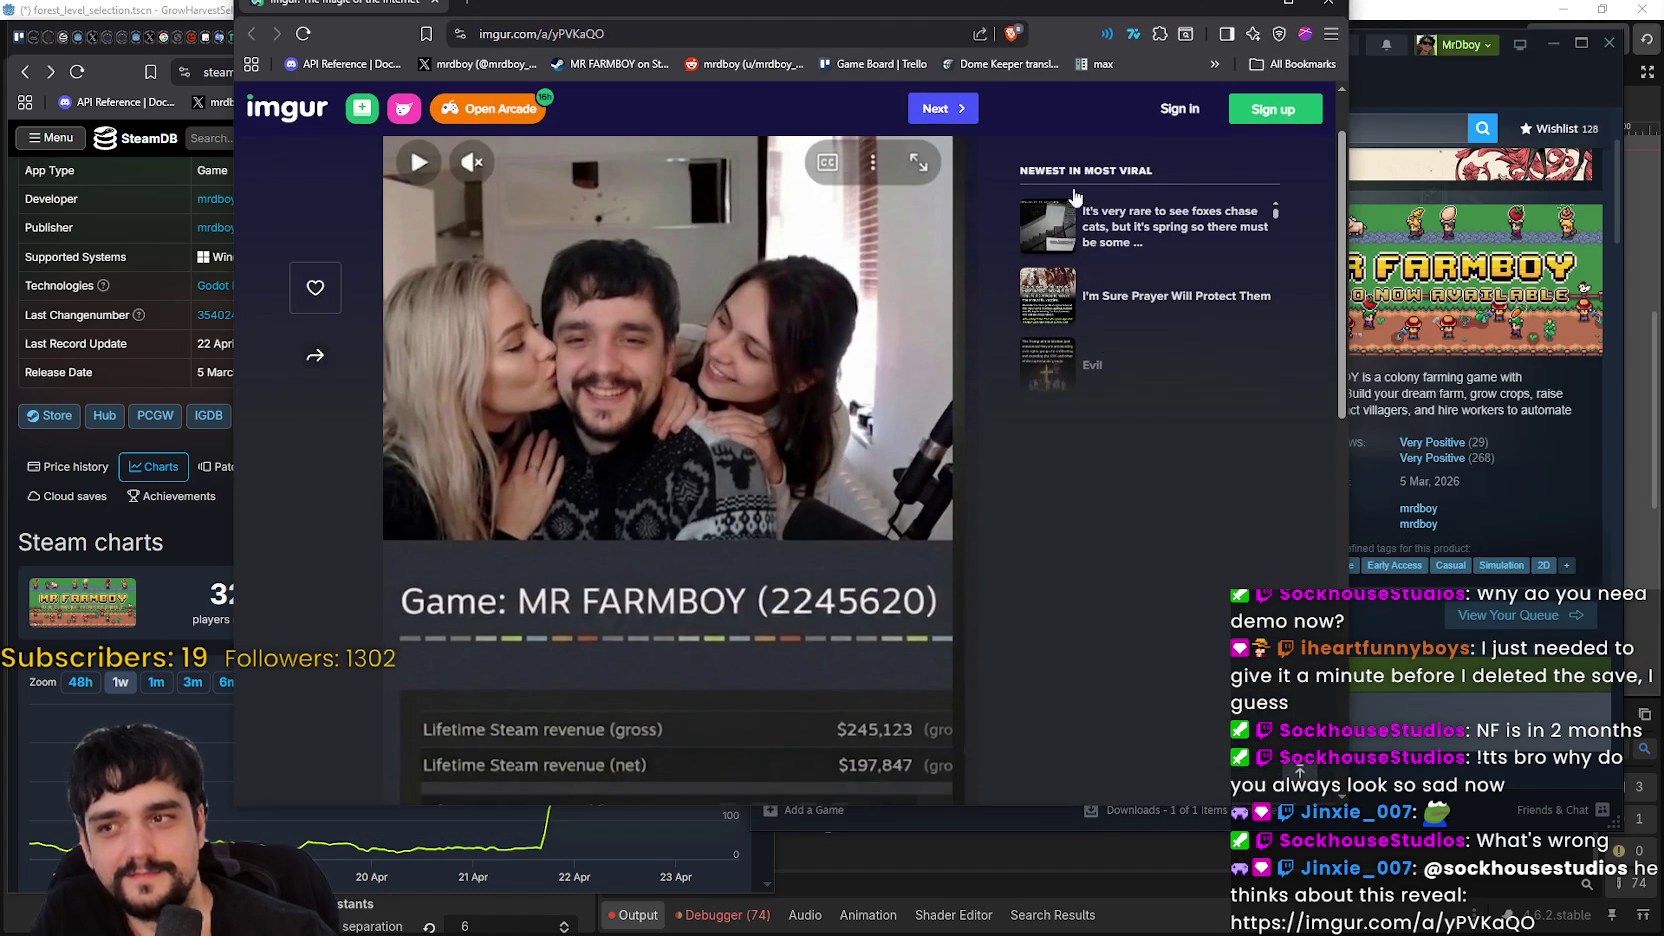
{"action": "left_click_drag", "start_coordinate": [953, 296], "coordinate": [1151, 308]}
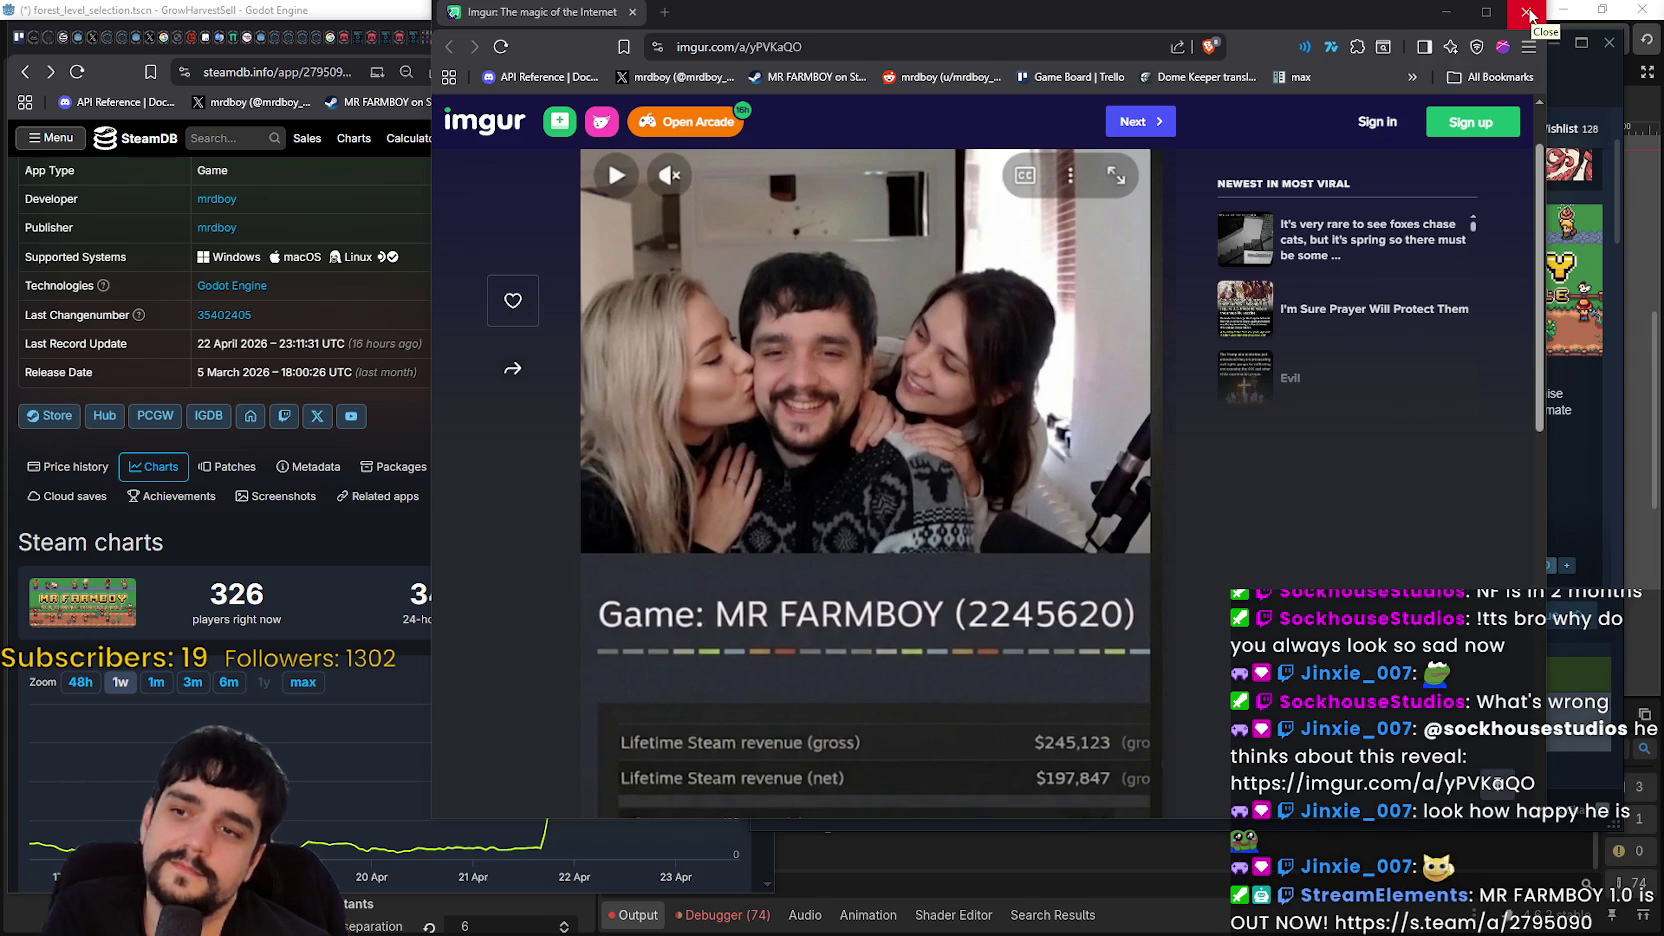
{"action": "left_click", "coordinate": [1529, 16]}
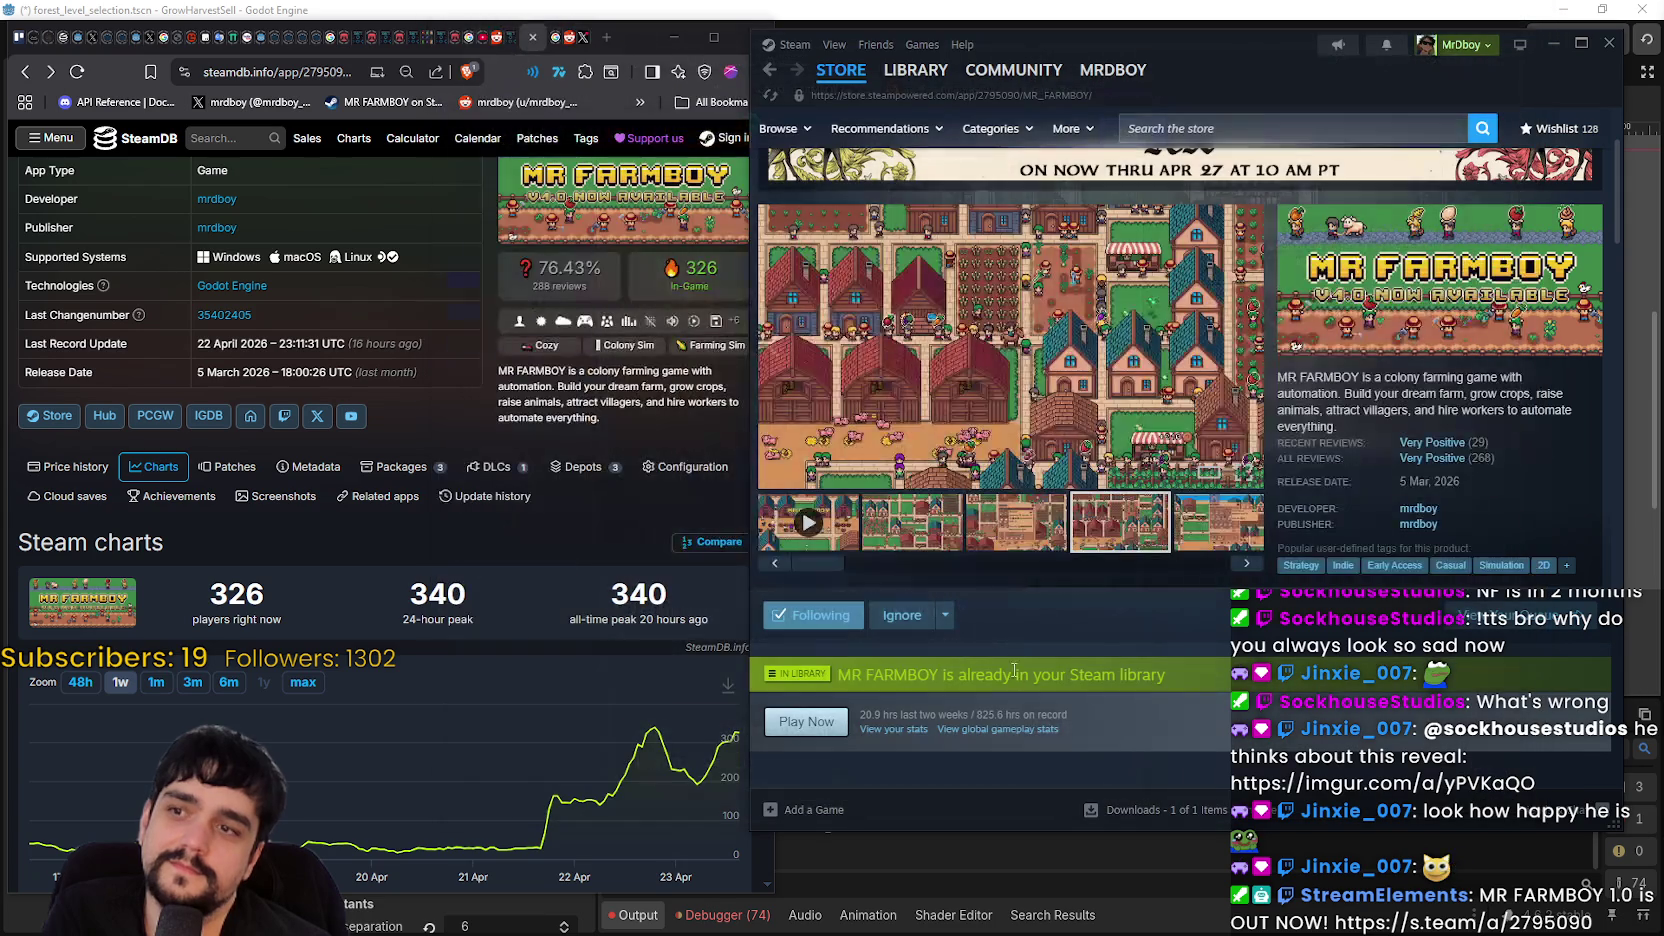
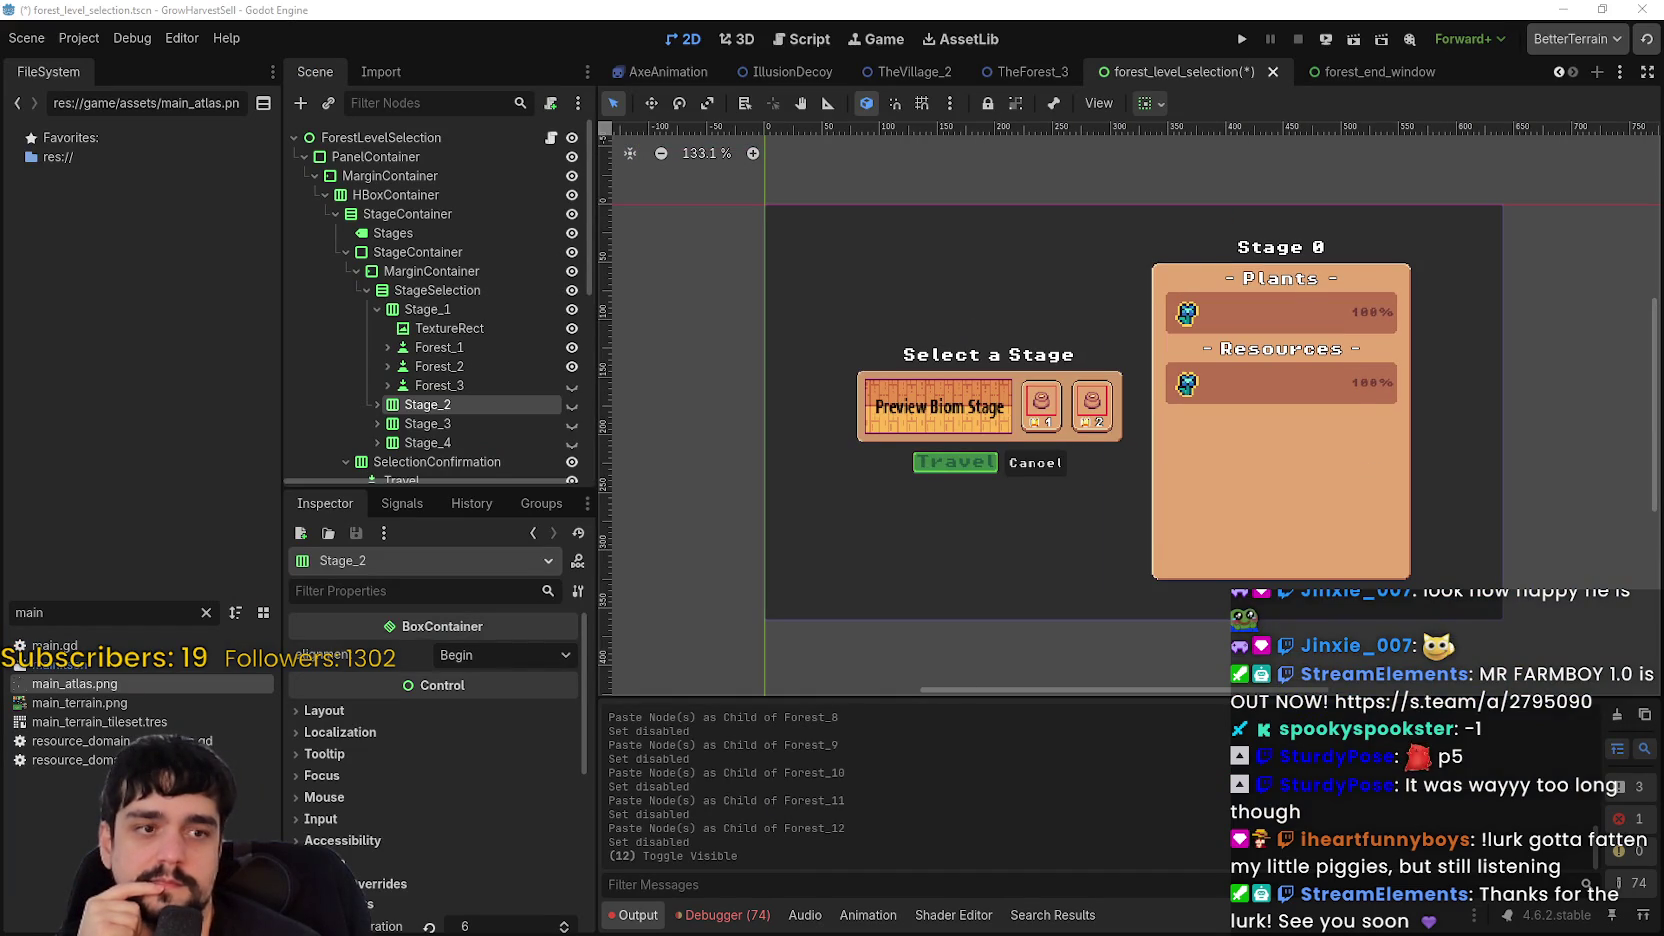
- Save the forest_level_selection.tscn scene
{"action": "scroll", "coordinate": [1220, 460], "scroll_direction": "down", "scroll_amount": 1}
{"action": "scroll", "coordinate": [1220, 458], "scroll_direction": "up", "scroll_amount": 2}
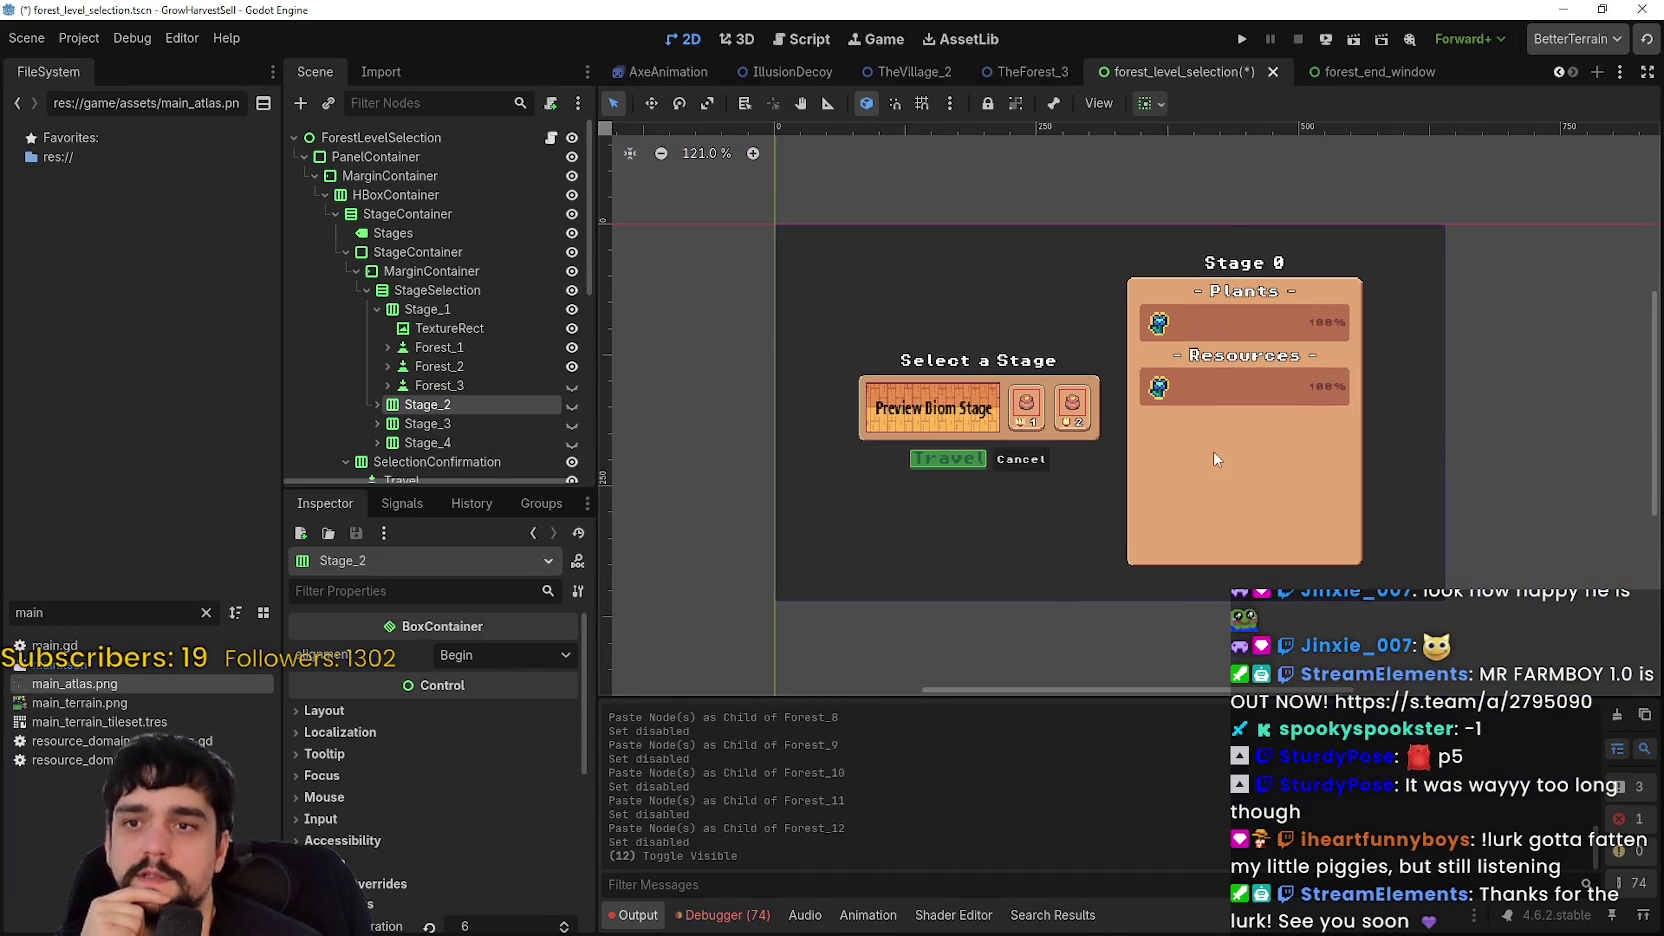
{"action": "scroll", "coordinate": [1214, 449], "scroll_direction": "down", "scroll_amount": 1}
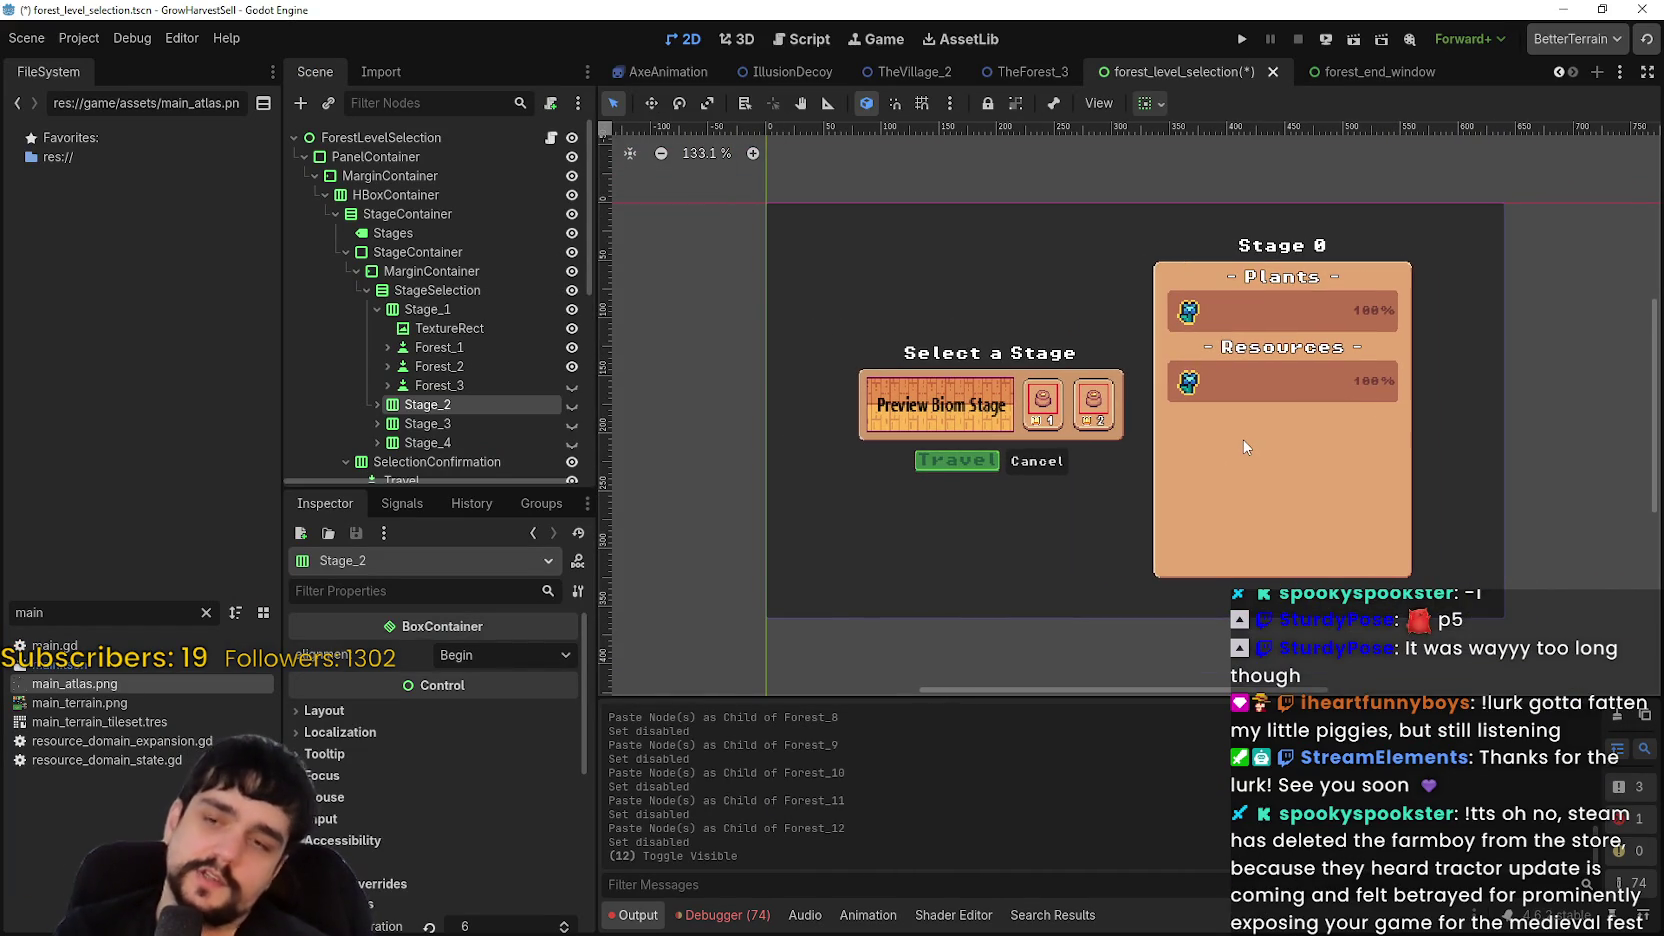
{"action": "key", "text": "ctrl+s"}
- Run the project to reach the Harvest Mage title screen
{"action": "scroll", "coordinate": [1240, 444], "scroll_direction": "up", "scroll_amount": 3}
{"action": "scroll", "coordinate": [1251, 437], "scroll_direction": "down", "scroll_amount": 2}
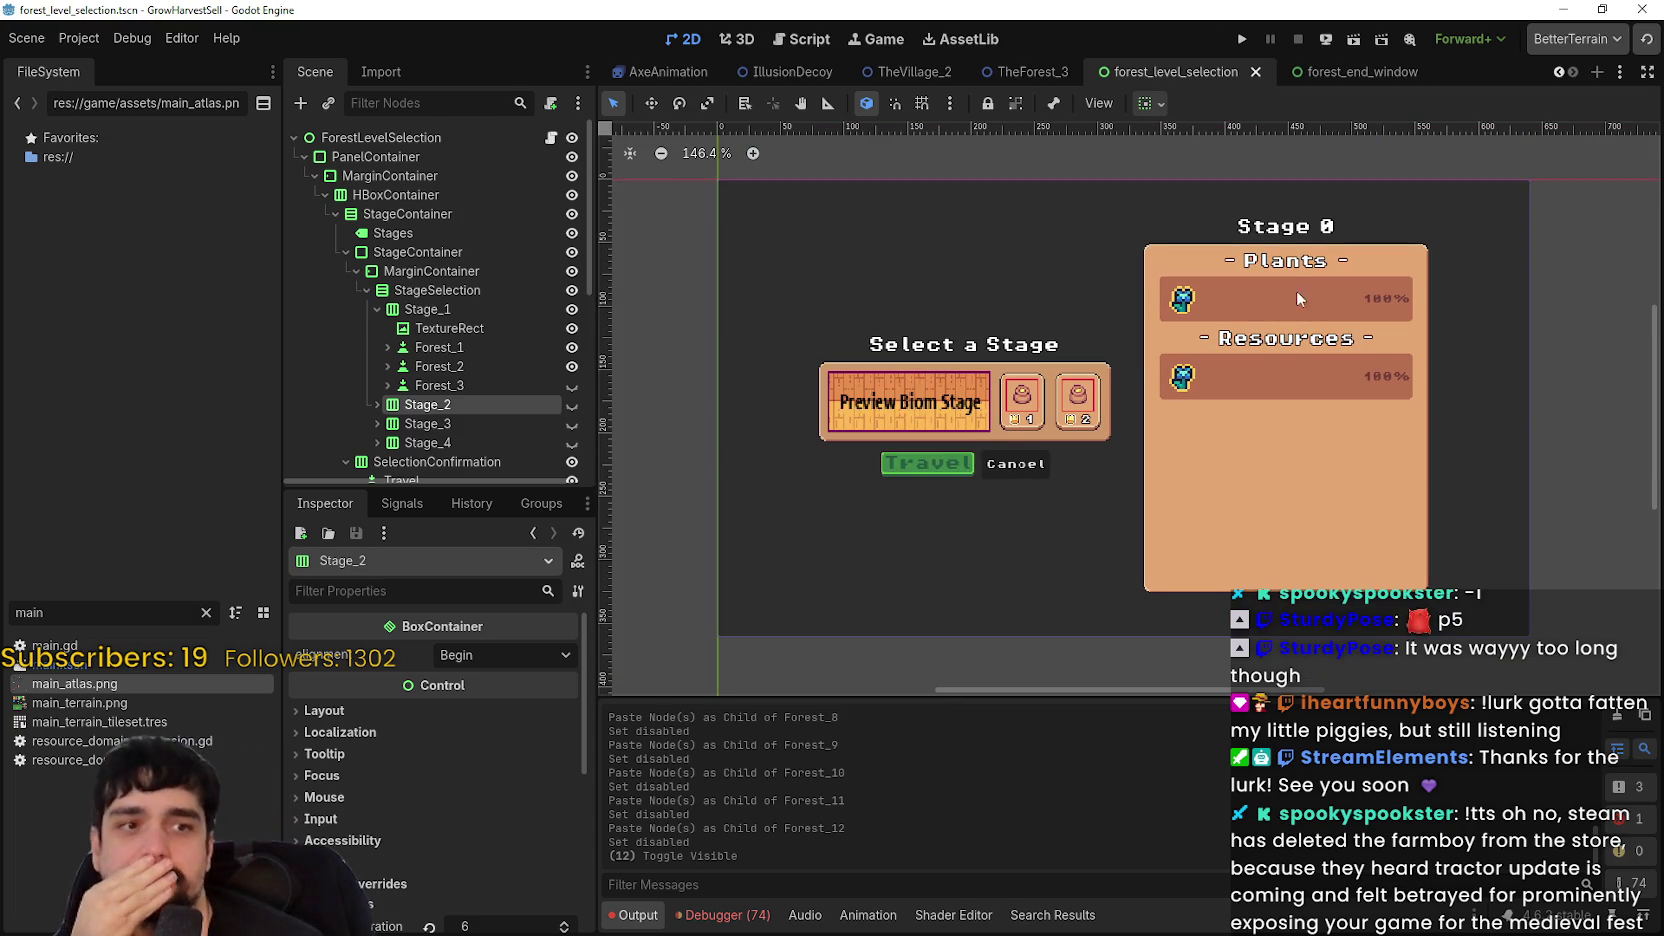
{"action": "left_click", "coordinate": [1243, 39]}
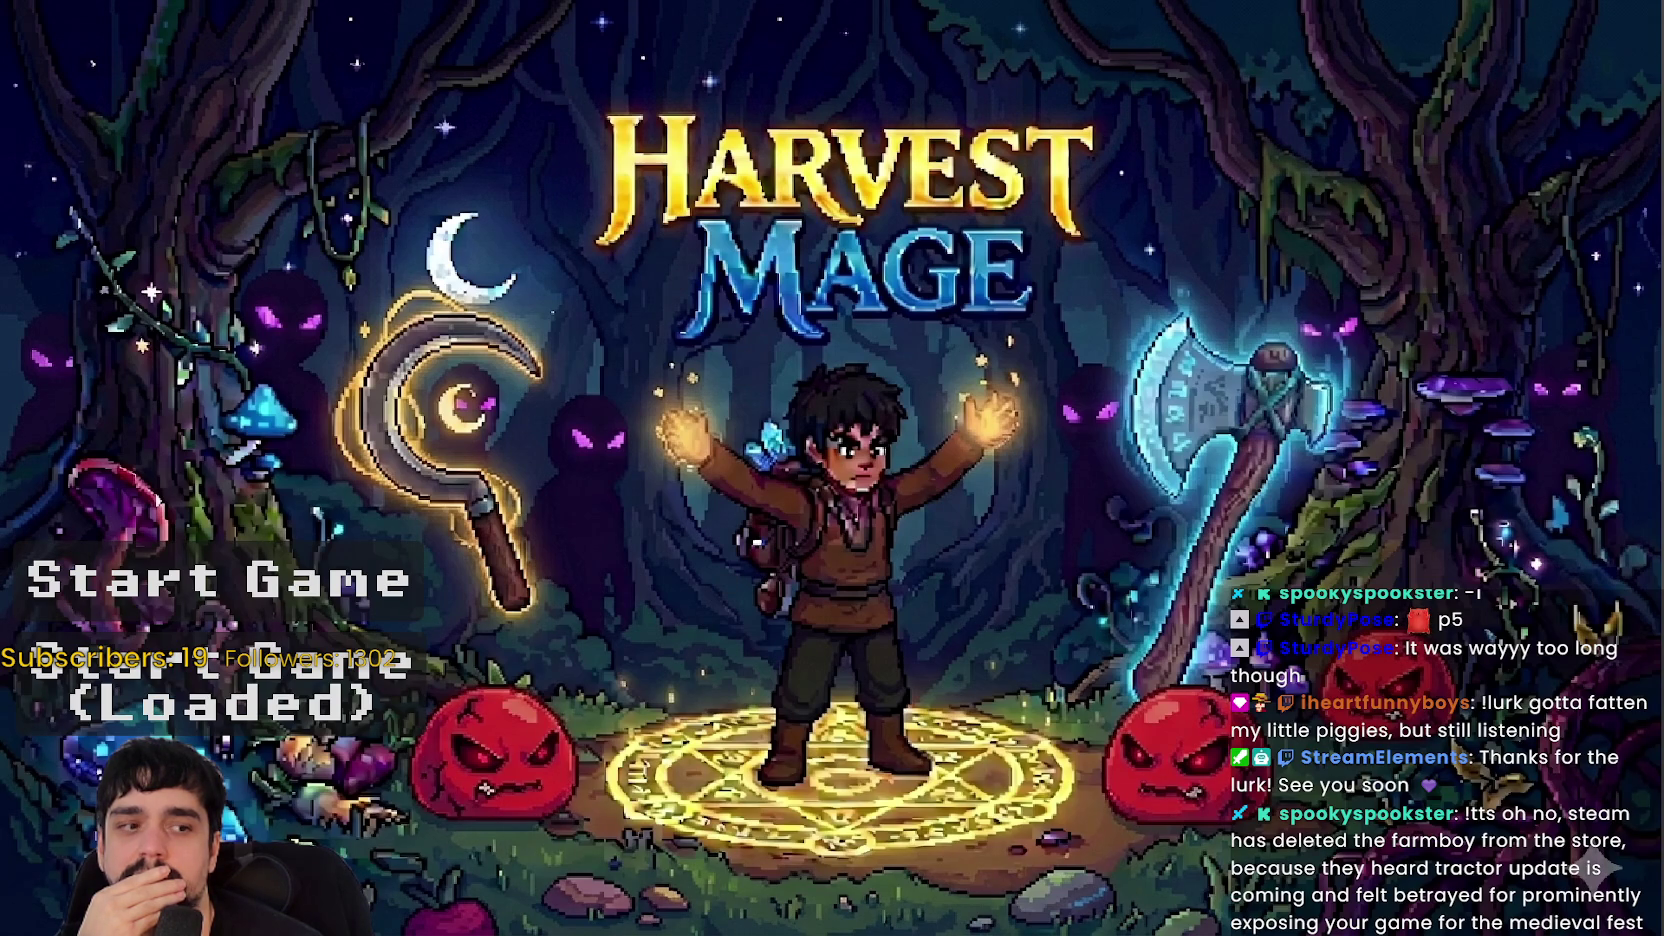
- Reload the MR FARMBOY Steam store page and scroll through it
{"action": "key", "text": "alt+Tab"}
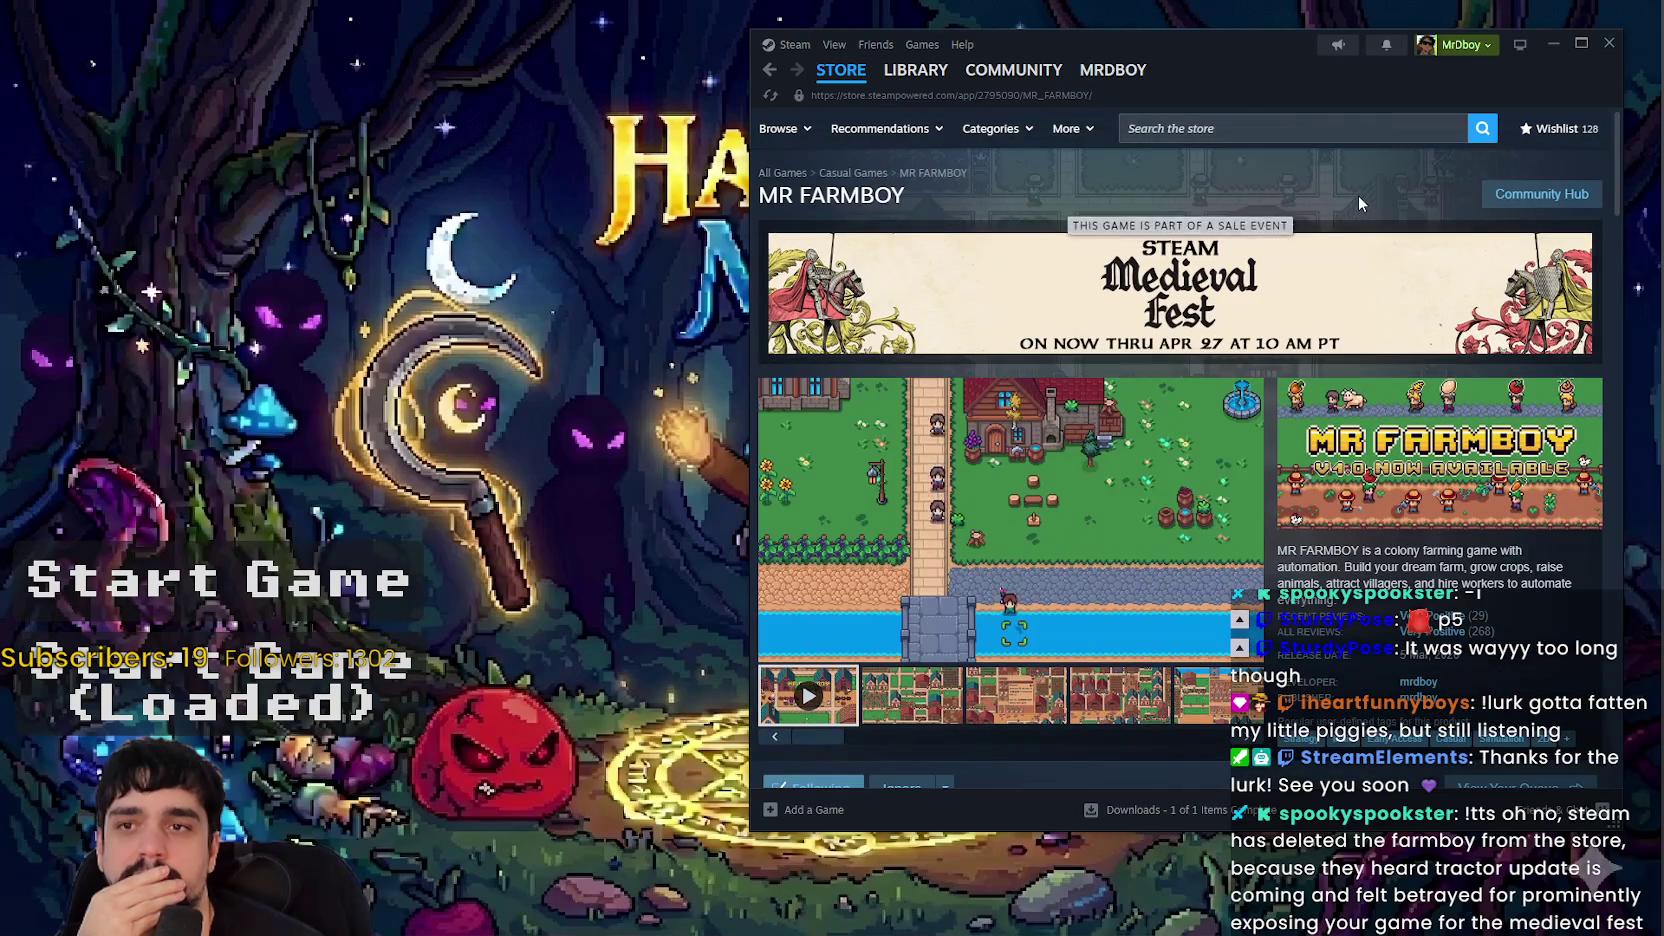
{"action": "right_click", "coordinate": [1359, 203]}
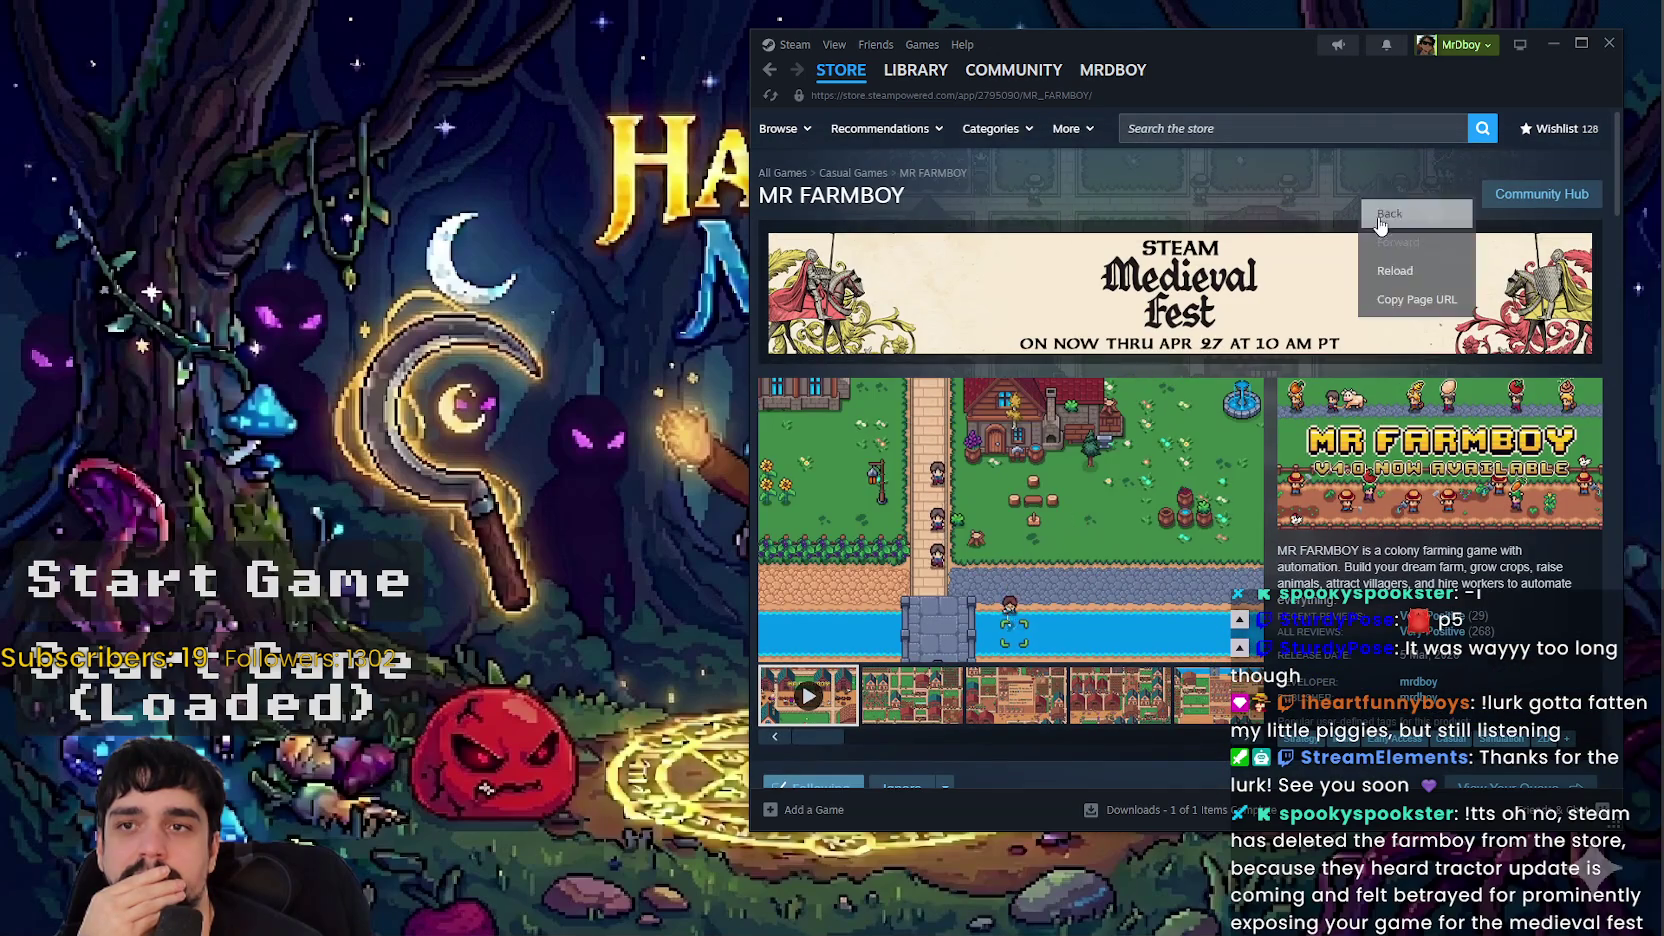
{"action": "left_click", "coordinate": [1400, 264]}
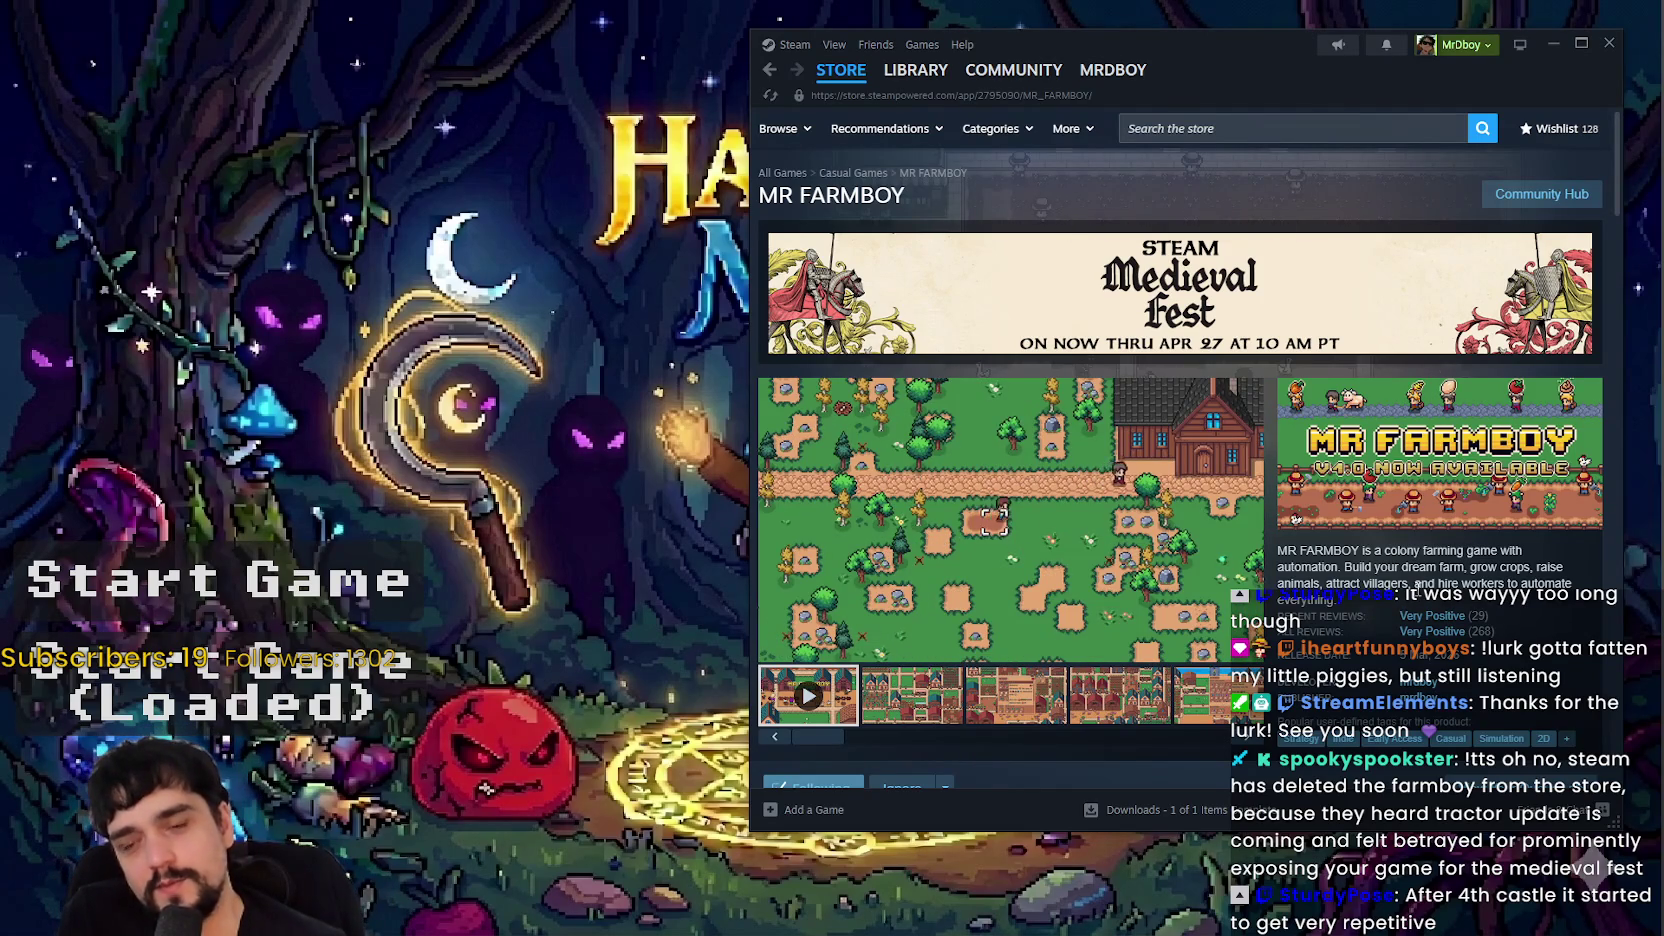
{"action": "scroll", "coordinate": [1331, 517], "scroll_direction": "down", "scroll_amount": 2}
{"action": "scroll", "coordinate": [1331, 517], "scroll_direction": "up", "scroll_amount": 2}
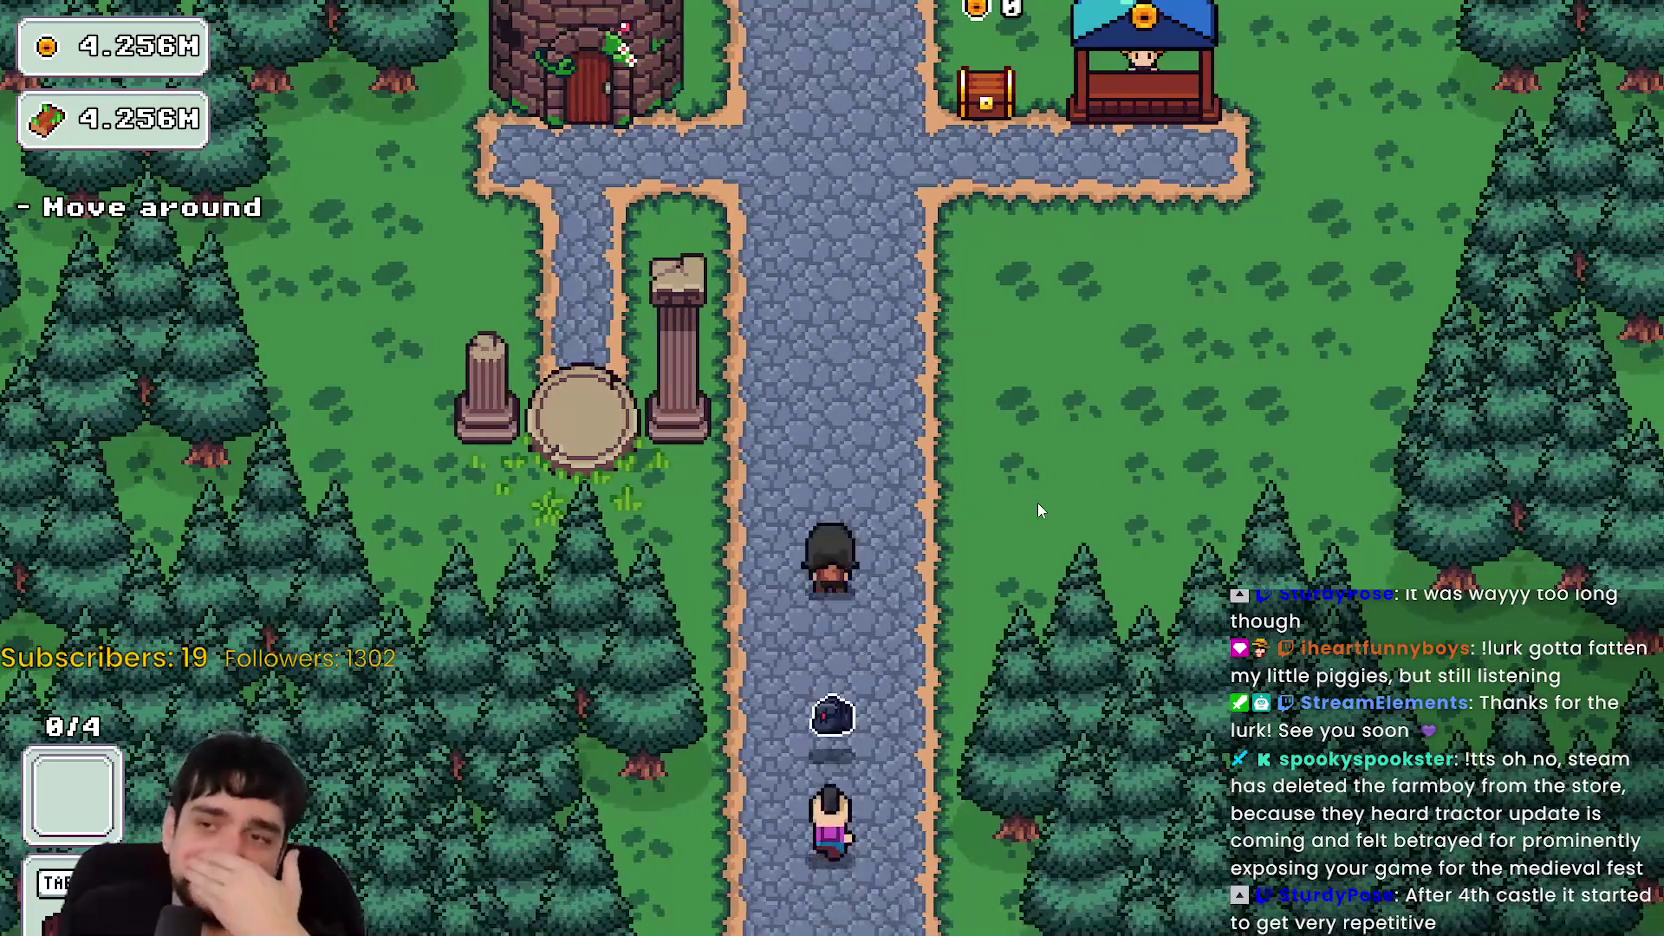
- Walk up the path, checking the prestige tree and the portal's stage selection
{"action": "key", "text": "w"}
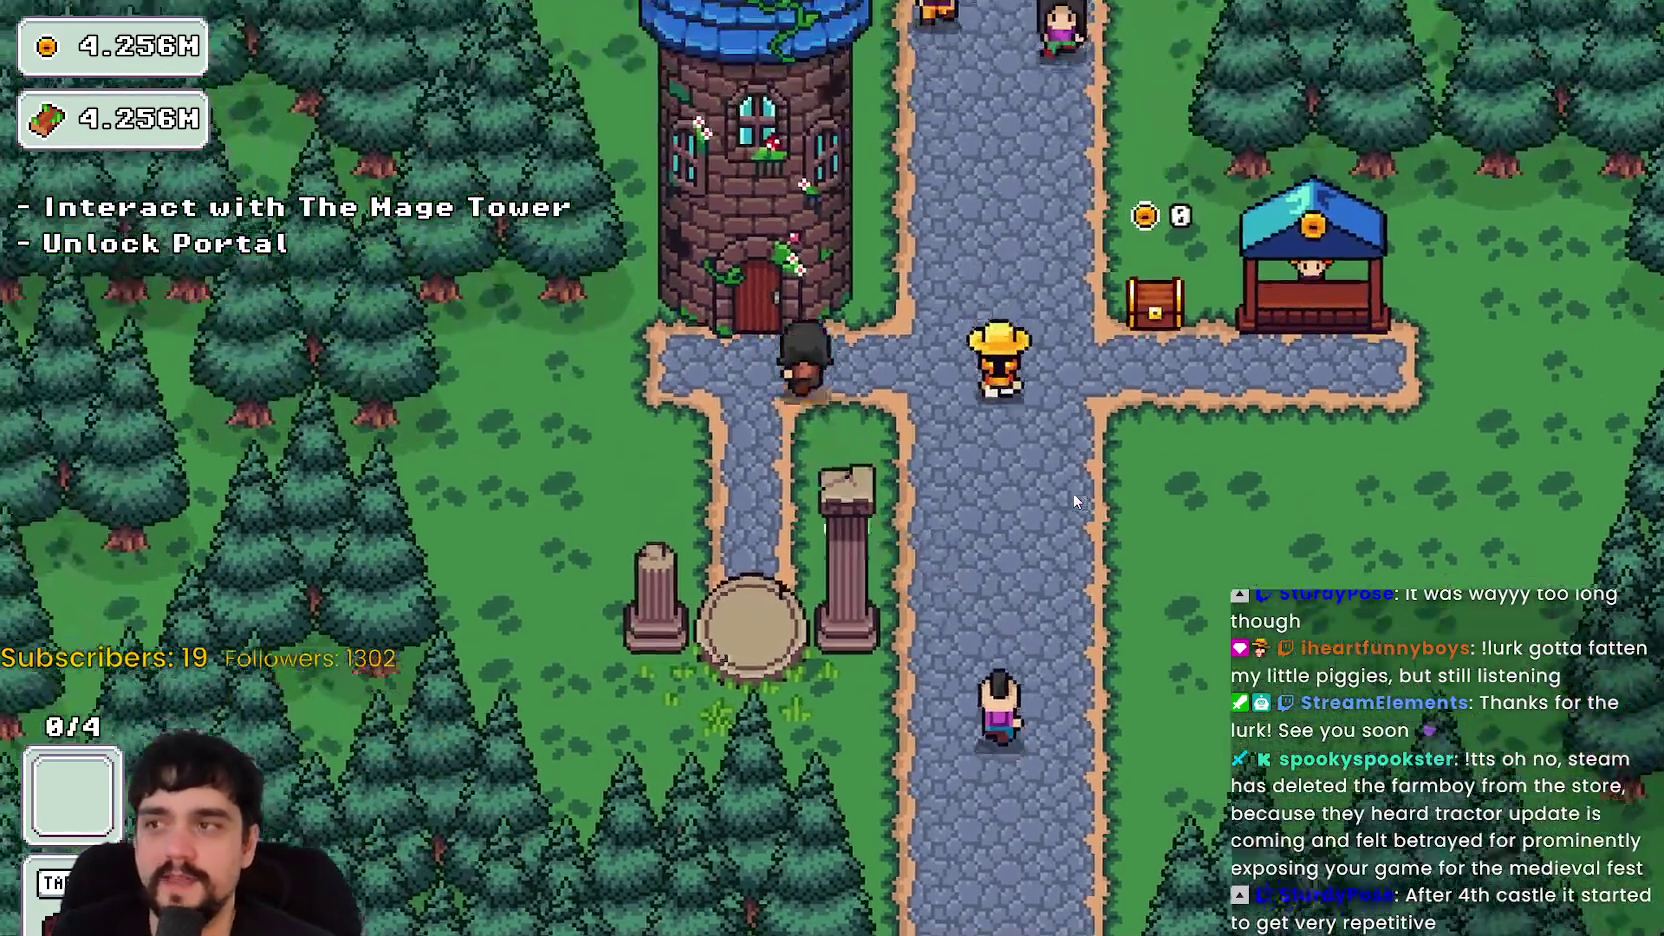
{"action": "key", "text": "p"}
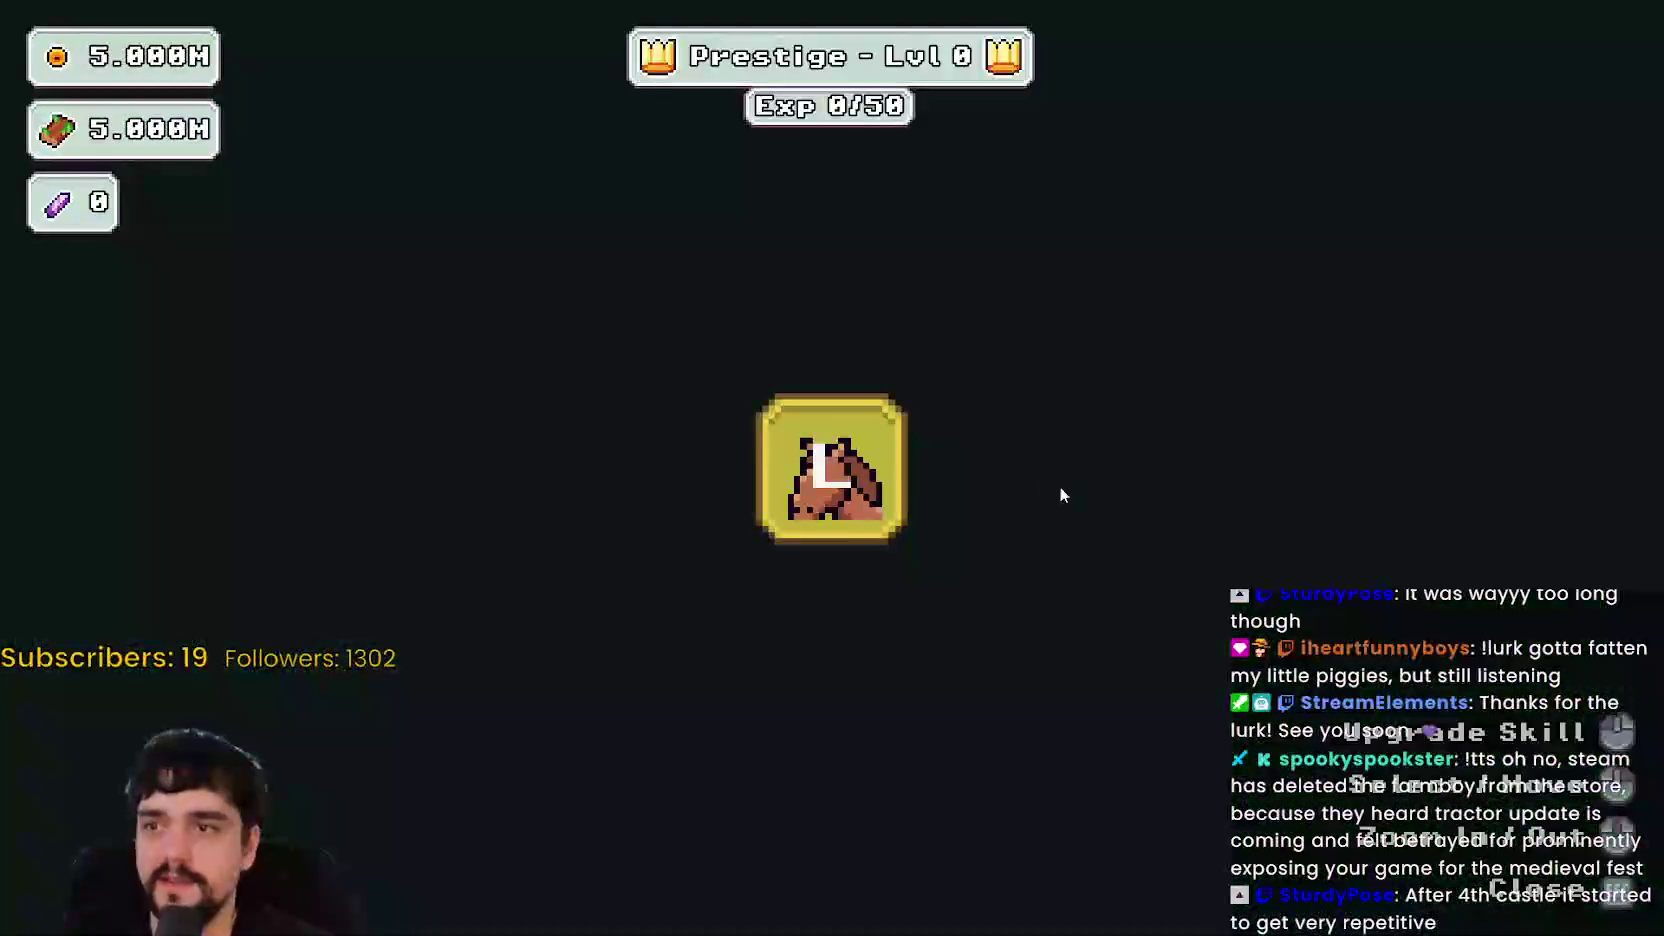
{"action": "key", "text": "Escape"}
{"action": "key", "text": "e"}
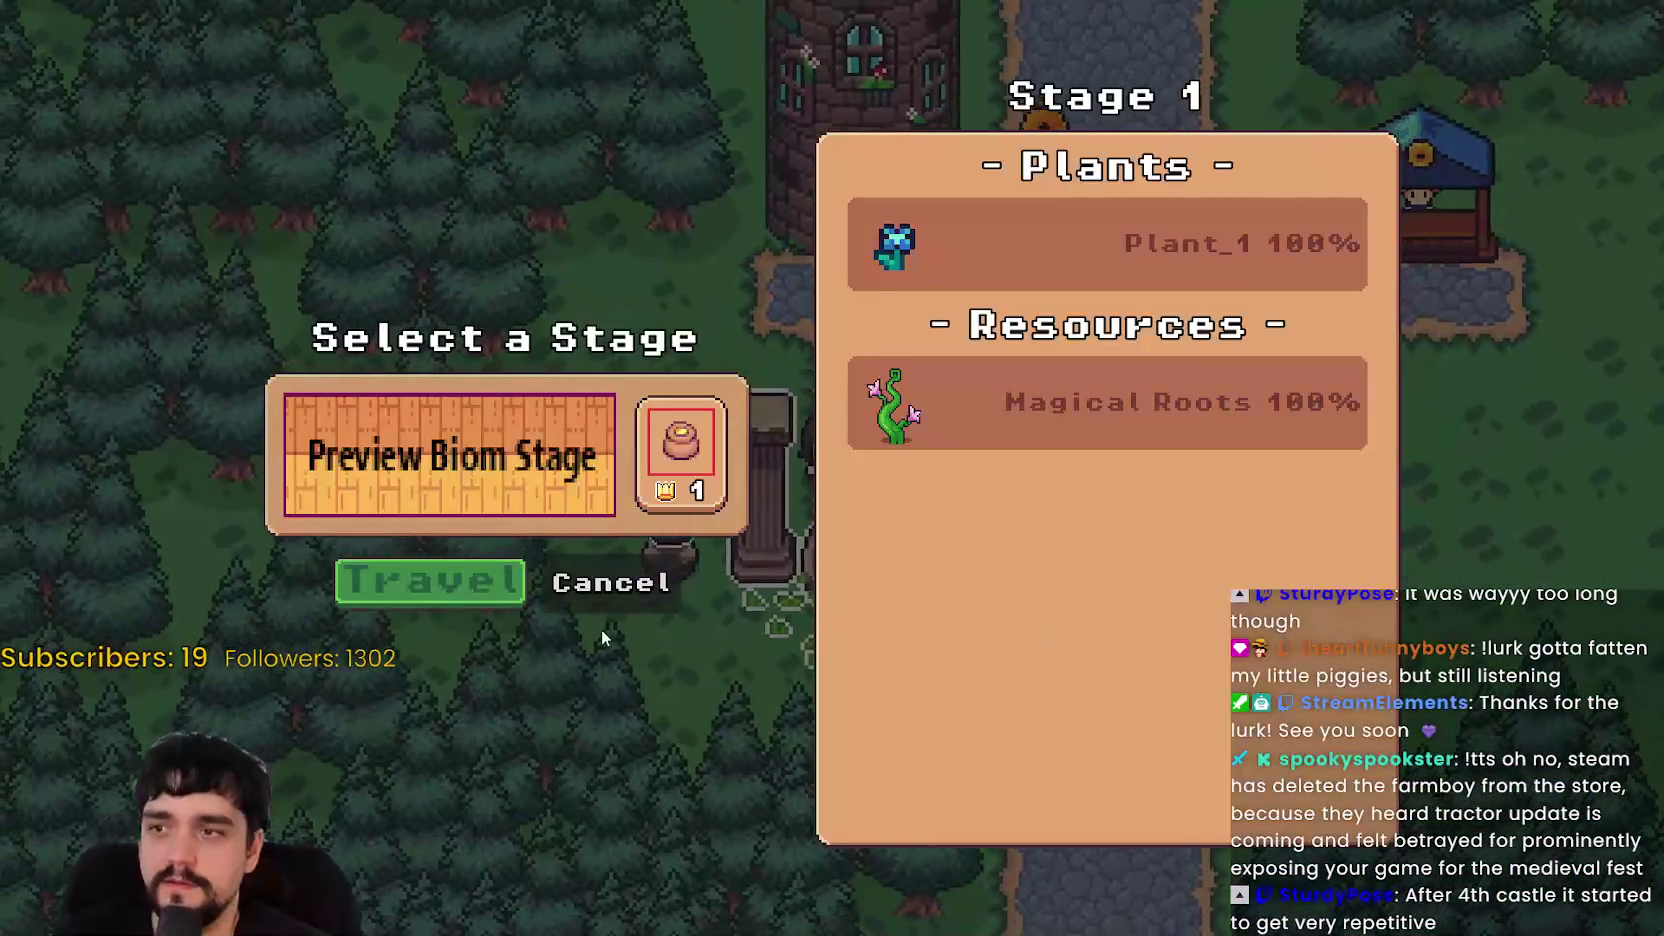
{"action": "left_click", "coordinate": [651, 581]}
{"action": "key", "text": "p"}
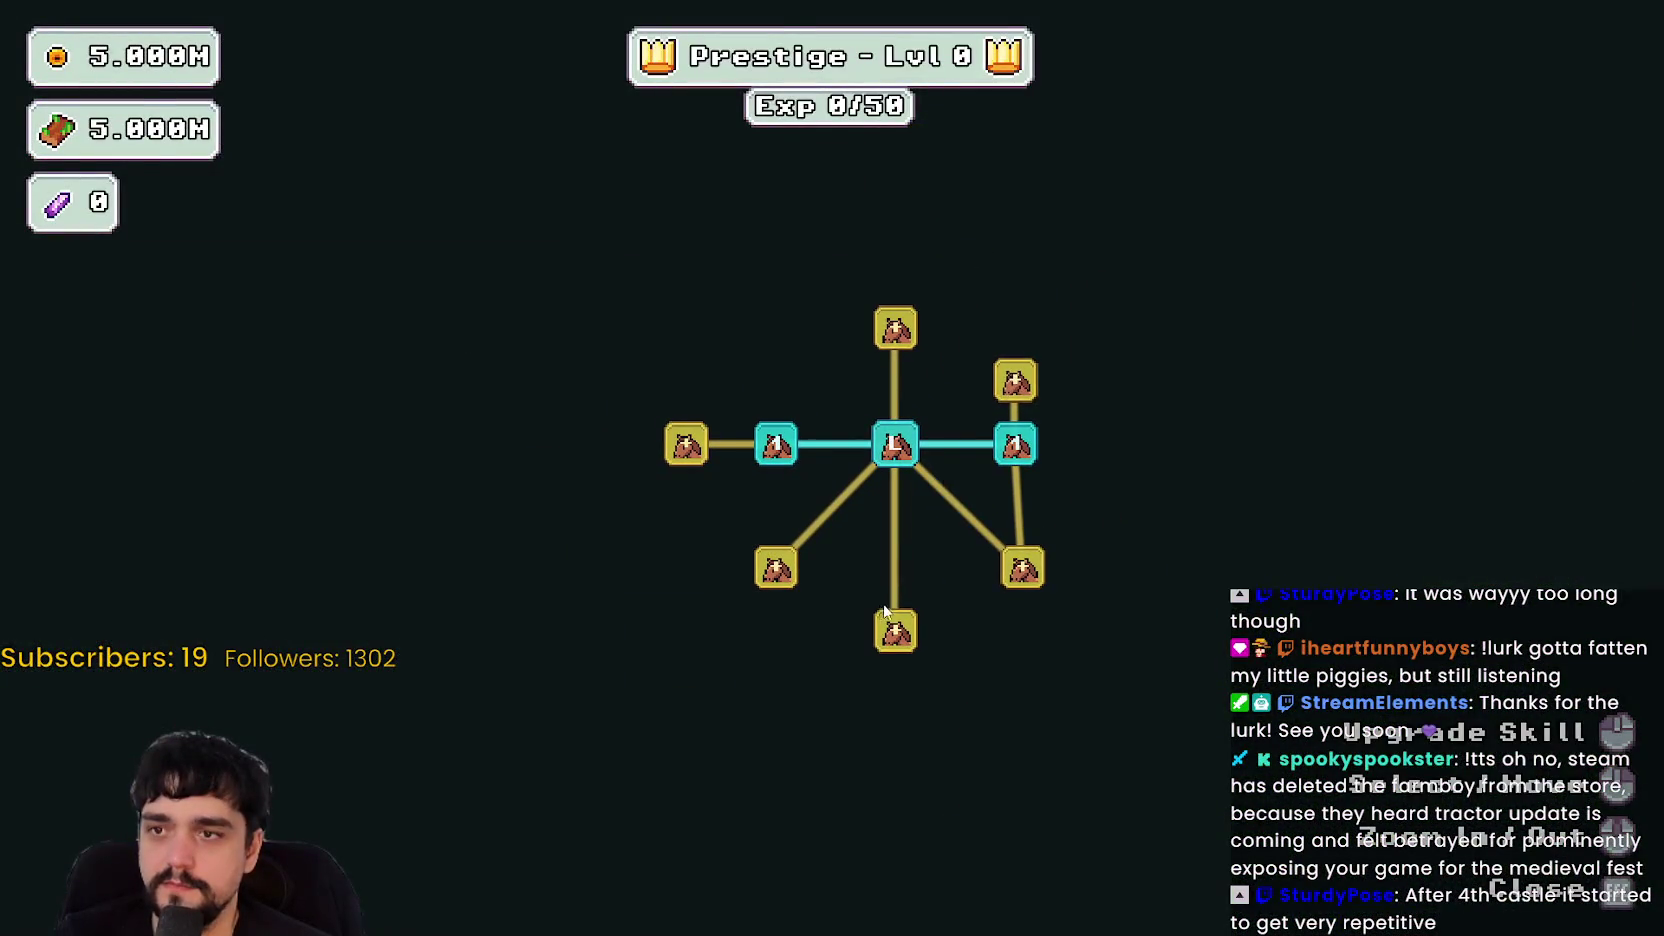
{"action": "key", "text": "Escape"}
{"action": "key", "text": "e"}
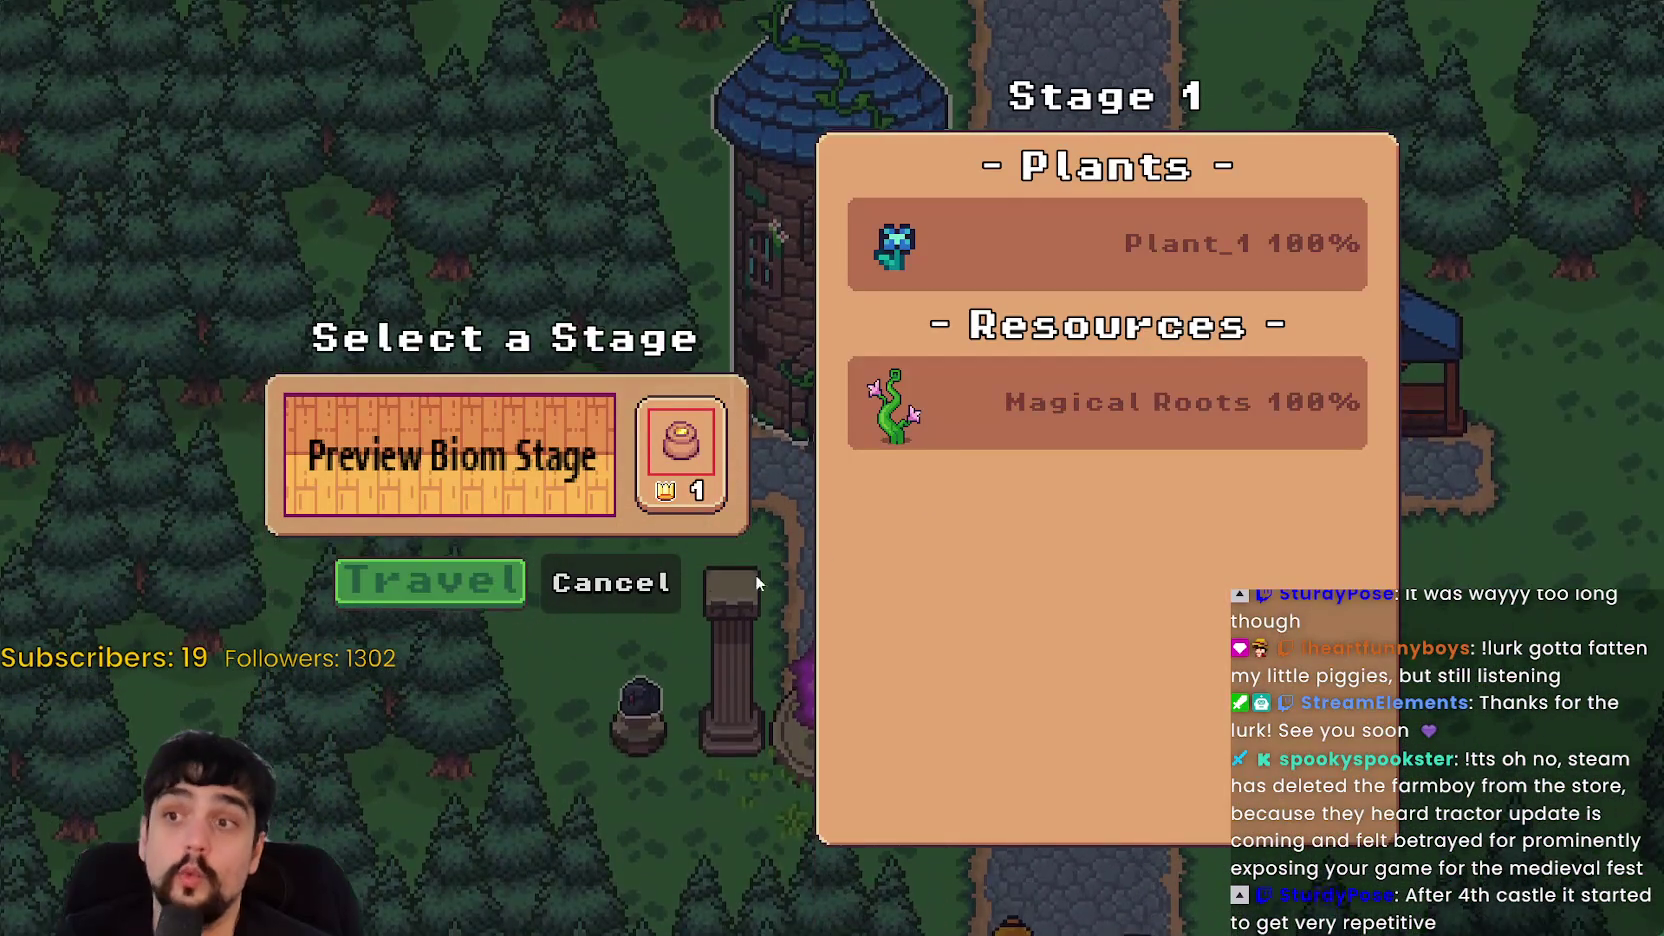
{"action": "left_click", "coordinate": [611, 582]}
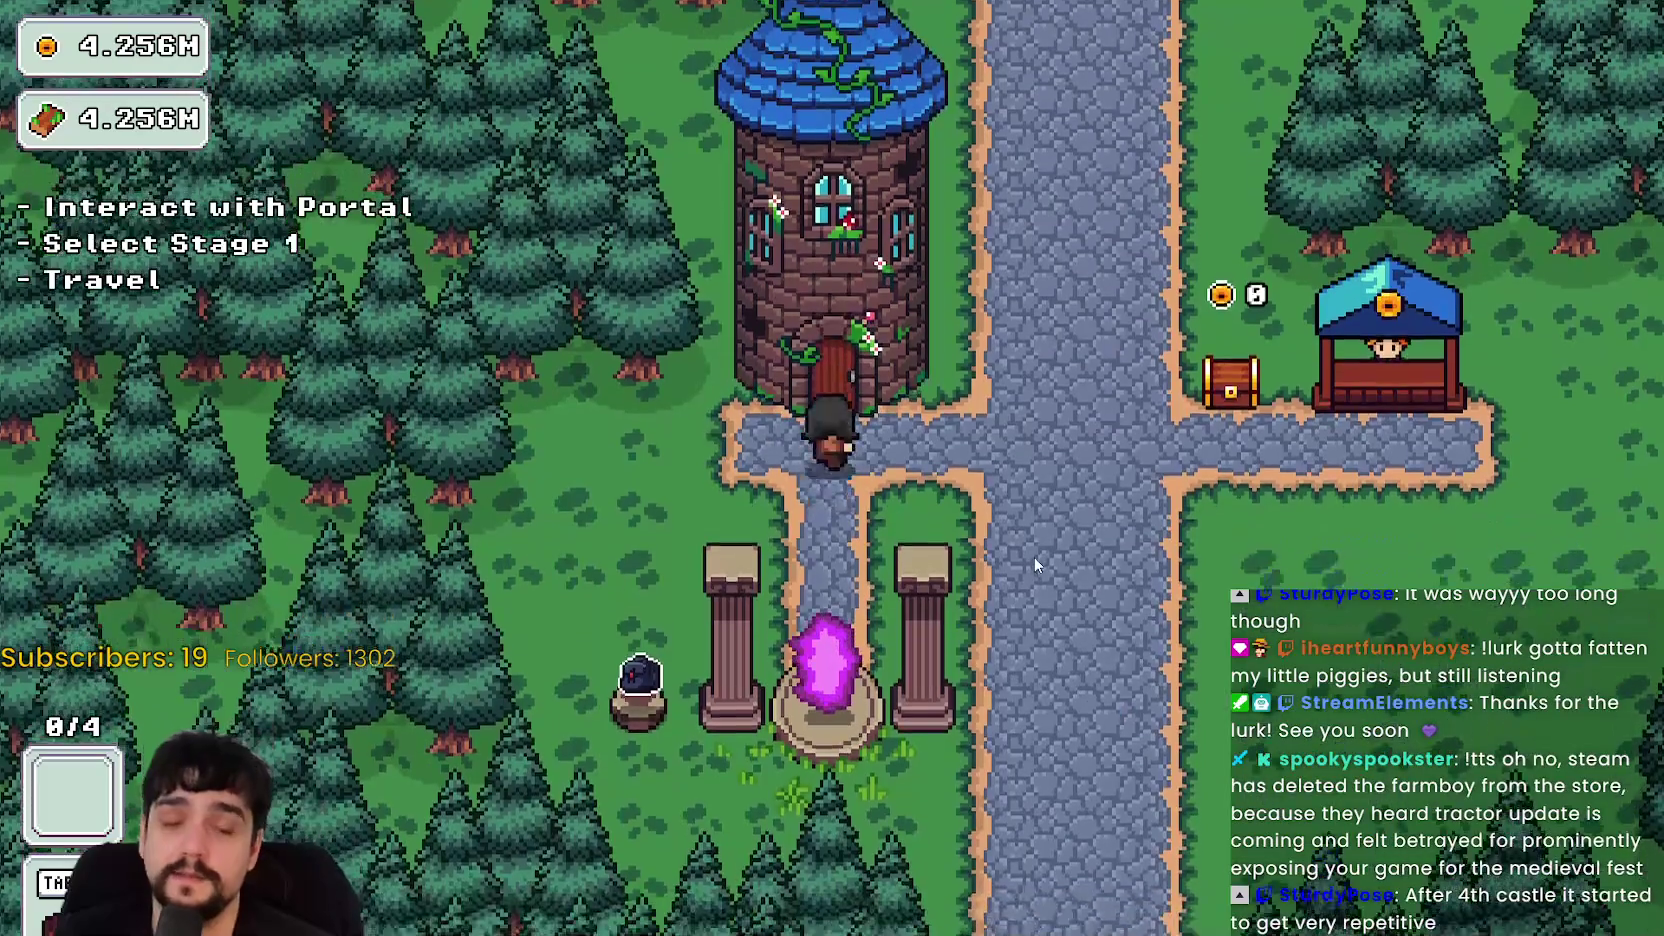
- Buy upper prestige nodes: Plant Domain Damage, Item Capacity I and II, Magical Bag Slots II
{"action": "key", "text": "p"}
{"action": "left_click", "coordinate": [1150, 273]}
{"action": "scroll", "coordinate": [1001, 463], "scroll_direction": "down", "scroll_amount": 2}
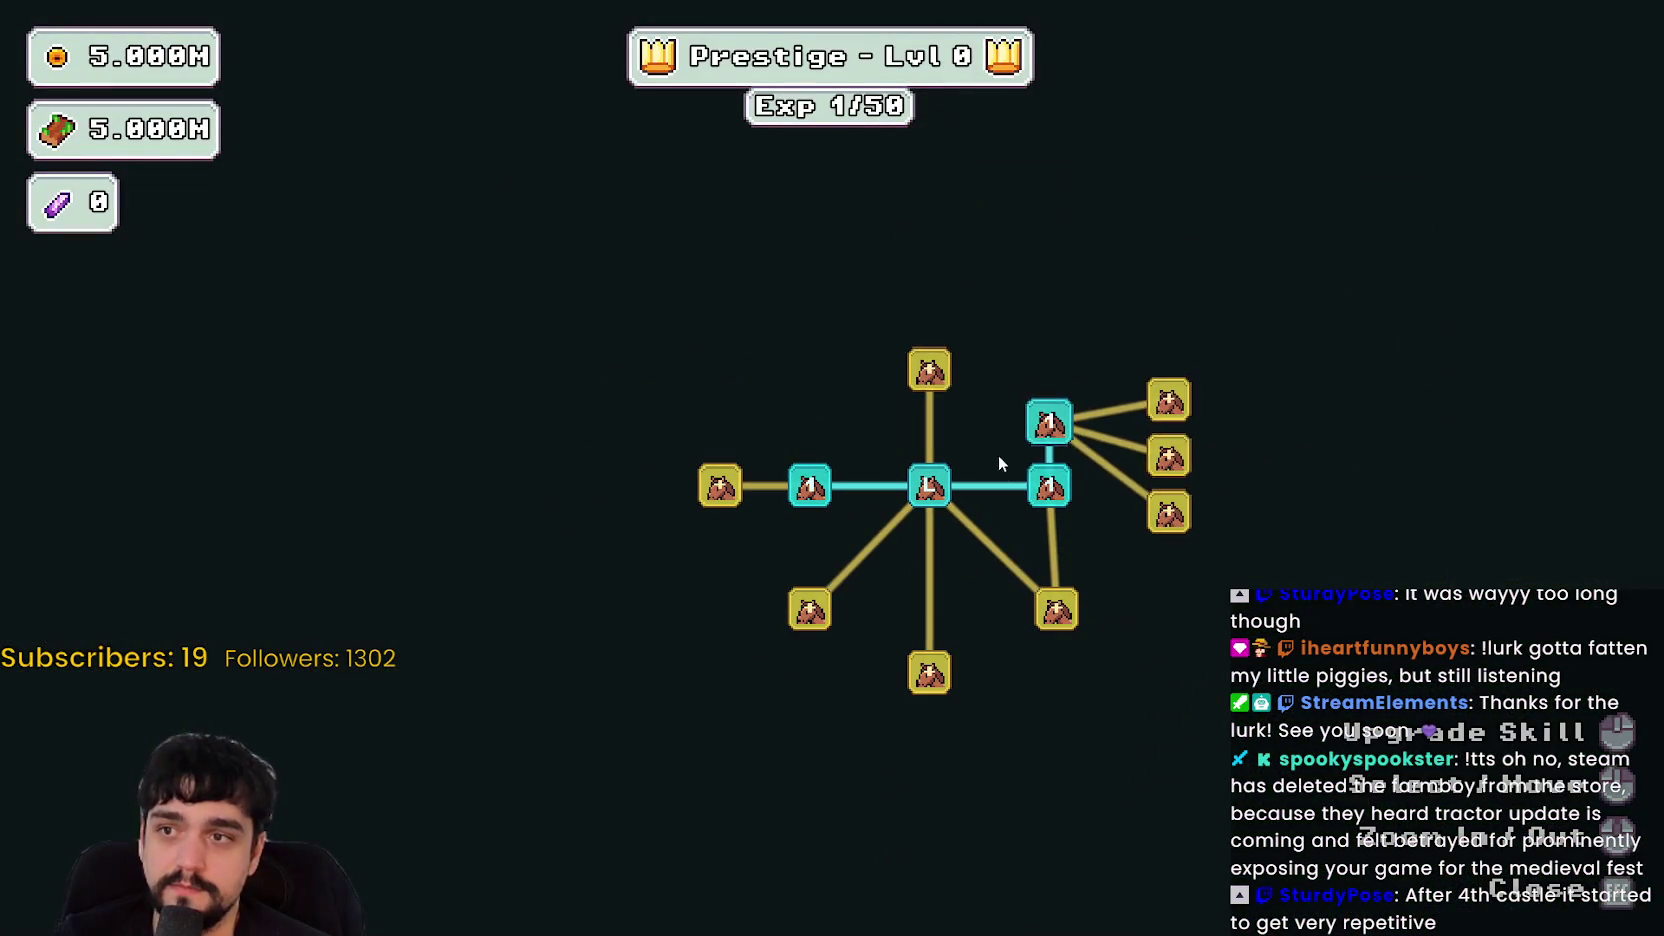
{"action": "left_click", "coordinate": [935, 375]}
{"action": "left_click", "coordinate": [720, 486]}
{"action": "left_click", "coordinate": [795, 370]}
{"action": "left_click", "coordinate": [836, 268]}
{"action": "left_click", "coordinate": [716, 263]}
{"action": "left_click", "coordinate": [769, 209]}
{"action": "left_click", "coordinate": [720, 430]}
{"action": "left_click", "coordinate": [720, 546]}
{"action": "left_click", "coordinate": [630, 486]}
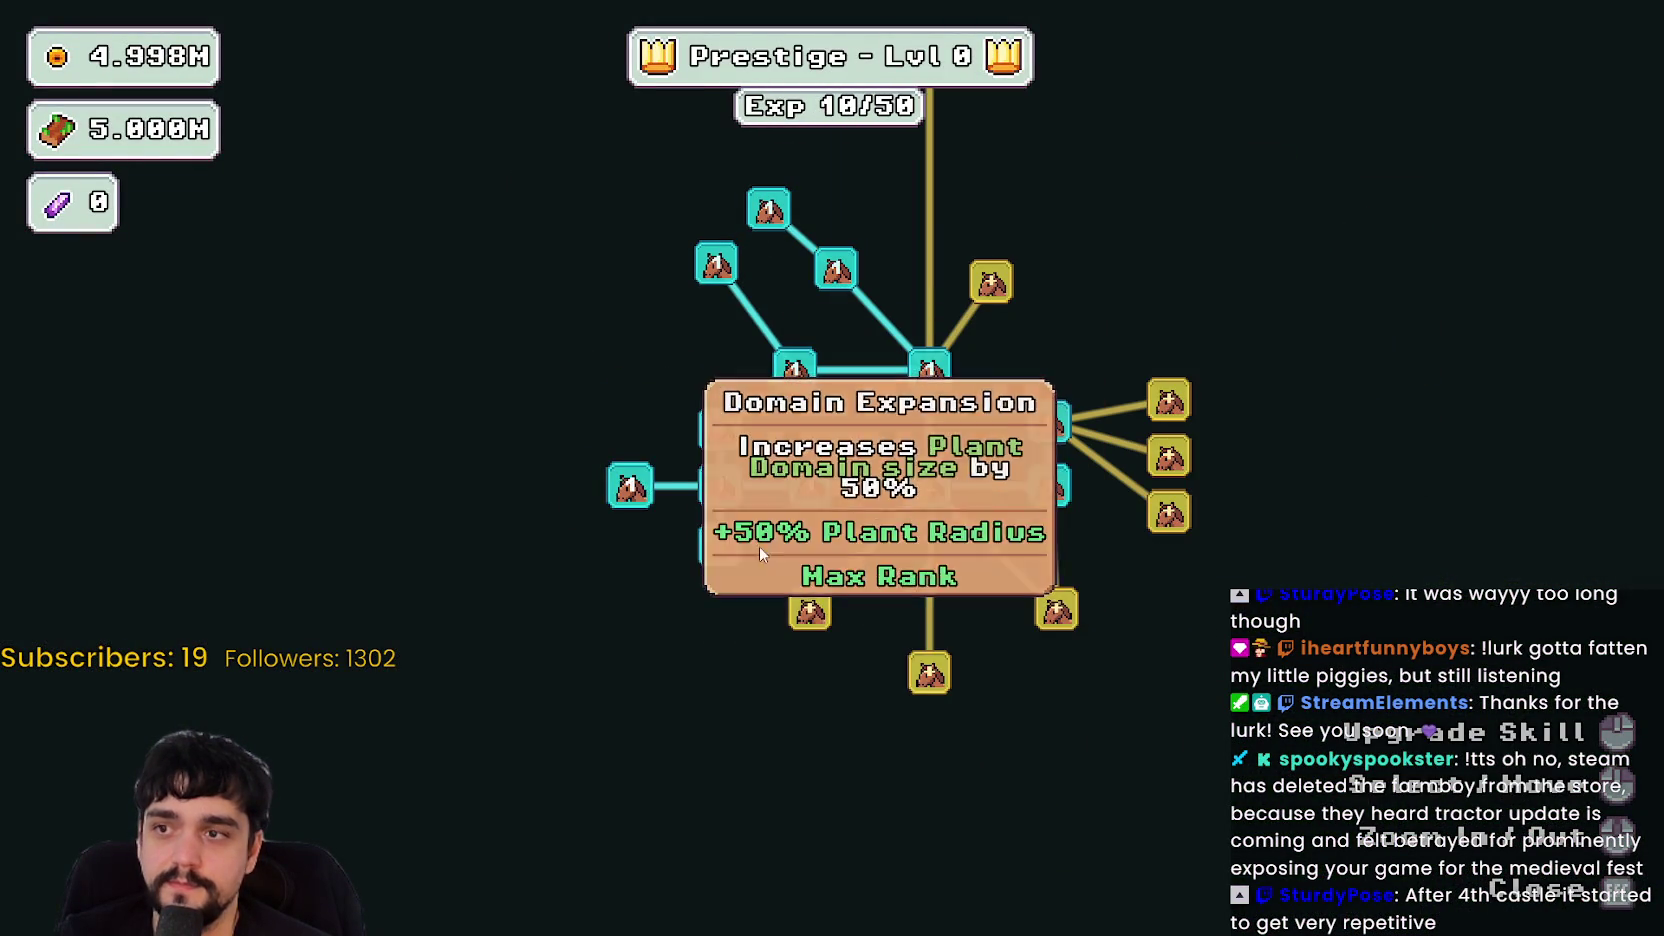
- Buy Plants Value, Magical Roots Gatherer, Forest Spawn Rate, Plant Merchant and lower-branch nodes
{"action": "left_click", "coordinate": [809, 608]}
{"action": "left_click", "coordinate": [930, 673]}
{"action": "left_click", "coordinate": [694, 609]}
{"action": "left_click", "coordinate": [702, 691]}
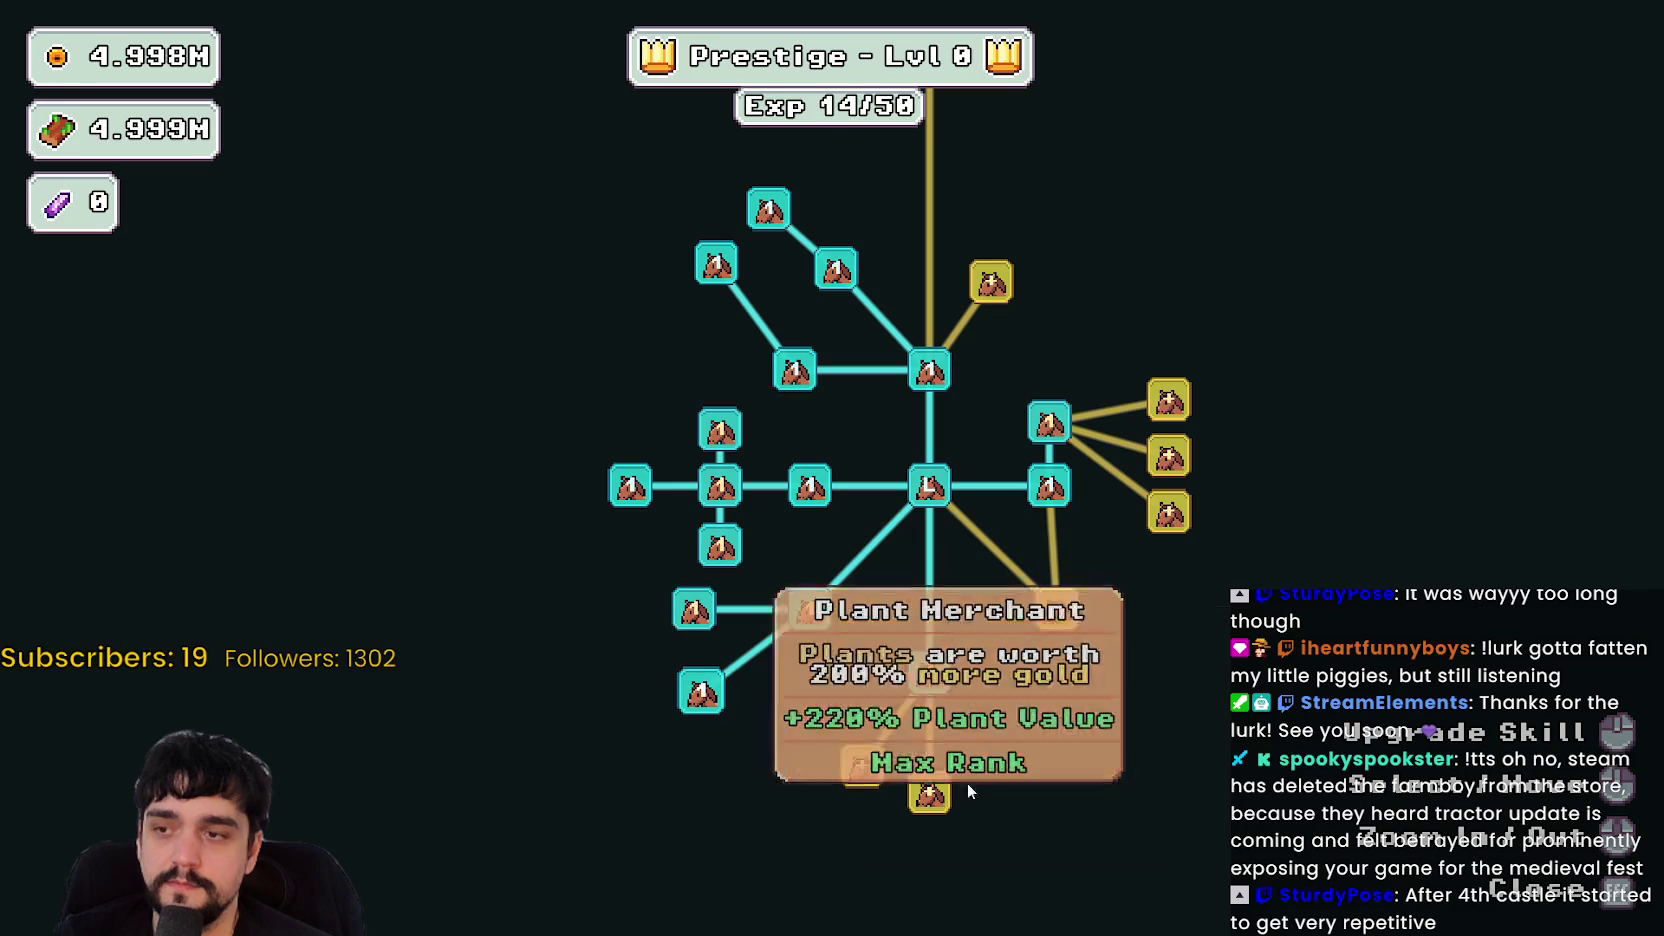
{"action": "left_click", "coordinate": [1057, 612]}
{"action": "left_click", "coordinate": [984, 730]}
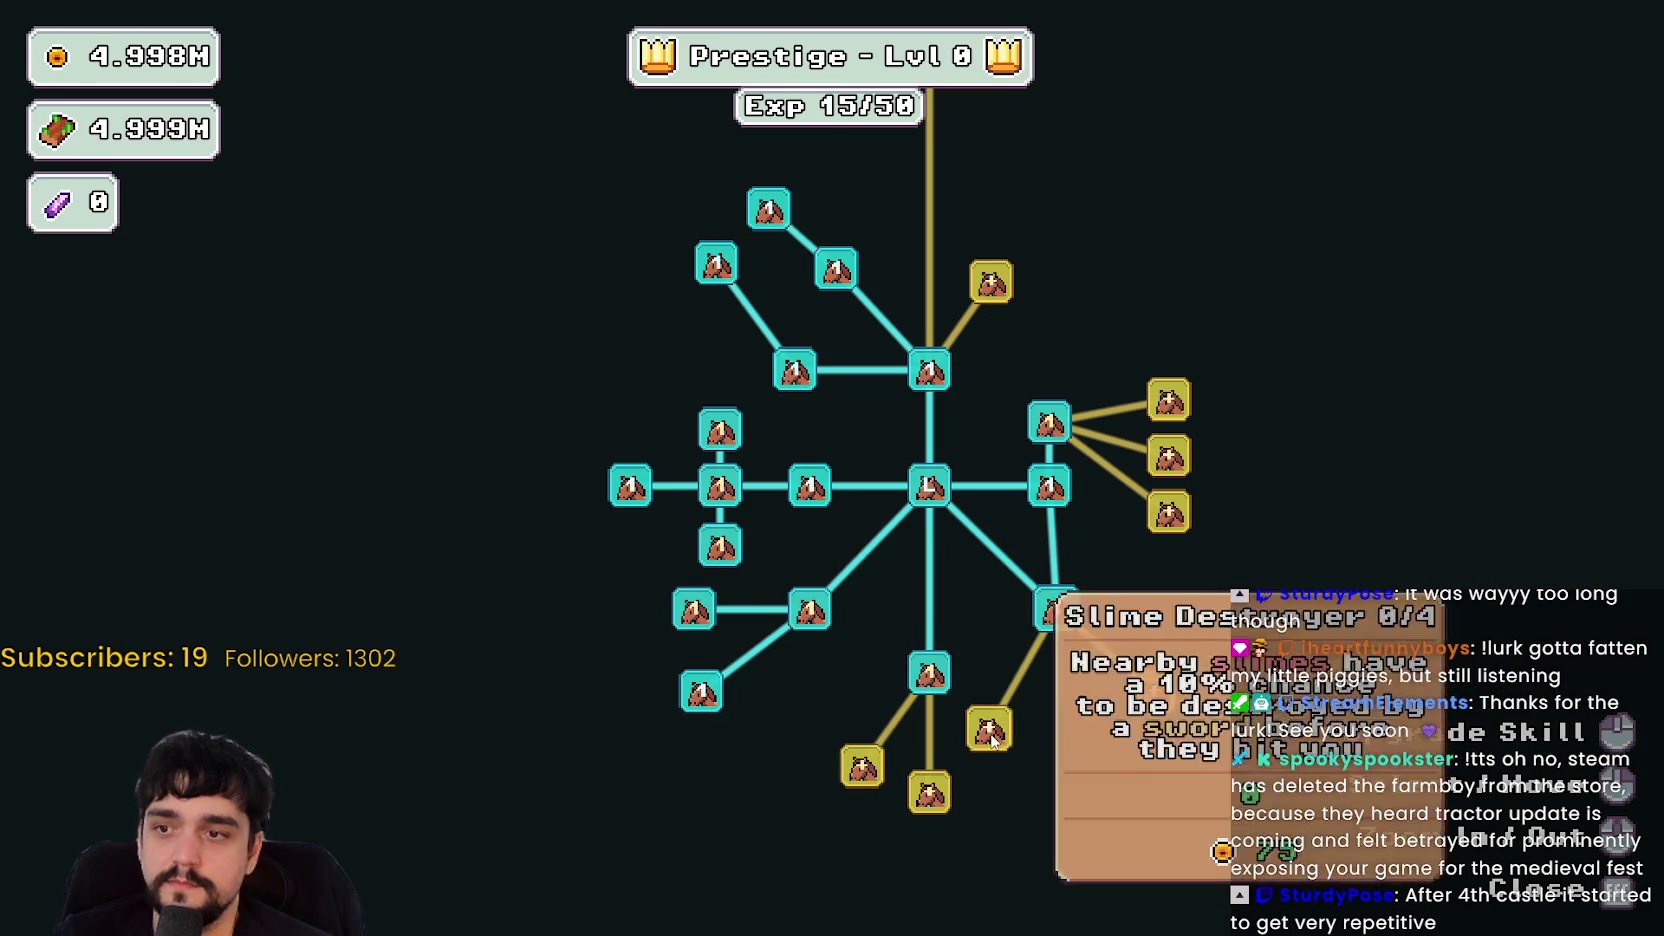
{"action": "left_click", "coordinate": [929, 792]}
{"action": "left_click", "coordinate": [862, 766]}
{"action": "left_click", "coordinate": [1075, 766]}
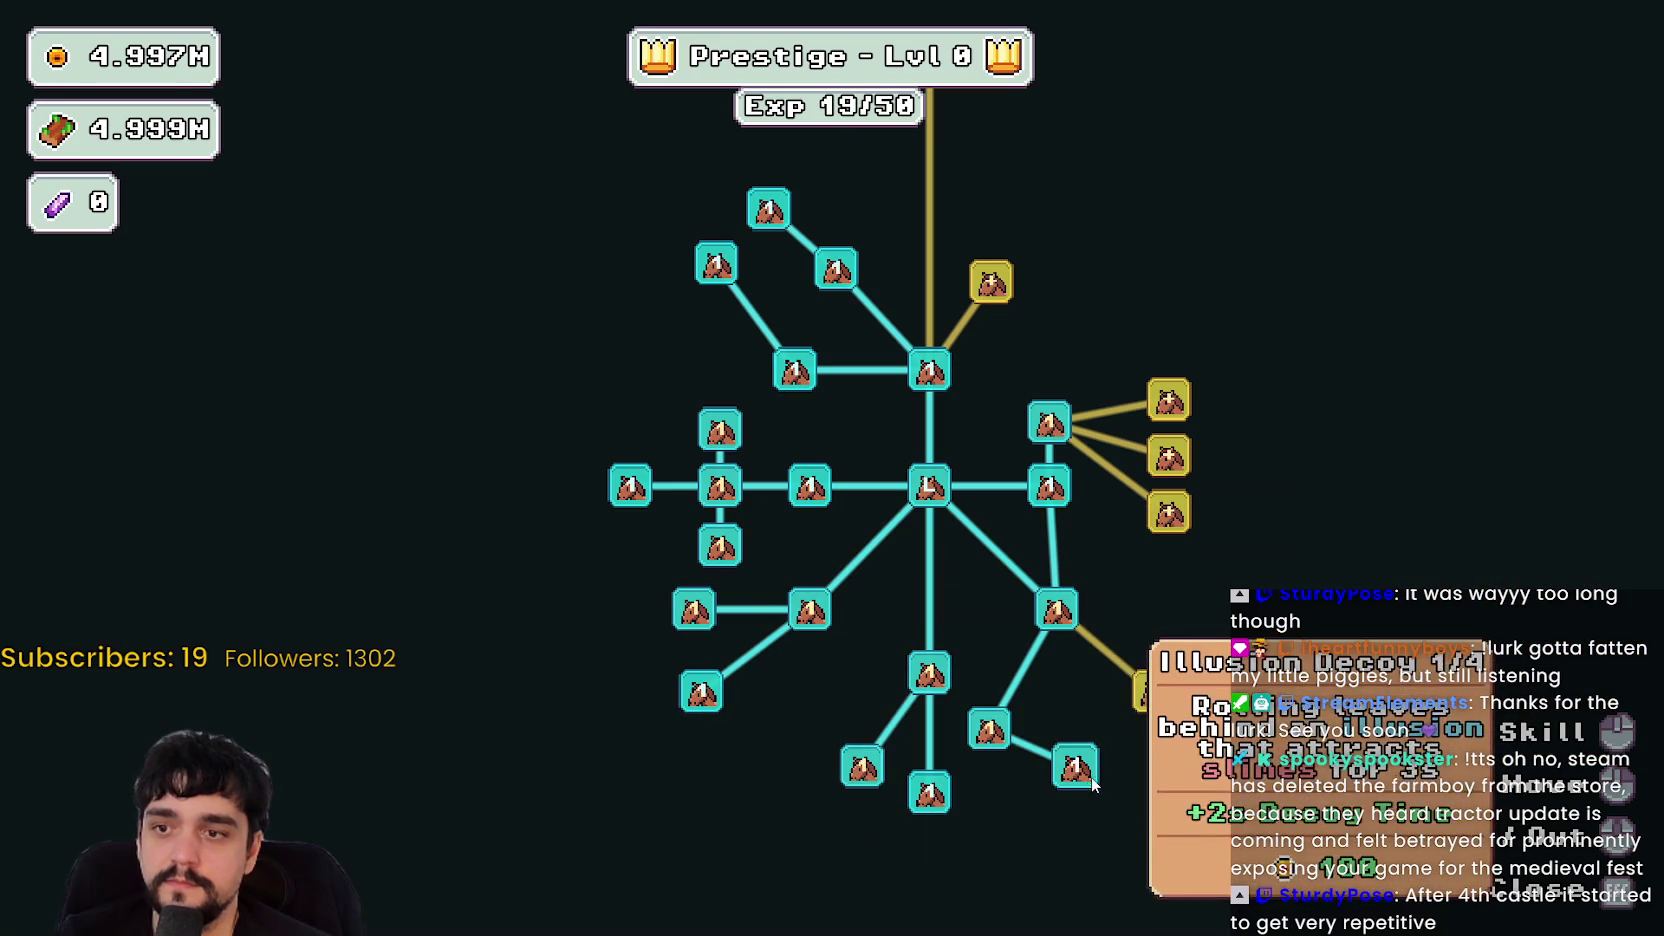
{"action": "left_click", "coordinate": [1154, 691]}
- Buy the right-side nodes toward Market Stall I, then walk to the portal's stage selection
{"action": "mouse_move", "coordinate": [1220, 752]}
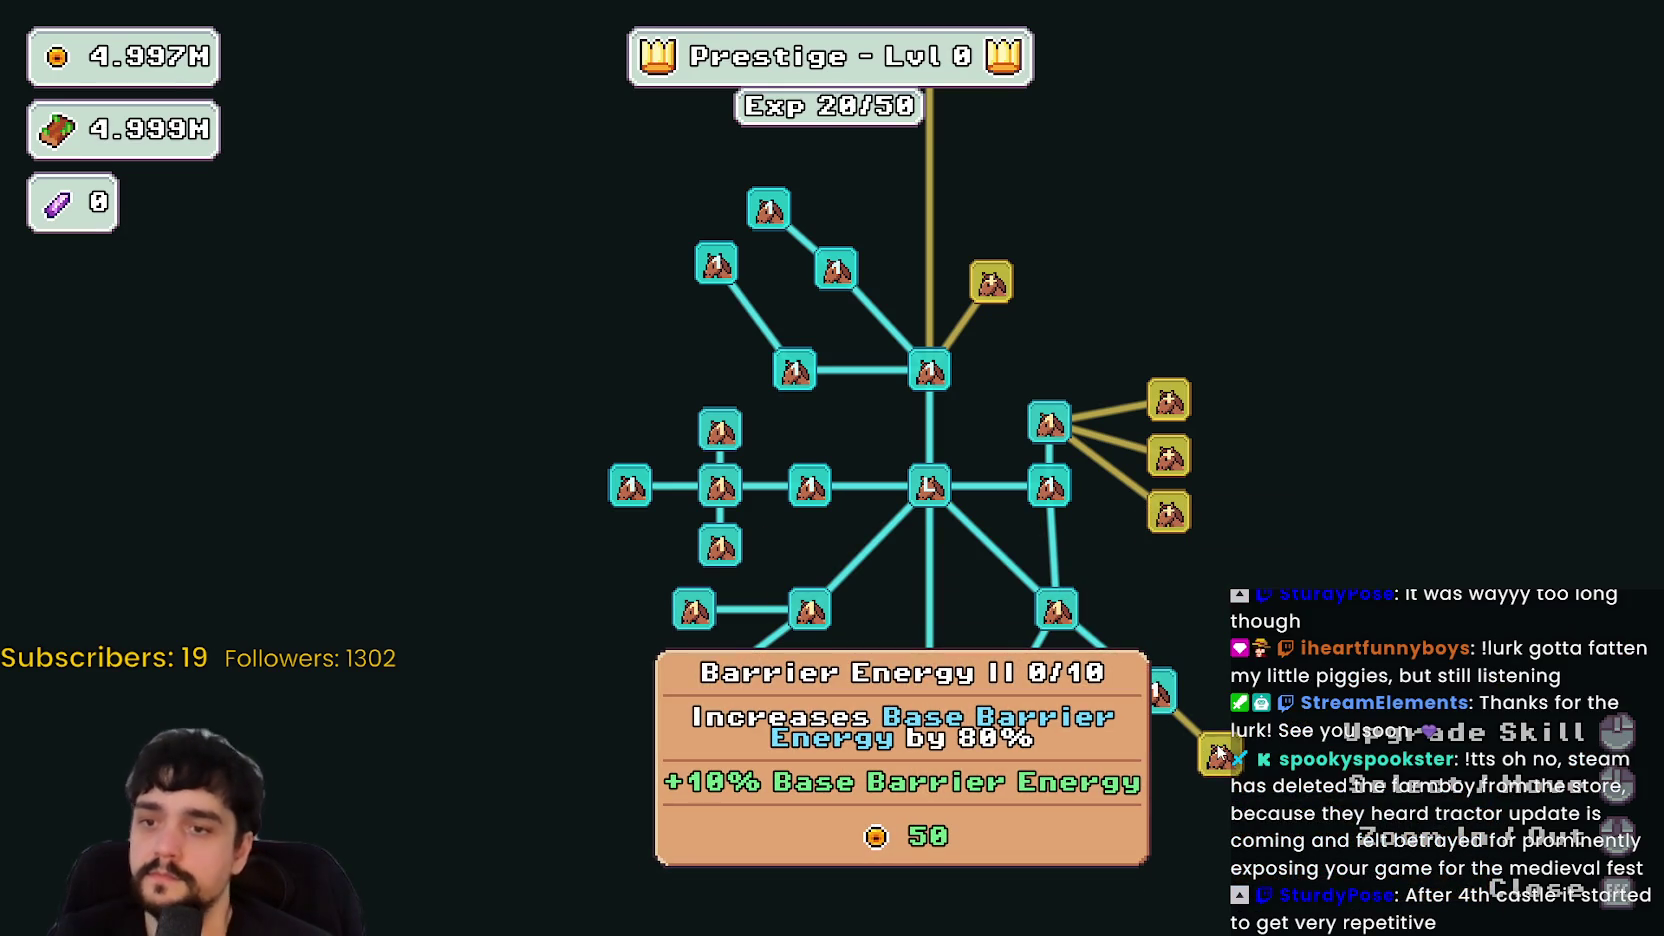
{"action": "left_click", "coordinate": [1169, 400]}
{"action": "left_click", "coordinate": [1169, 456]}
{"action": "left_click", "coordinate": [1169, 512]}
{"action": "left_click", "coordinate": [991, 283]}
{"action": "key", "text": "Escape"}
{"action": "key", "text": "s"}
{"action": "key", "text": "e"}
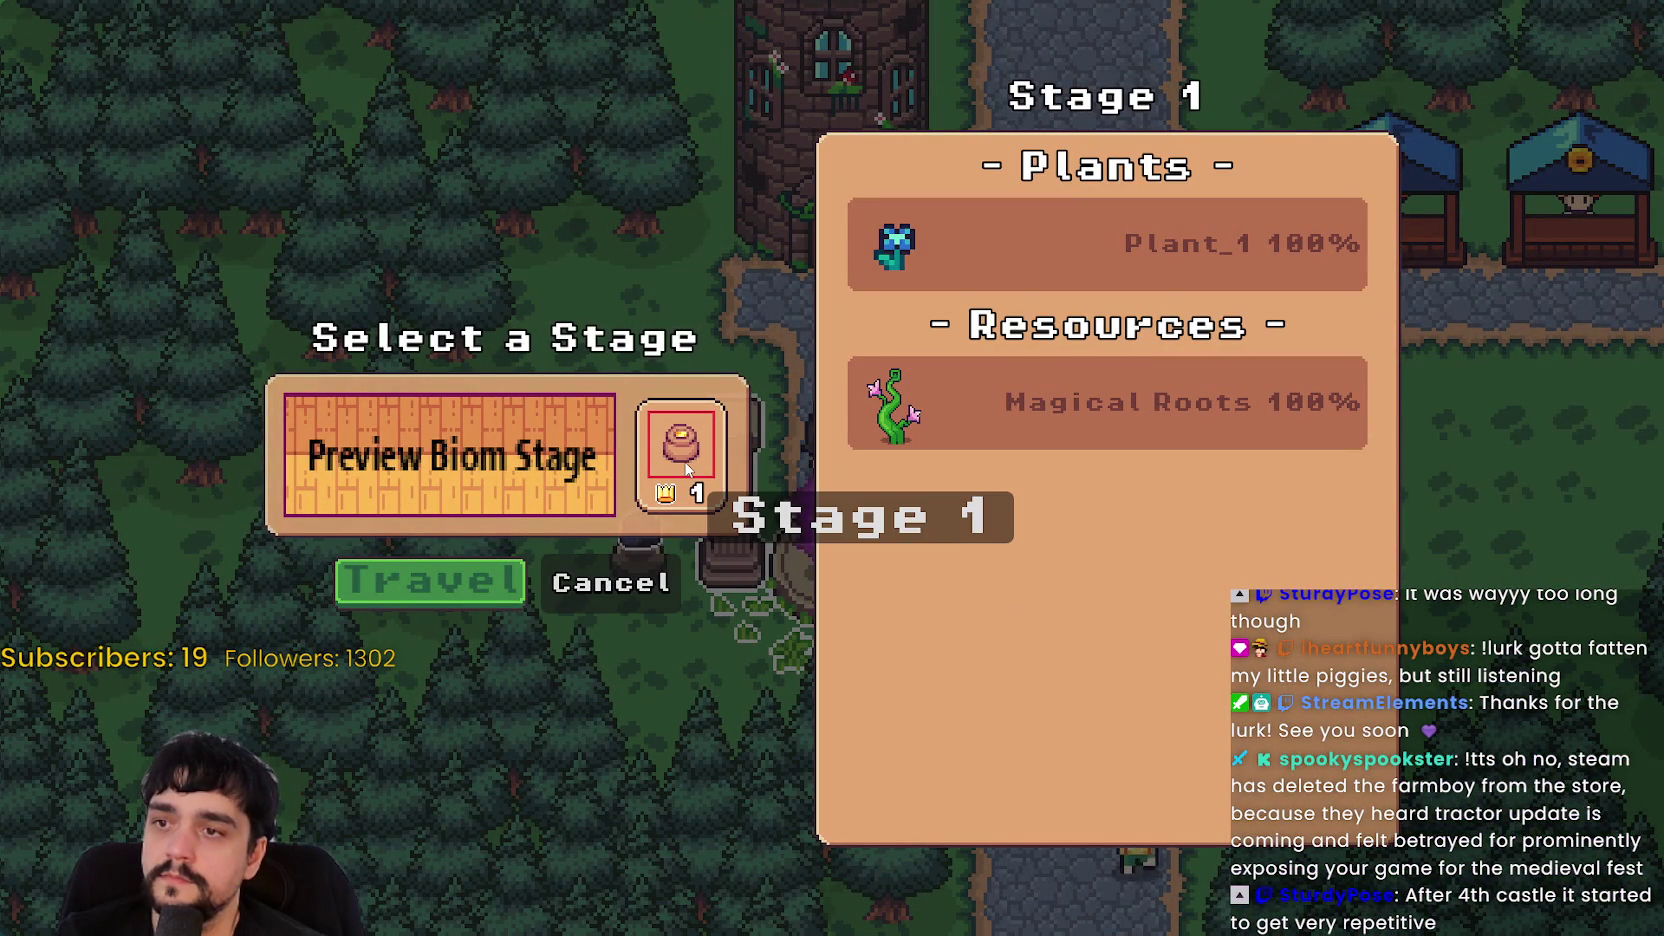
- Max out Plant Domain Damage II in the prestige tree, reaching Prestige level 1
{"action": "left_click", "coordinate": [655, 585]}
{"action": "key", "text": "p"}
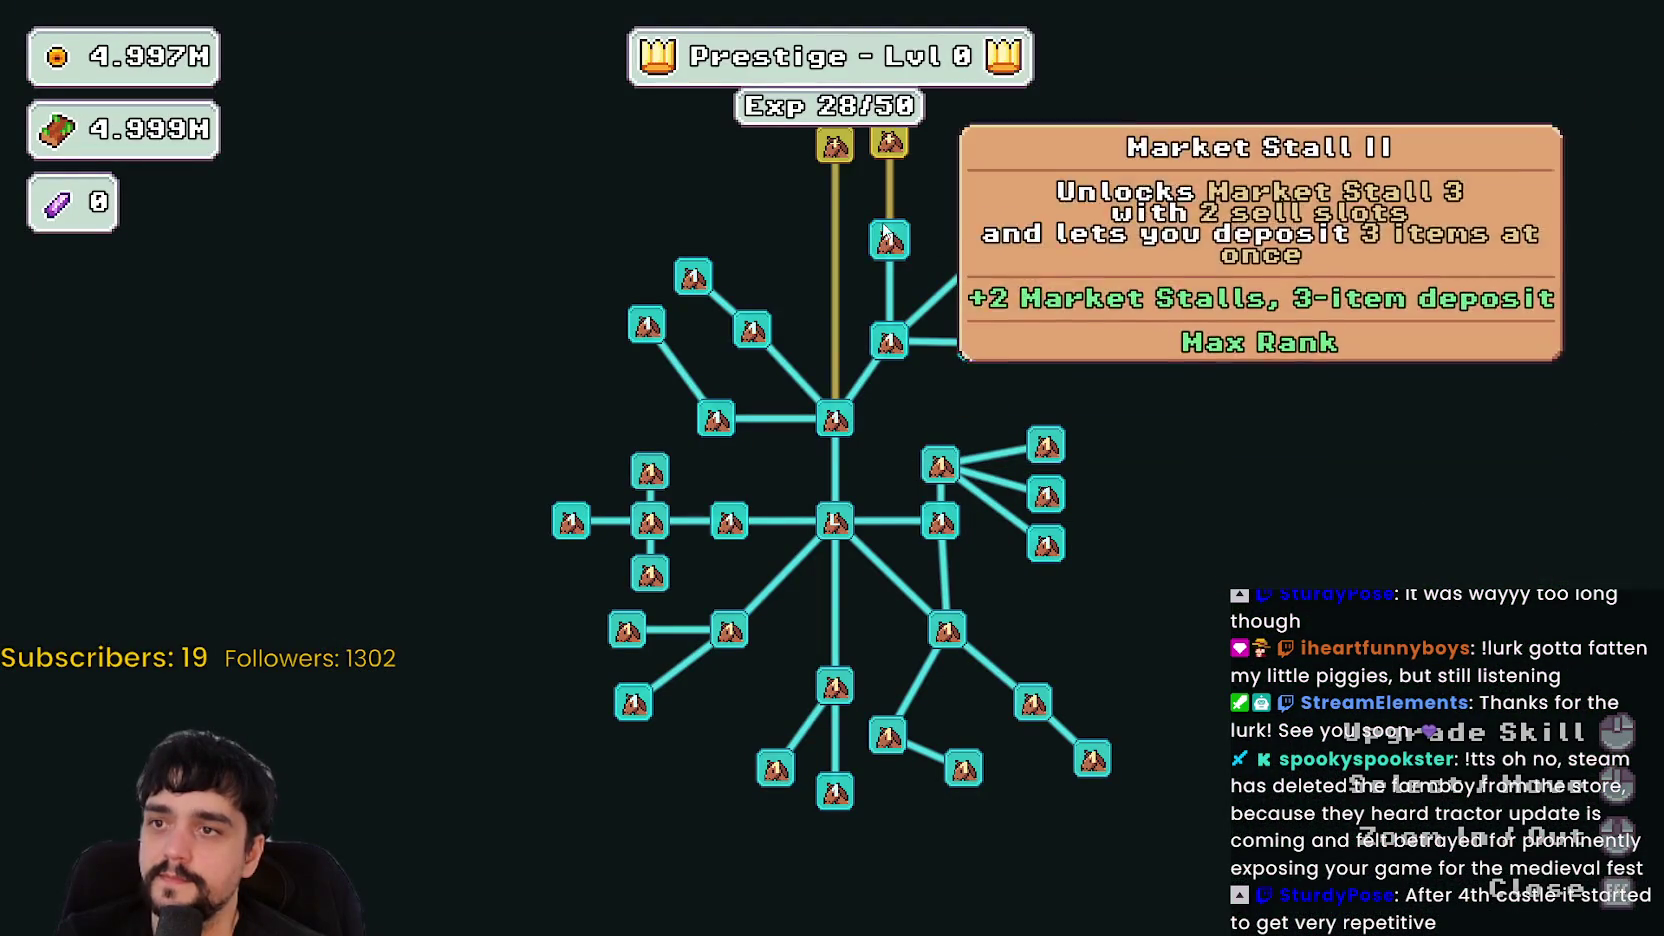
{"action": "left_click_drag", "start_coordinate": [888, 510], "coordinate": [921, 416]}
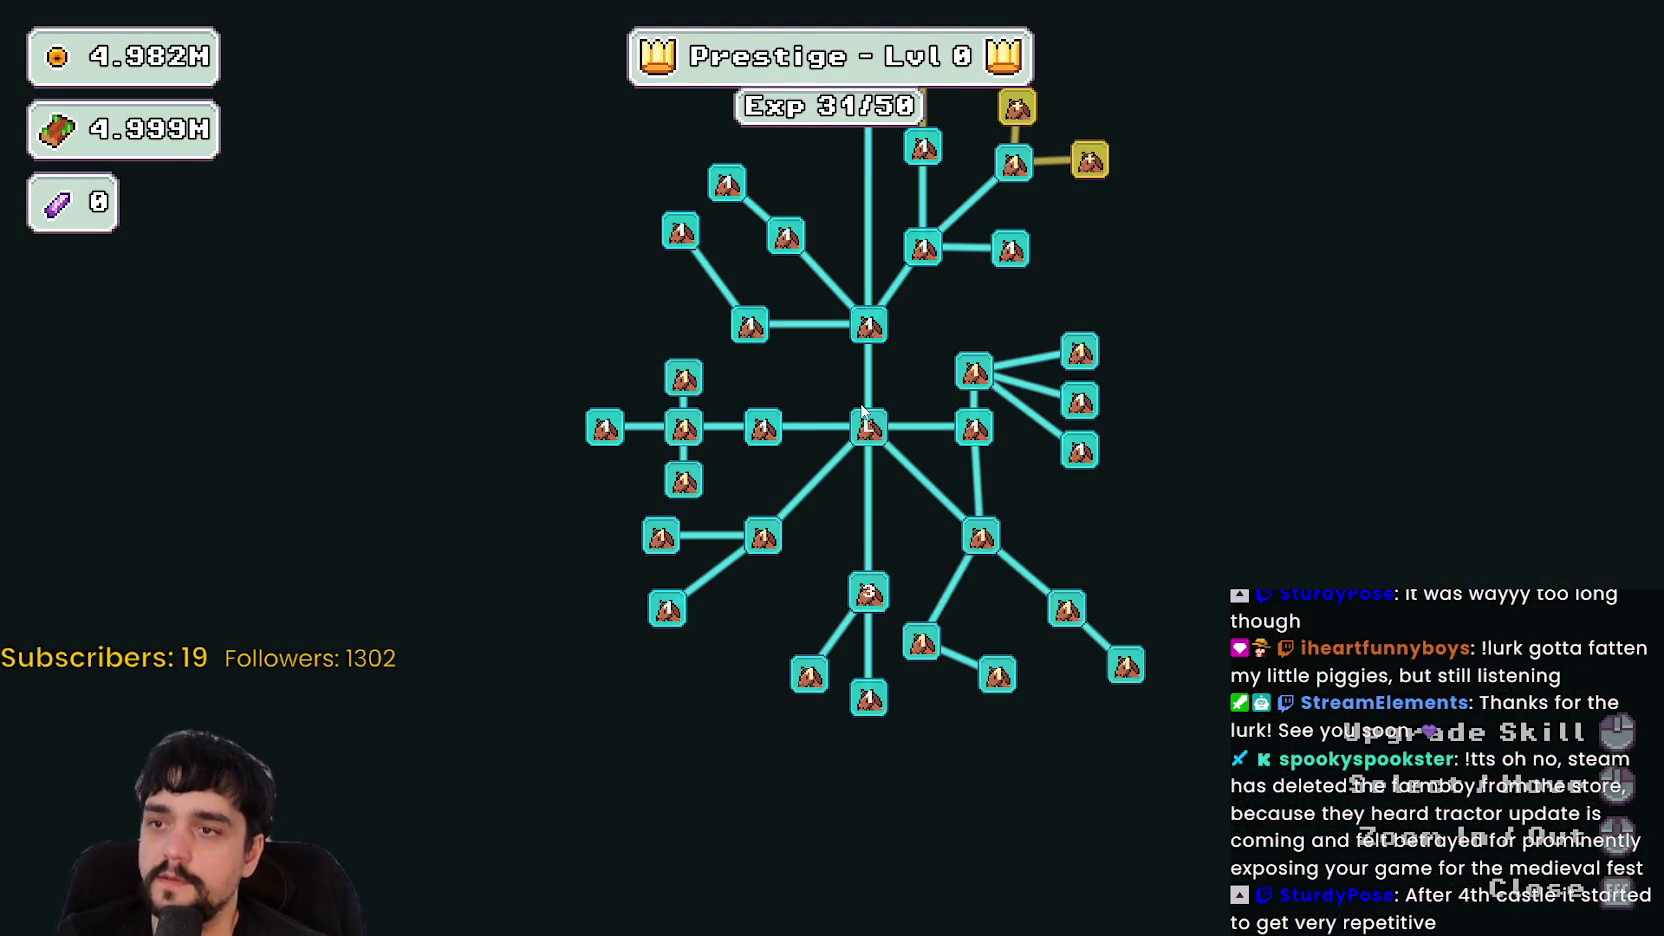
{"action": "left_click", "coordinate": [672, 378]}
{"action": "left_click", "coordinate": [694, 442]}
{"action": "left_click", "coordinate": [694, 442]}
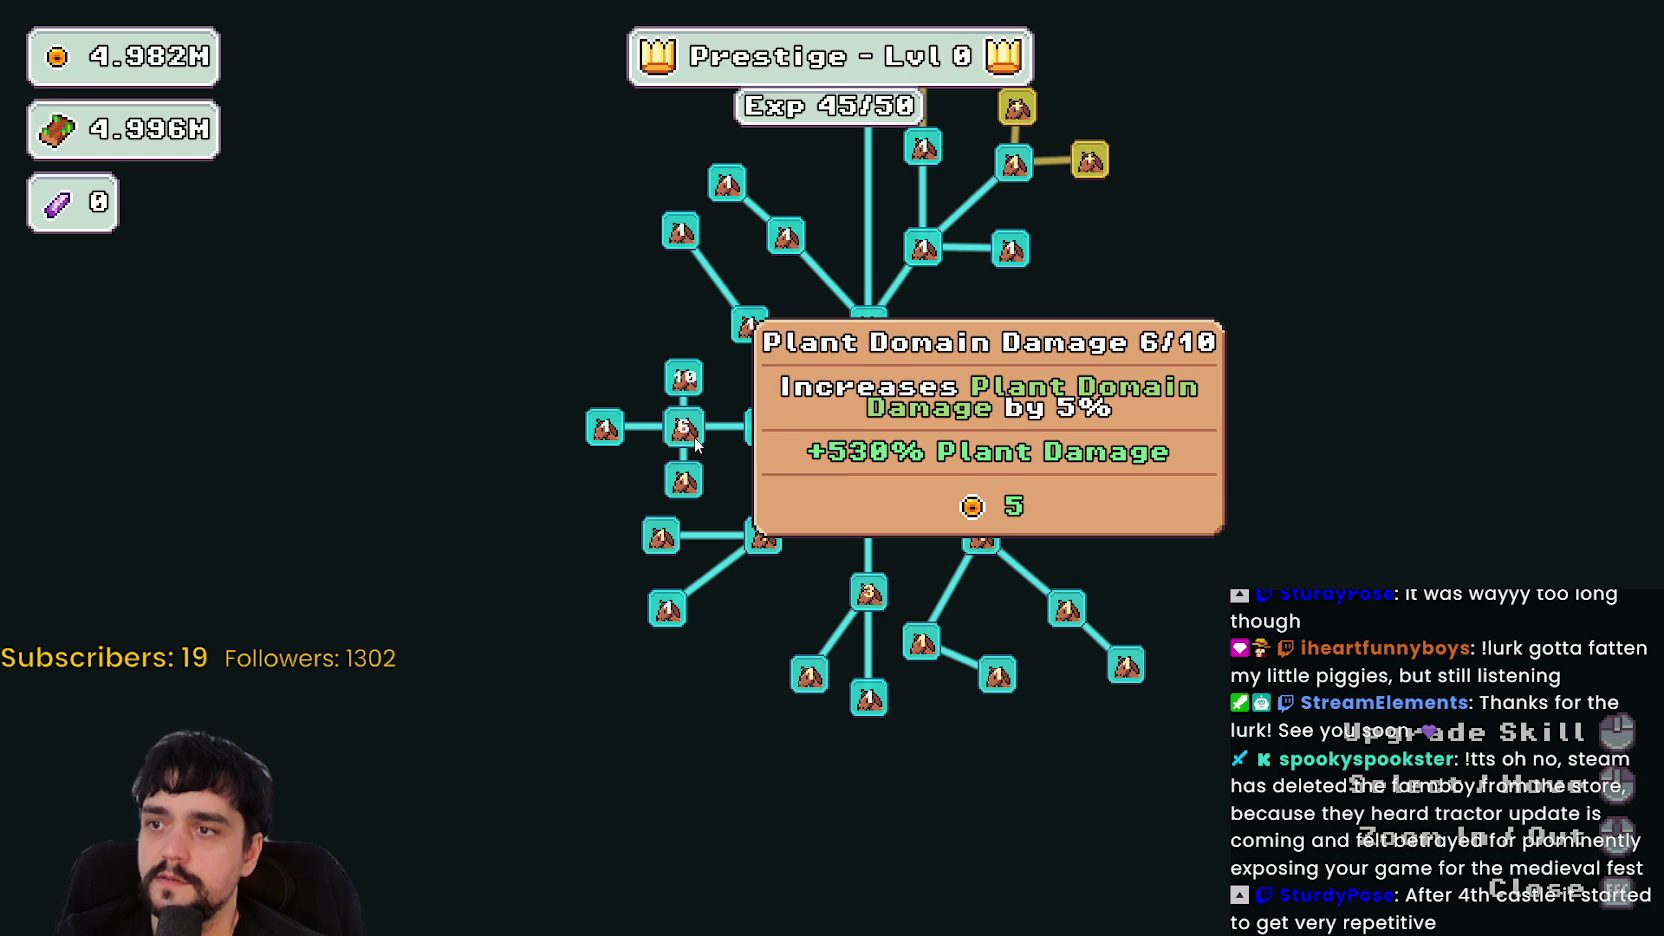
{"action": "left_click", "coordinate": [694, 442]}
{"action": "left_click", "coordinate": [694, 442]}
{"action": "key", "text": "Escape"}
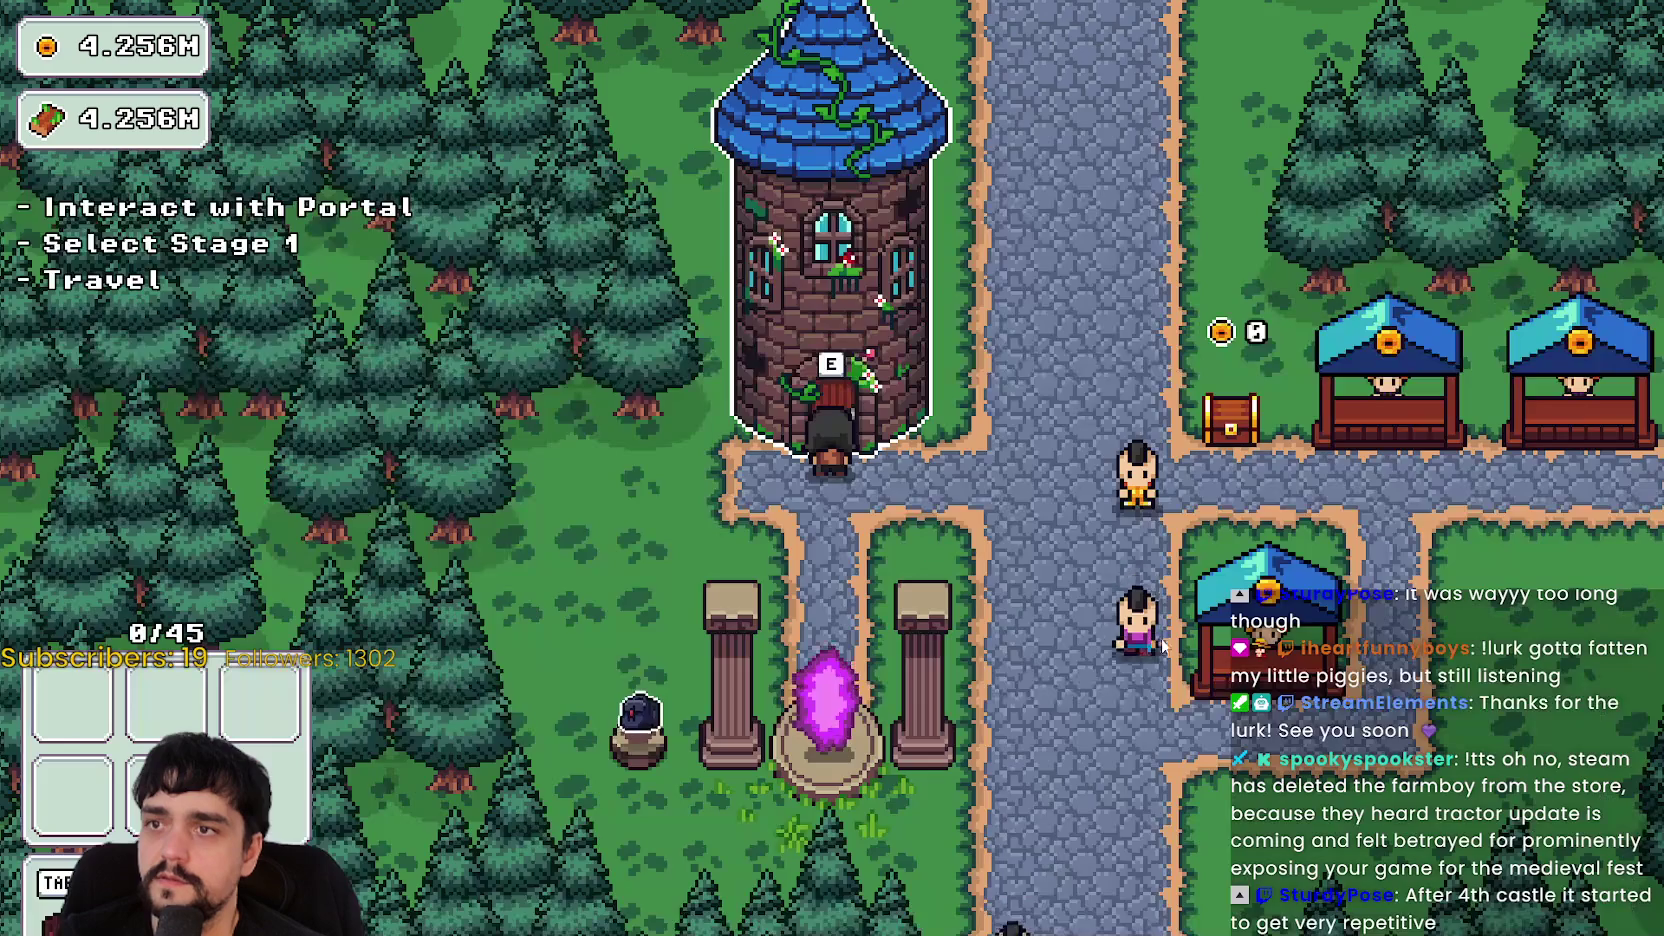
- Review the Stage 1 option at the portal and cancel without travelling
{"action": "key", "text": "e"}
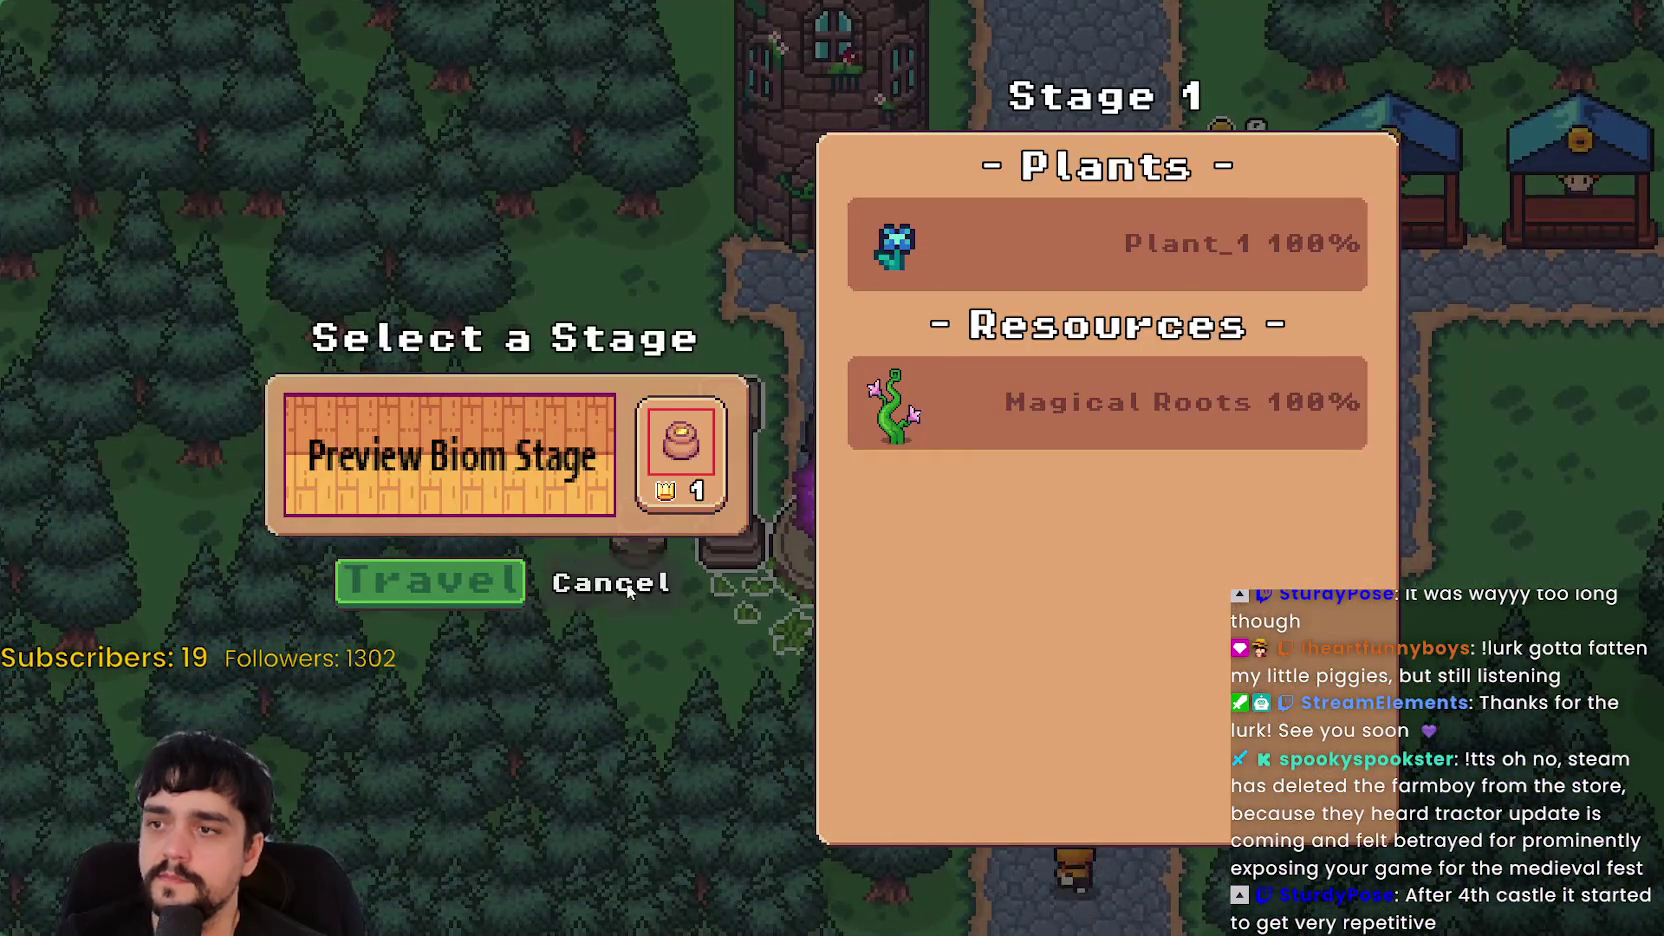
{"action": "left_click", "coordinate": [627, 584]}
{"action": "key", "text": "e"}
{"action": "key", "text": "Escape"}
{"action": "key", "text": "w"}
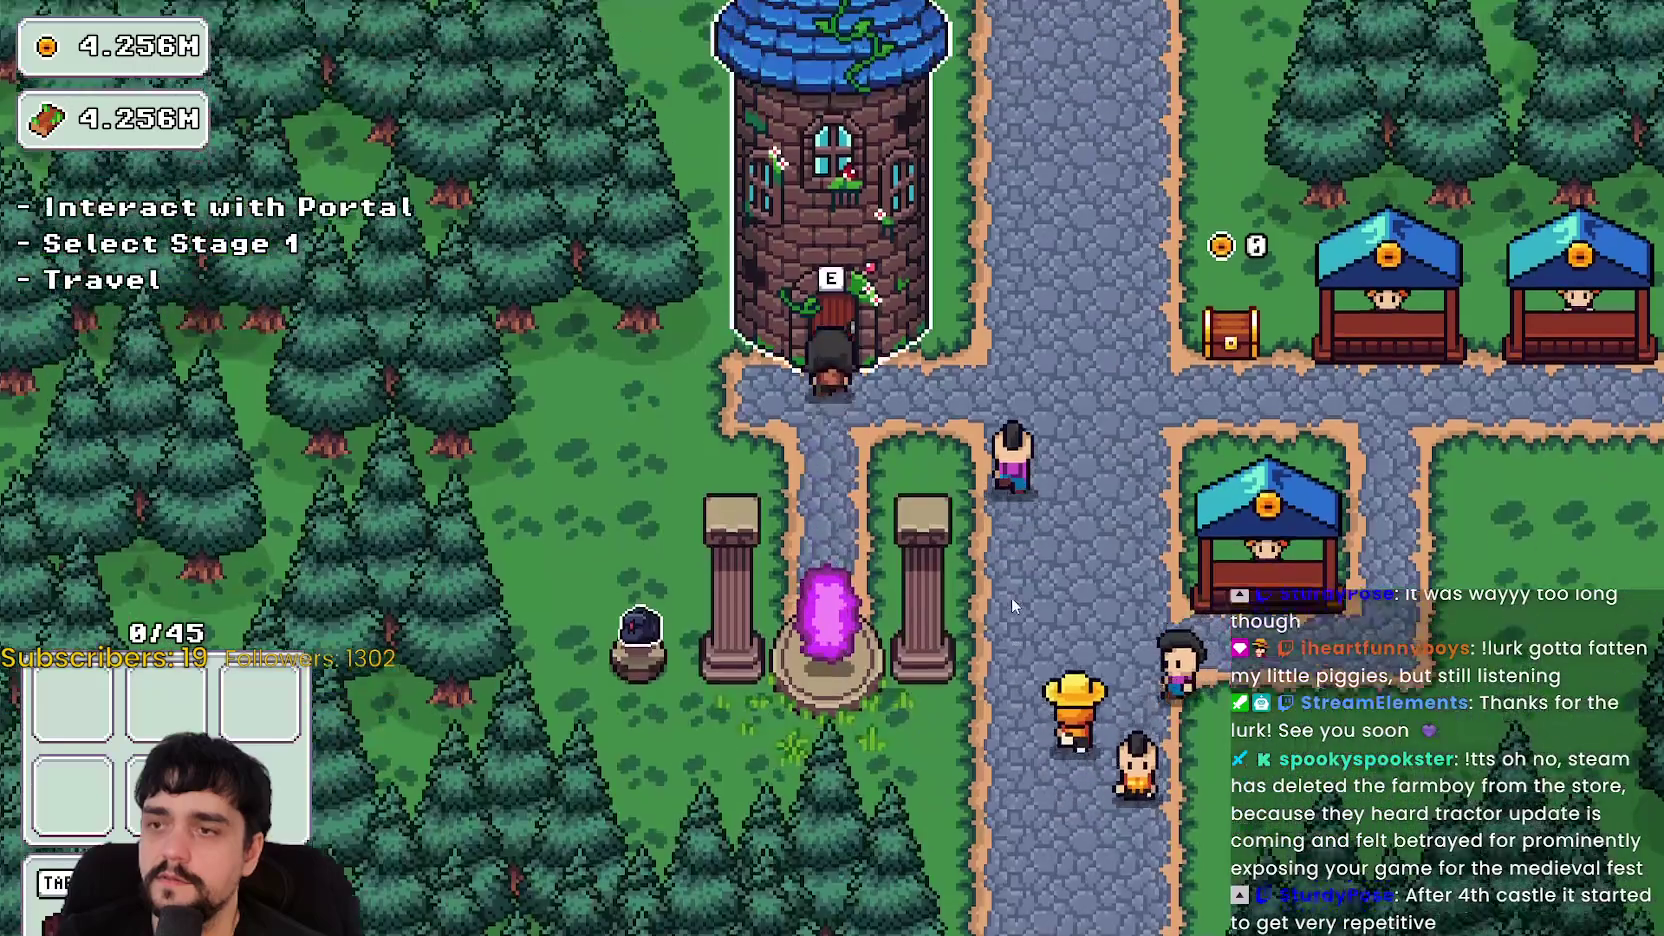
{"action": "key", "text": "s"}
{"action": "key", "text": "e"}
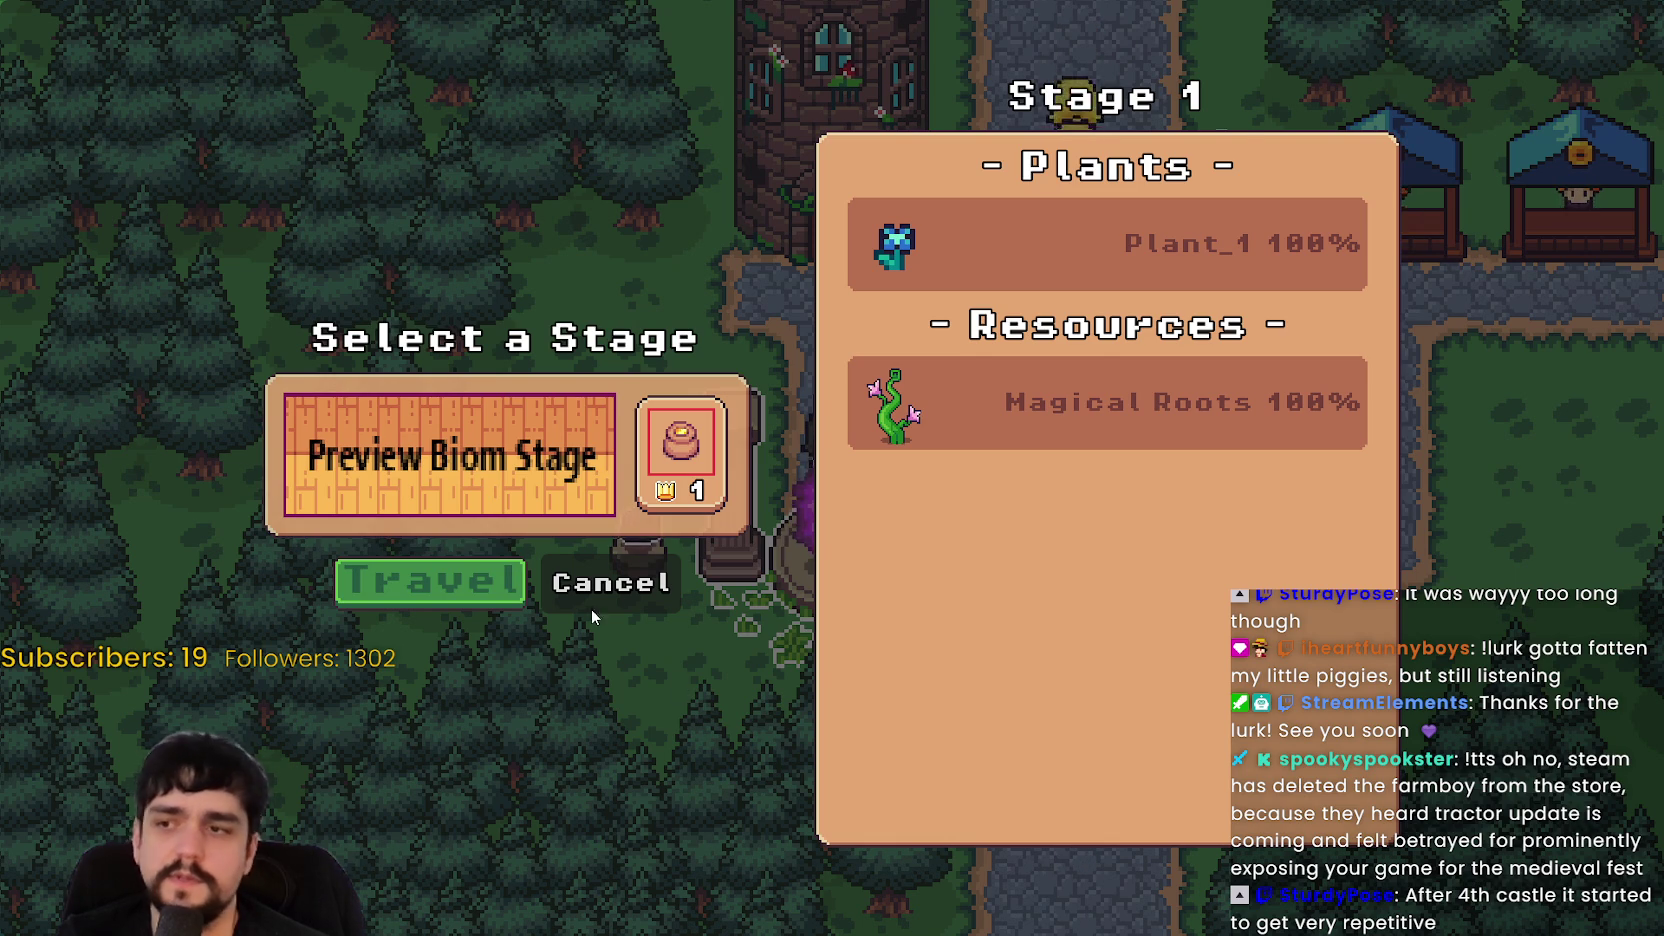
{"action": "left_click", "coordinate": [575, 585]}
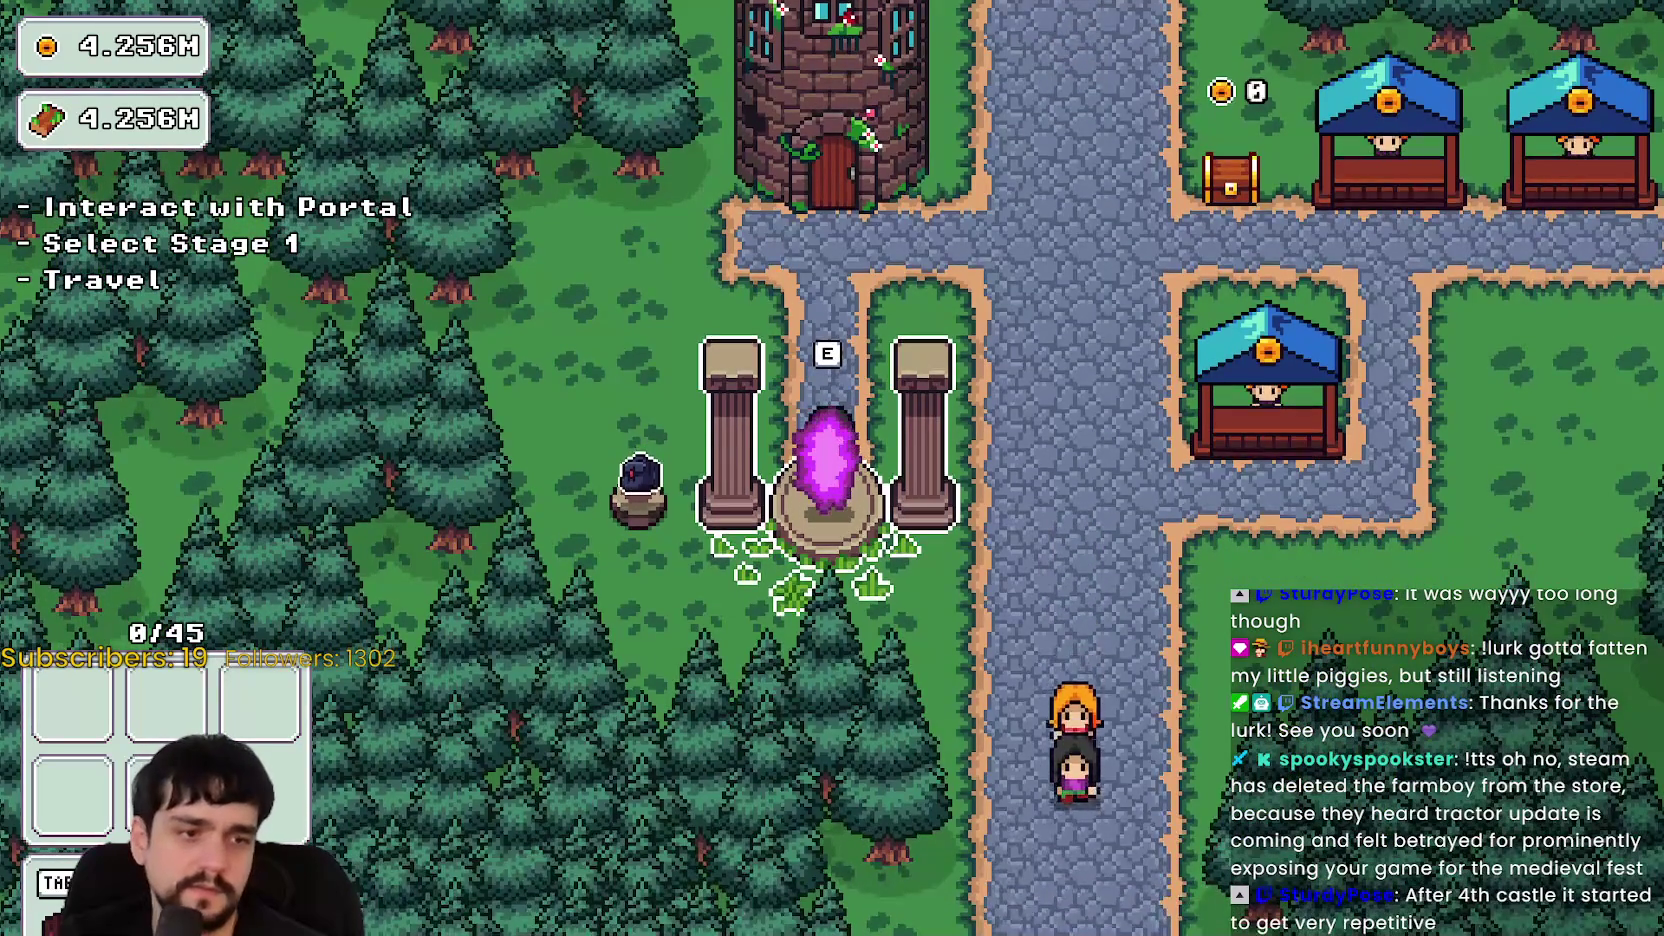
- Stop the game, unhide the Stage_2, Stage_3 and Stage_4 rows, and rerun with F5
{"action": "left_click", "coordinate": [1298, 40]}
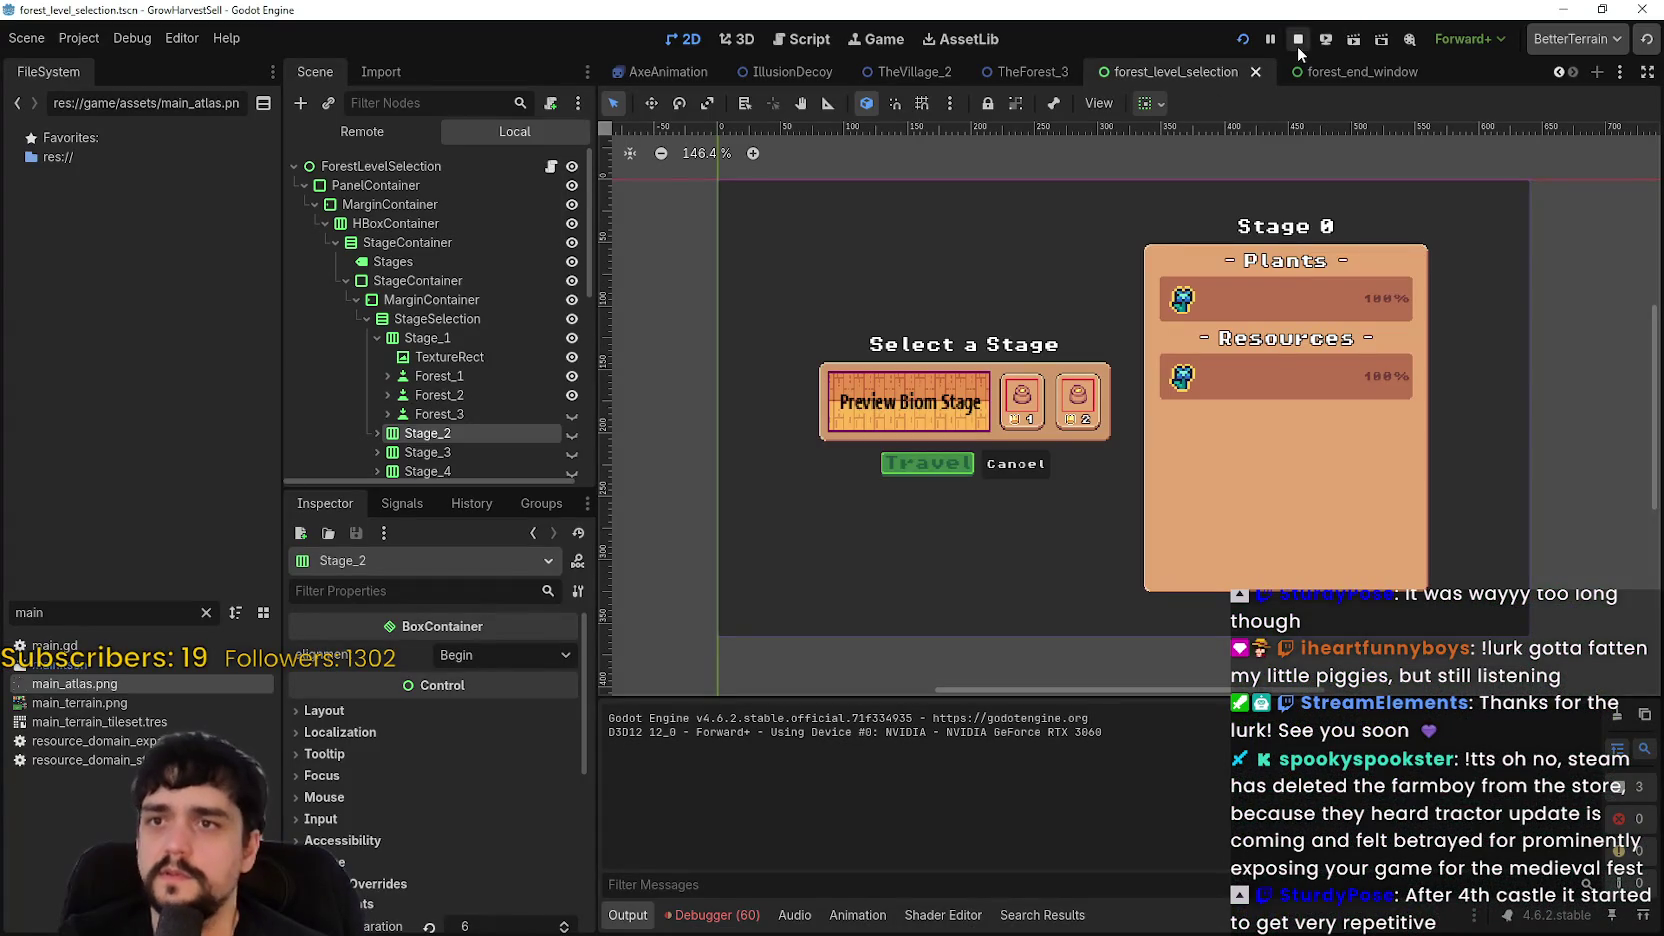
{"action": "scroll", "coordinate": [1050, 318], "scroll_direction": "up", "scroll_amount": 2}
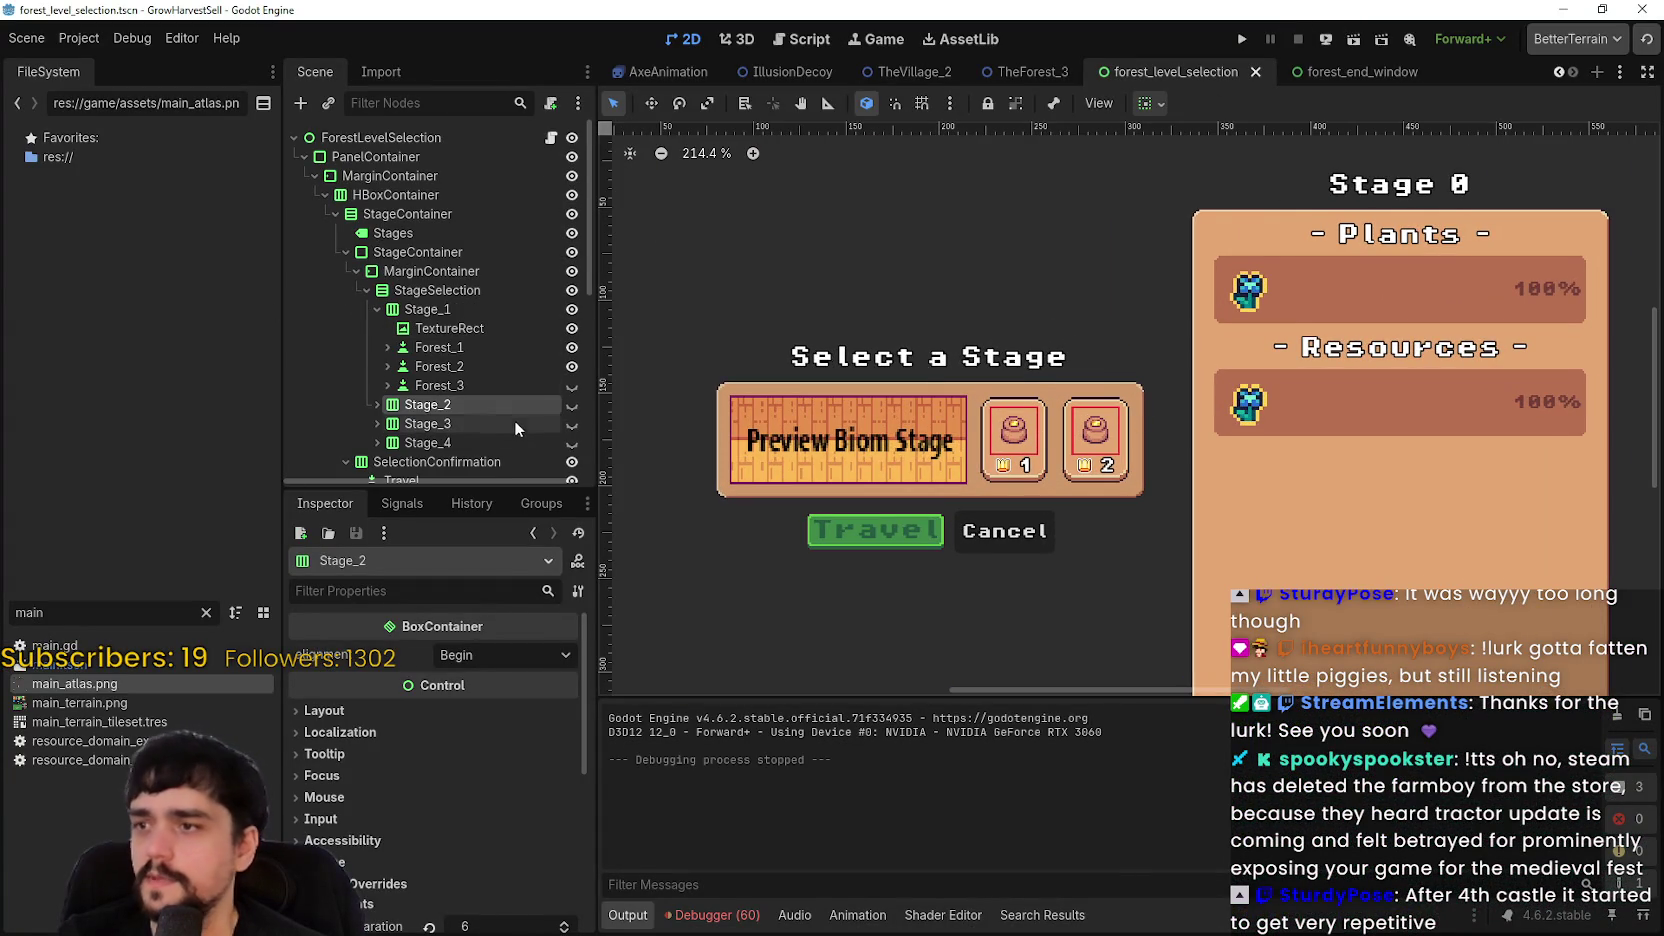
{"action": "left_click", "coordinate": [570, 386]}
{"action": "left_click", "coordinate": [571, 405]}
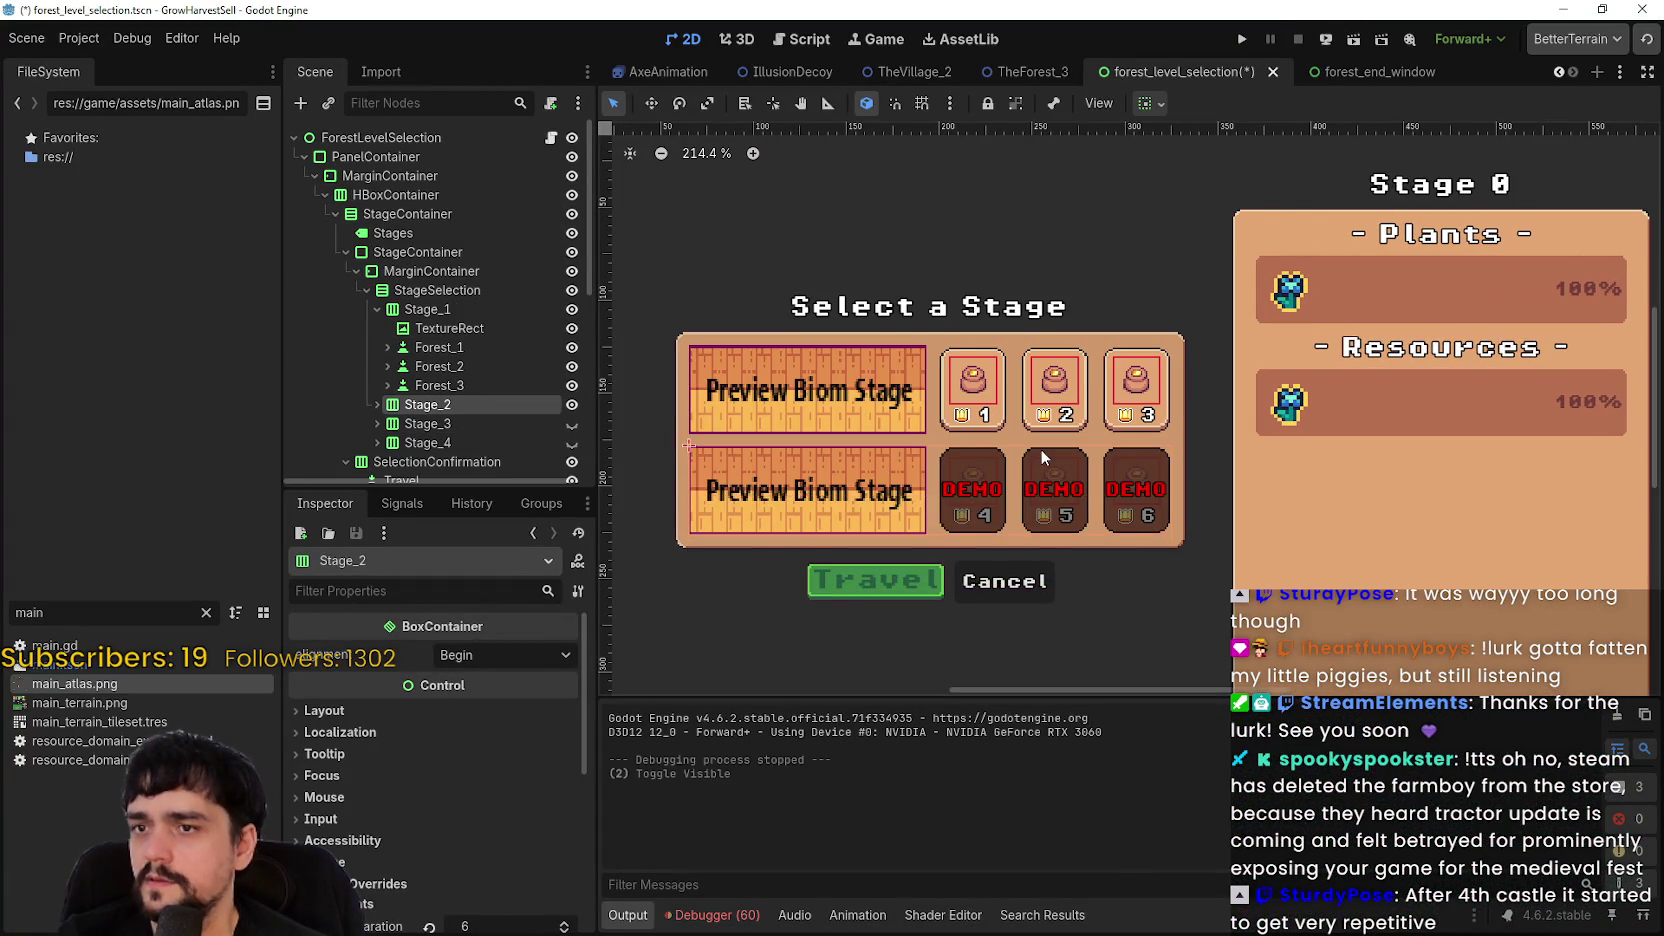
{"action": "key", "text": "ctrl+minus"}
{"action": "left_click", "coordinate": [571, 424]}
{"action": "left_click", "coordinate": [571, 443]}
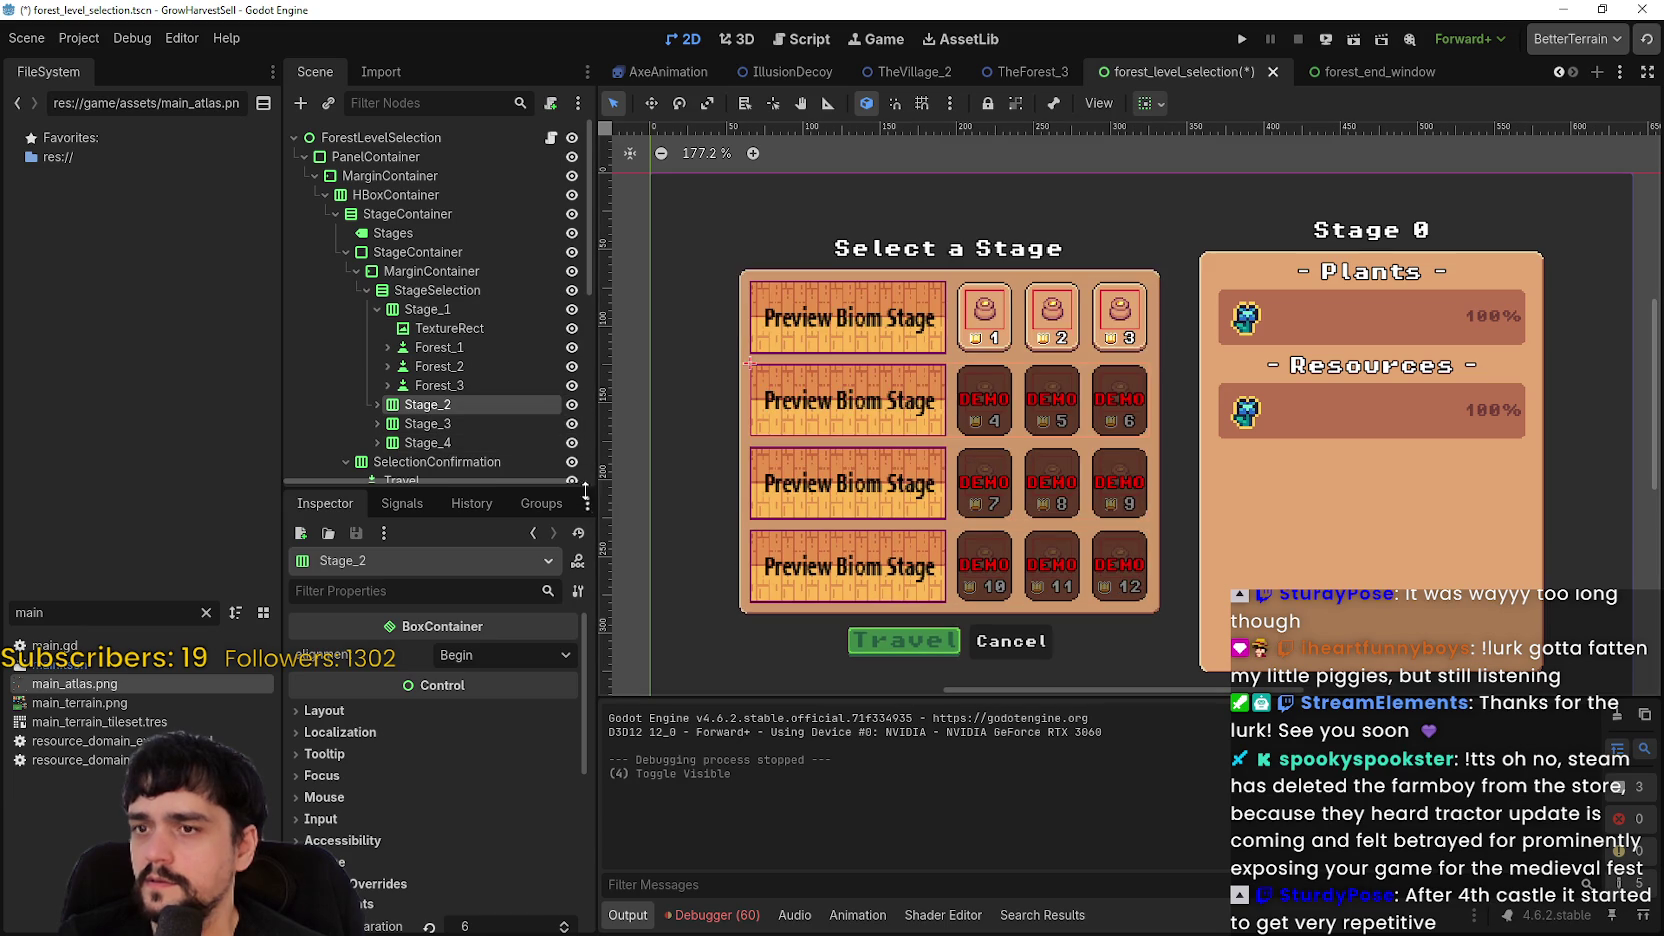
{"action": "key", "text": "F5"}
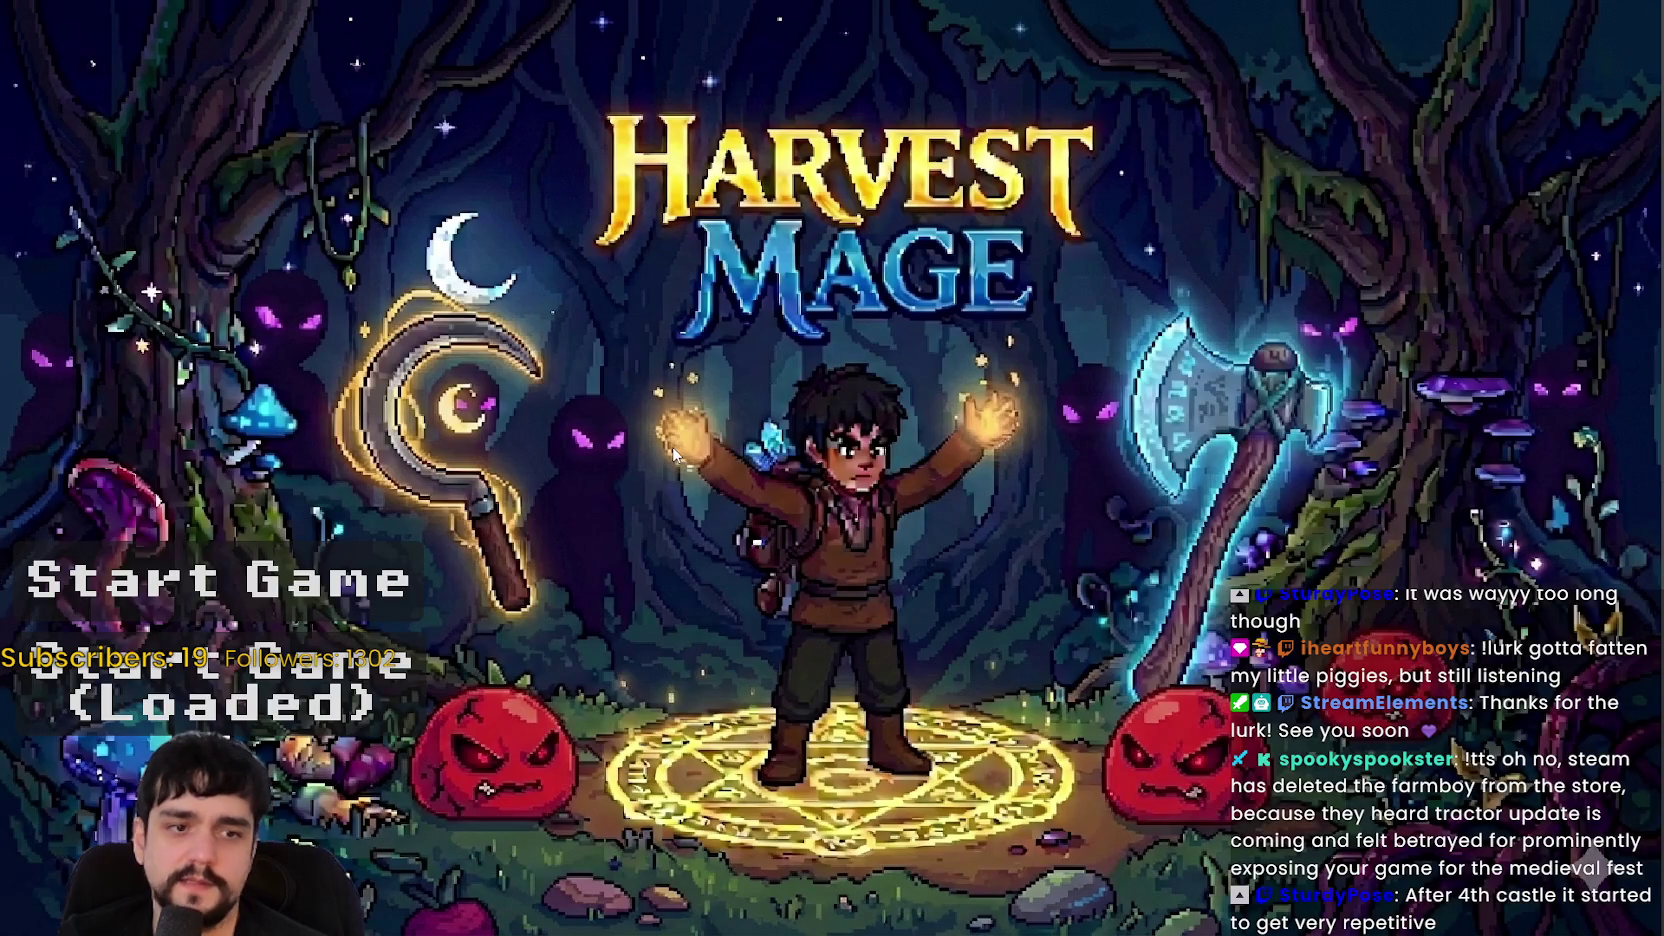
- Load the saved game and buy the first upgrades, maxing Magical Bag Slots II
{"action": "left_click", "coordinate": [220, 685]}
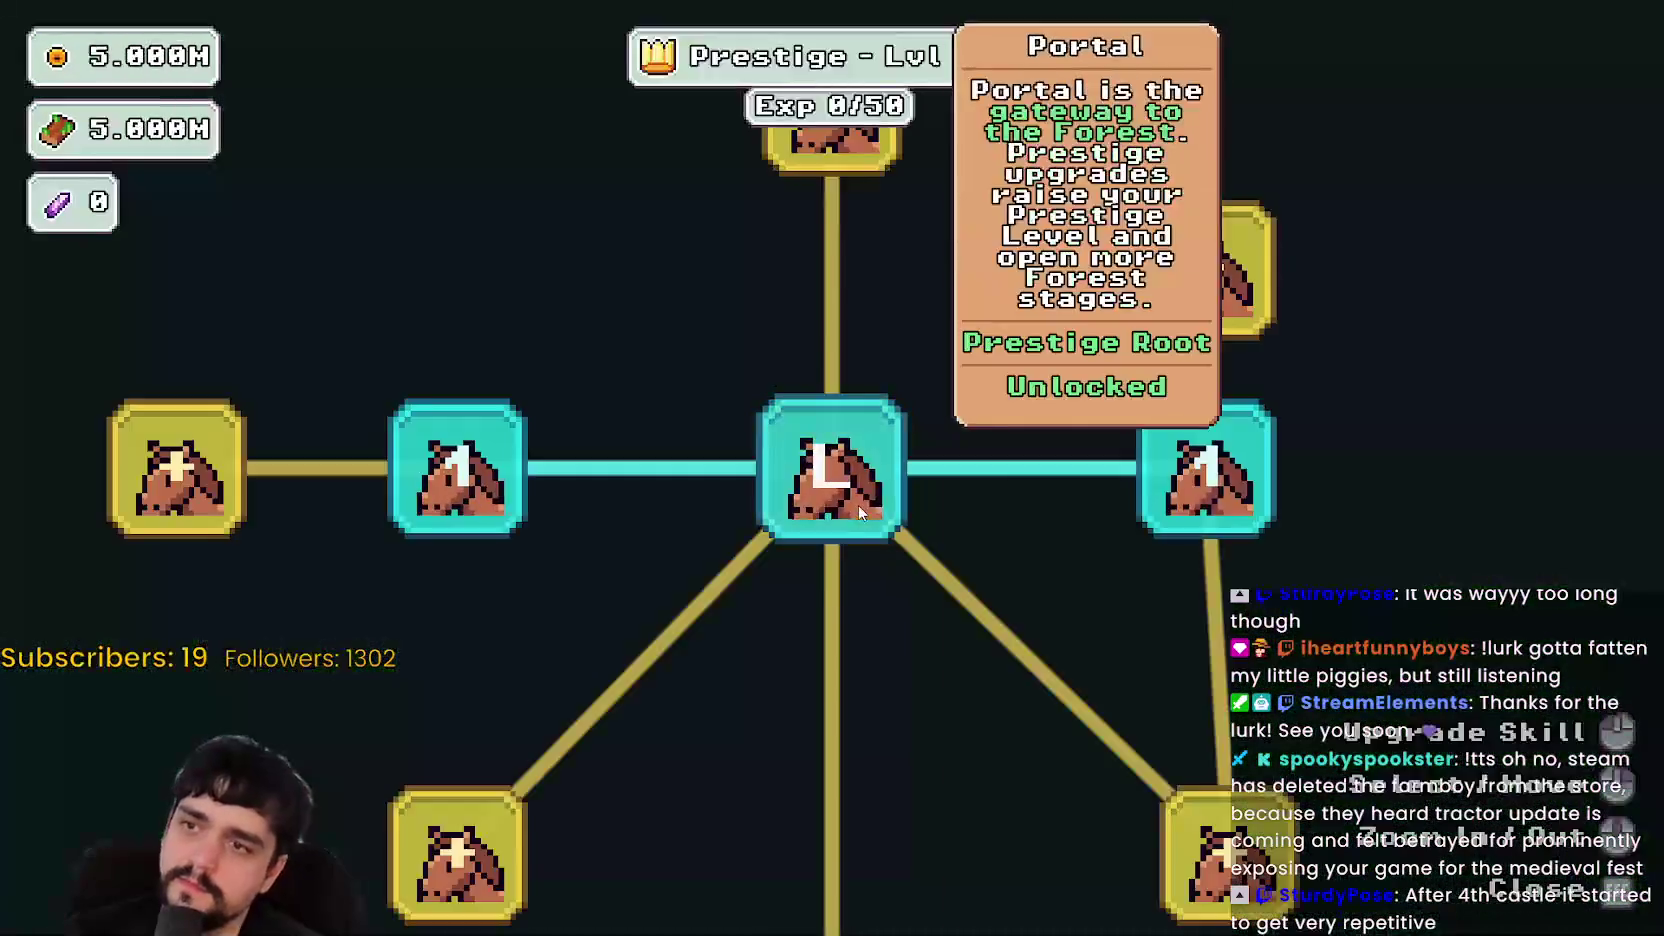
{"action": "left_click", "coordinate": [858, 510]}
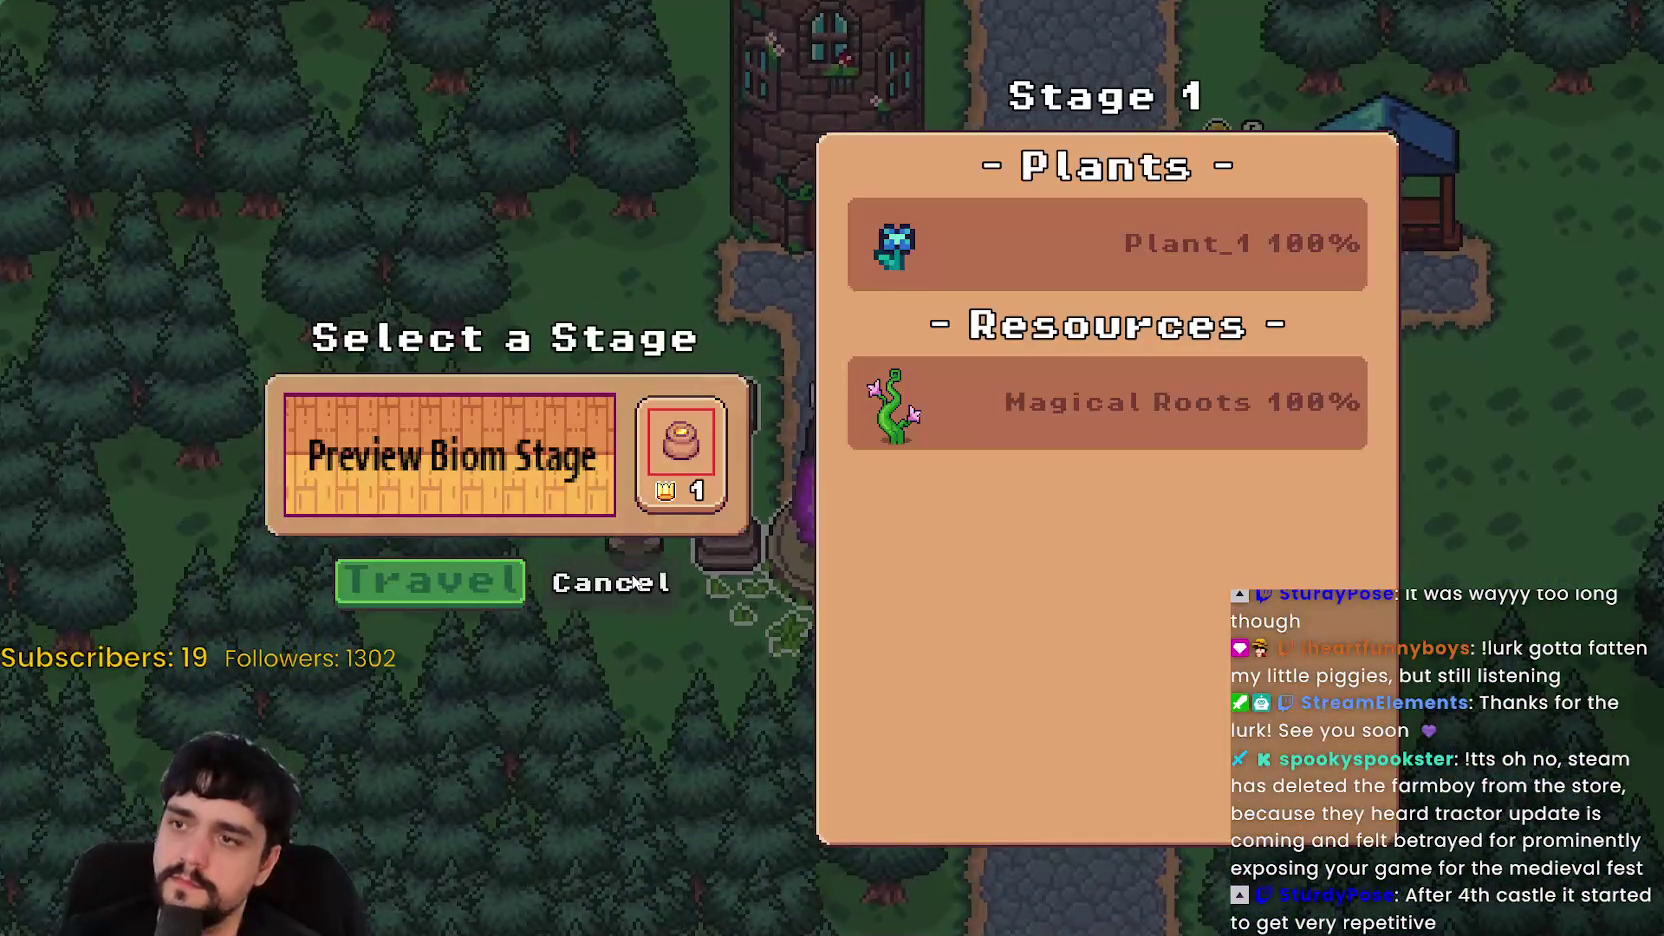
{"action": "left_click", "coordinate": [635, 583]}
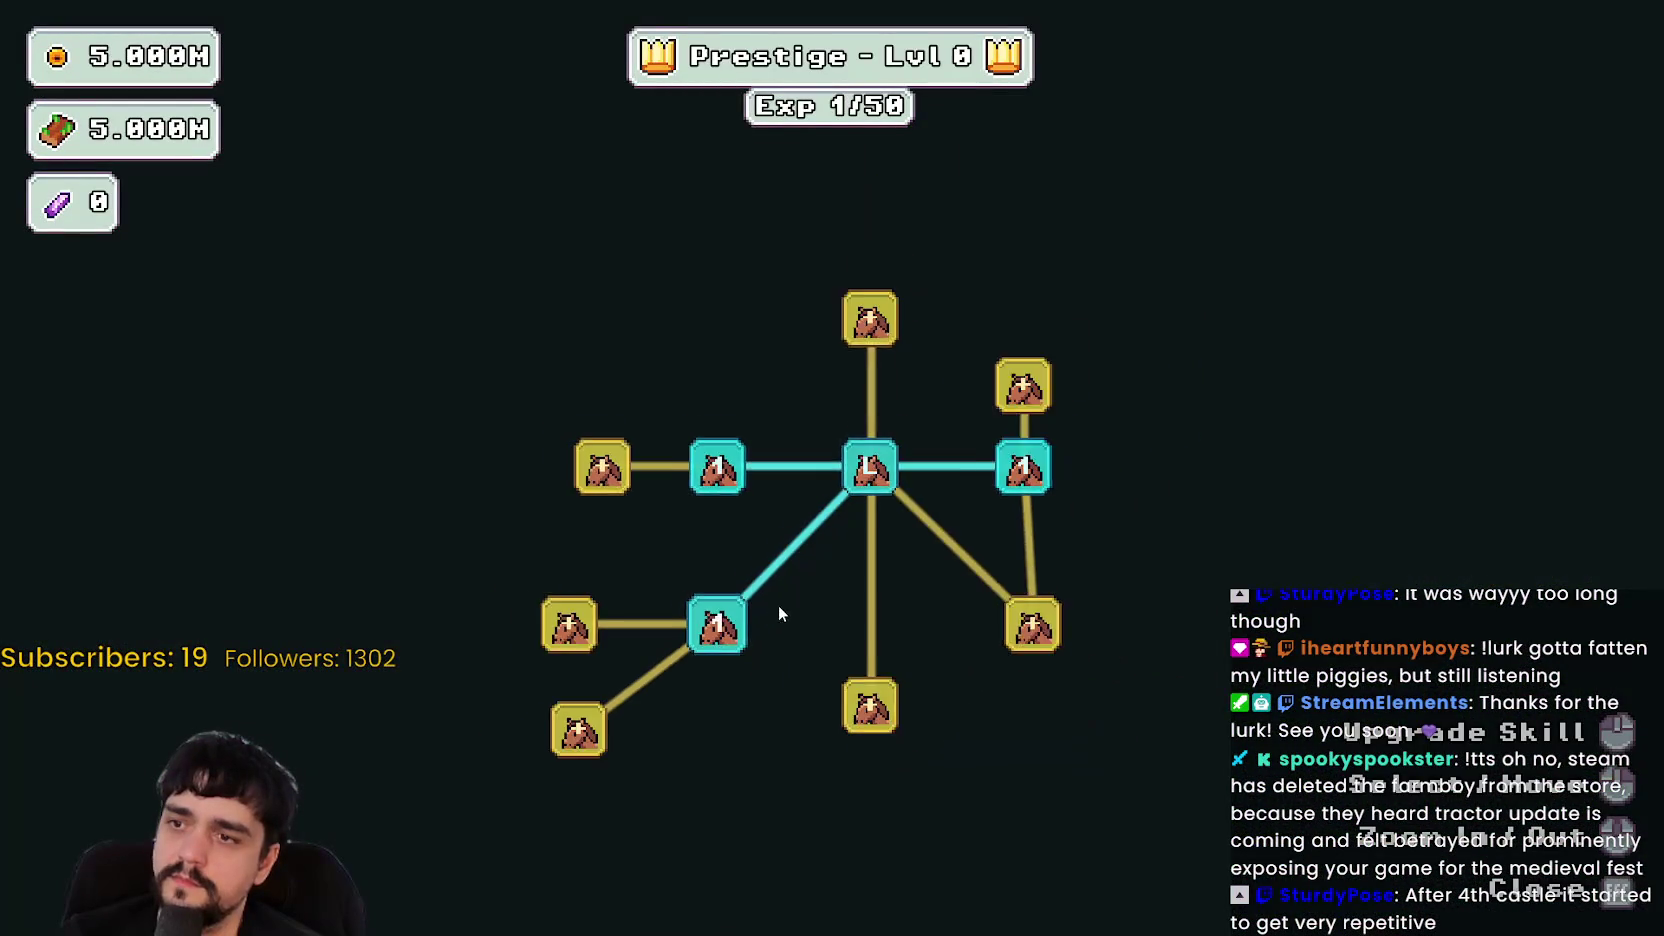
{"action": "left_click", "coordinate": [858, 349]}
{"action": "left_click", "coordinate": [621, 481]}
{"action": "left_click", "coordinate": [707, 349]}
{"action": "left_click", "coordinate": [755, 238]}
{"action": "left_click", "coordinate": [677, 167]}
{"action": "left_click", "coordinate": [618, 228]}
- Buy Domain Expansion and max Plant Domain Damage, then raise Plant Domain Damage II
{"action": "left_click", "coordinate": [622, 550]}
{"action": "left_click", "coordinate": [622, 418]}
{"action": "left_click", "coordinate": [520, 483]}
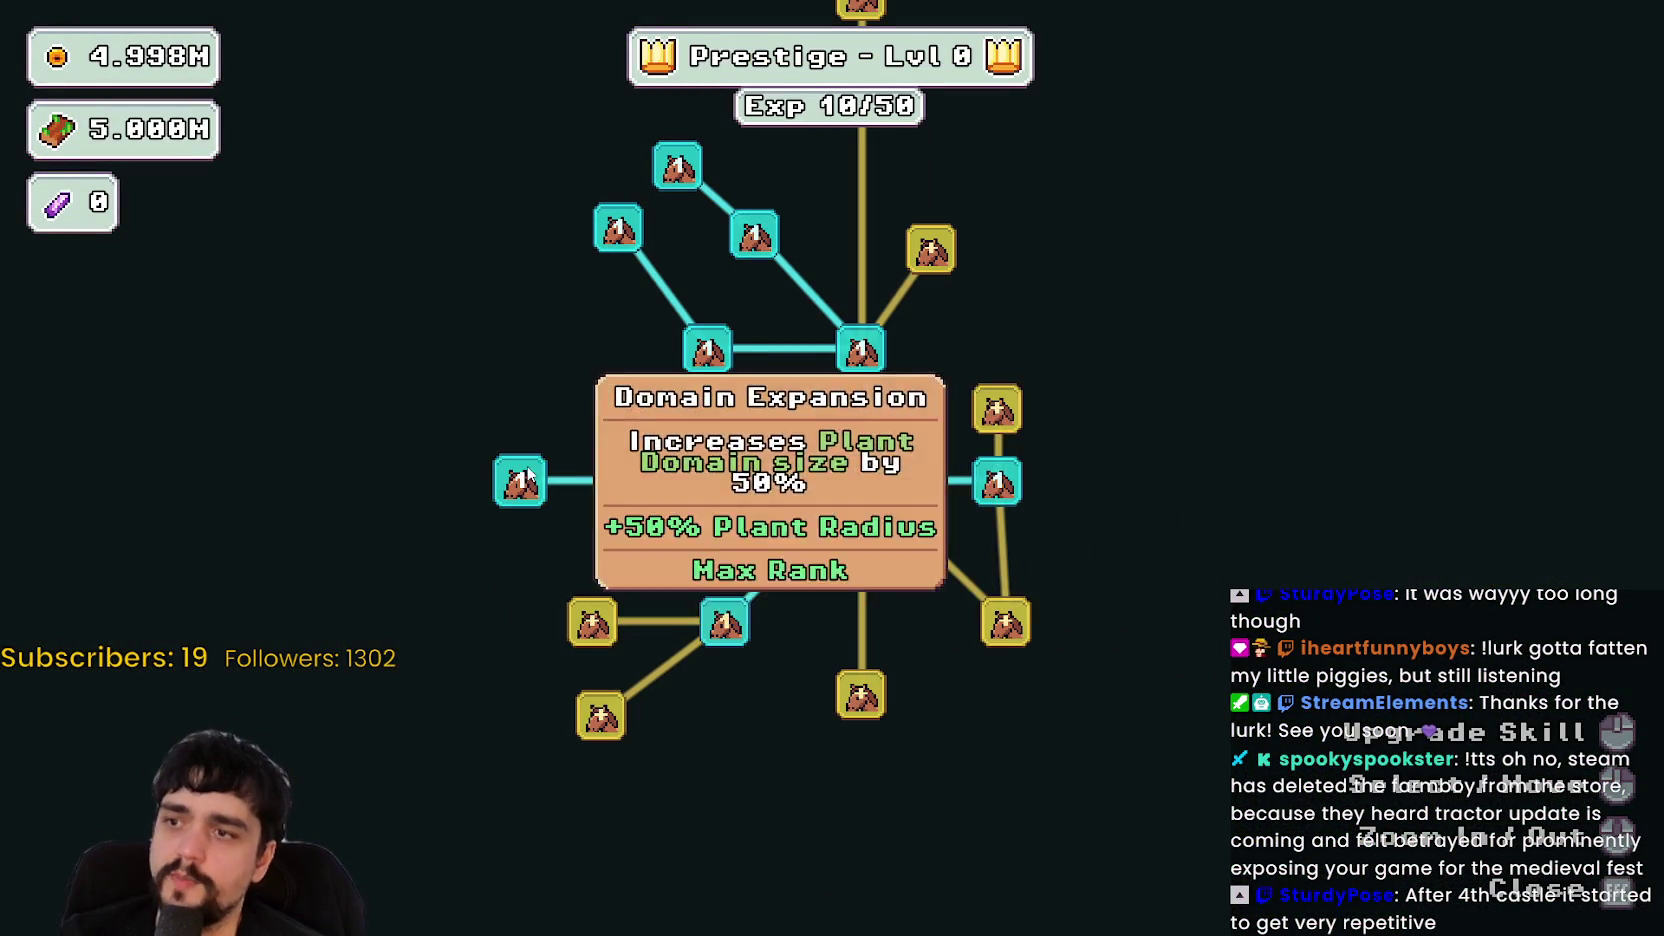
{"action": "left_click", "coordinate": [621, 481]}
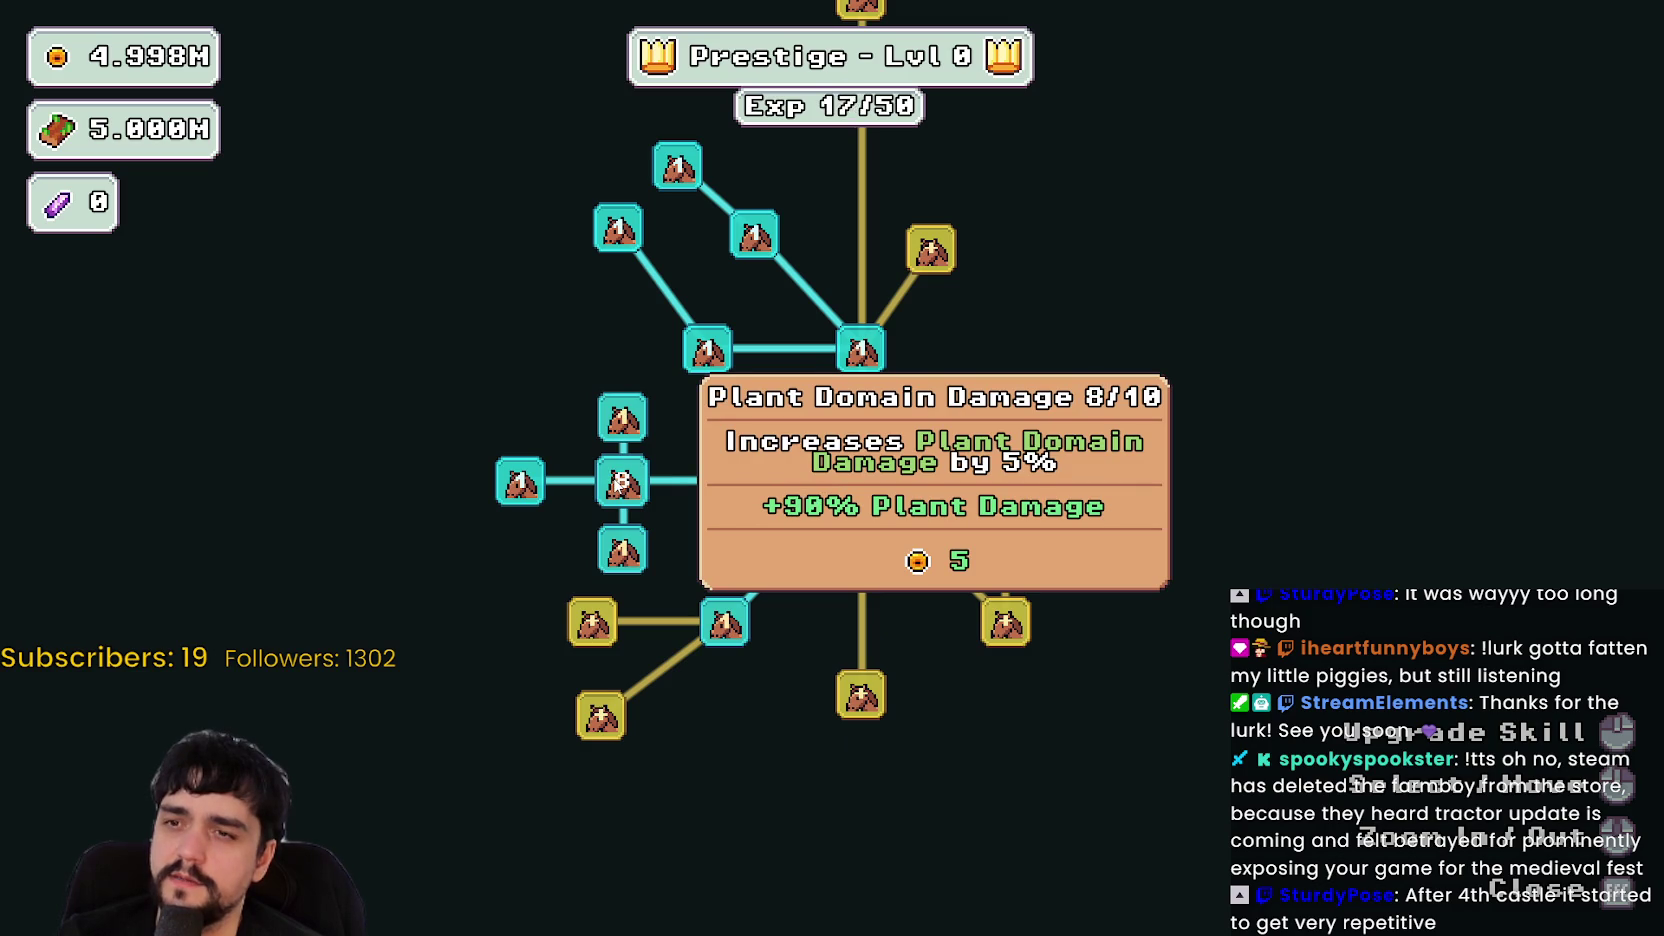
{"action": "left_click", "coordinate": [621, 481]}
{"action": "left_click", "coordinate": [623, 419]}
{"action": "left_click", "coordinate": [624, 420]}
{"action": "left_click", "coordinate": [624, 420]}
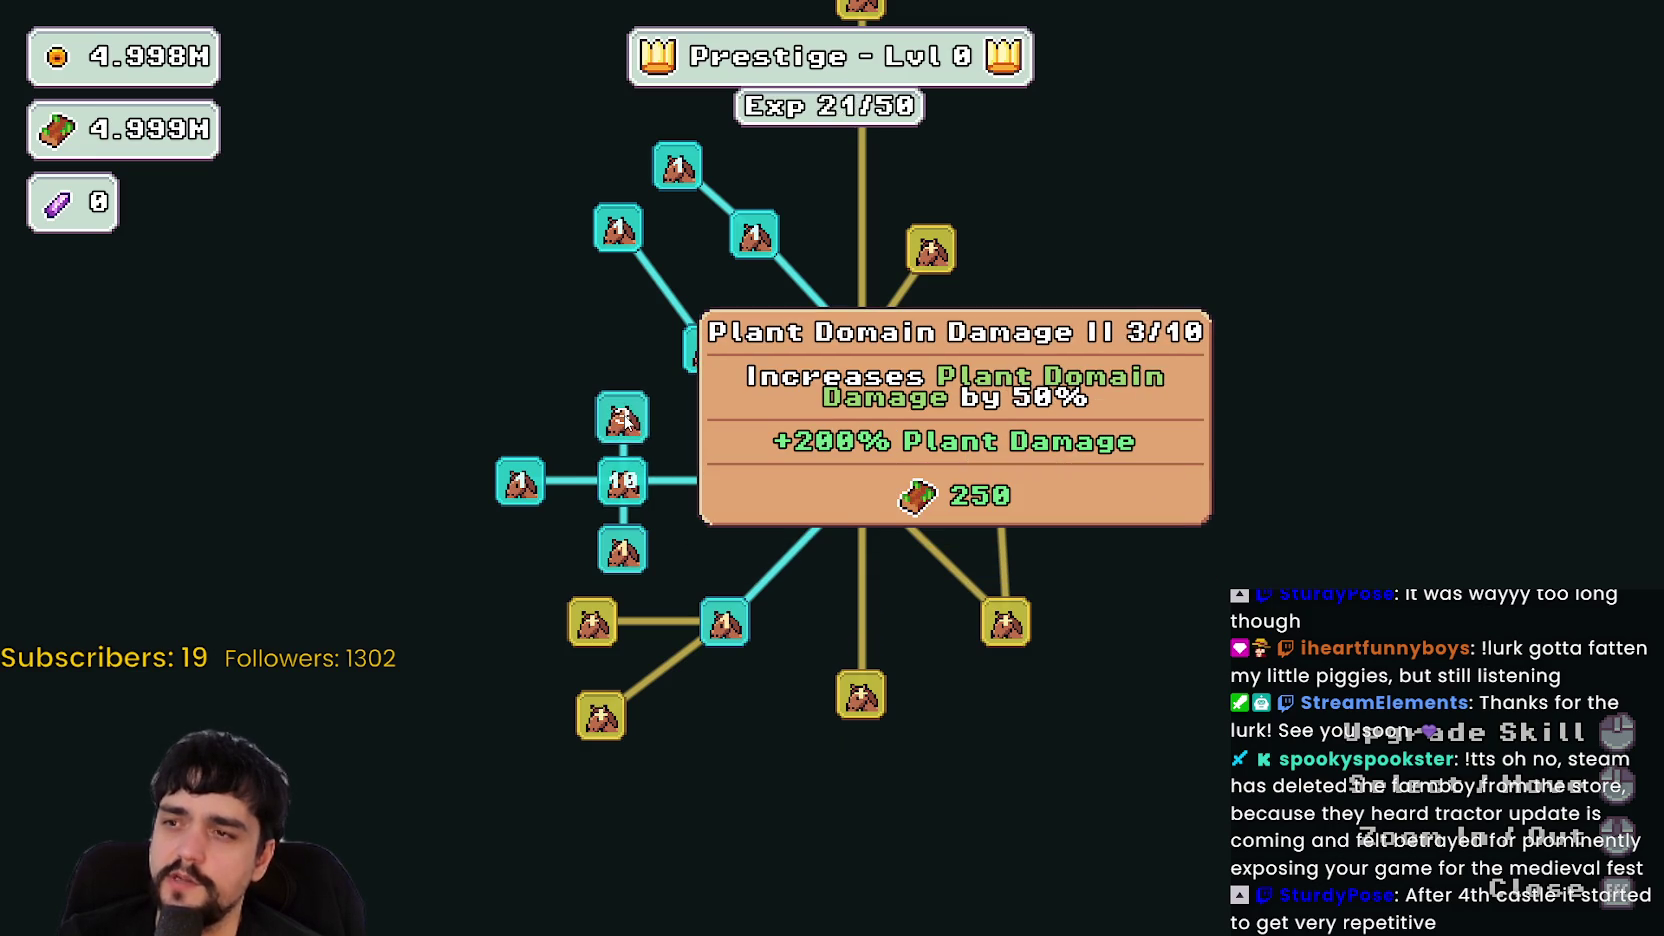
{"action": "left_click", "coordinate": [624, 420]}
{"action": "left_click", "coordinate": [624, 420]}
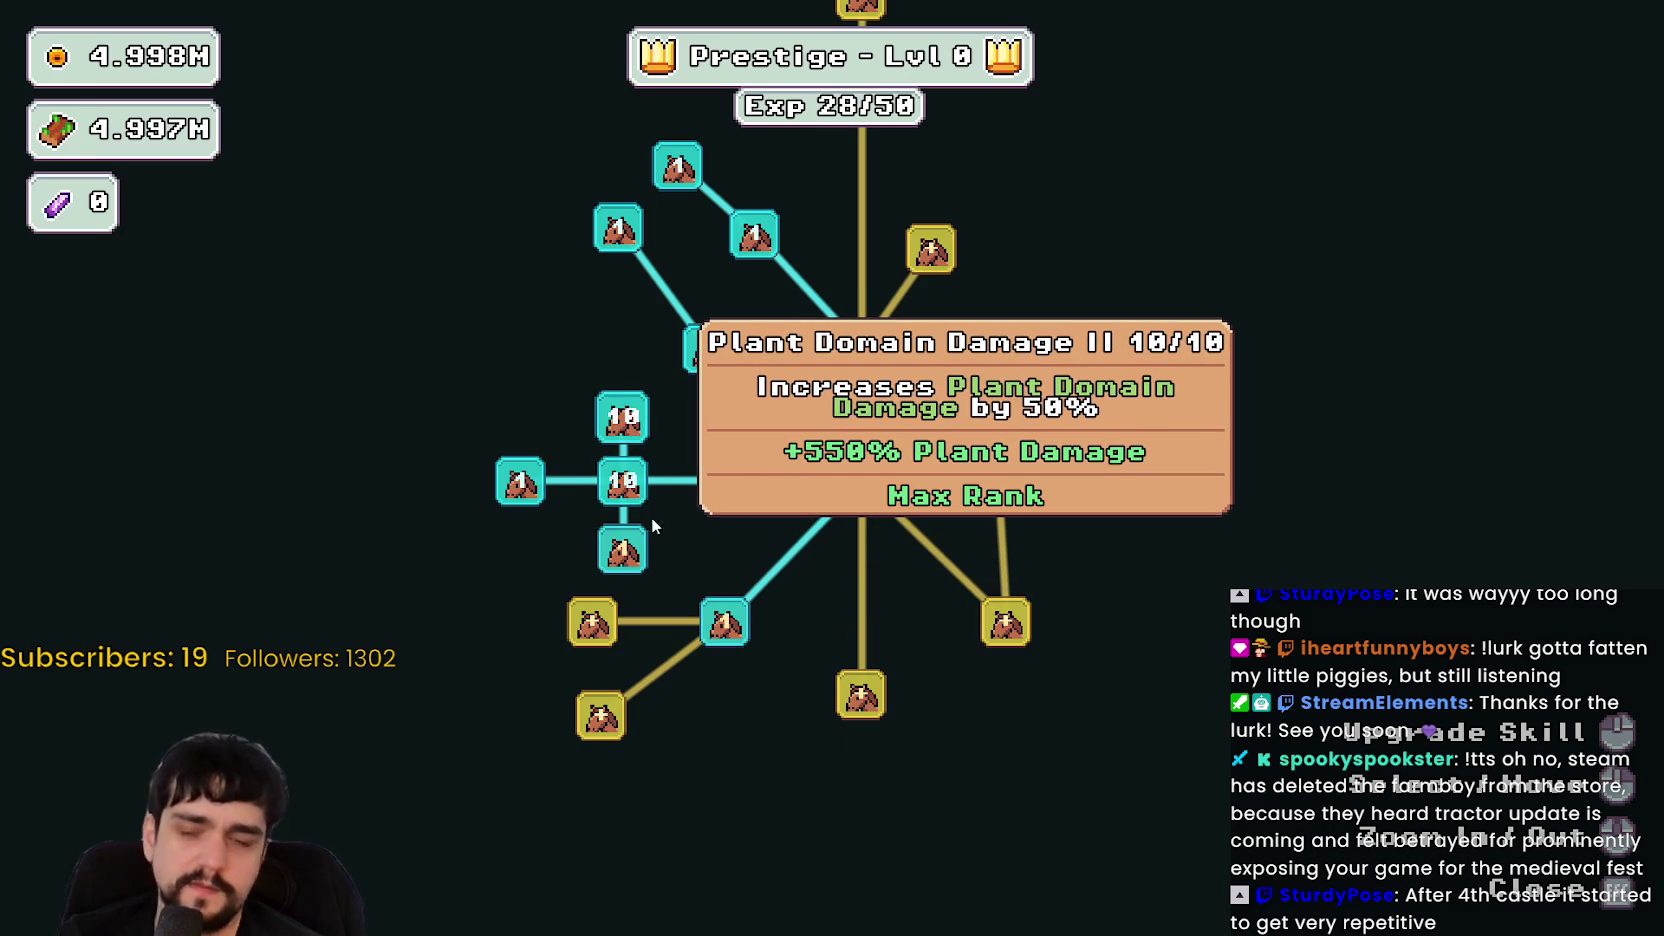
- Max Dopple Sickle and buy Forest Spawn Rate, Plant Merchant and Plants Value upgrades
{"action": "left_click", "coordinate": [622, 550]}
{"action": "left_click", "coordinate": [622, 550]}
{"action": "left_click", "coordinate": [622, 550]}
{"action": "left_click", "coordinate": [592, 622]}
{"action": "left_click", "coordinate": [601, 716]}
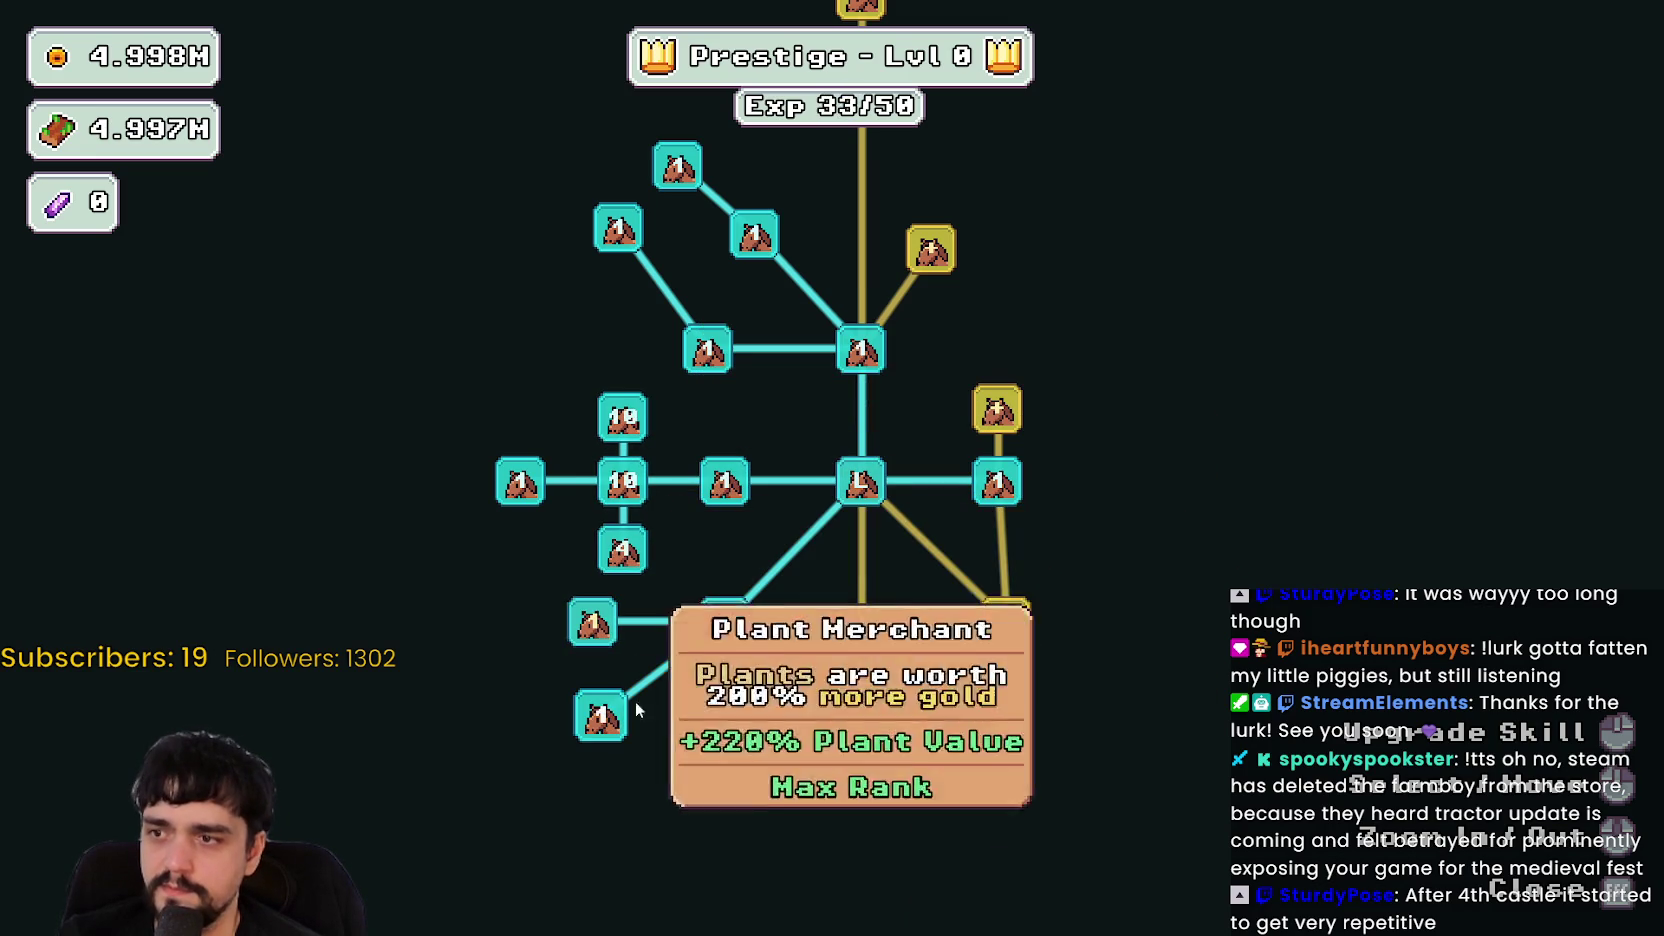
{"action": "left_click", "coordinate": [724, 622]}
{"action": "left_click", "coordinate": [724, 622]}
{"action": "left_click", "coordinate": [724, 622]}
{"action": "left_click", "coordinate": [724, 622]}
- Buy Resource Domain Damage and its revealed nodes, upgrading Resource Domain Damage II
{"action": "left_click", "coordinate": [997, 410]}
{"action": "left_click", "coordinate": [1133, 385]}
{"action": "left_click", "coordinate": [1133, 513]}
{"action": "left_click", "coordinate": [1133, 450]}
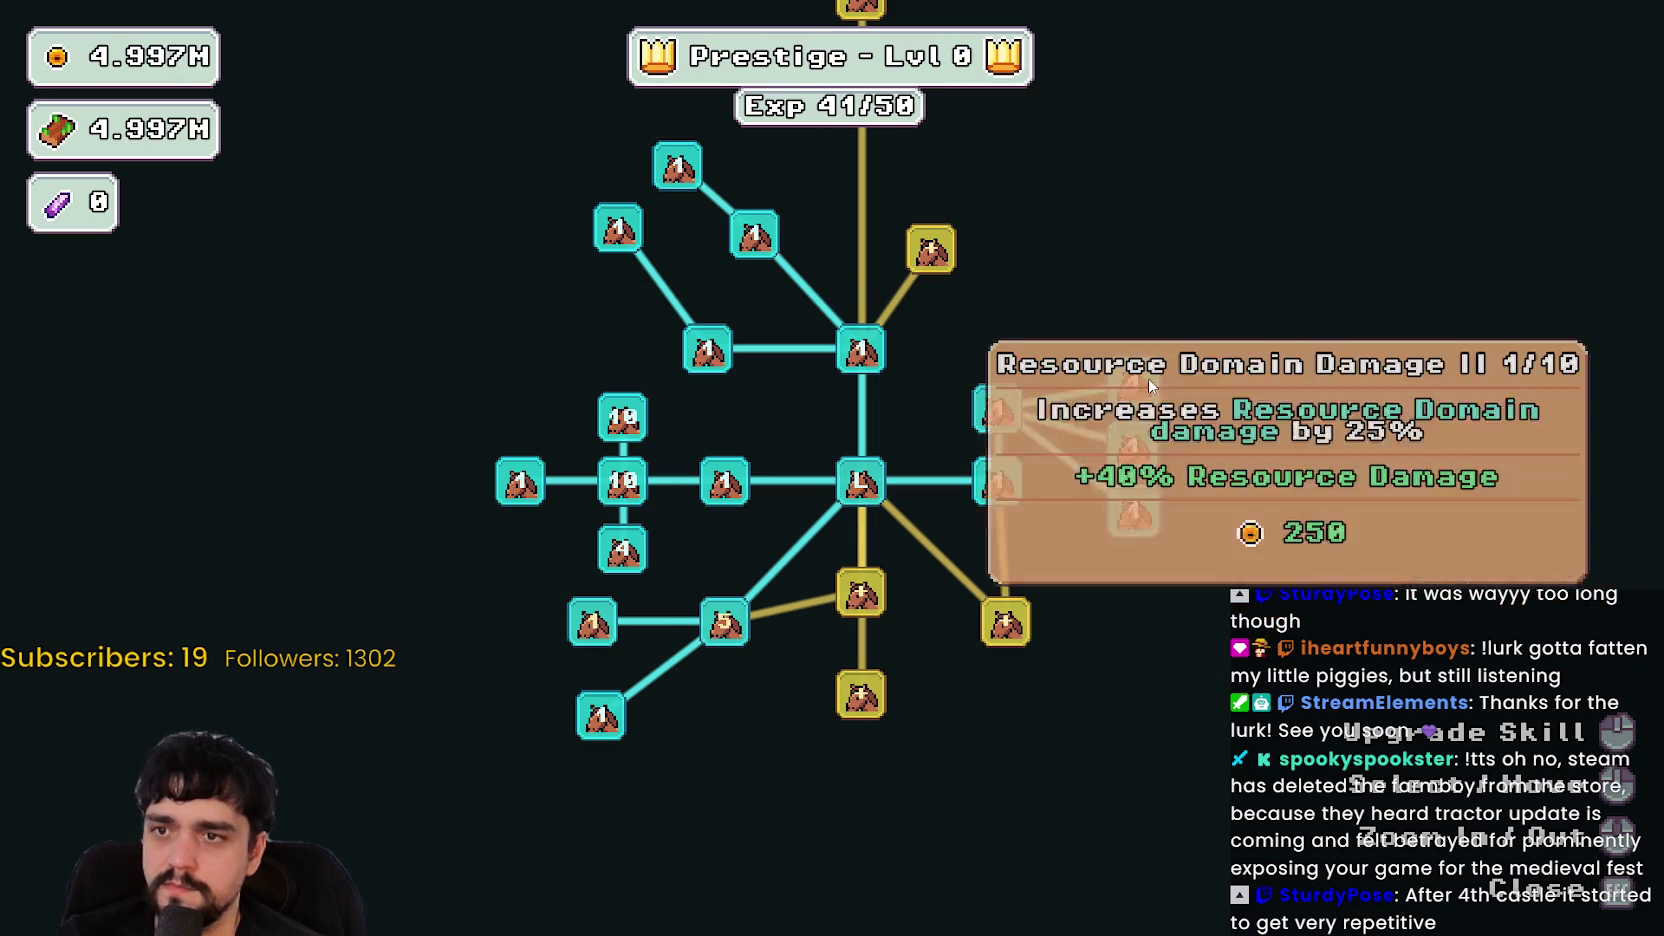
{"action": "left_click", "coordinate": [1142, 386]}
{"action": "left_click", "coordinate": [1142, 386]}
{"action": "left_click", "coordinate": [1140, 385]}
{"action": "left_click", "coordinate": [1140, 385]}
{"action": "left_click", "coordinate": [1140, 385]}
{"action": "left_click", "coordinate": [860, 593]}
- Buy the lower gold nodes and Magical Roots Gatherer, reaching Prestige level 1
{"action": "left_click", "coordinate": [762, 700]}
{"action": "left_click", "coordinate": [860, 697]}
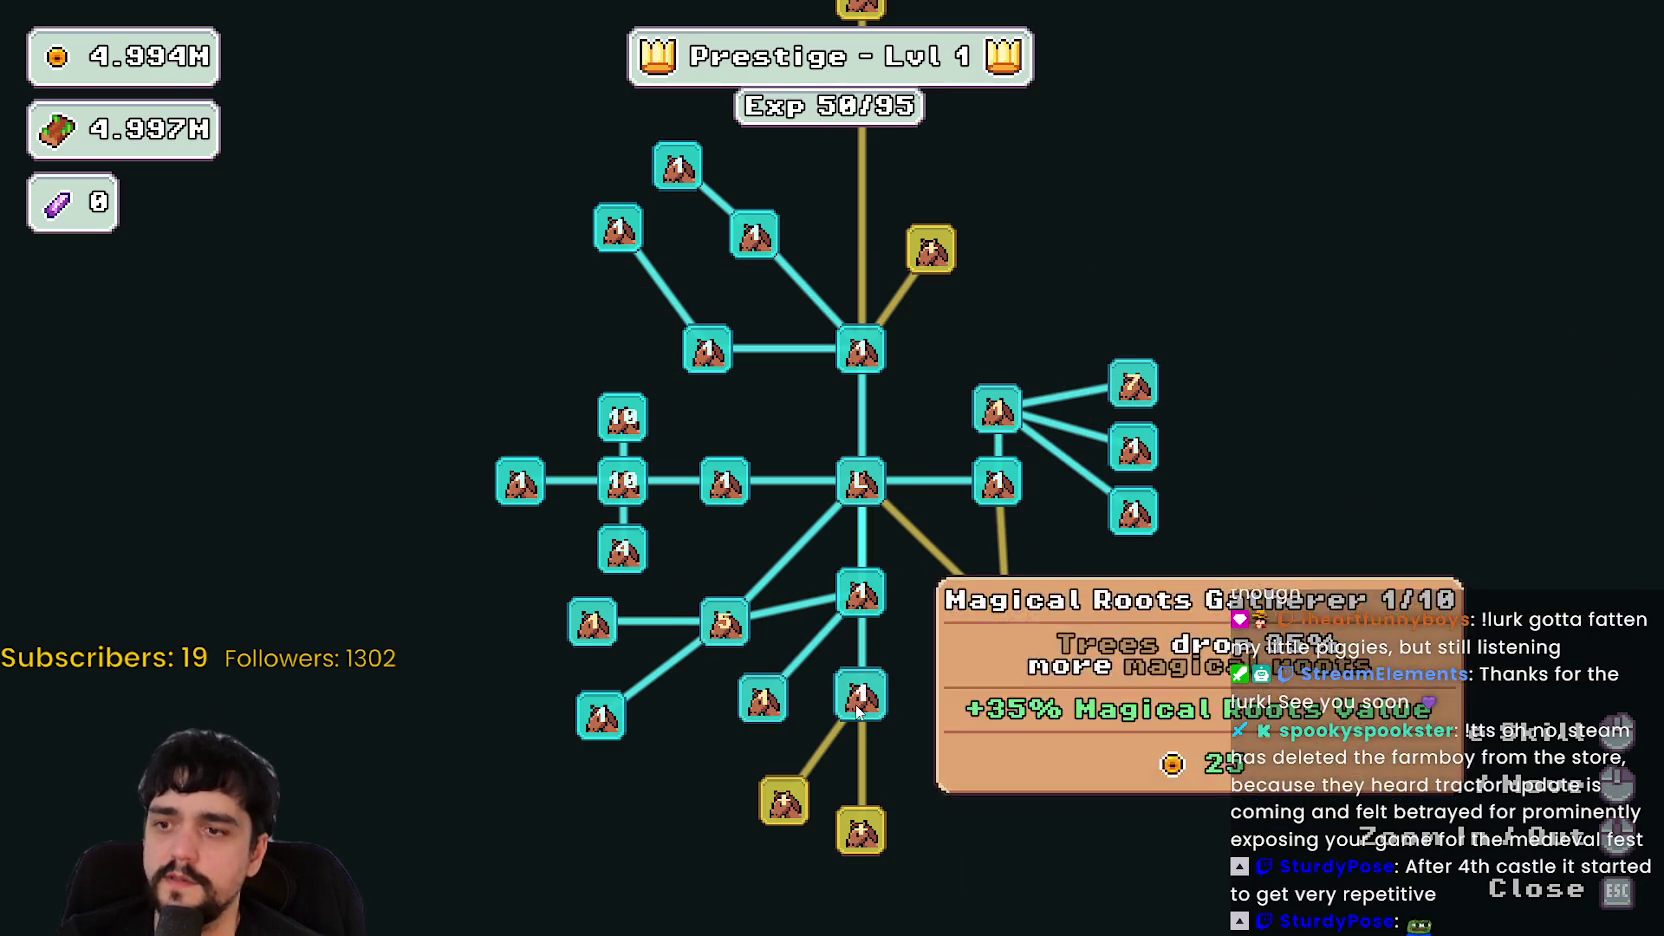
{"action": "left_click", "coordinate": [1005, 622]}
{"action": "left_click", "coordinate": [922, 780]}
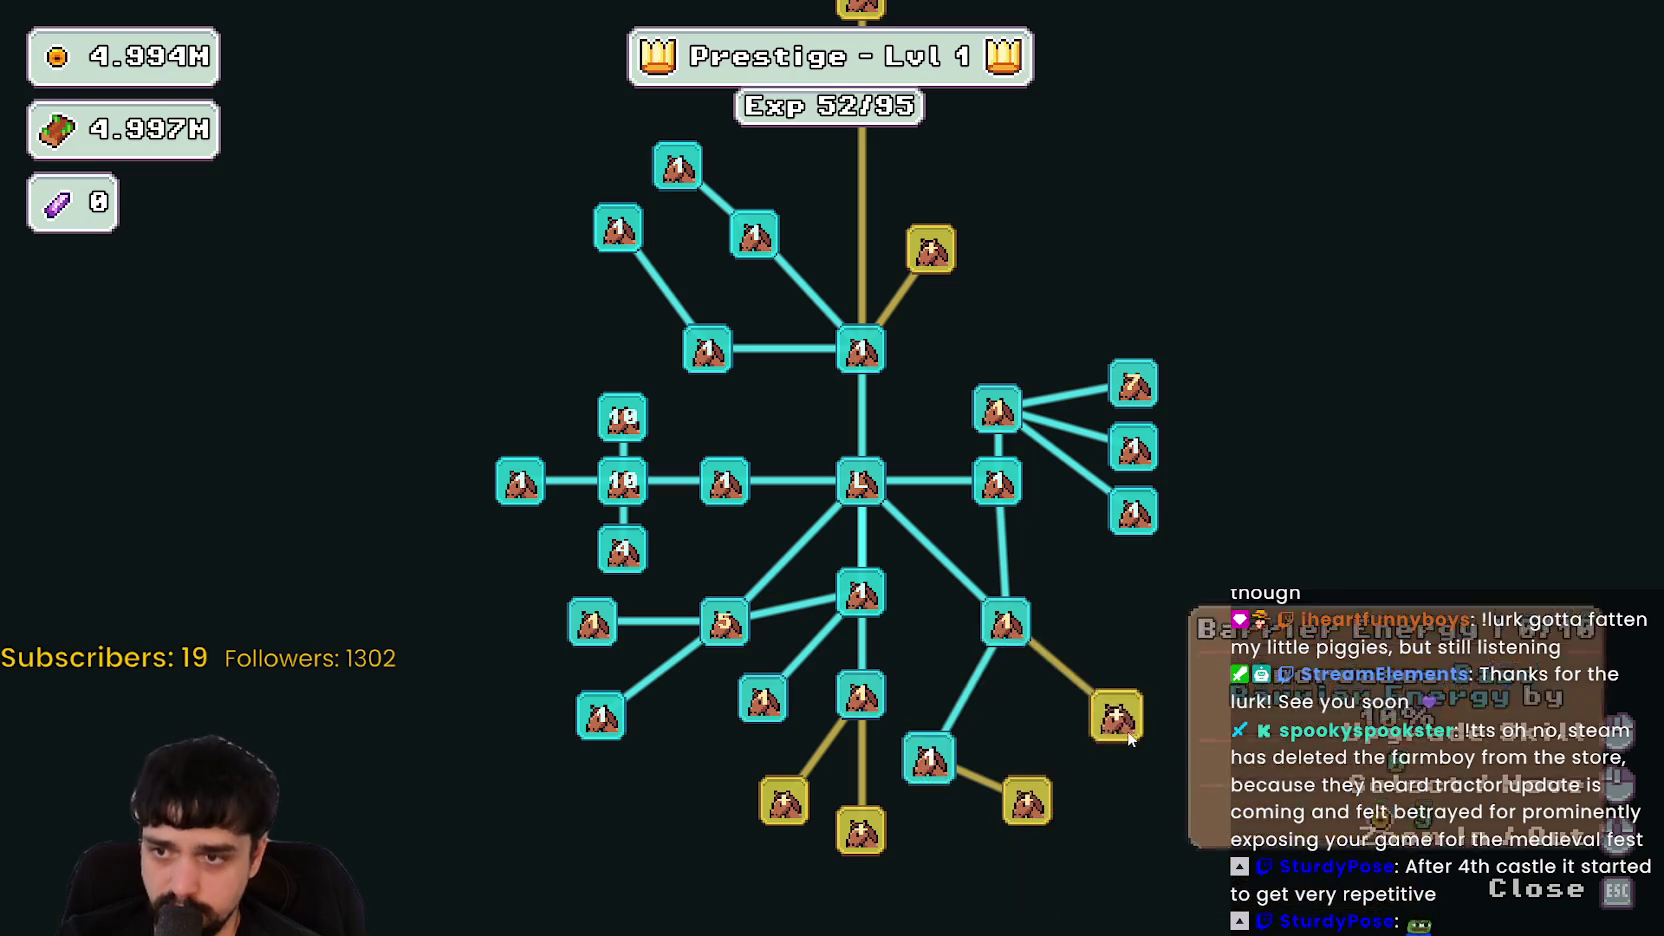
{"action": "left_click", "coordinate": [1120, 730]}
{"action": "left_click", "coordinate": [1025, 800]}
{"action": "left_click", "coordinate": [860, 830]}
{"action": "left_click", "coordinate": [764, 798]}
- Close the skill tree, walk to the portal, and cancel its stage selection
{"action": "key", "text": "Escape"}
{"action": "key", "text": "s"}
{"action": "key", "text": "e"}
{"action": "left_click", "coordinate": [645, 588]}
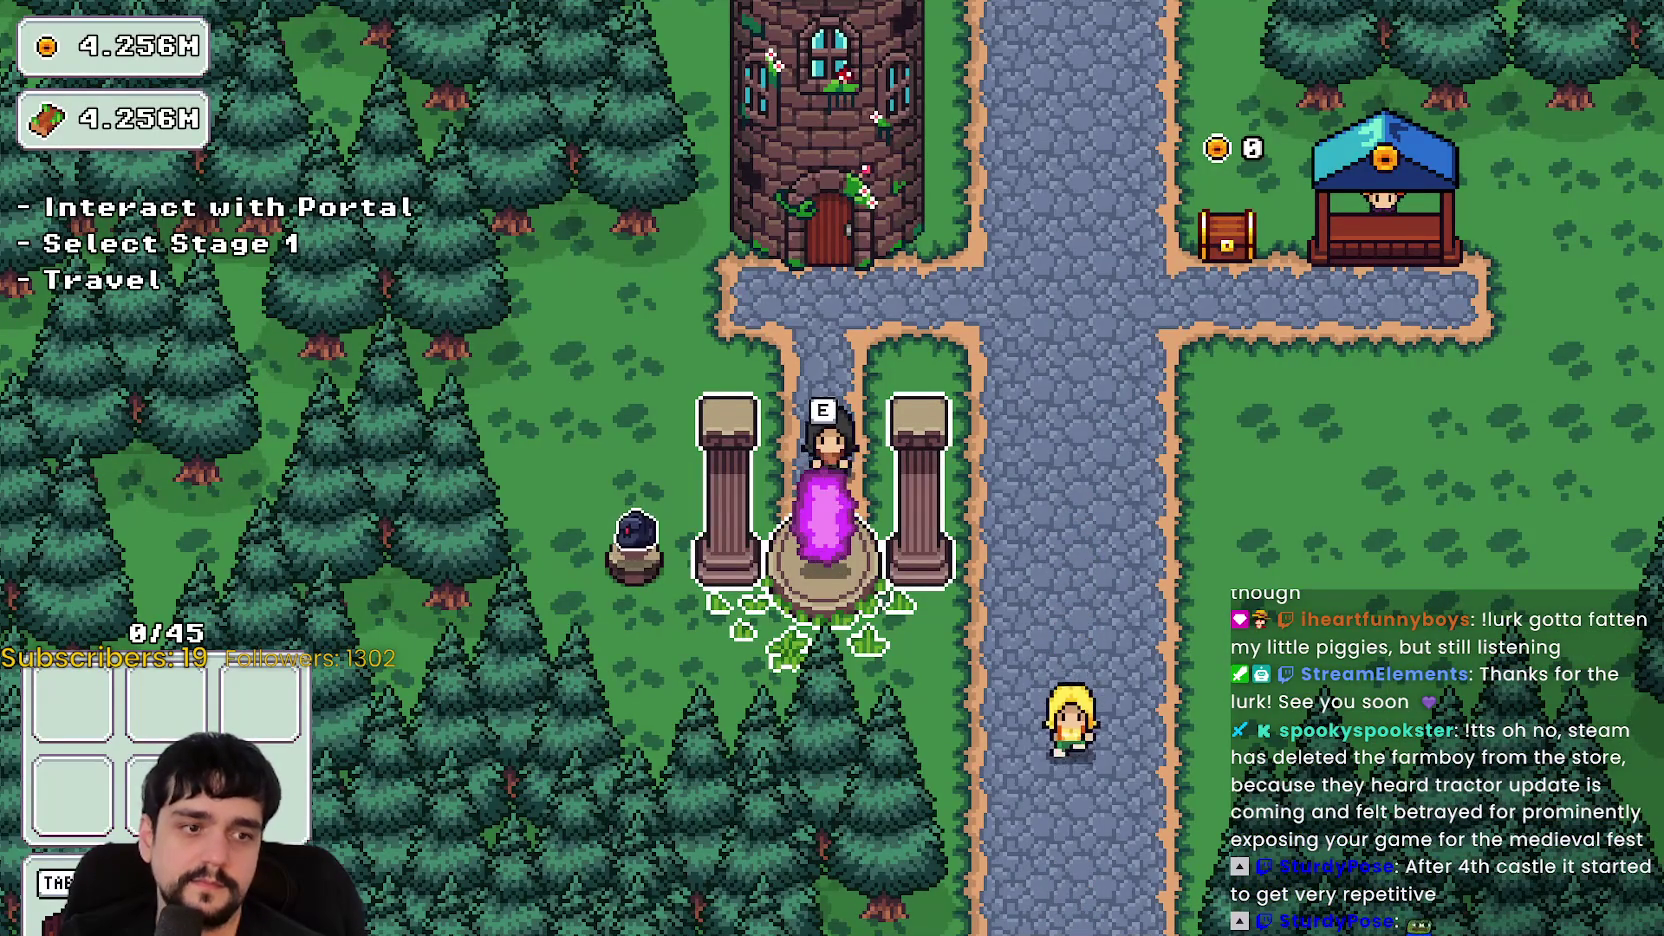
- Stop the game and save forest_level_selection.tscn in the editor
{"action": "left_click", "coordinate": [1299, 40]}
{"action": "key", "text": "ctrl+s"}
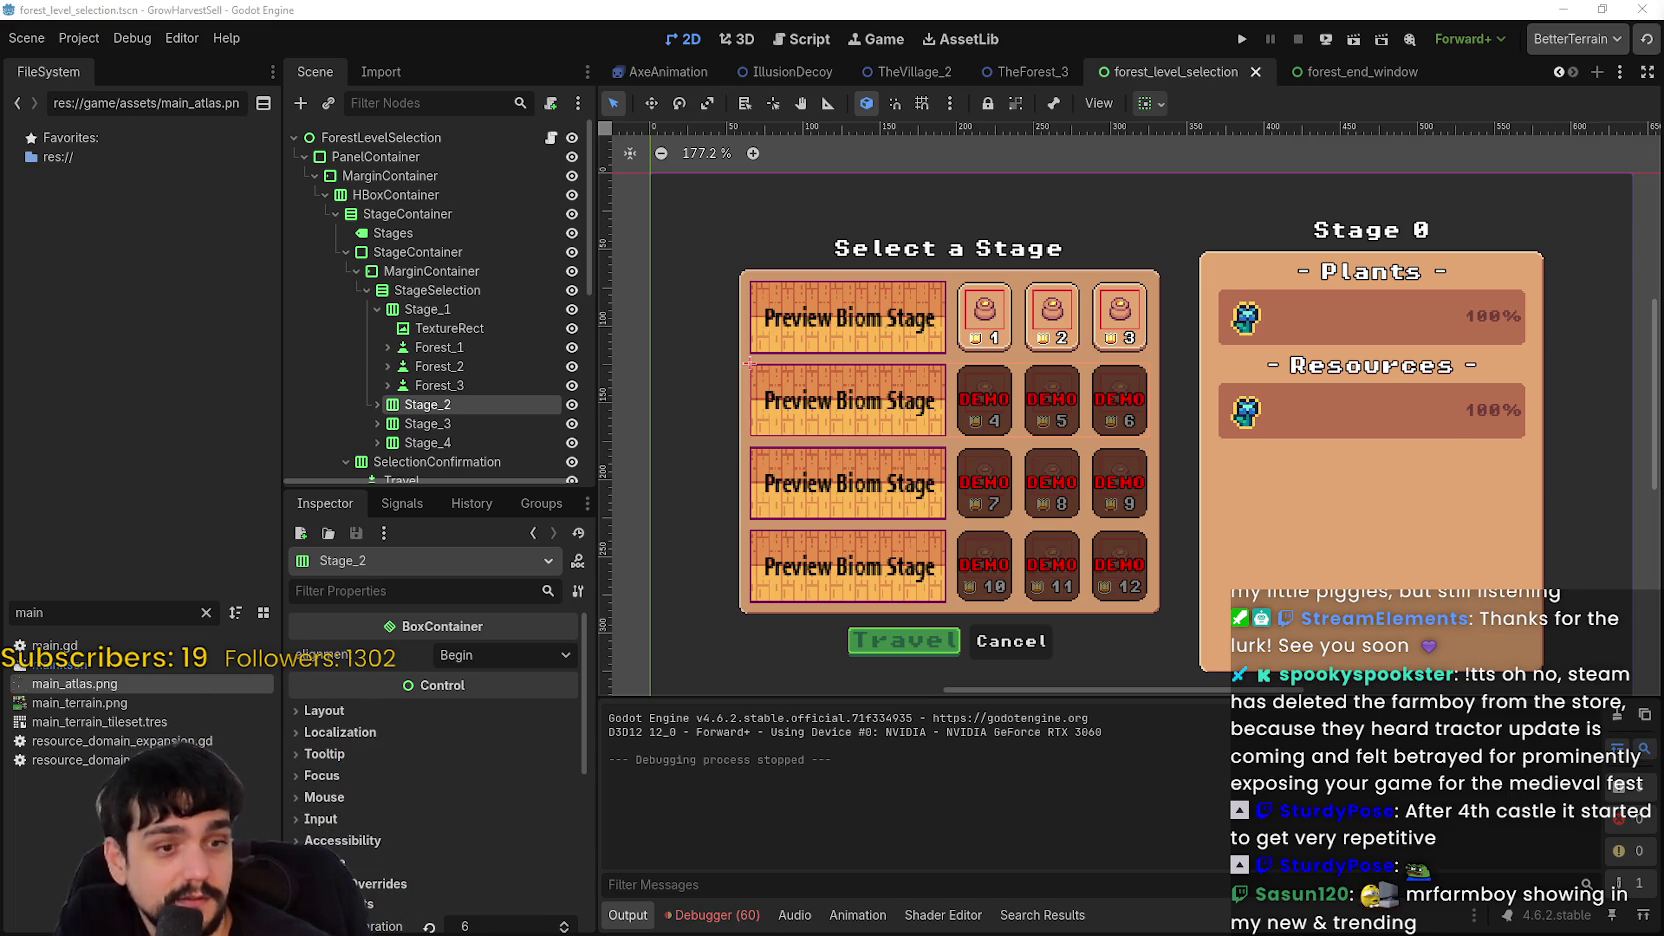
- Switch between the MR FARMBOY store page and its SteamDB chart, leaving the store page in front
{"action": "key", "text": "alt+Tab"}
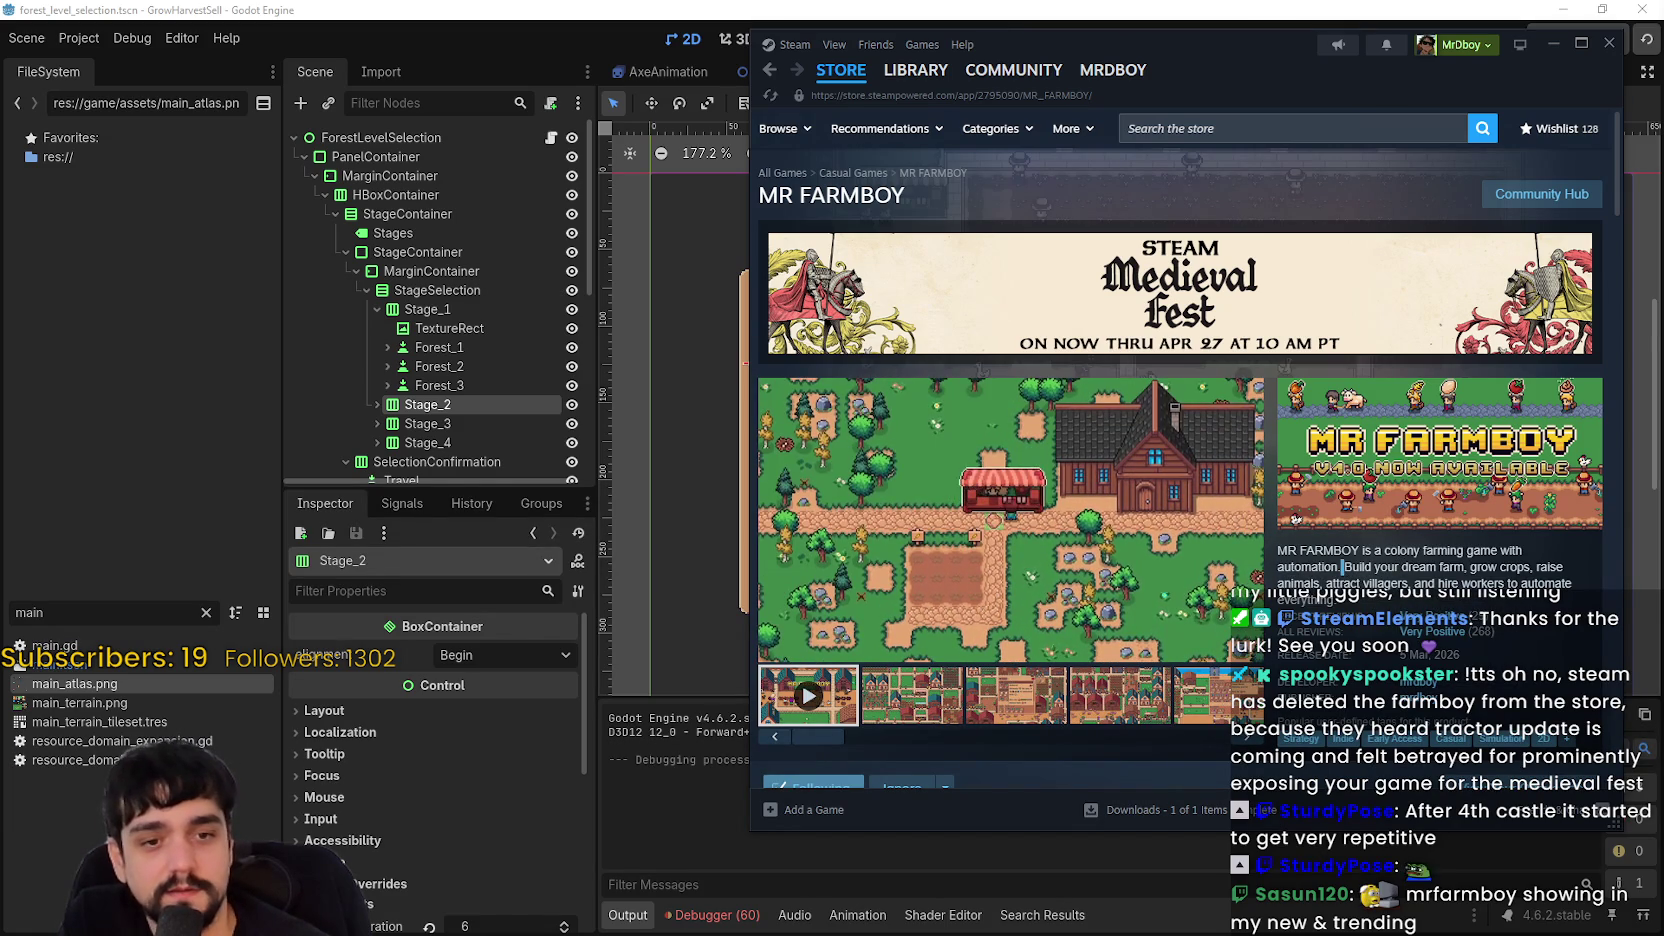
{"action": "key", "text": "alt+Tab"}
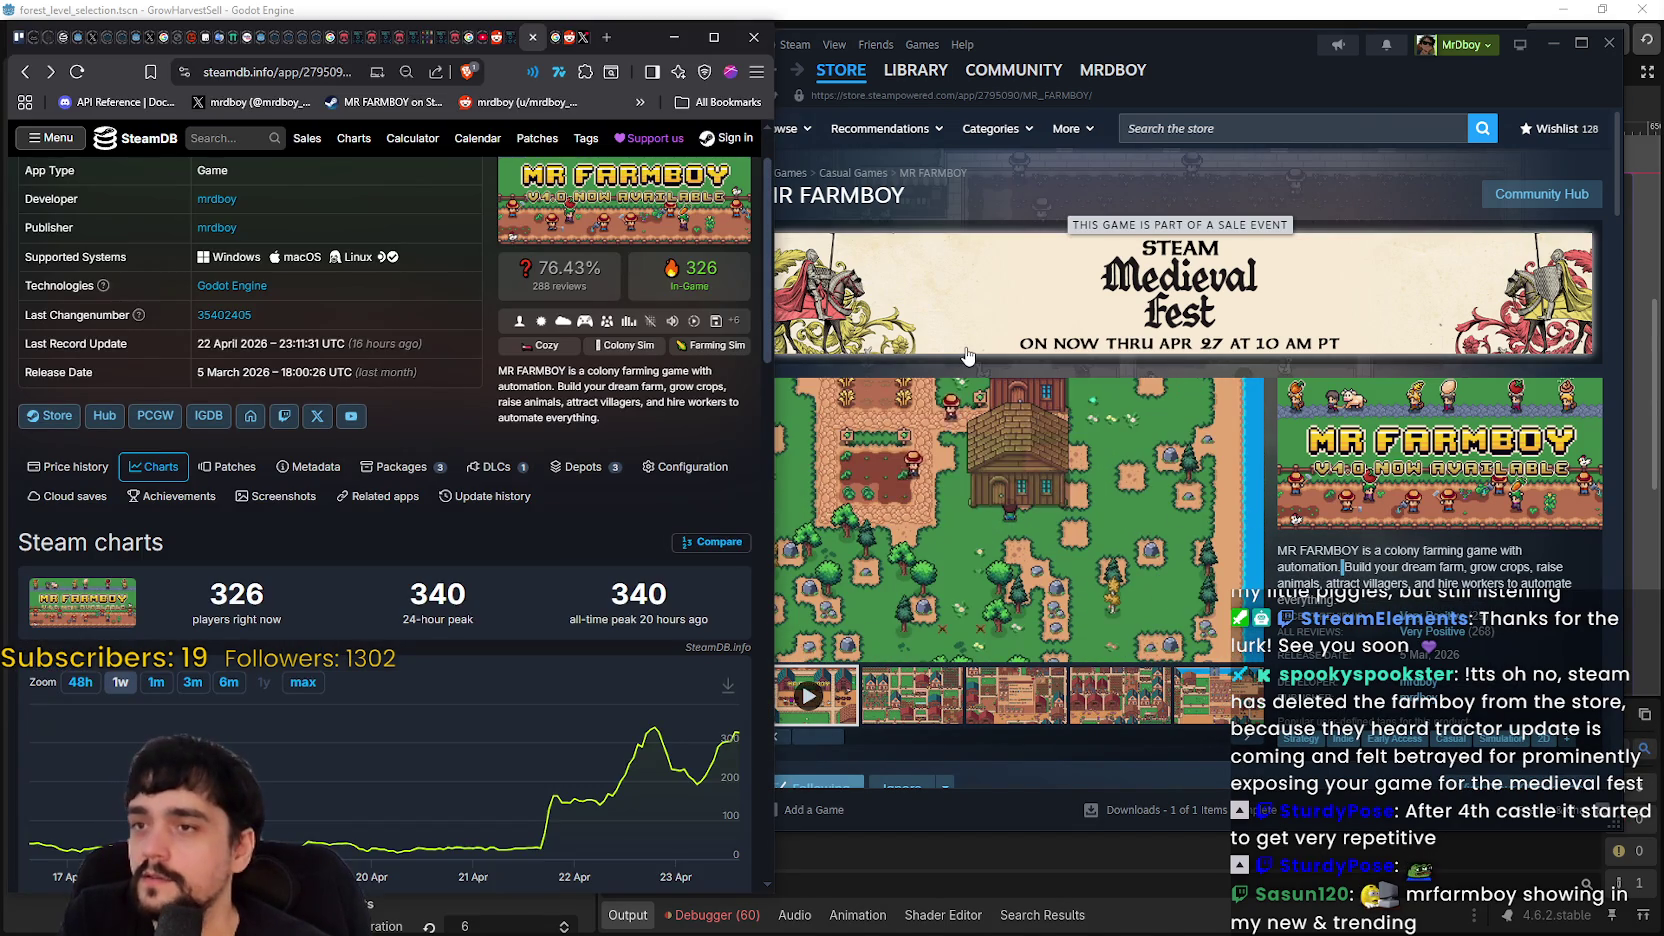
{"action": "left_click", "coordinate": [1209, 62]}
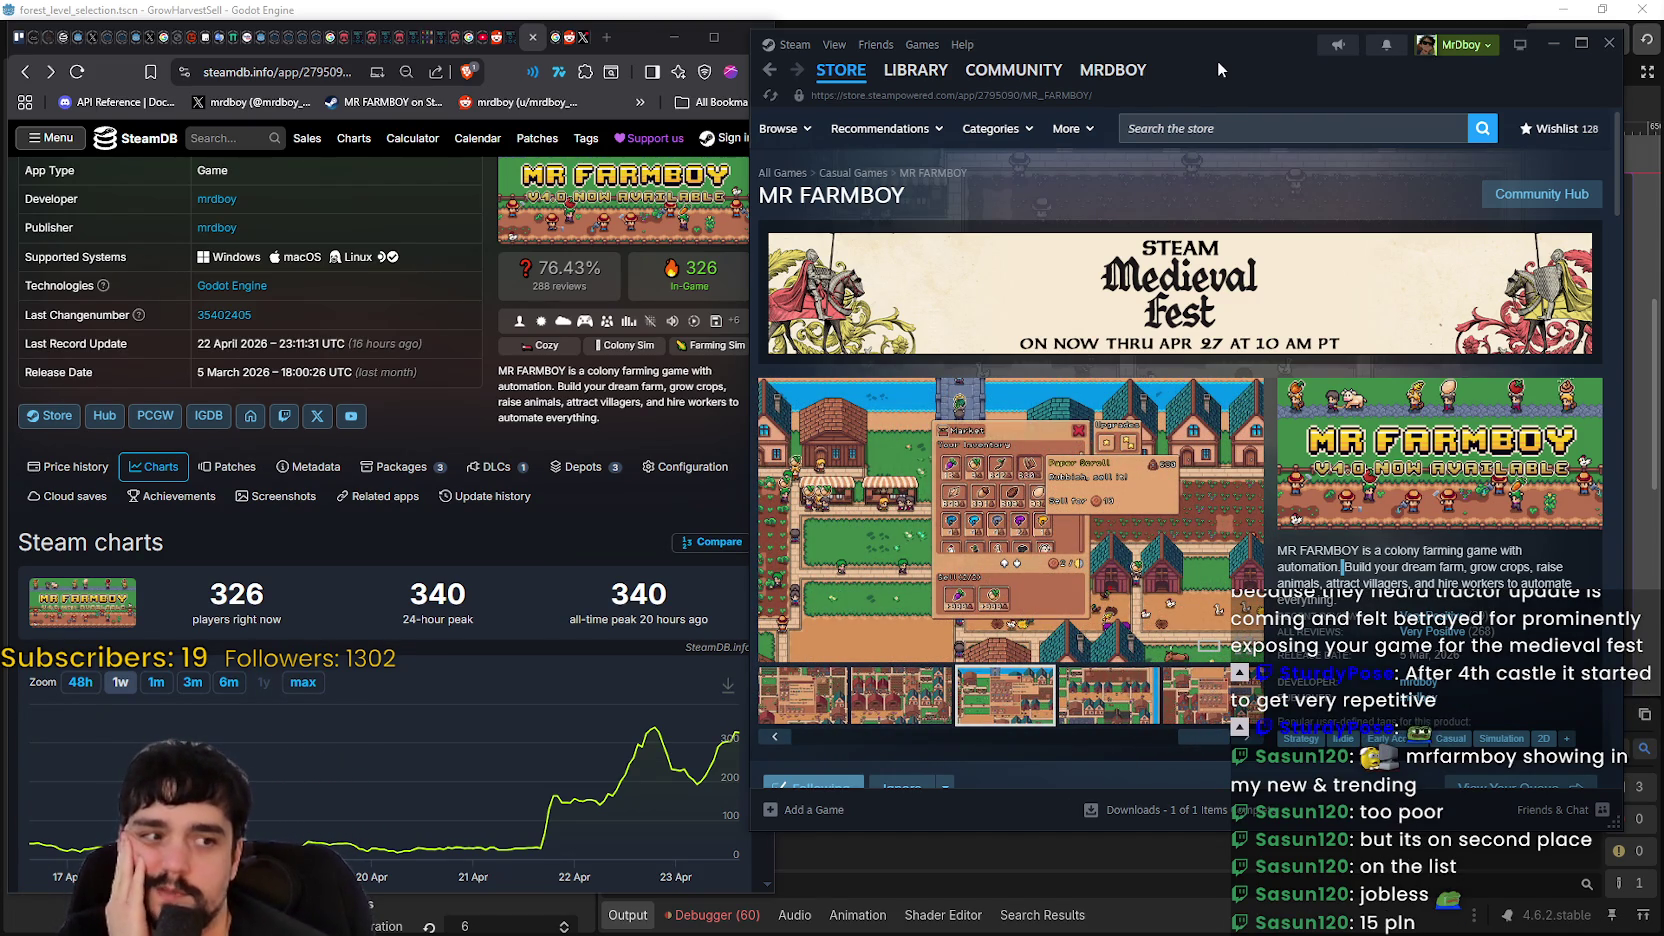
- Open MR FARMBOY's Price history tab on SteamDB and scroll through the currency table
{"action": "scroll", "coordinate": [108, 325], "scroll_direction": "down", "scroll_amount": 2}
{"action": "left_click", "coordinate": [68, 293]}
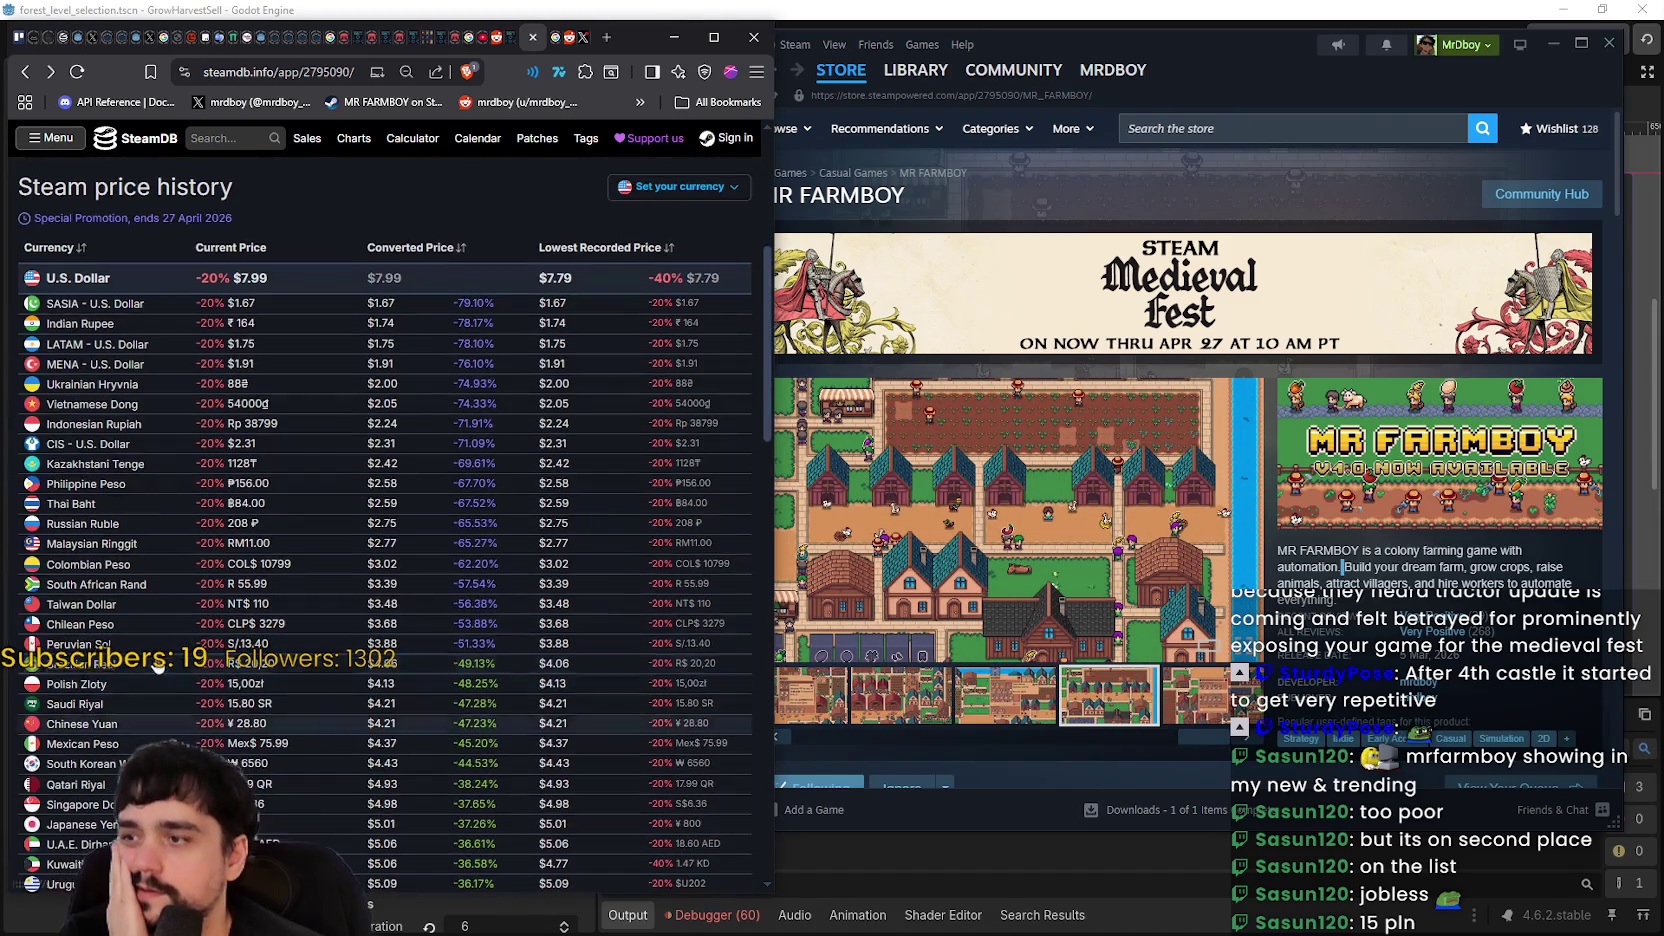
{"action": "scroll", "coordinate": [84, 720], "scroll_direction": "down", "scroll_amount": 2}
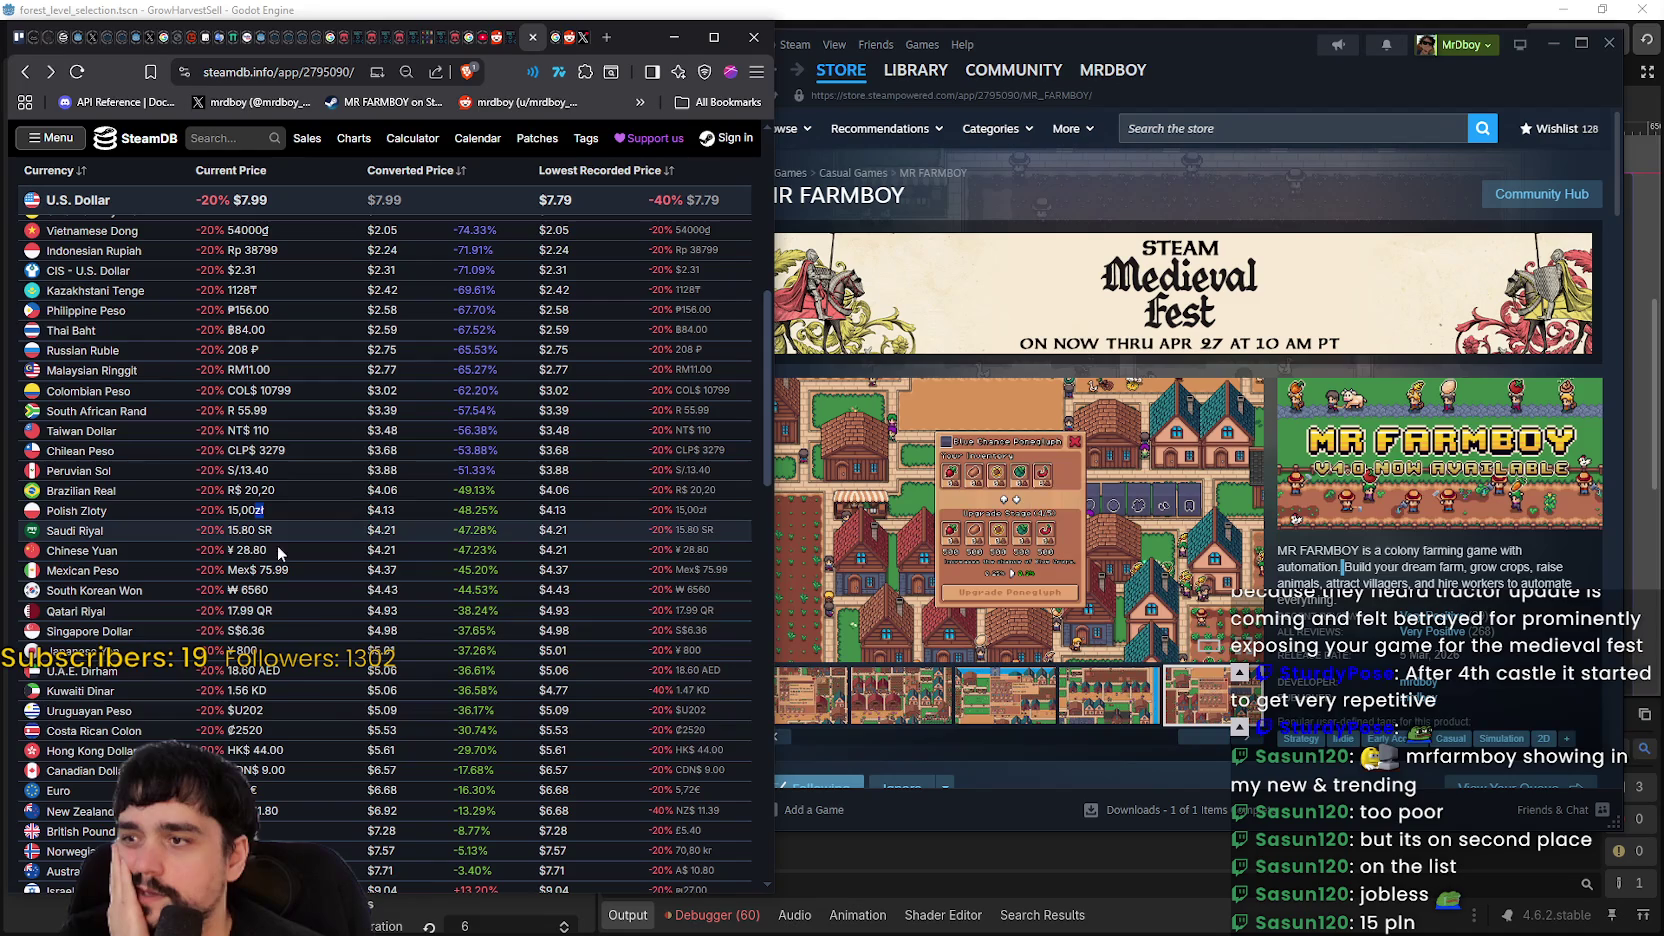
{"action": "scroll", "coordinate": [296, 708], "scroll_direction": "down", "scroll_amount": 1}
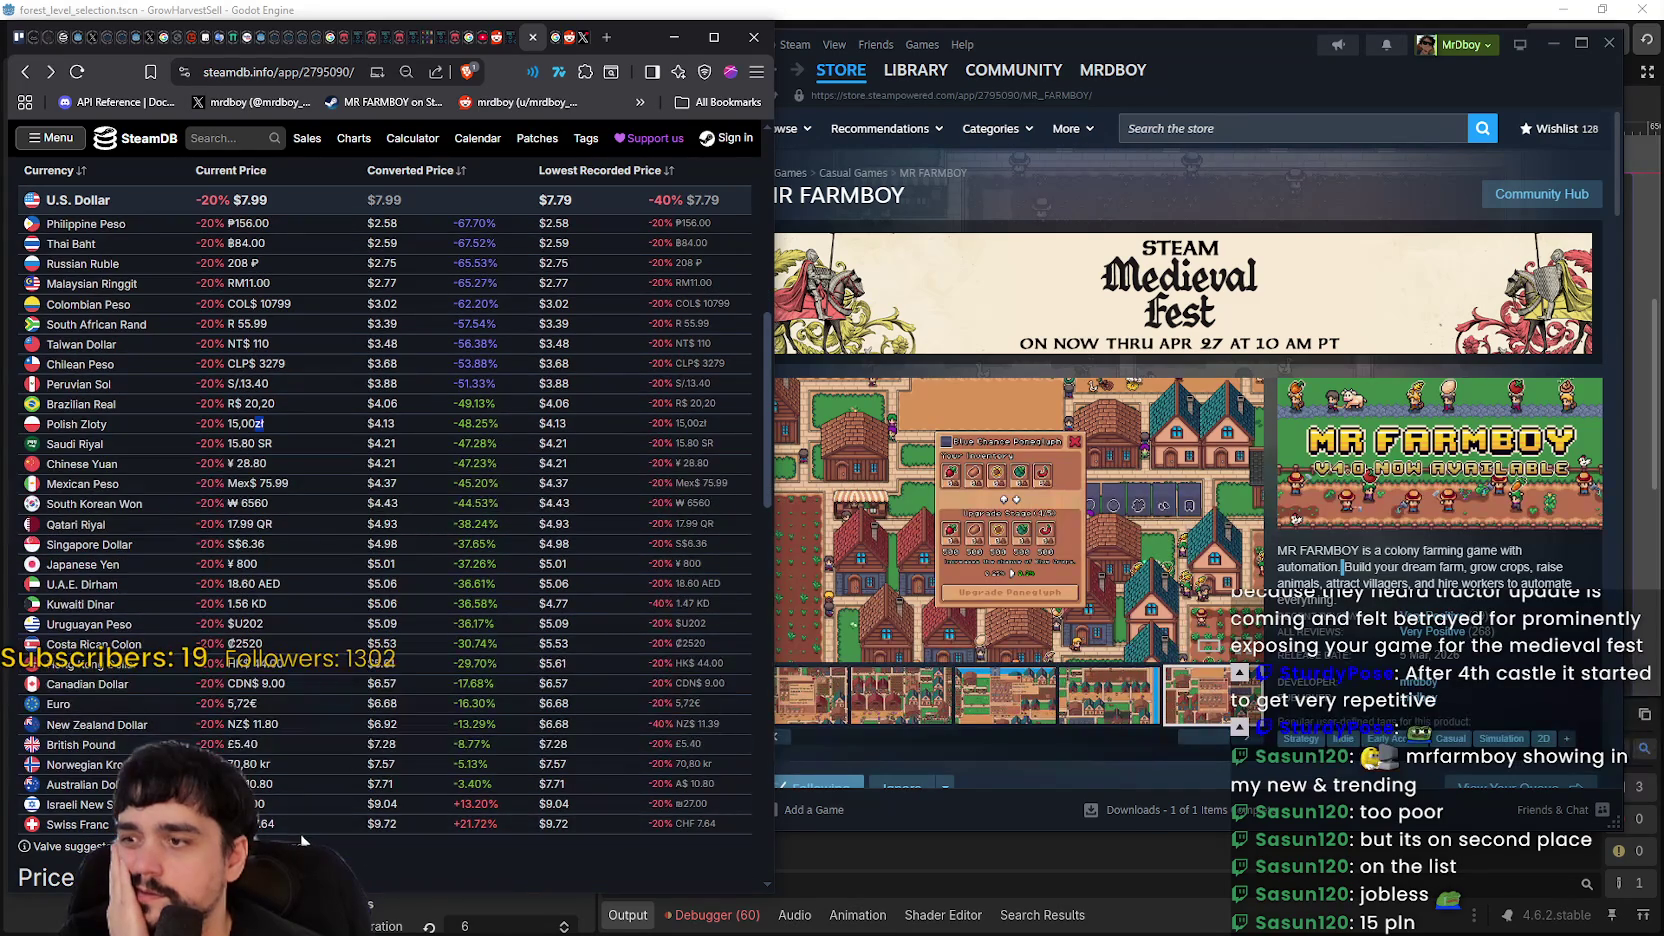
{"action": "scroll", "coordinate": [283, 828], "scroll_direction": "up", "scroll_amount": 3}
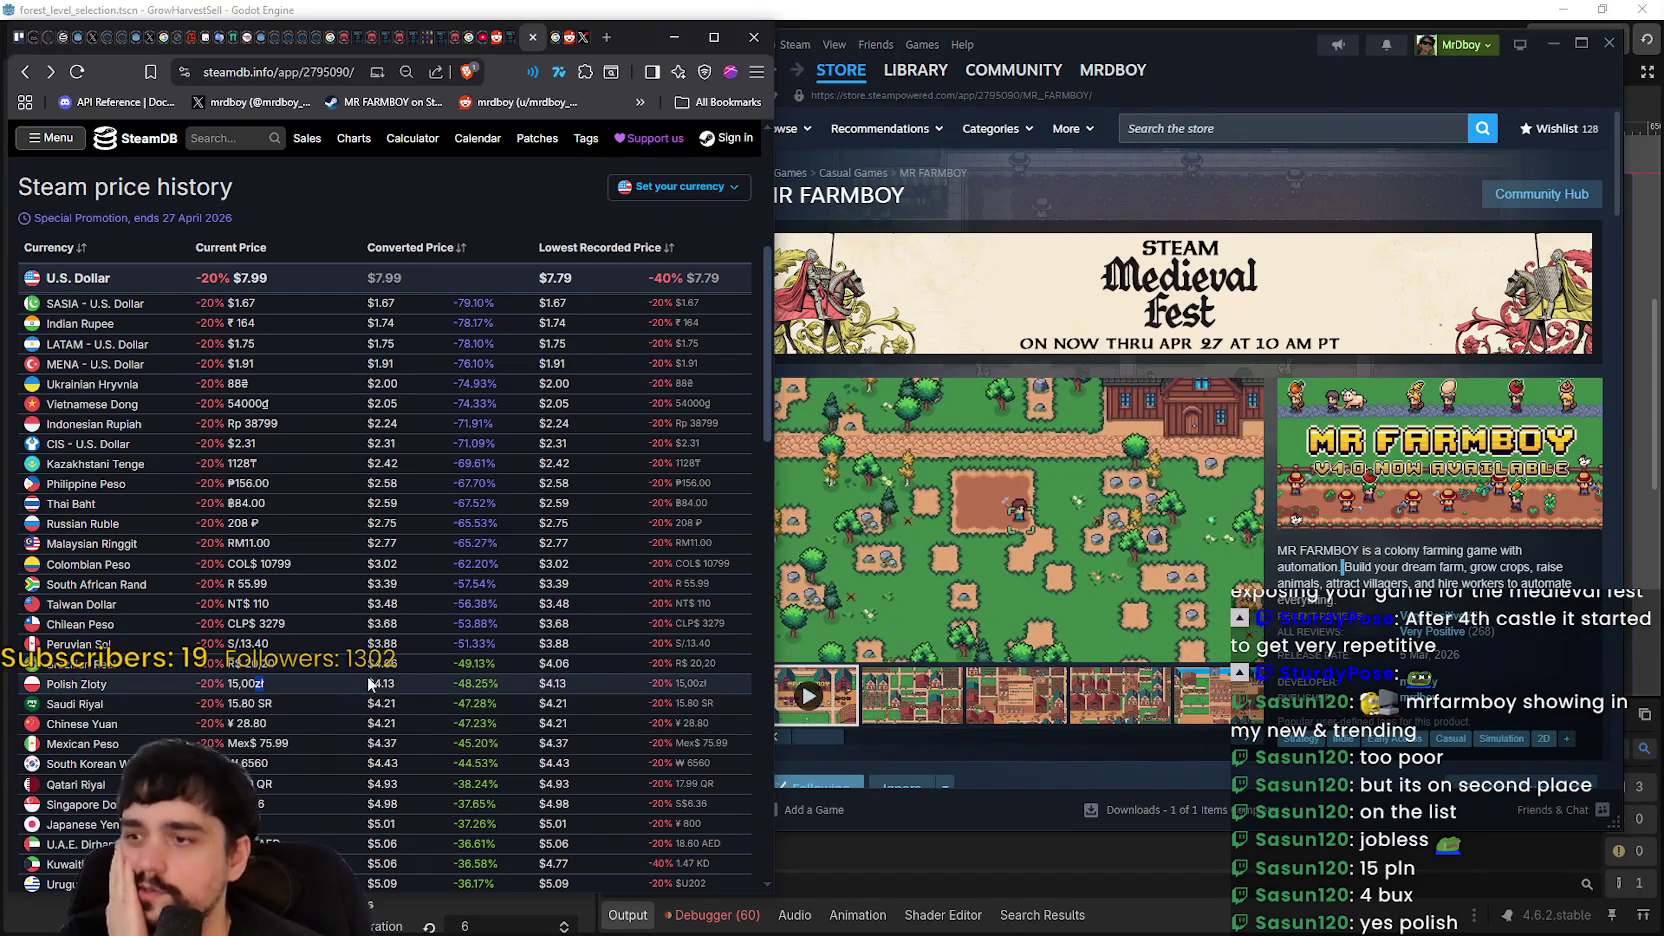
- Highlight the Polish Zloty prices: 15,00zł current, $4.13 converted, 48.25% under US $7.99
{"action": "left_click_drag", "start_coordinate": [366, 682], "coordinate": [593, 695]}
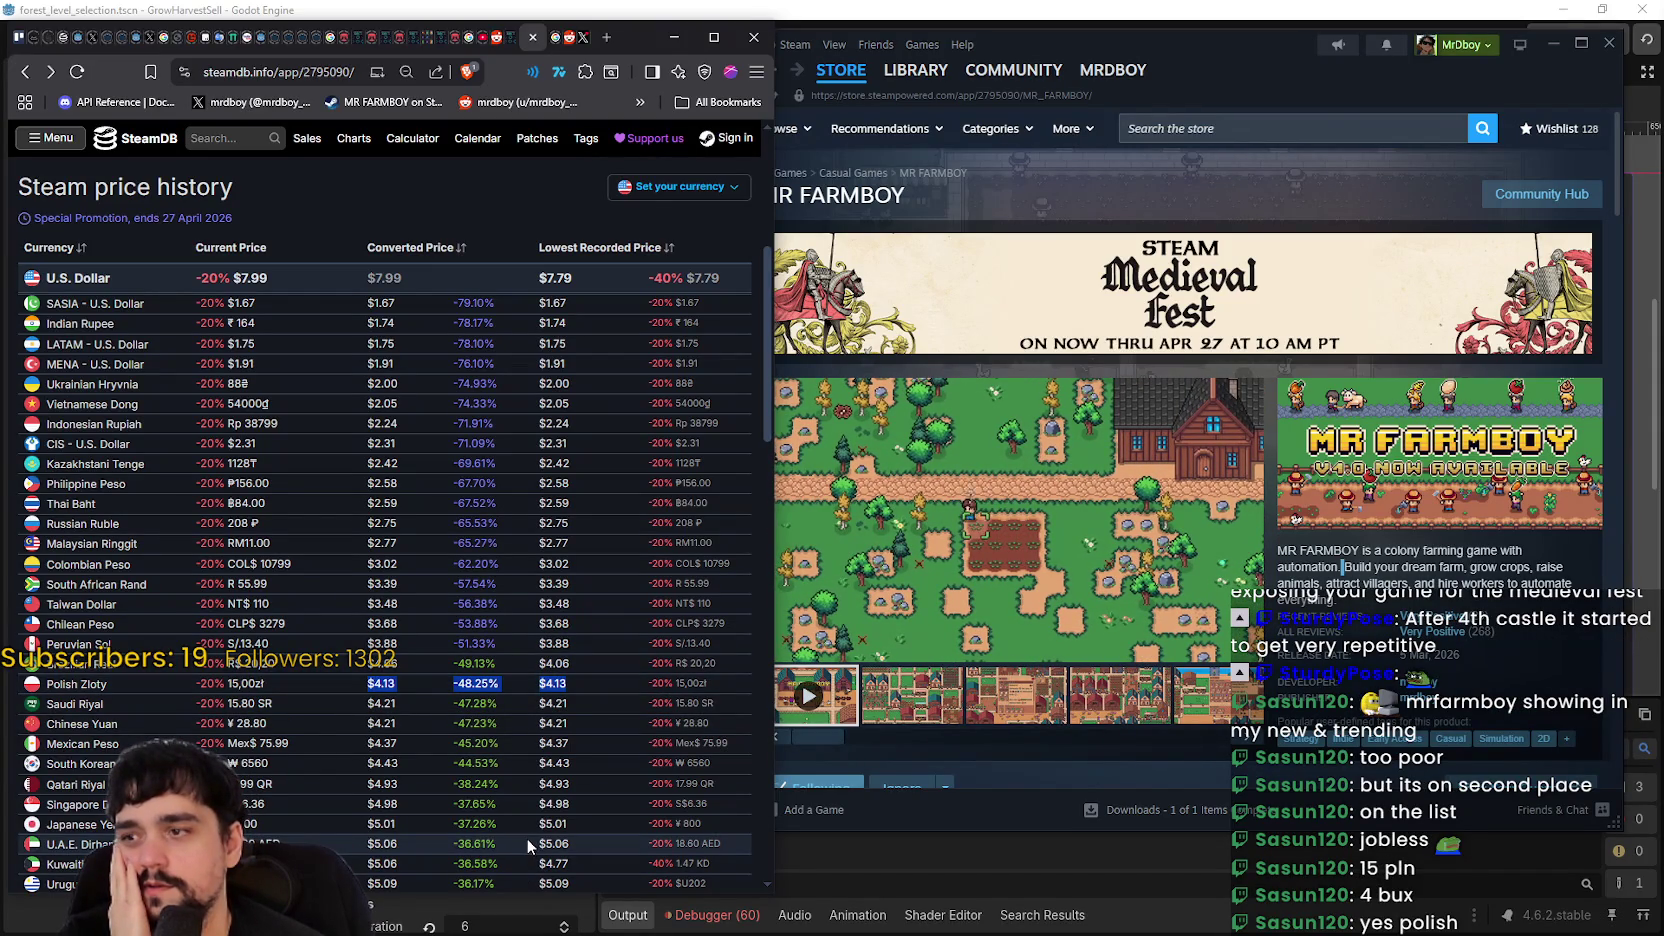
{"action": "scroll", "coordinate": [526, 796], "scroll_direction": "down", "scroll_amount": 1}
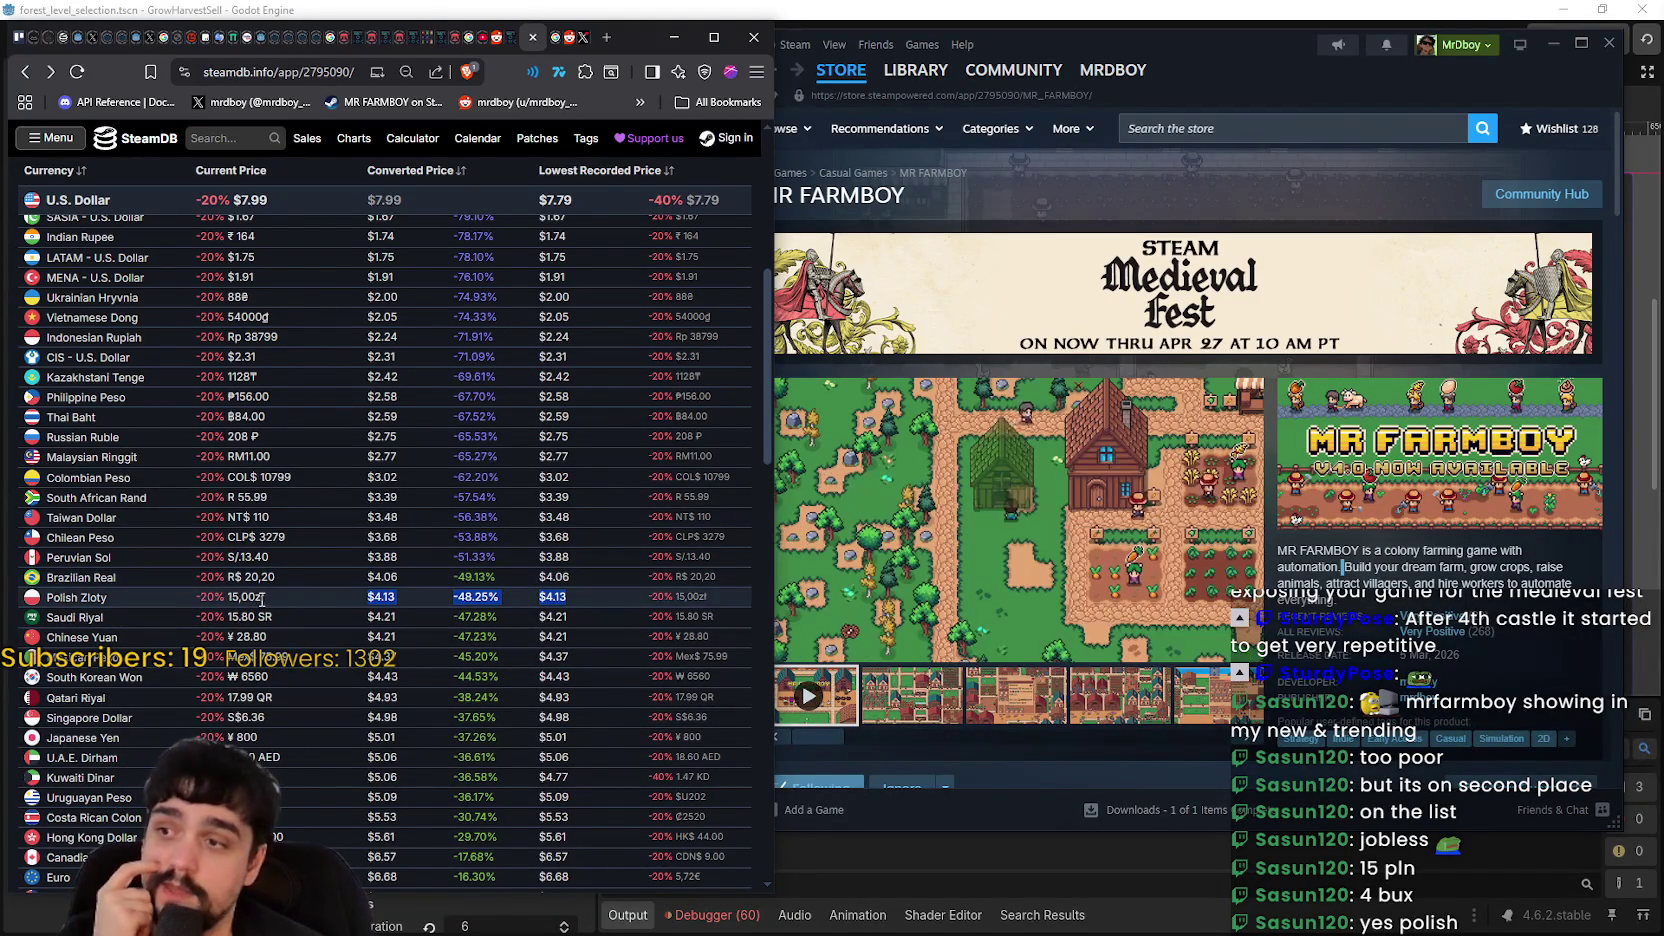
{"action": "double_click", "coordinate": [232, 597]}
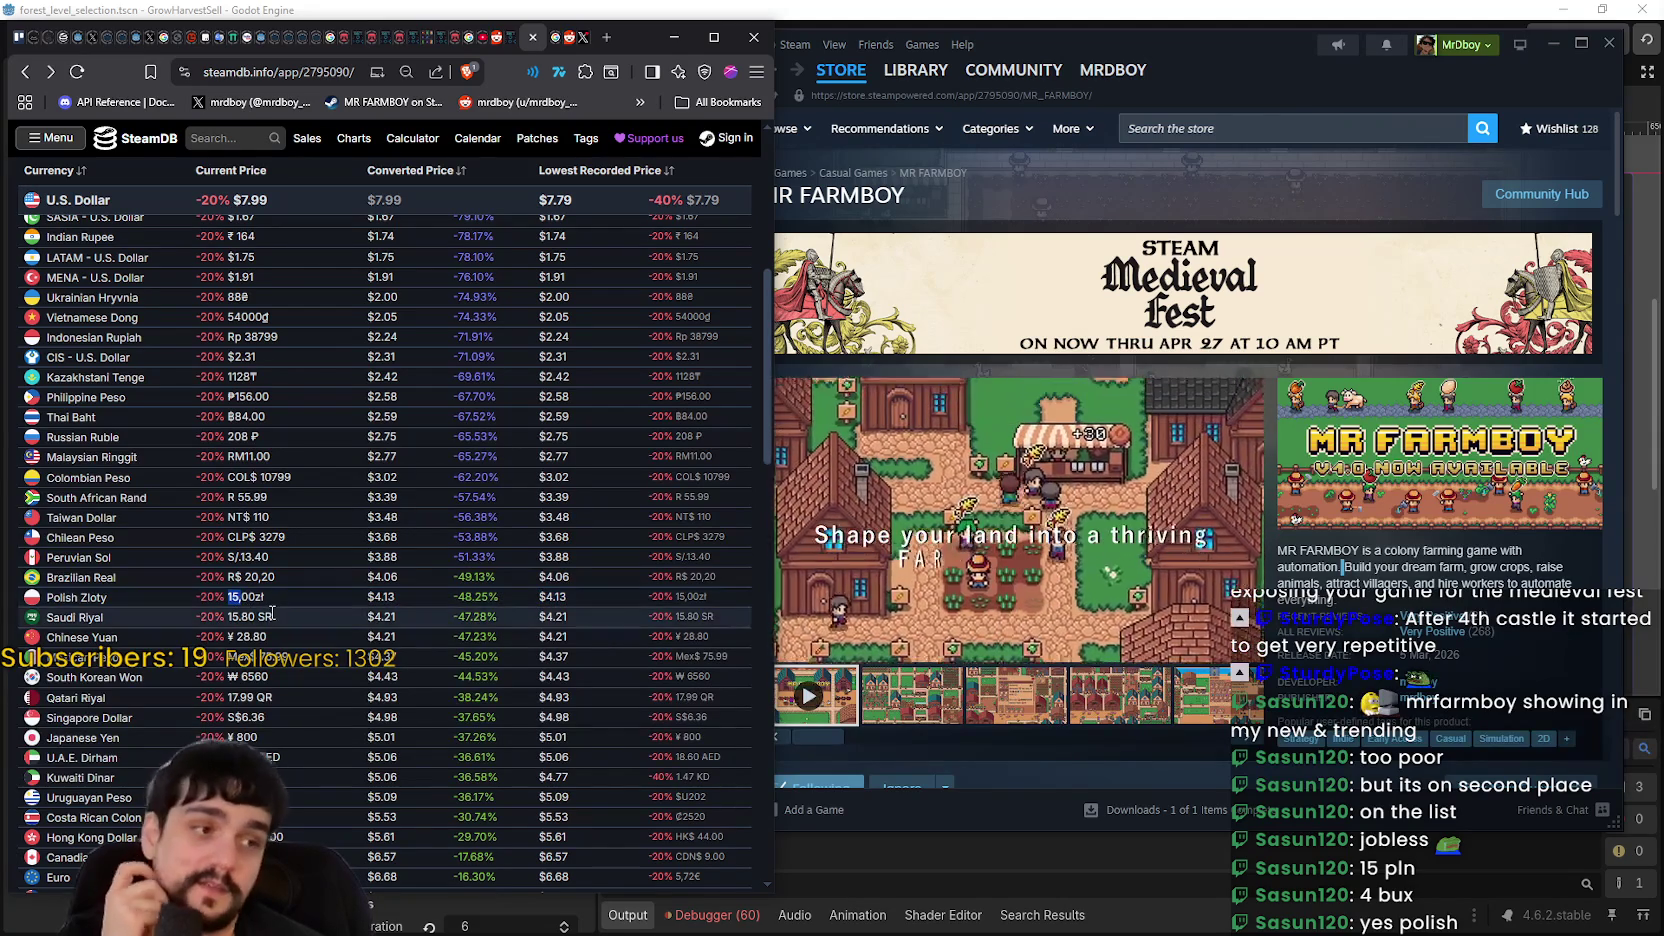
{"action": "mouse_move", "coordinate": [233, 597]}
{"action": "left_mouse_down"}
{"action": "mouse_move", "coordinate": [594, 596]}
{"action": "mouse_move", "coordinate": [548, 604]}
{"action": "left_mouse_up"}
{"action": "scroll", "coordinate": [548, 604], "scroll_direction": "up", "scroll_amount": 1}
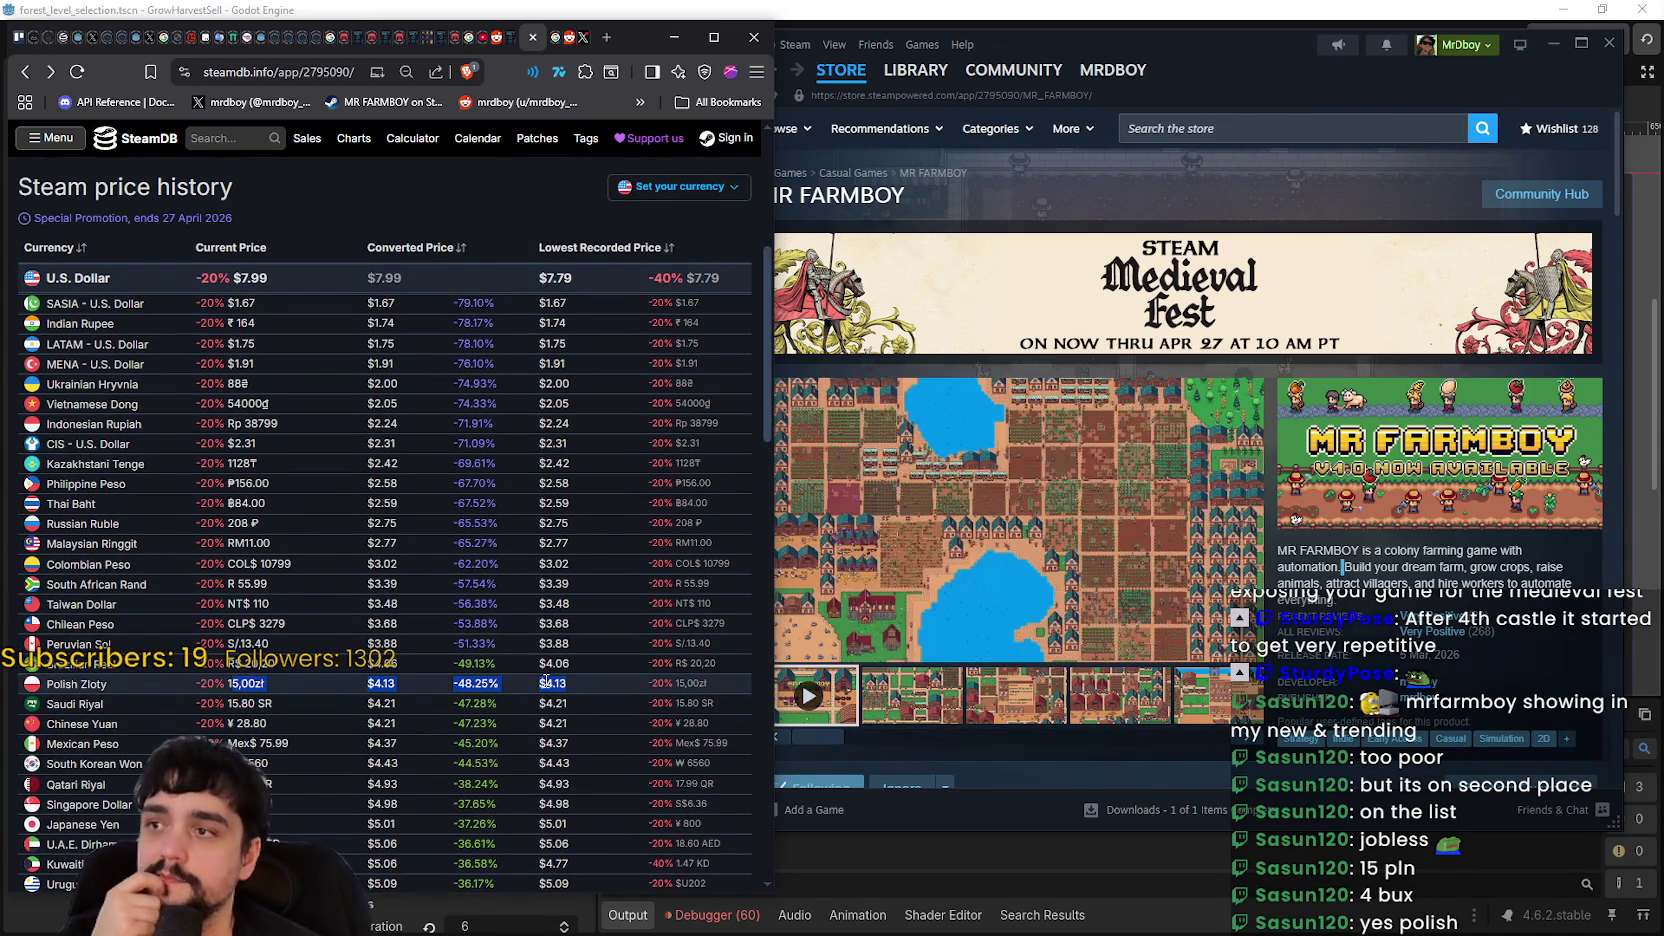
{"action": "scroll", "coordinate": [582, 681], "scroll_direction": "down", "scroll_amount": 1}
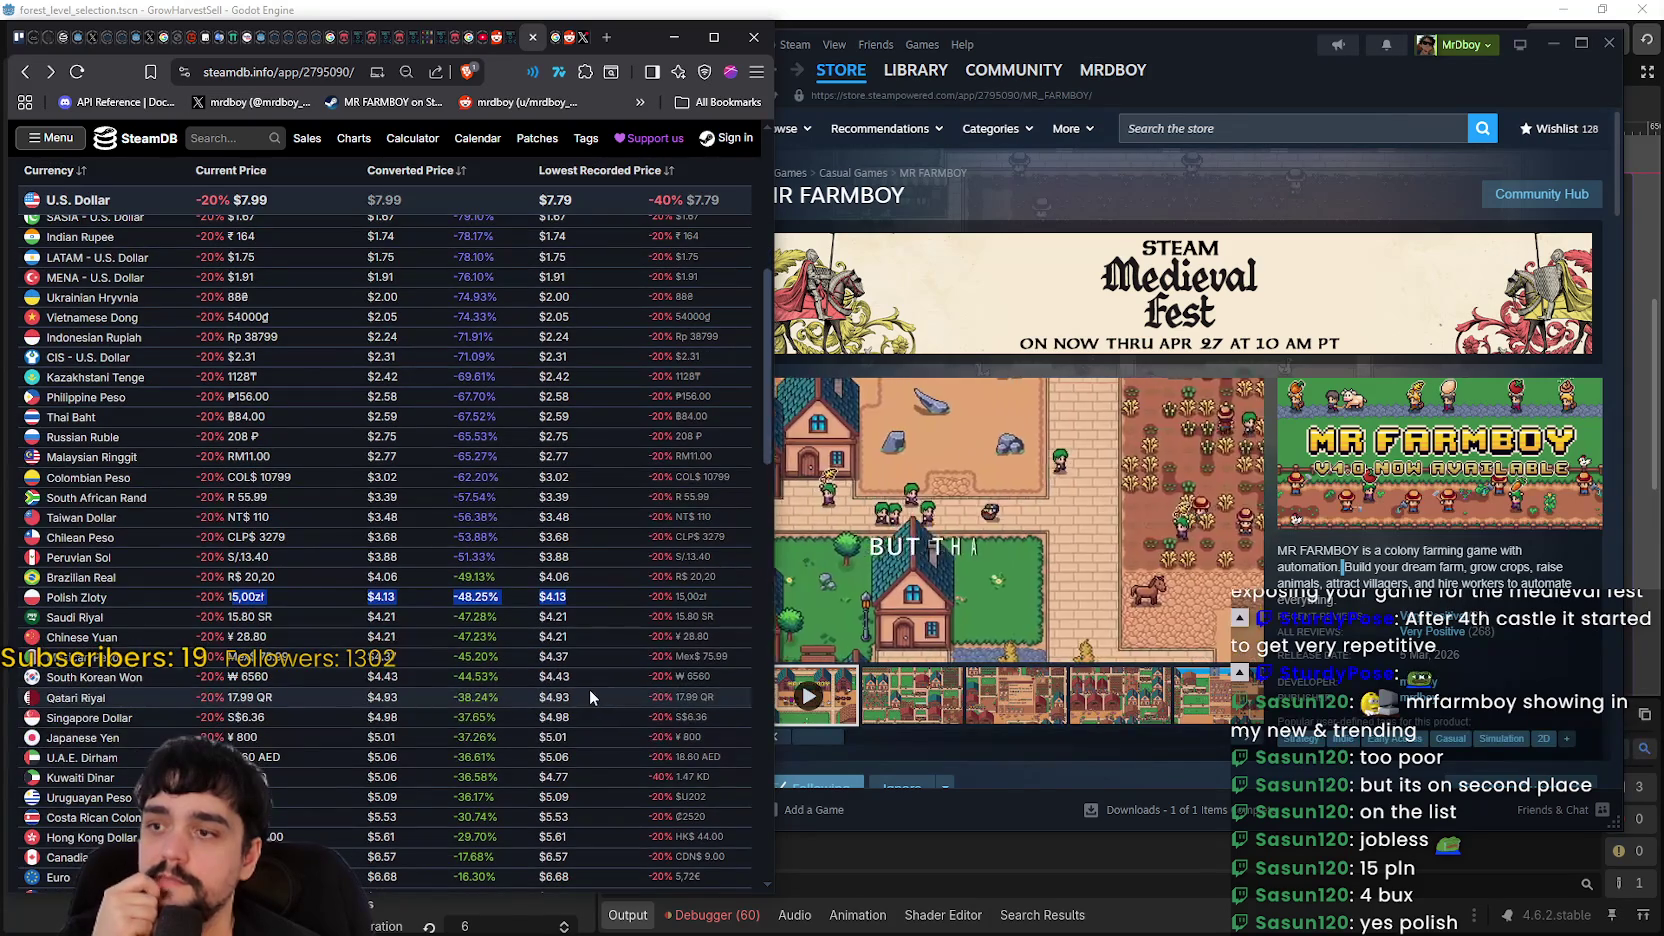
{"action": "scroll", "coordinate": [582, 688], "scroll_direction": "up", "scroll_amount": 1}
{"action": "scroll", "coordinate": [578, 686], "scroll_direction": "down", "scroll_amount": 1}
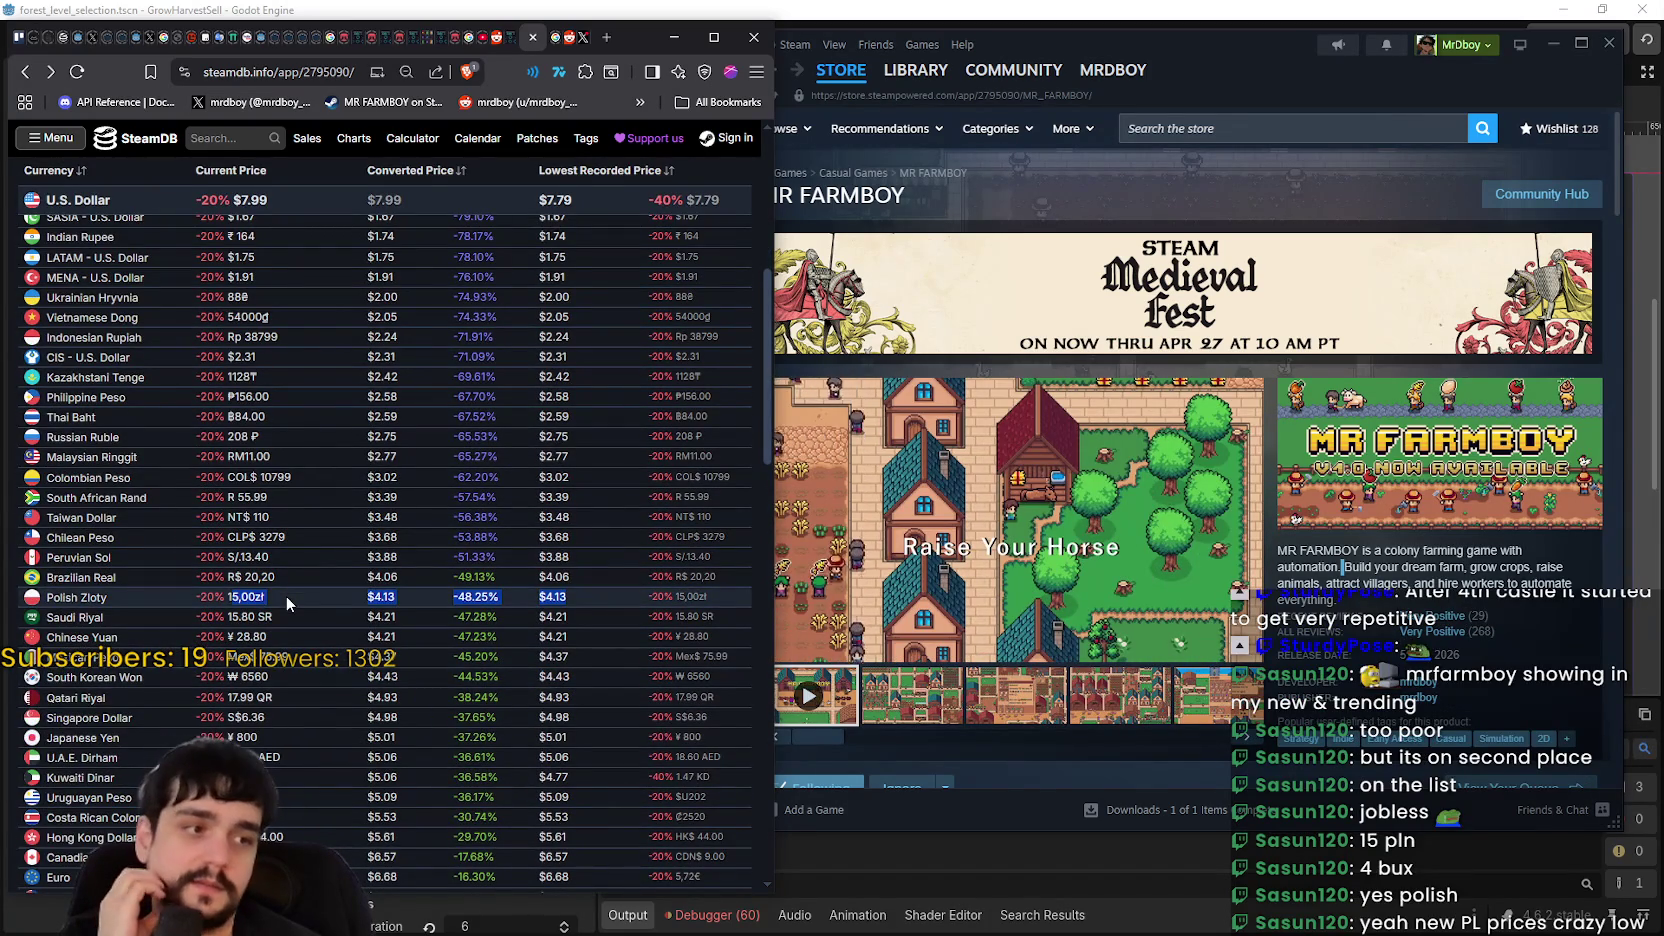
{"action": "left_click", "coordinate": [285, 595]}
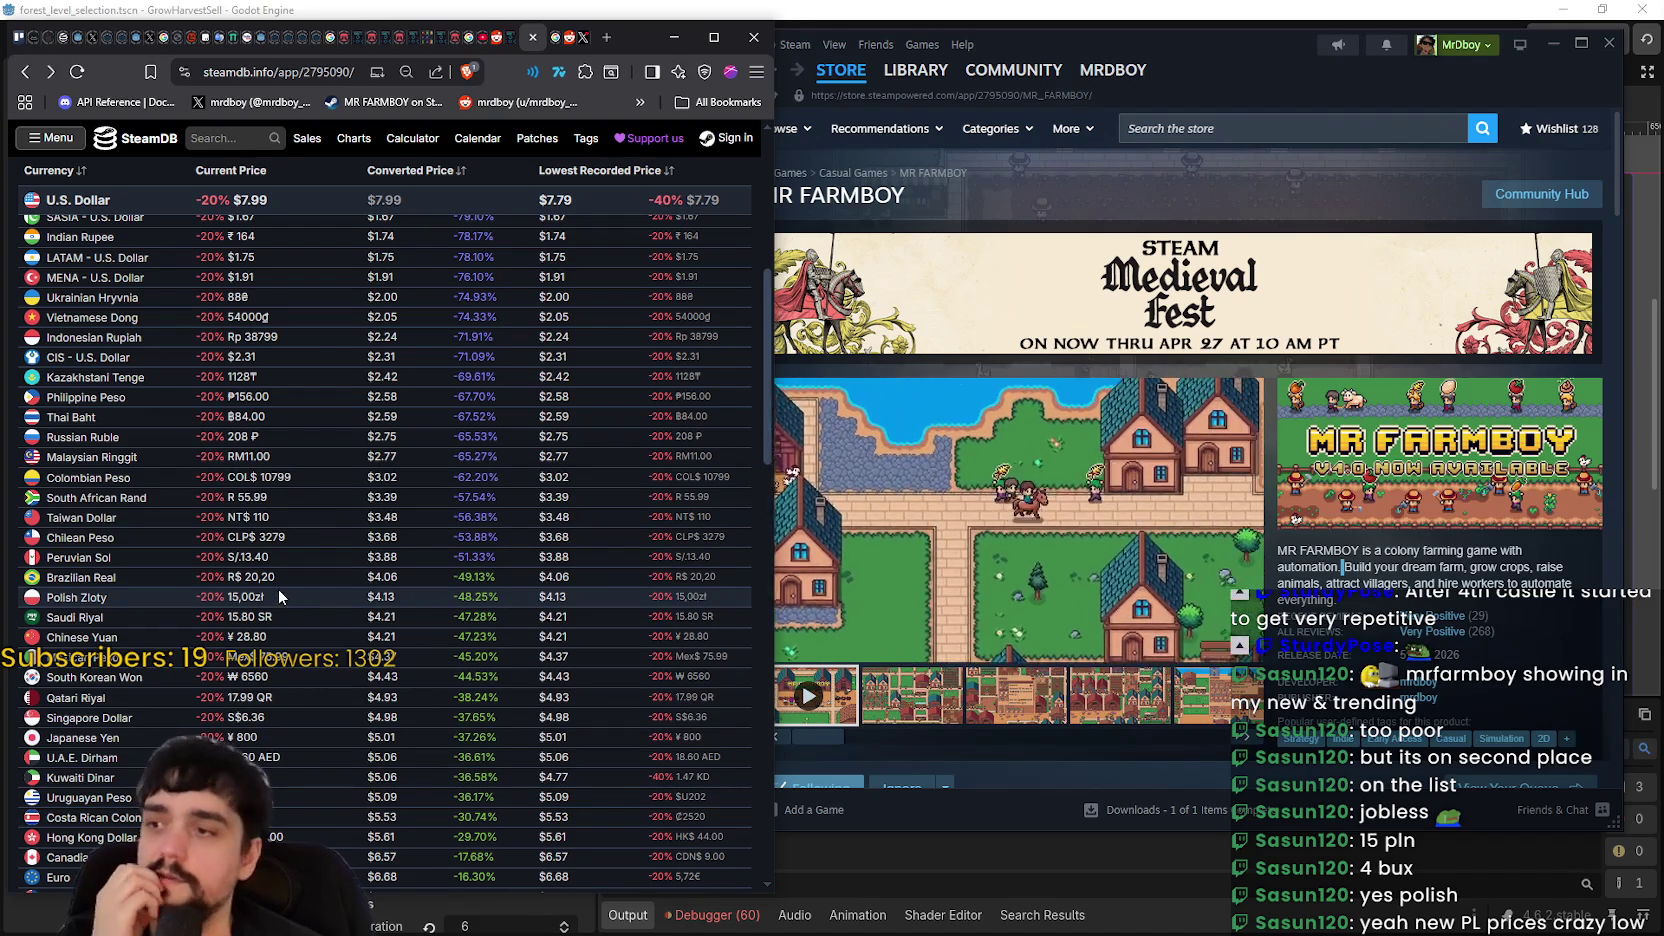
{"action": "left_click_drag", "start_coordinate": [262, 596], "coordinate": [193, 603]}
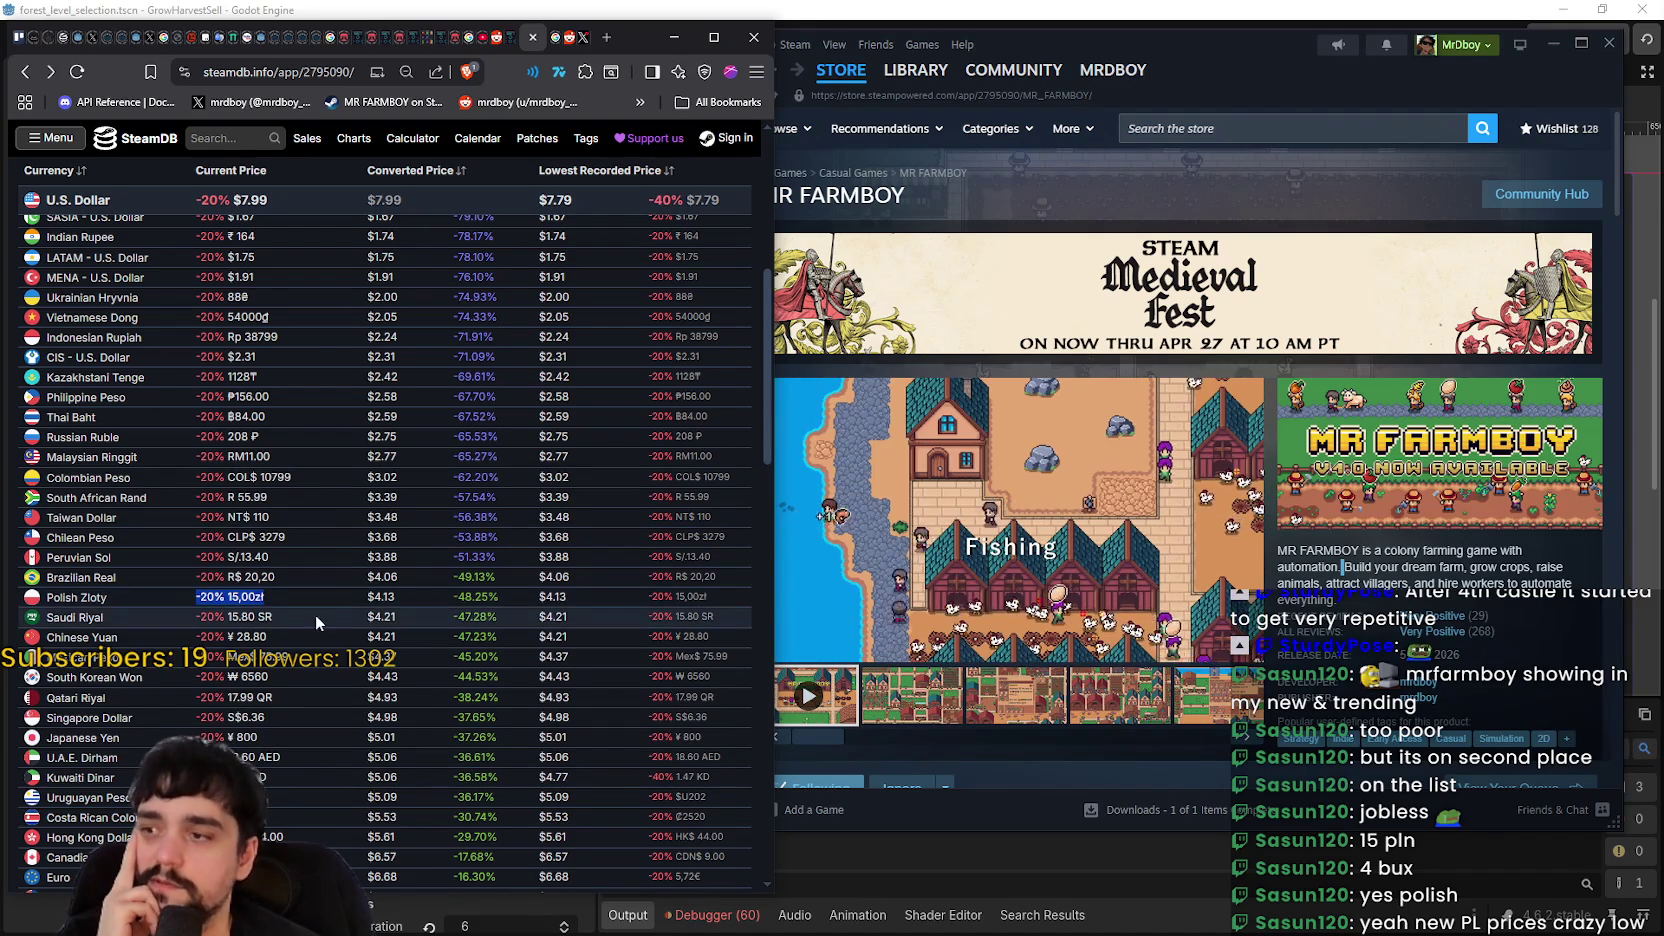
{"action": "left_click_drag", "start_coordinate": [396, 597], "coordinate": [369, 598]}
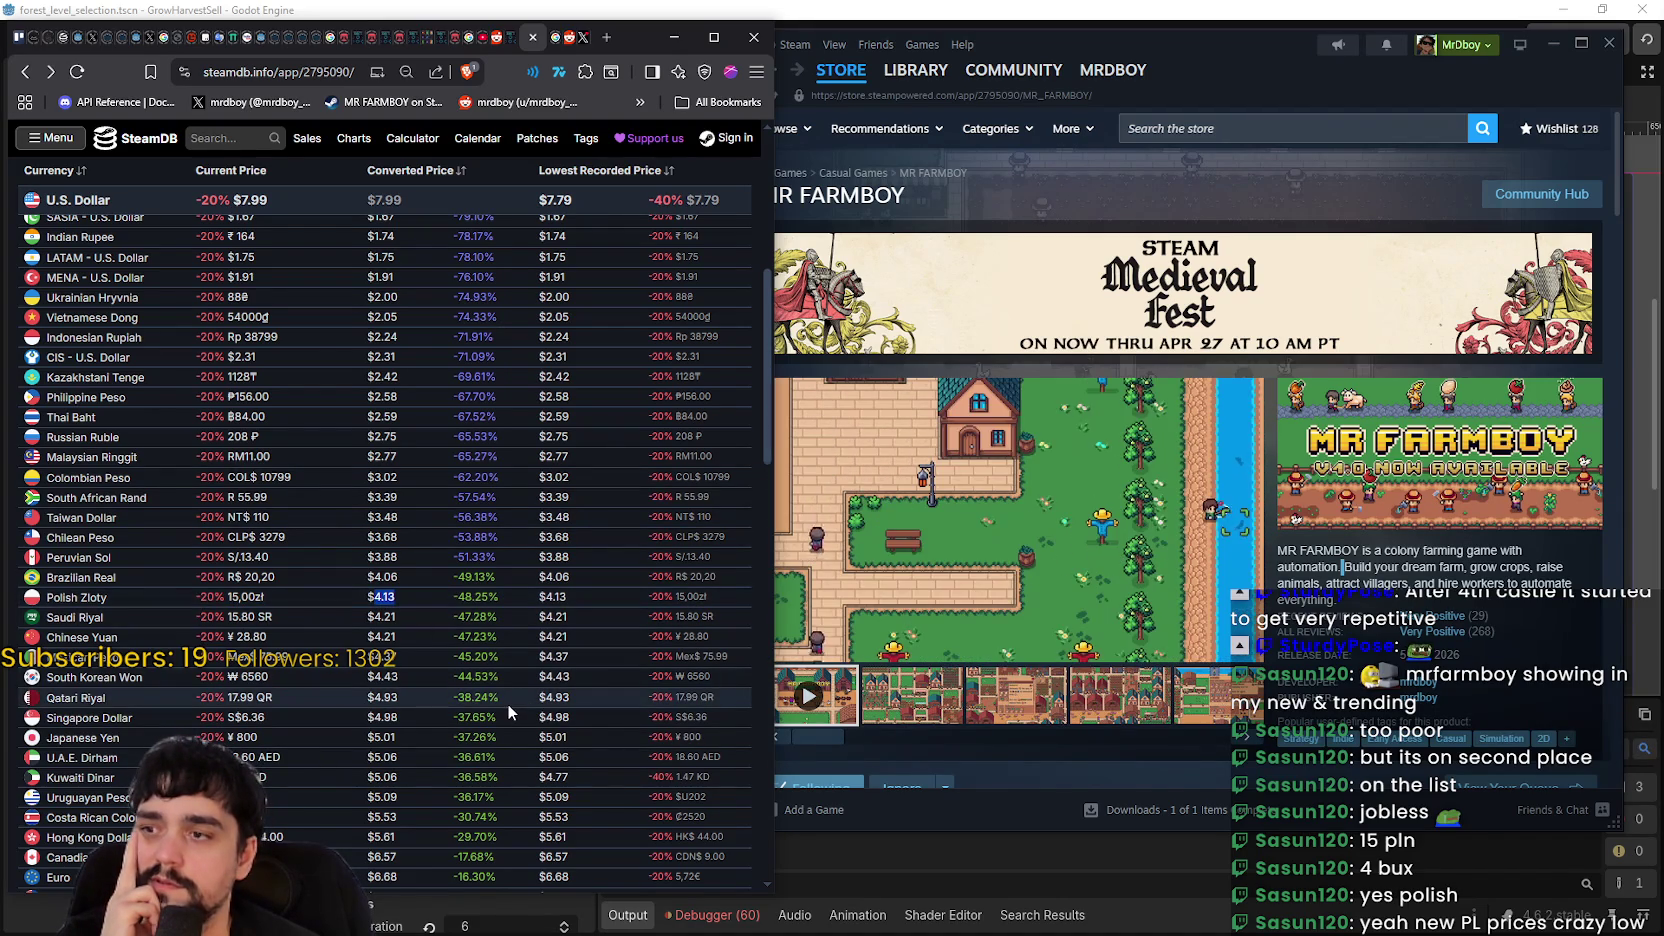
{"action": "scroll", "coordinate": [393, 585], "scroll_direction": "up", "scroll_amount": 2}
{"action": "scroll", "coordinate": [400, 593], "scroll_direction": "down", "scroll_amount": 2}
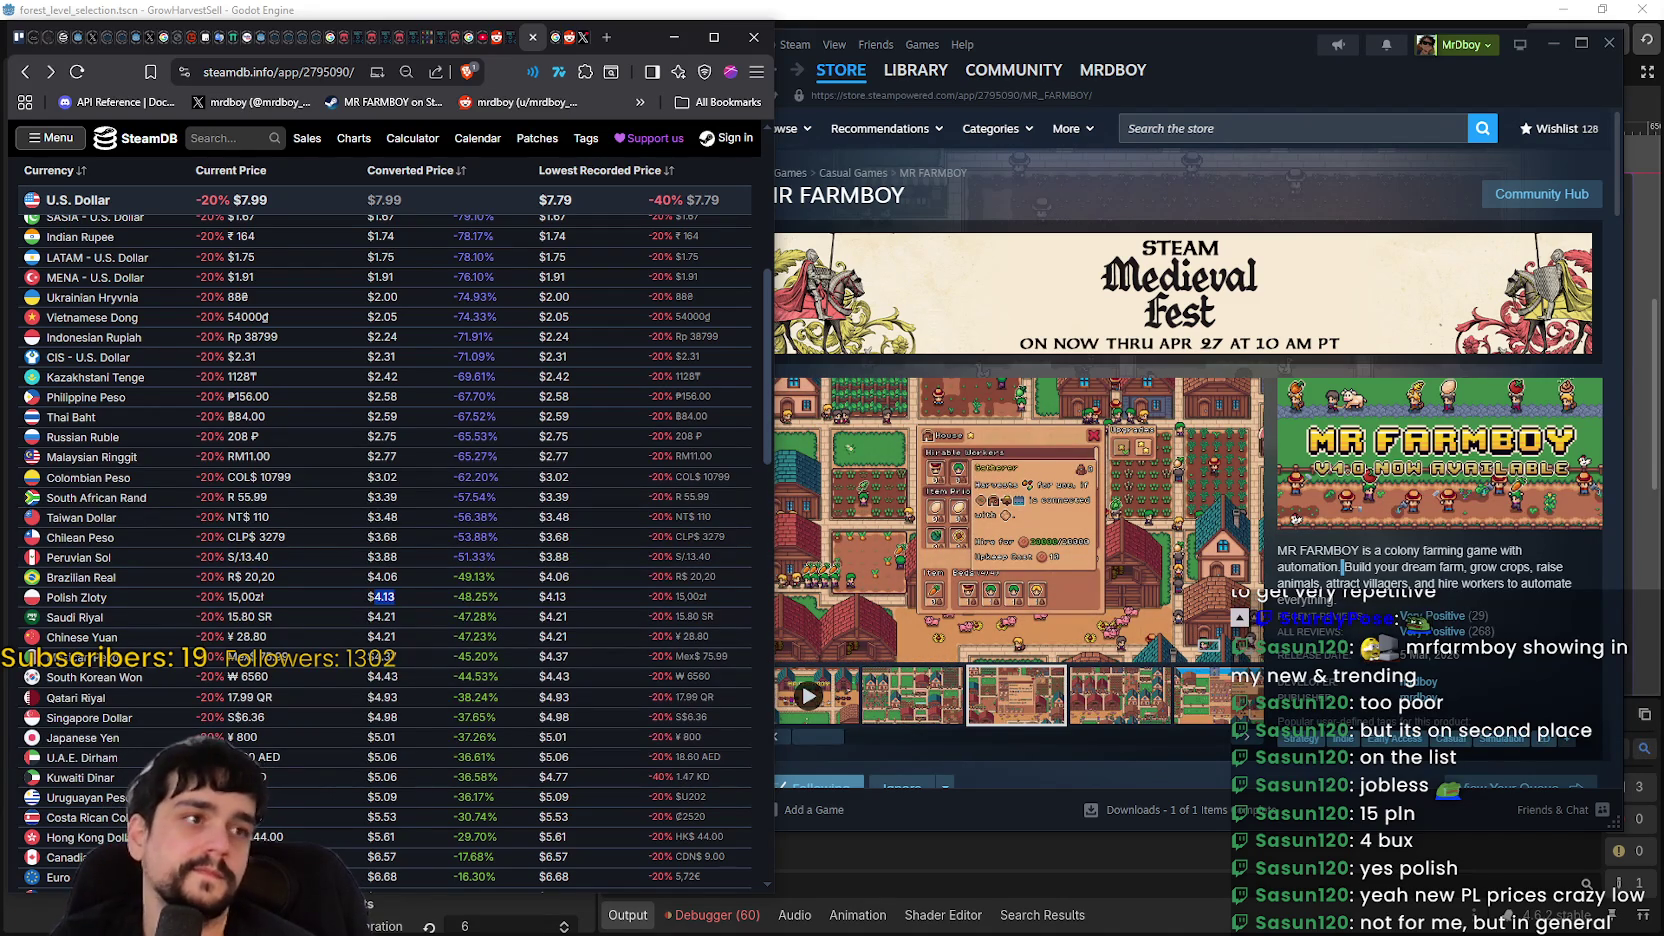
{"action": "scroll", "coordinate": [887, 514], "scroll_direction": "down", "scroll_amount": 10}
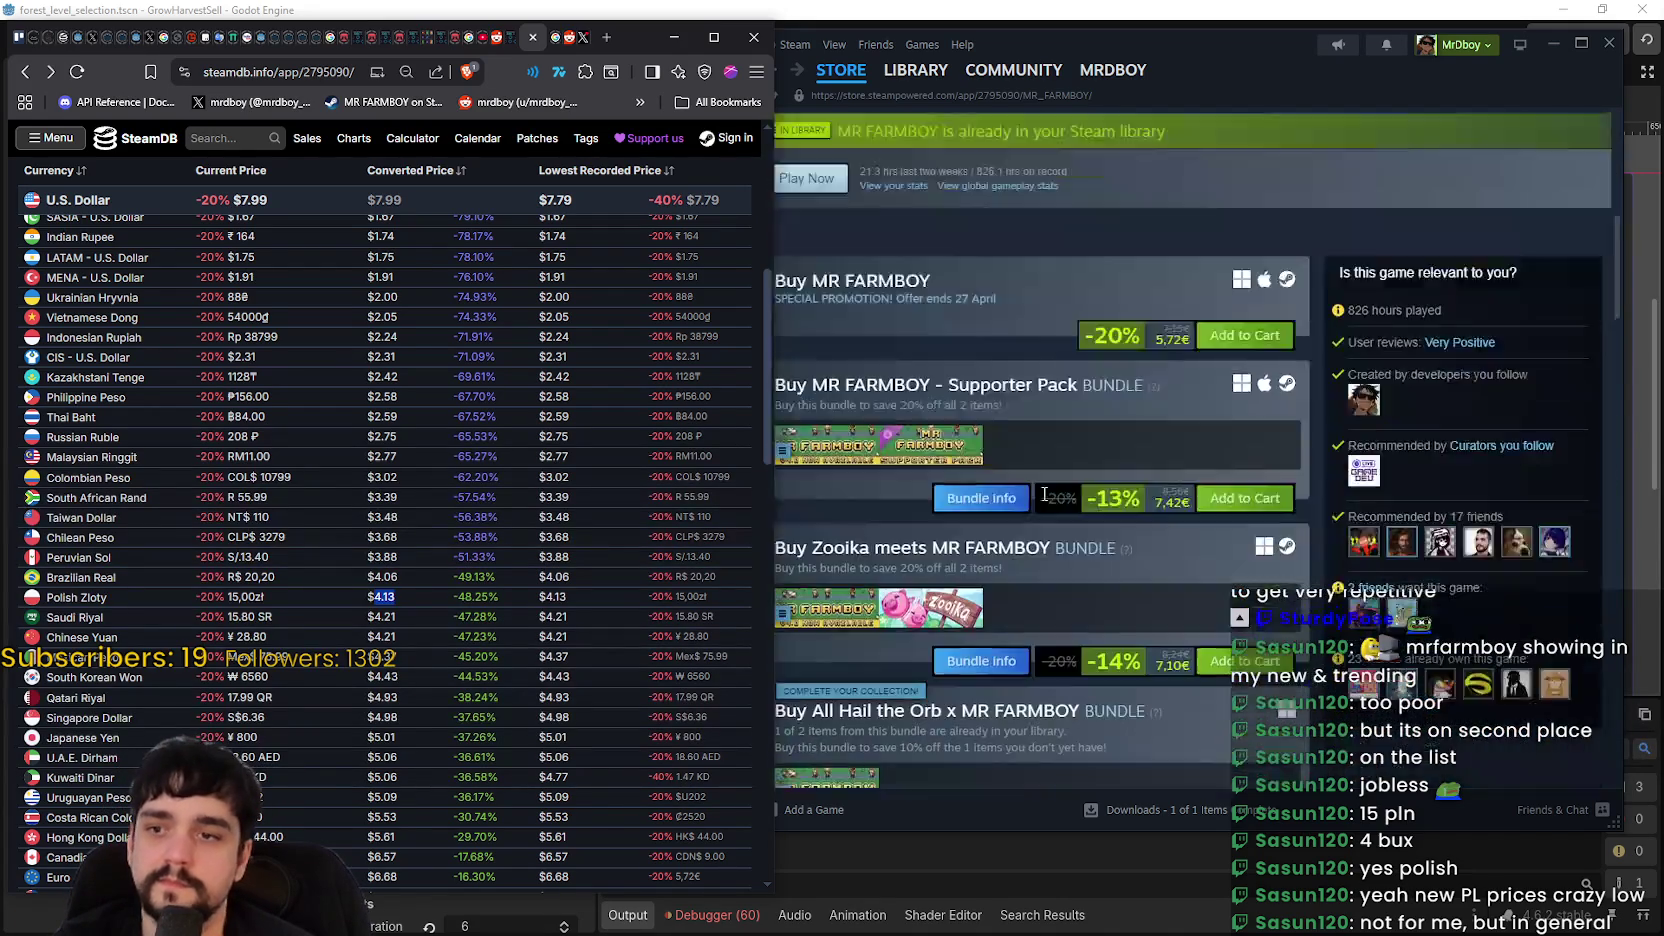
- Open Steam's Update 1.0.6 announcement and select the pricing explorer link under Price Adjustment
{"action": "scroll", "coordinate": [887, 514], "scroll_direction": "up", "scroll_amount": 3}
{"action": "scroll", "coordinate": [887, 514], "scroll_direction": "down", "scroll_amount": 8}
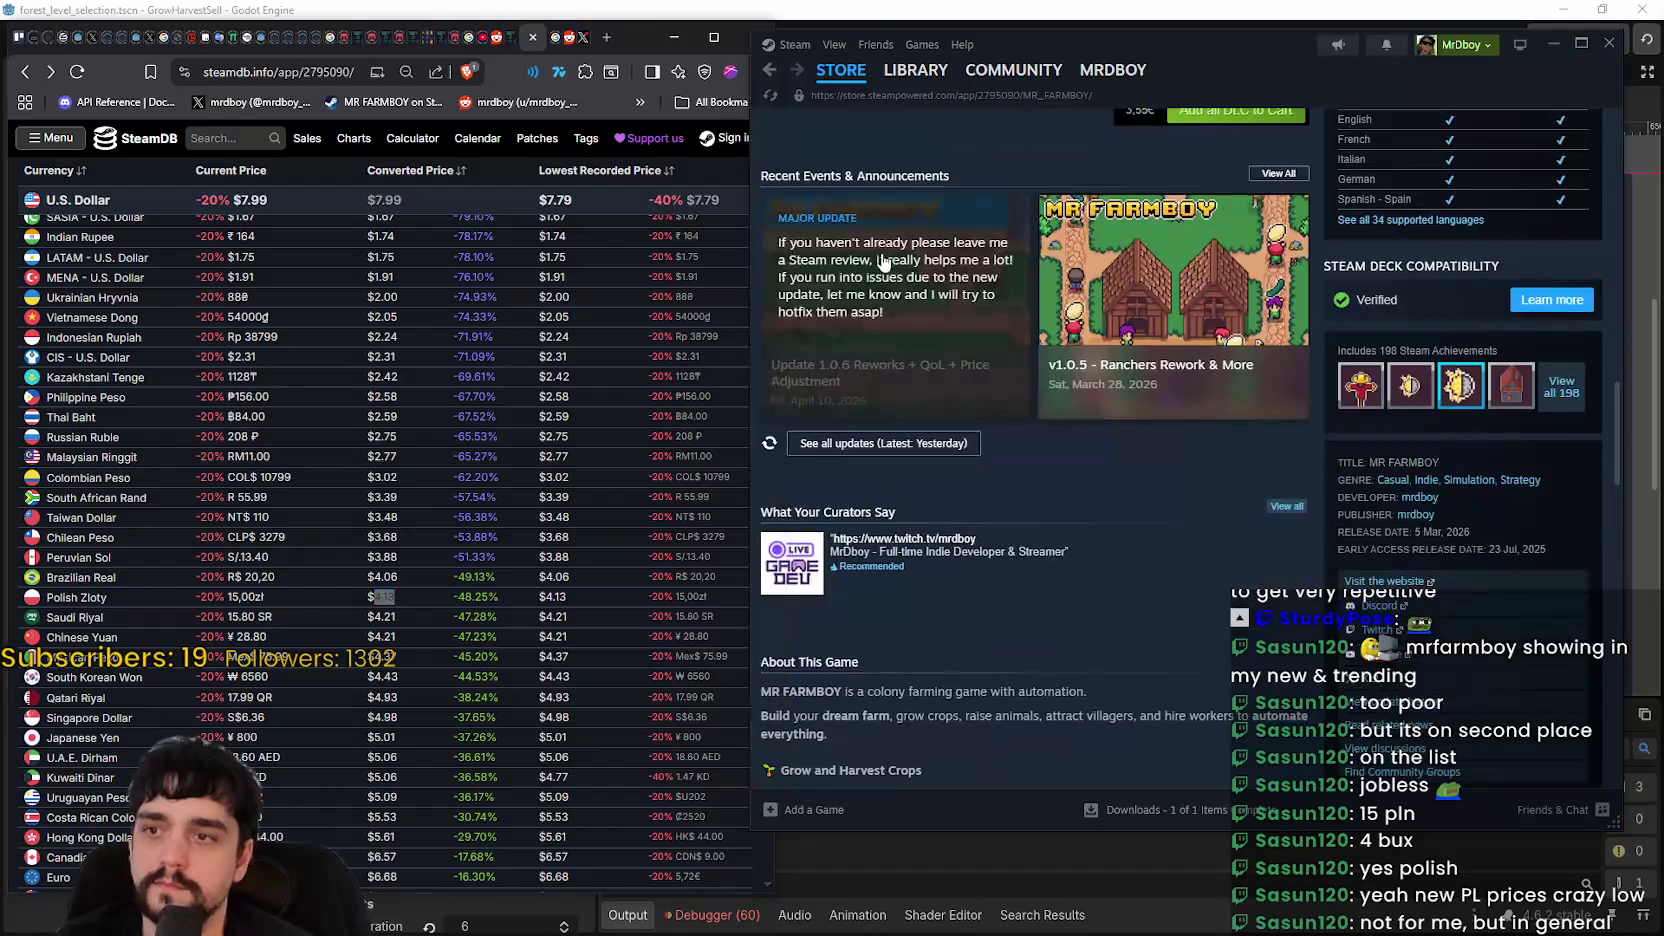
{"action": "left_click", "coordinate": [880, 290]}
{"action": "scroll", "coordinate": [1012, 569], "scroll_direction": "up", "scroll_amount": 3}
{"action": "scroll", "coordinate": [1015, 560], "scroll_direction": "down", "scroll_amount": 10}
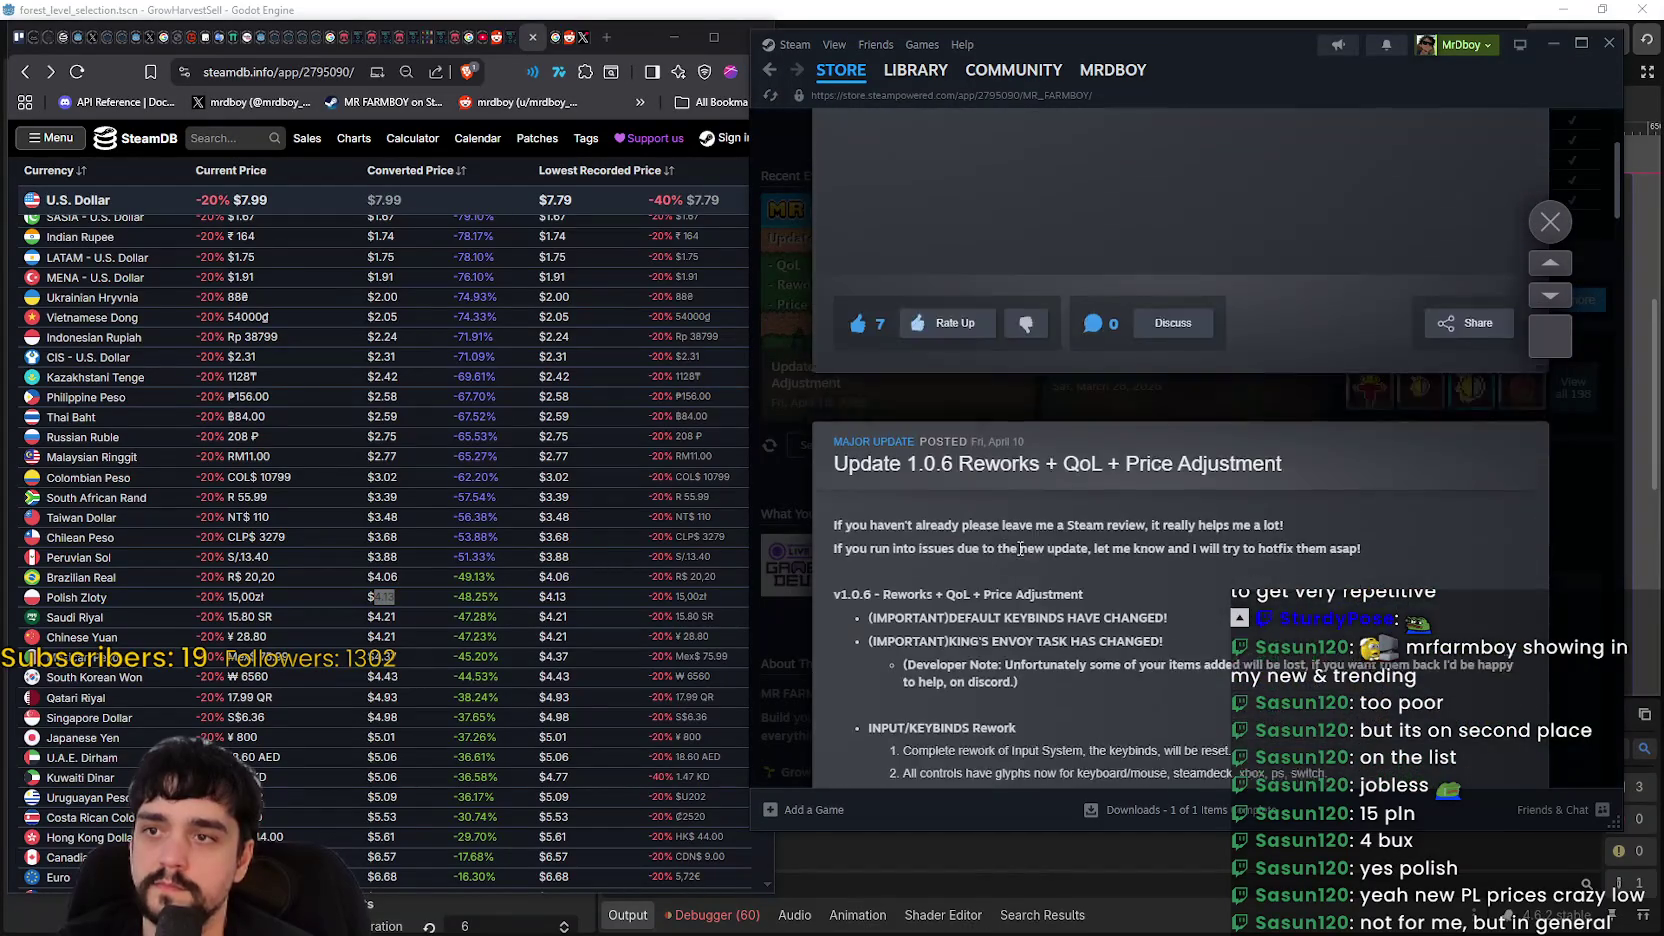
{"action": "scroll", "coordinate": [1017, 553], "scroll_direction": "down", "scroll_amount": 15}
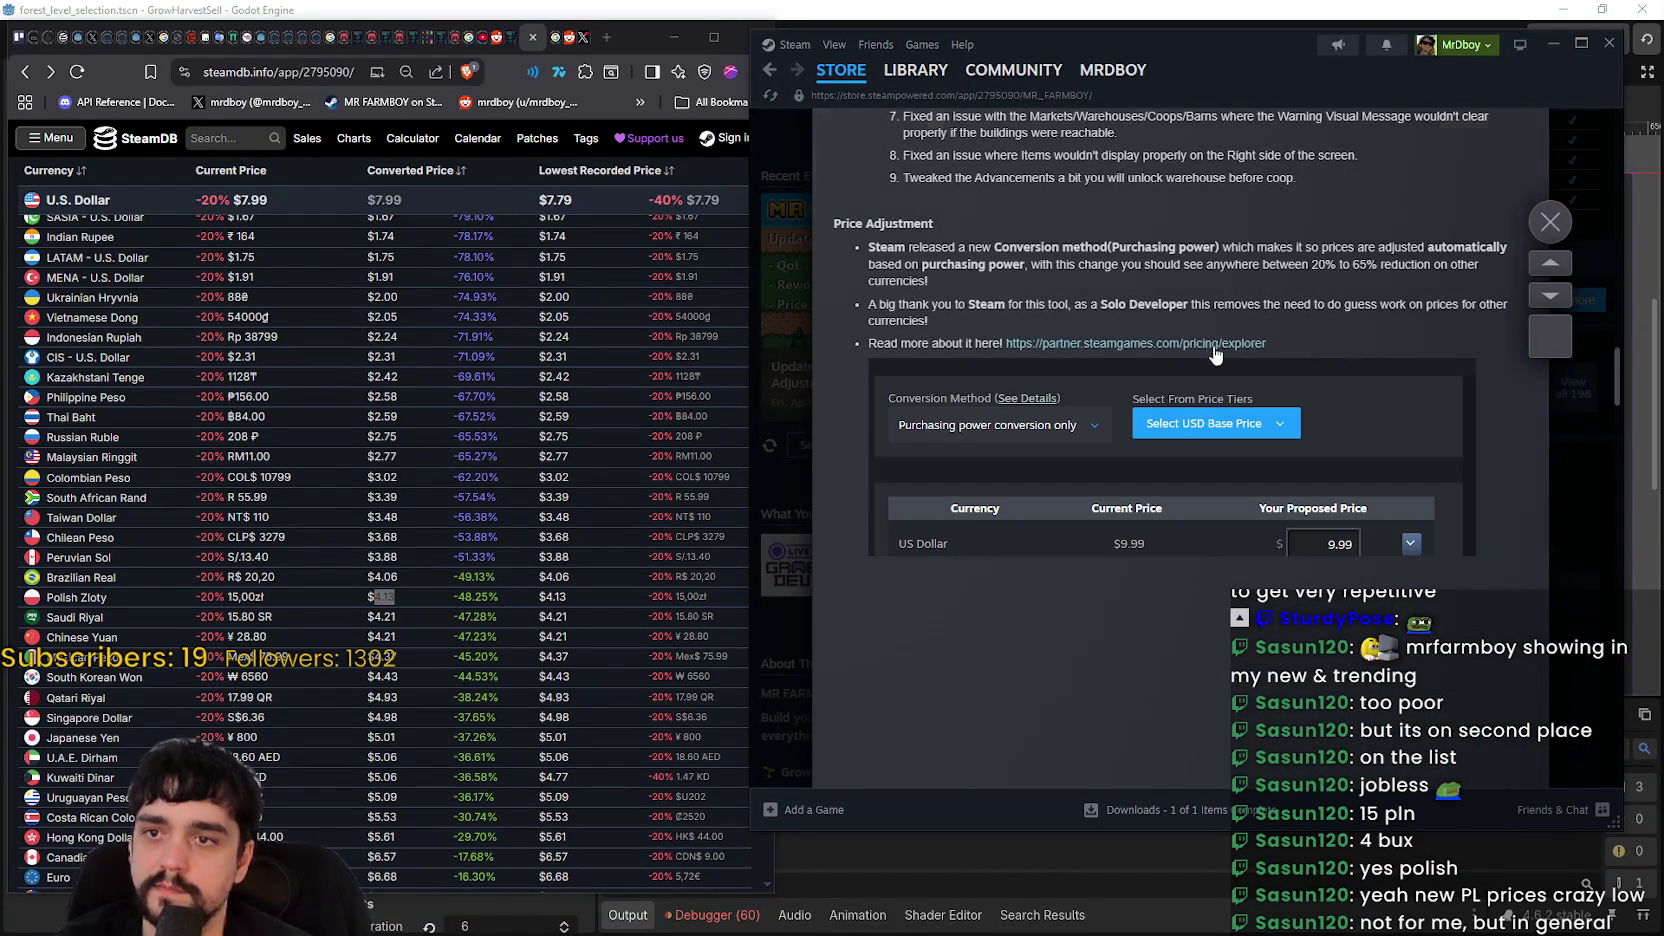
{"action": "left_click_drag", "start_coordinate": [1294, 341], "coordinate": [1006, 350]}
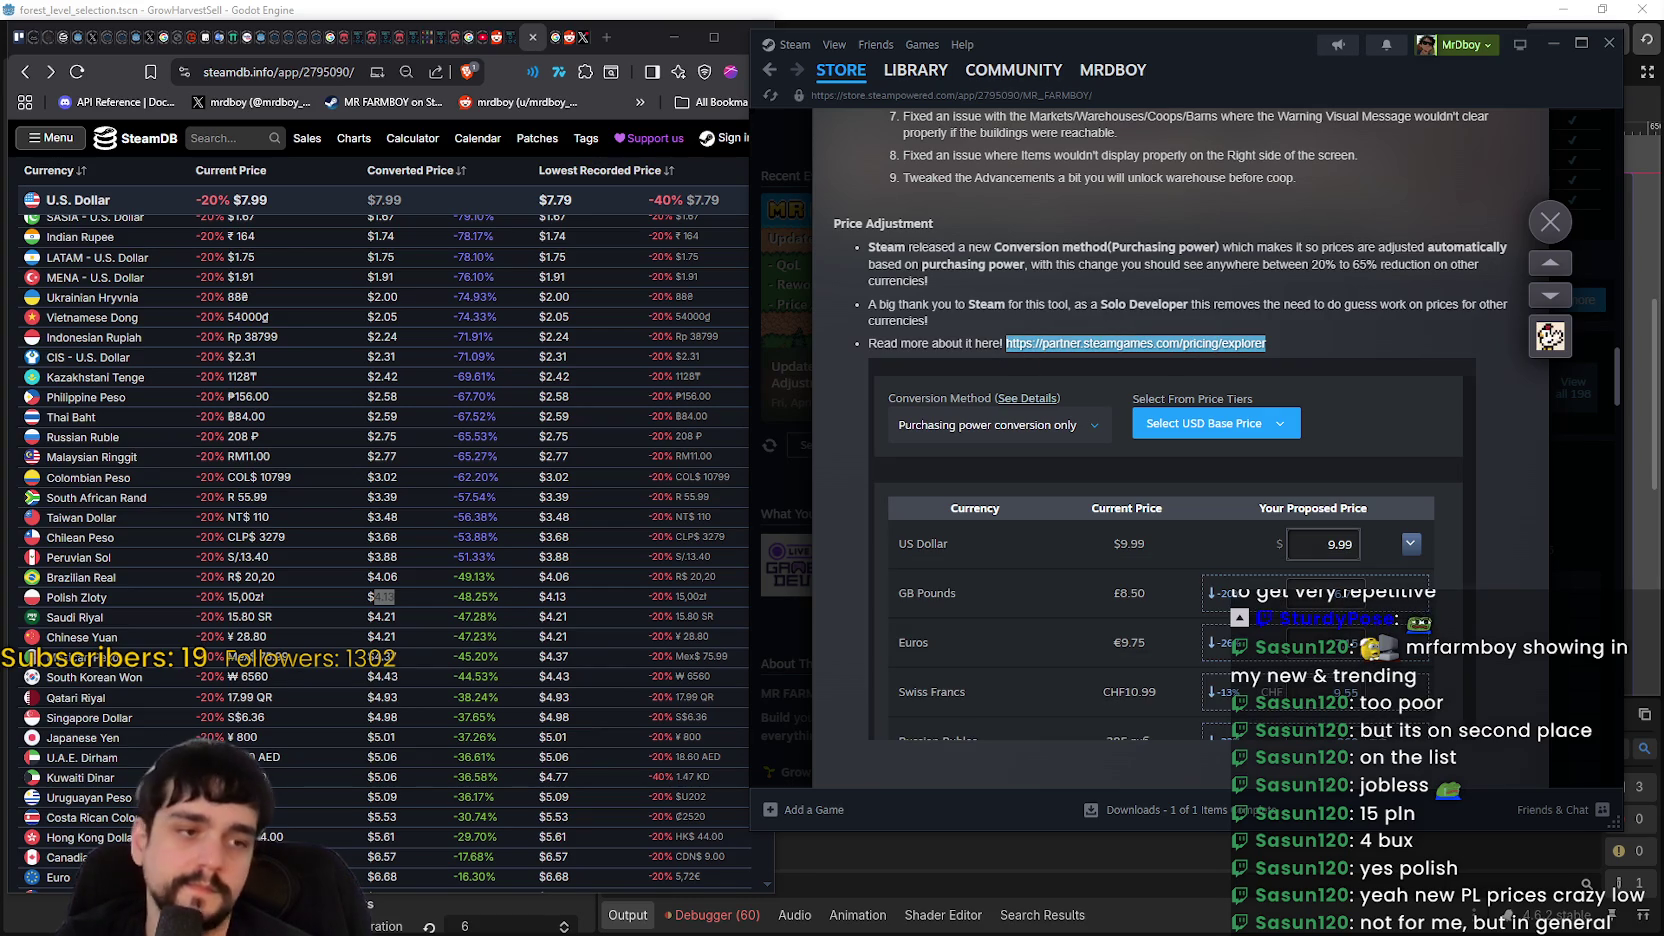
{"action": "scroll", "coordinate": [1006, 345], "scroll_direction": "up", "scroll_amount": 3}
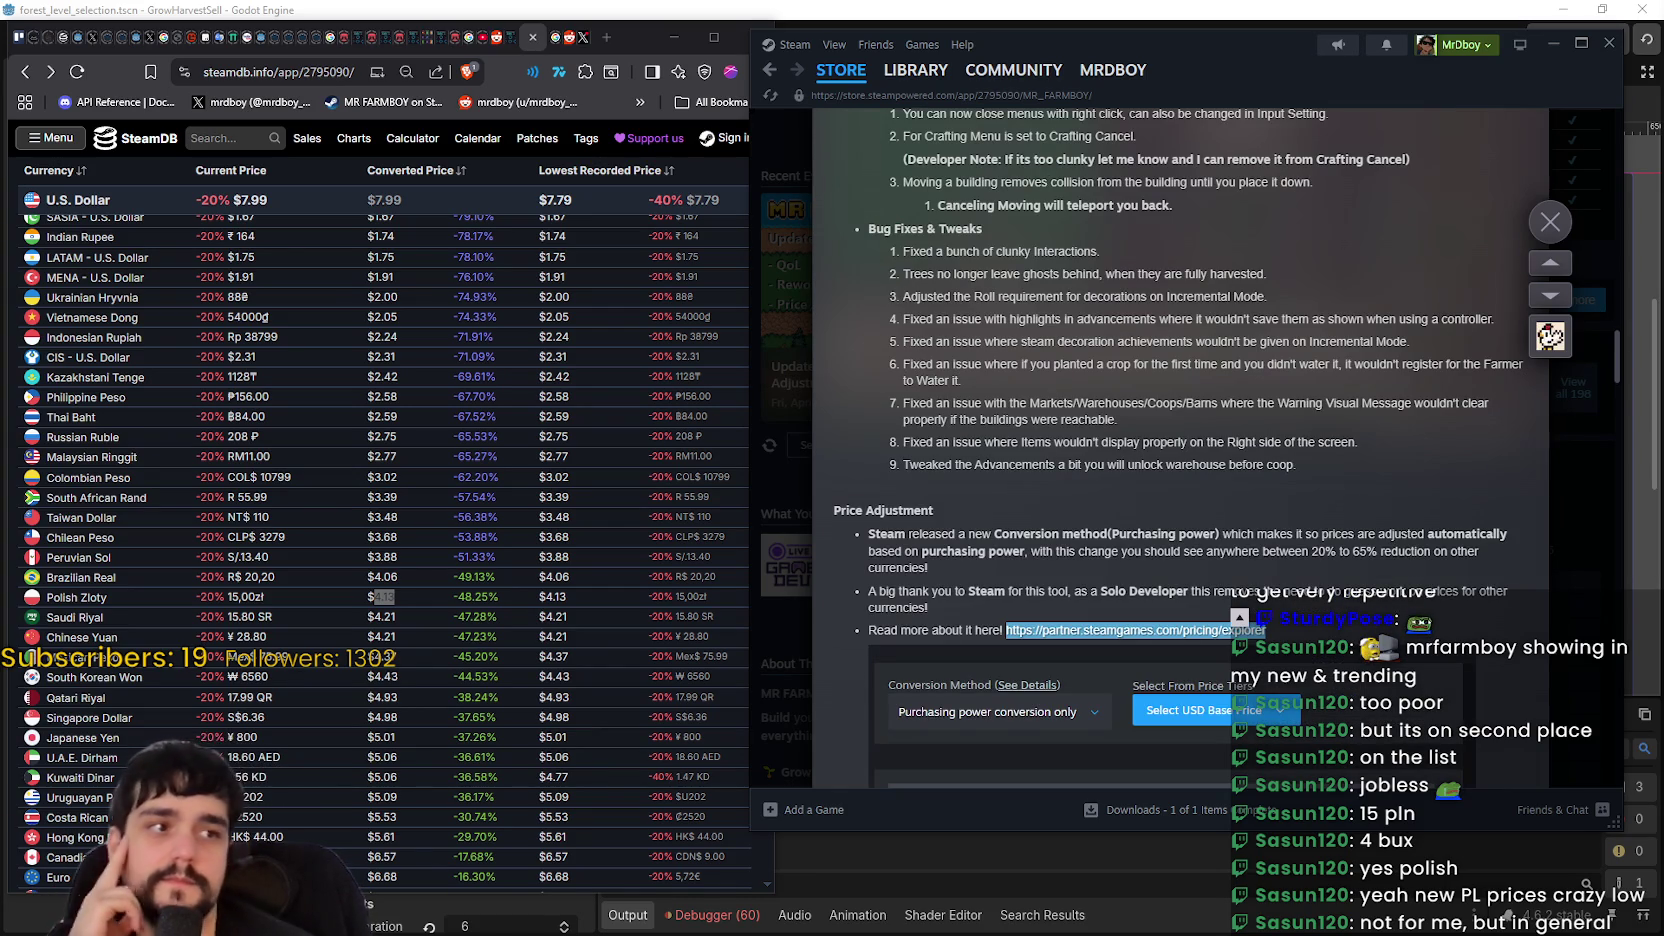
{"action": "scroll", "coordinate": [500, 600], "scroll_direction": "down", "scroll_amount": 5}
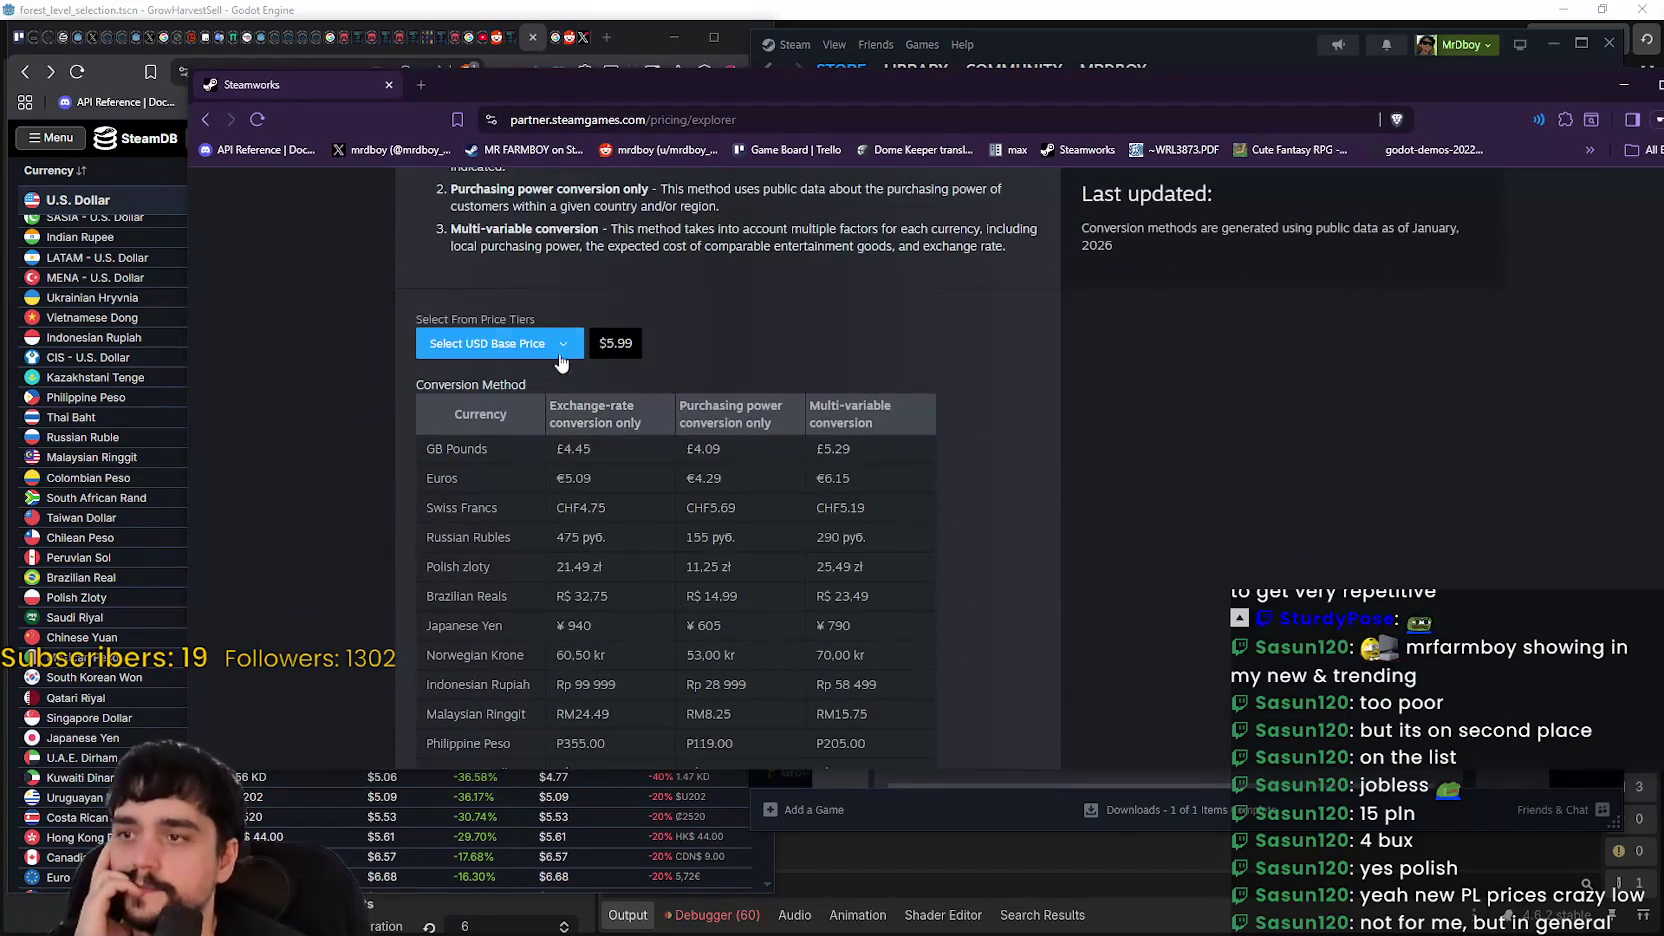
- Set the pricing explorer's USD base price to $9.99 and highlight the Polish zloty row
{"action": "left_click", "coordinate": [493, 352]}
{"action": "left_click", "coordinate": [530, 343]}
{"action": "left_click", "coordinate": [539, 343]}
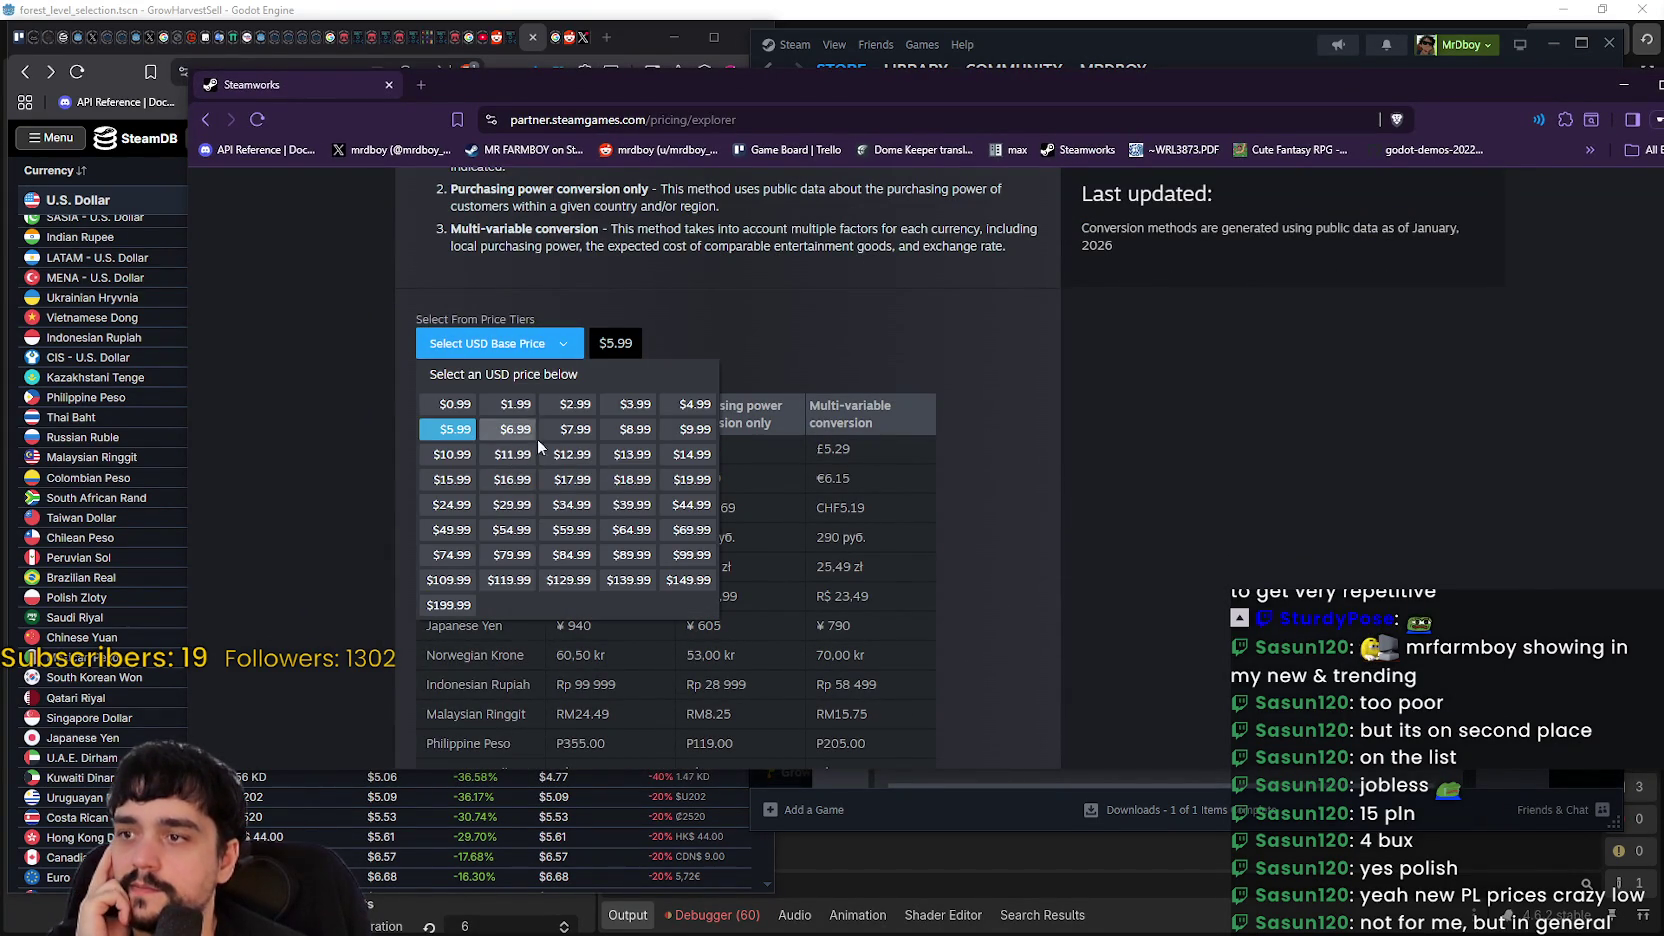
{"action": "left_click", "coordinate": [689, 430]}
{"action": "scroll", "coordinate": [944, 536], "scroll_direction": "down", "scroll_amount": 1}
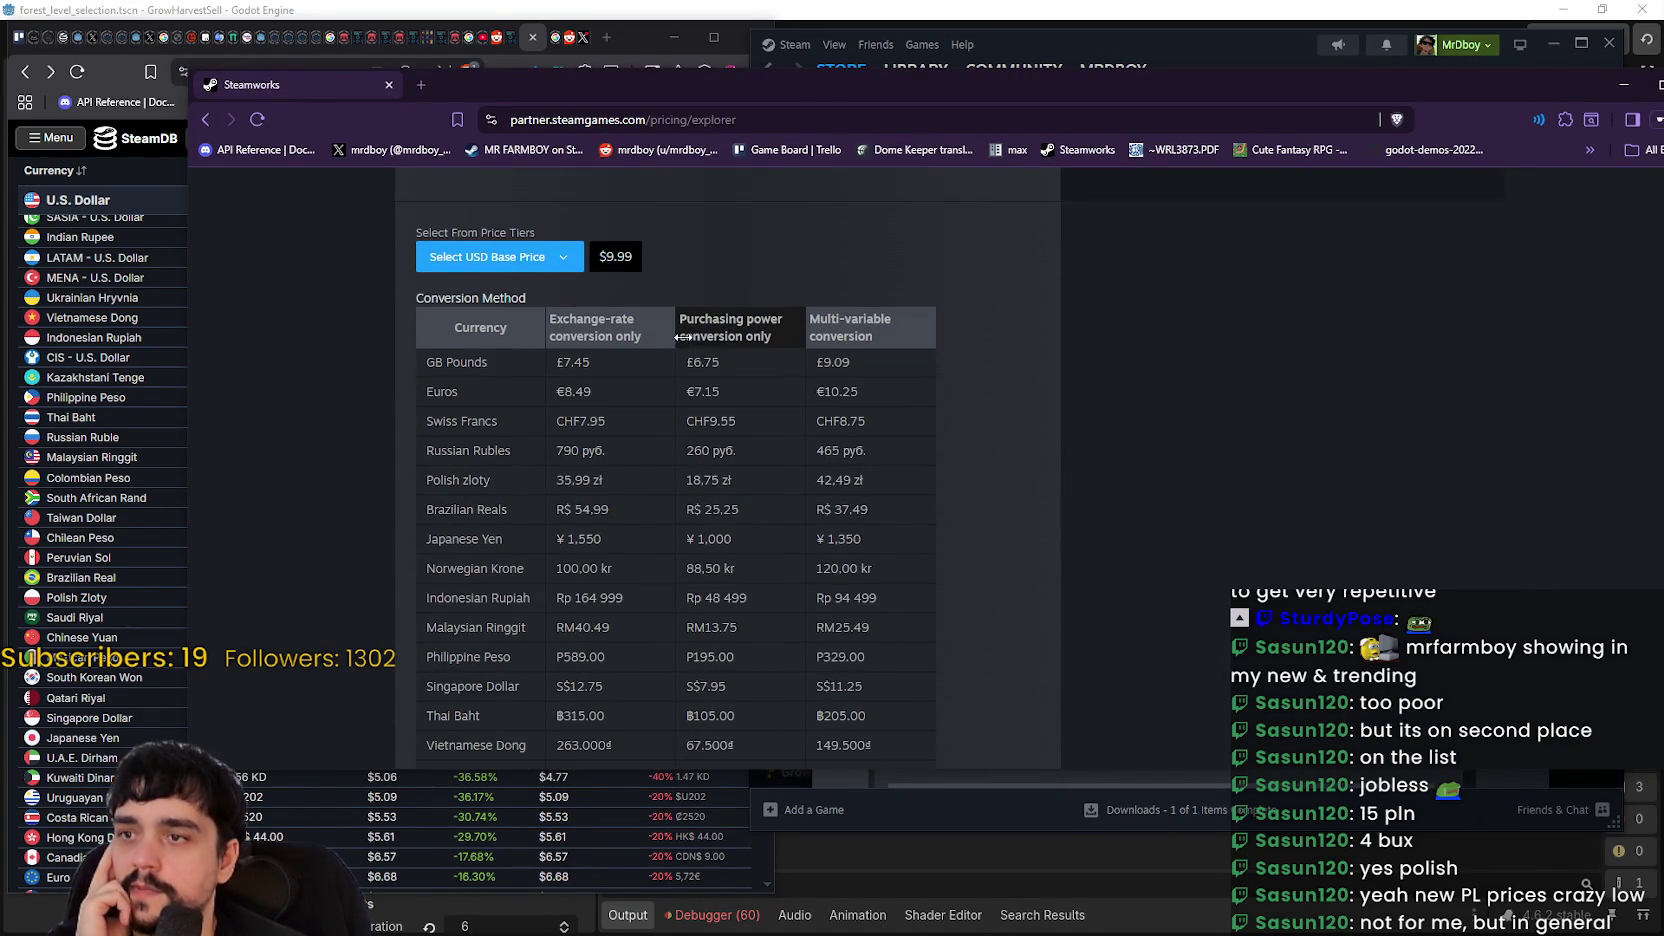
{"action": "mouse_move", "coordinate": [677, 316]}
{"action": "left_mouse_down"}
{"action": "mouse_move", "coordinate": [744, 335]}
{"action": "mouse_move", "coordinate": [716, 342]}
{"action": "left_mouse_up"}
{"action": "scroll", "coordinate": [753, 598], "scroll_direction": "down", "scroll_amount": 4}
{"action": "scroll", "coordinate": [500, 376], "scroll_direction": "up", "scroll_amount": 4}
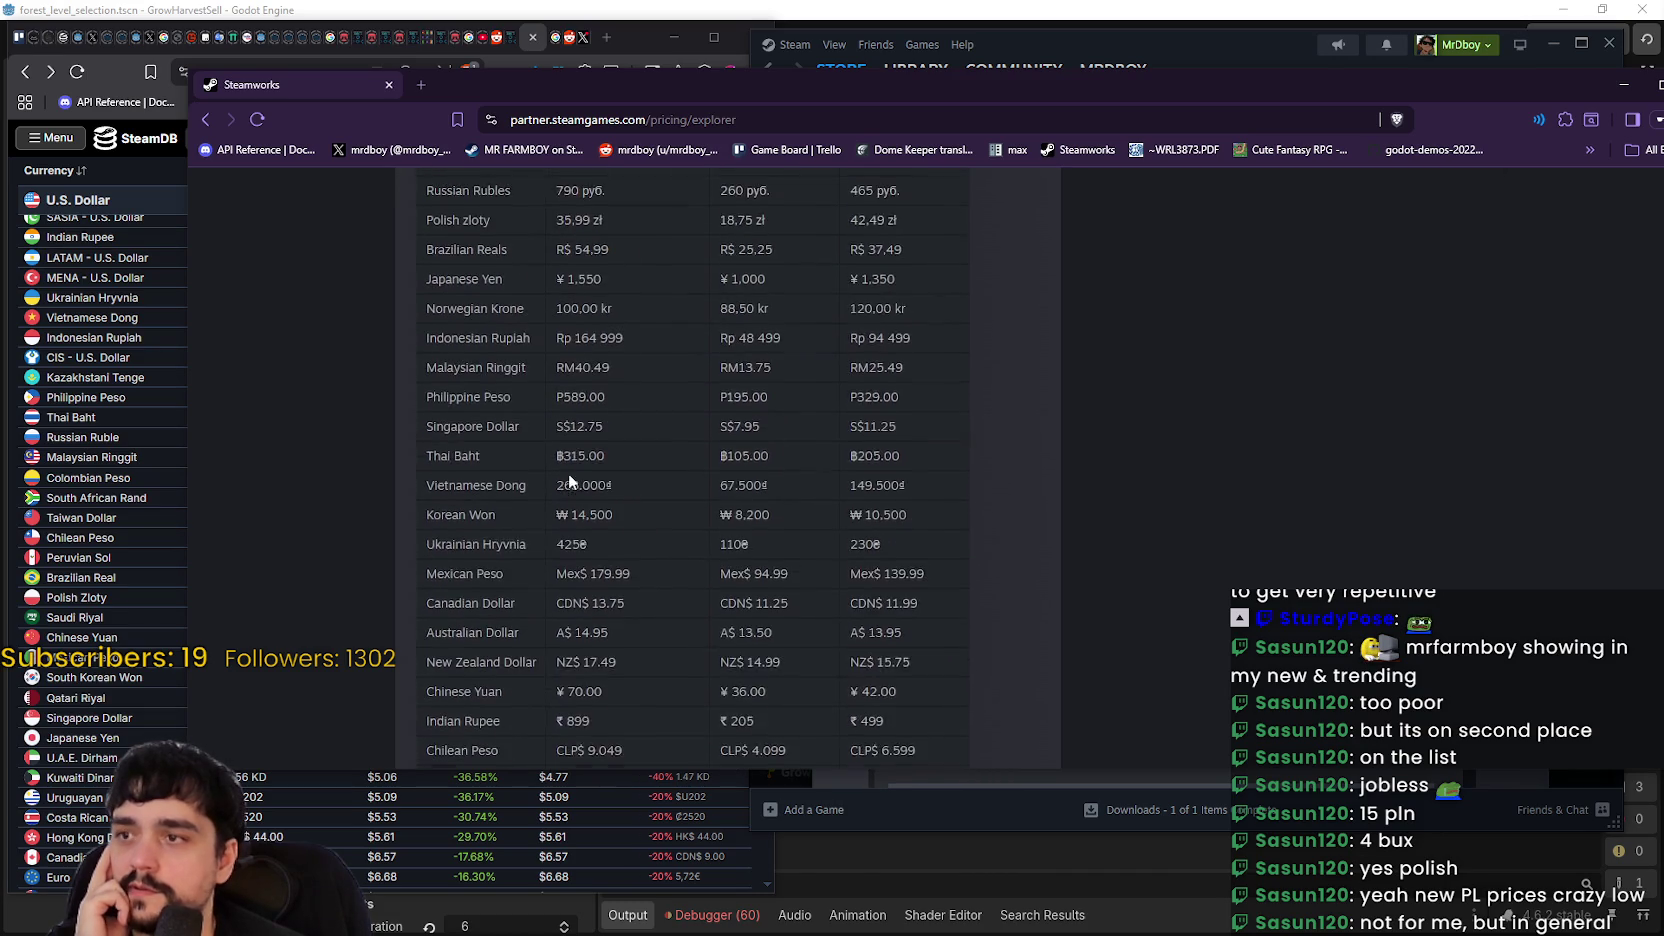
{"action": "left_click_drag", "start_coordinate": [413, 474], "coordinate": [909, 486]}
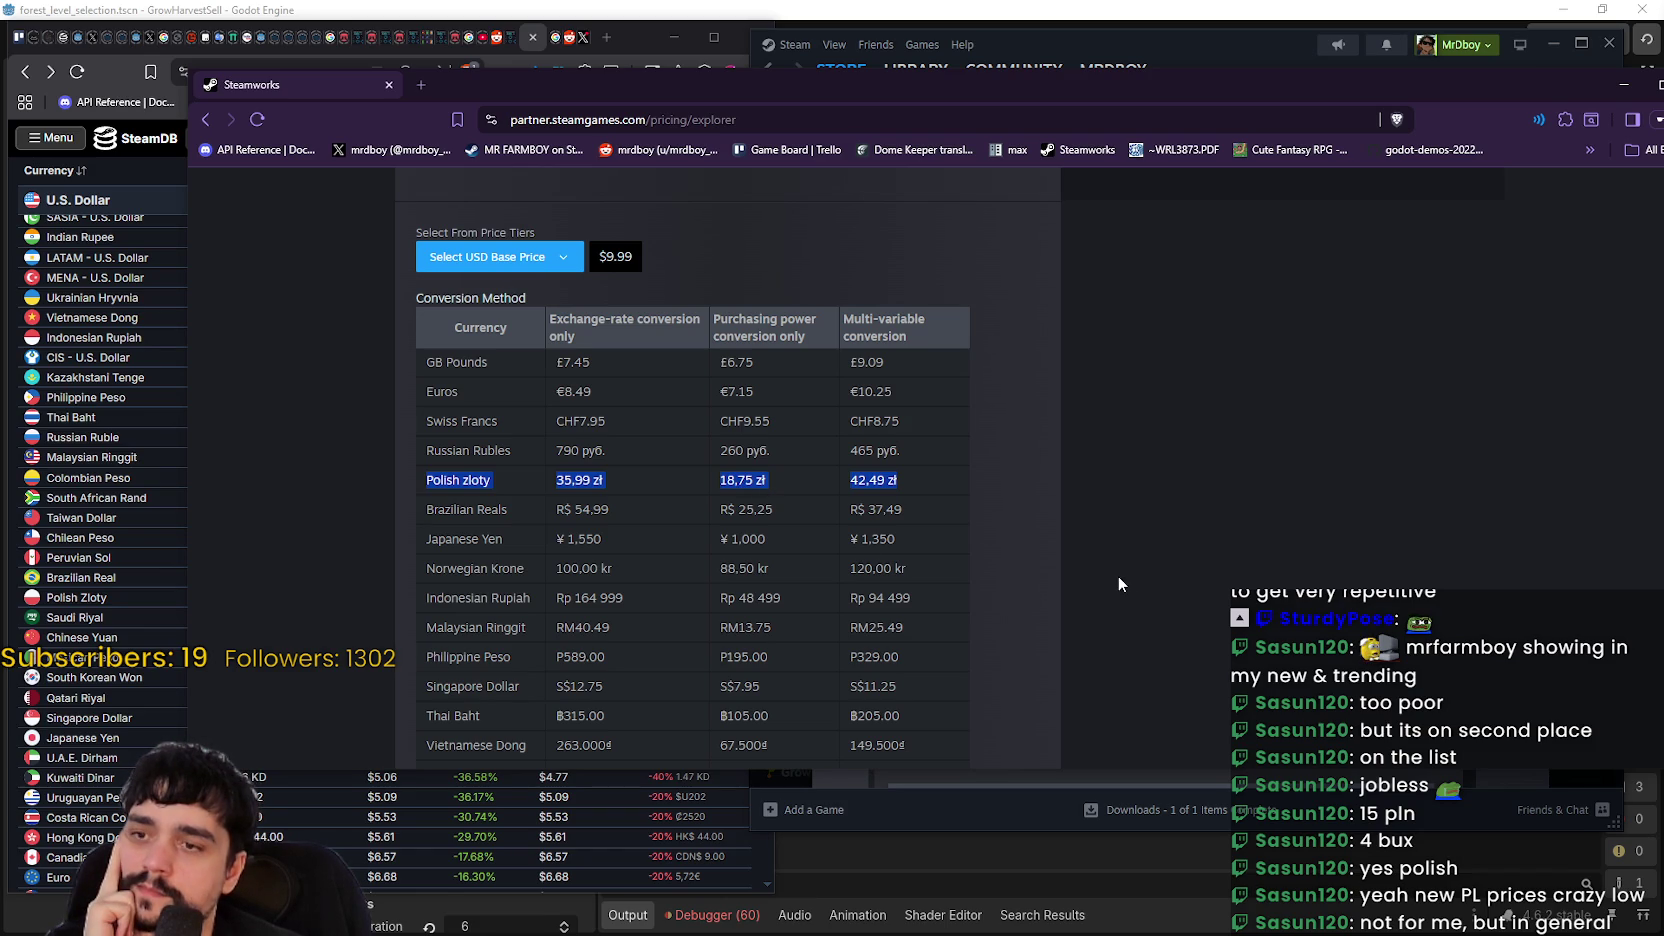
- Review the $9.99 regional conversions, clear the highlight, and minimize the Steamworks pricing window
{"action": "scroll", "coordinate": [1119, 577], "scroll_direction": "up", "scroll_amount": 1}
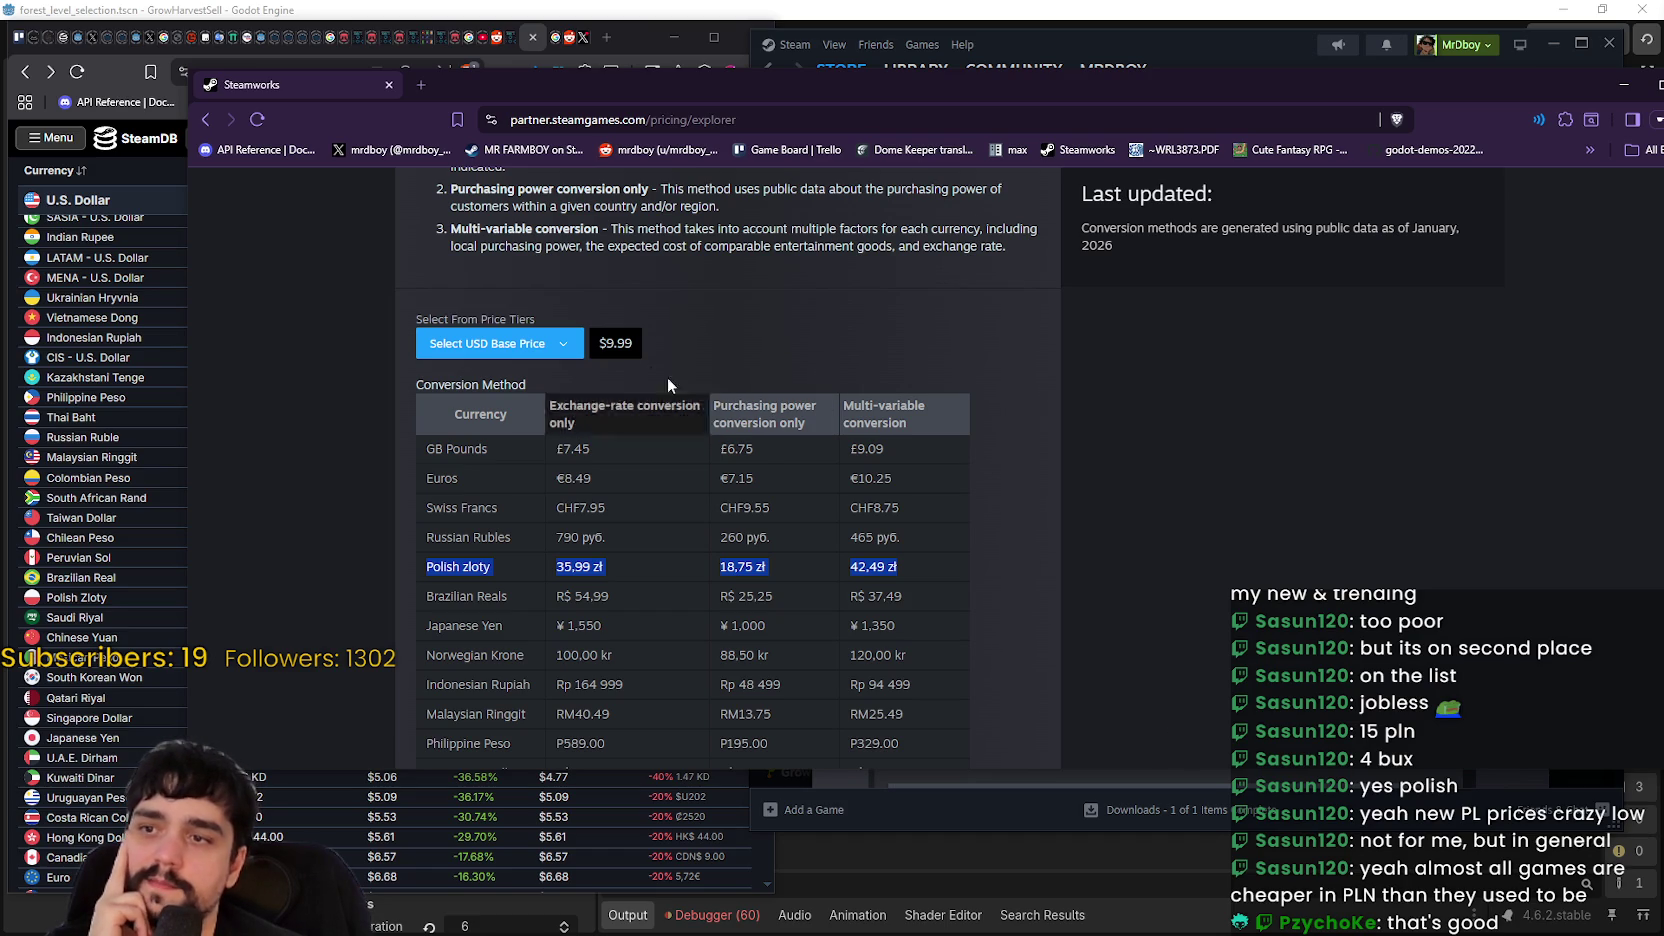
{"action": "scroll", "coordinate": [805, 465], "scroll_direction": "up", "scroll_amount": 1}
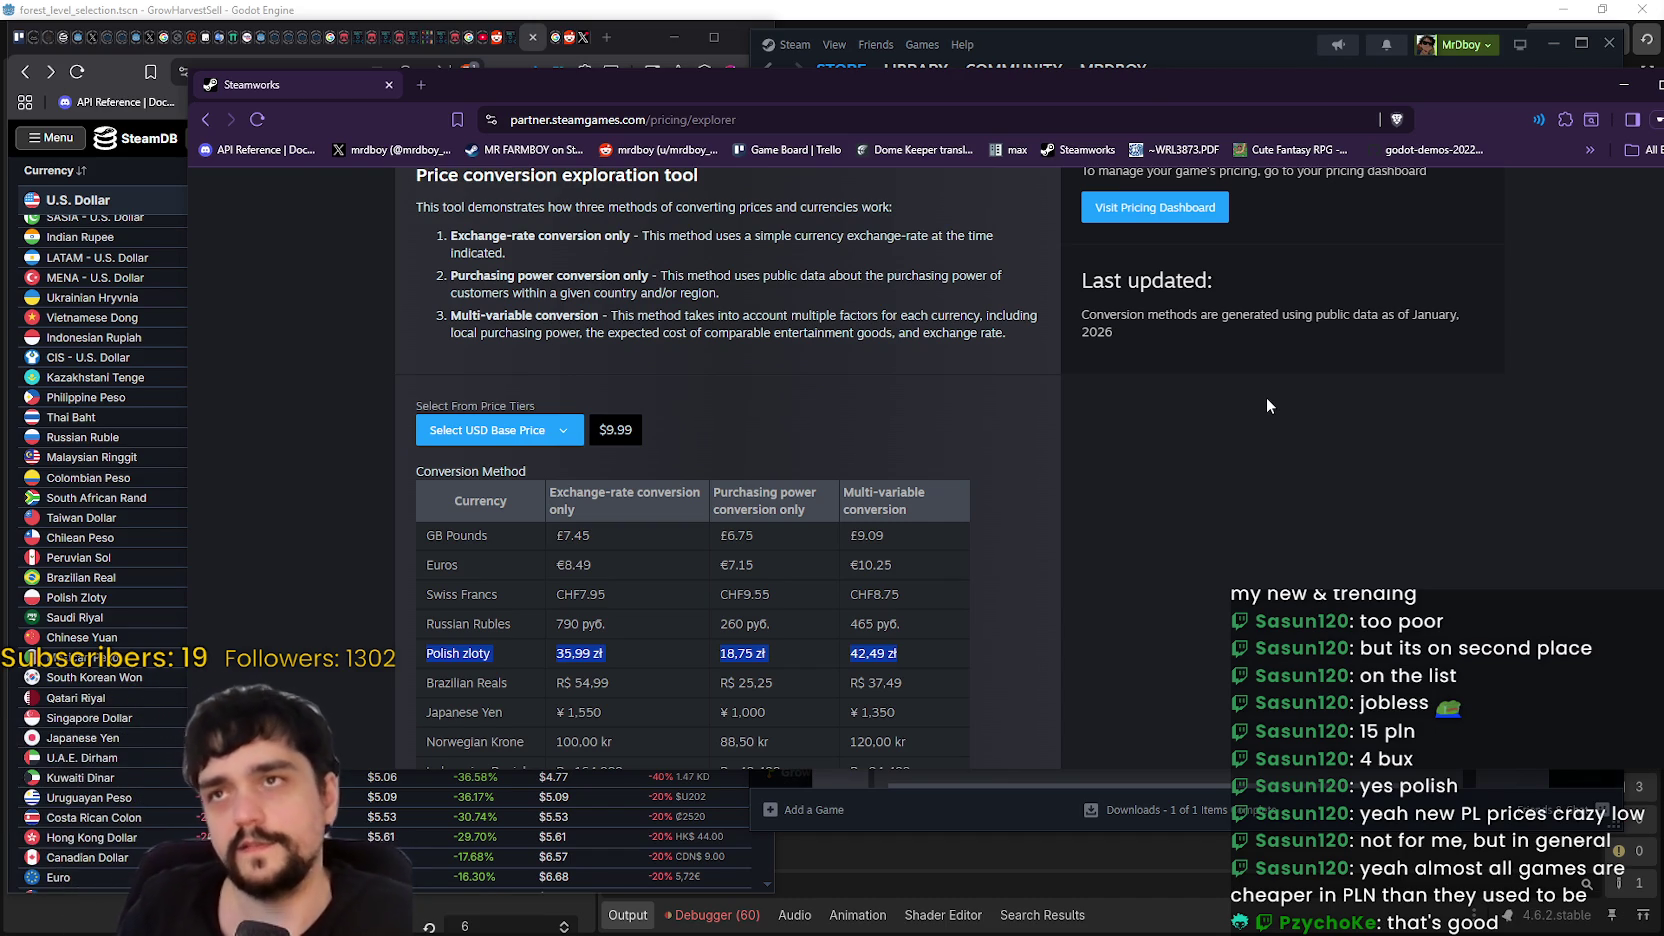
{"action": "scroll", "coordinate": [1267, 400], "scroll_direction": "up", "scroll_amount": 1}
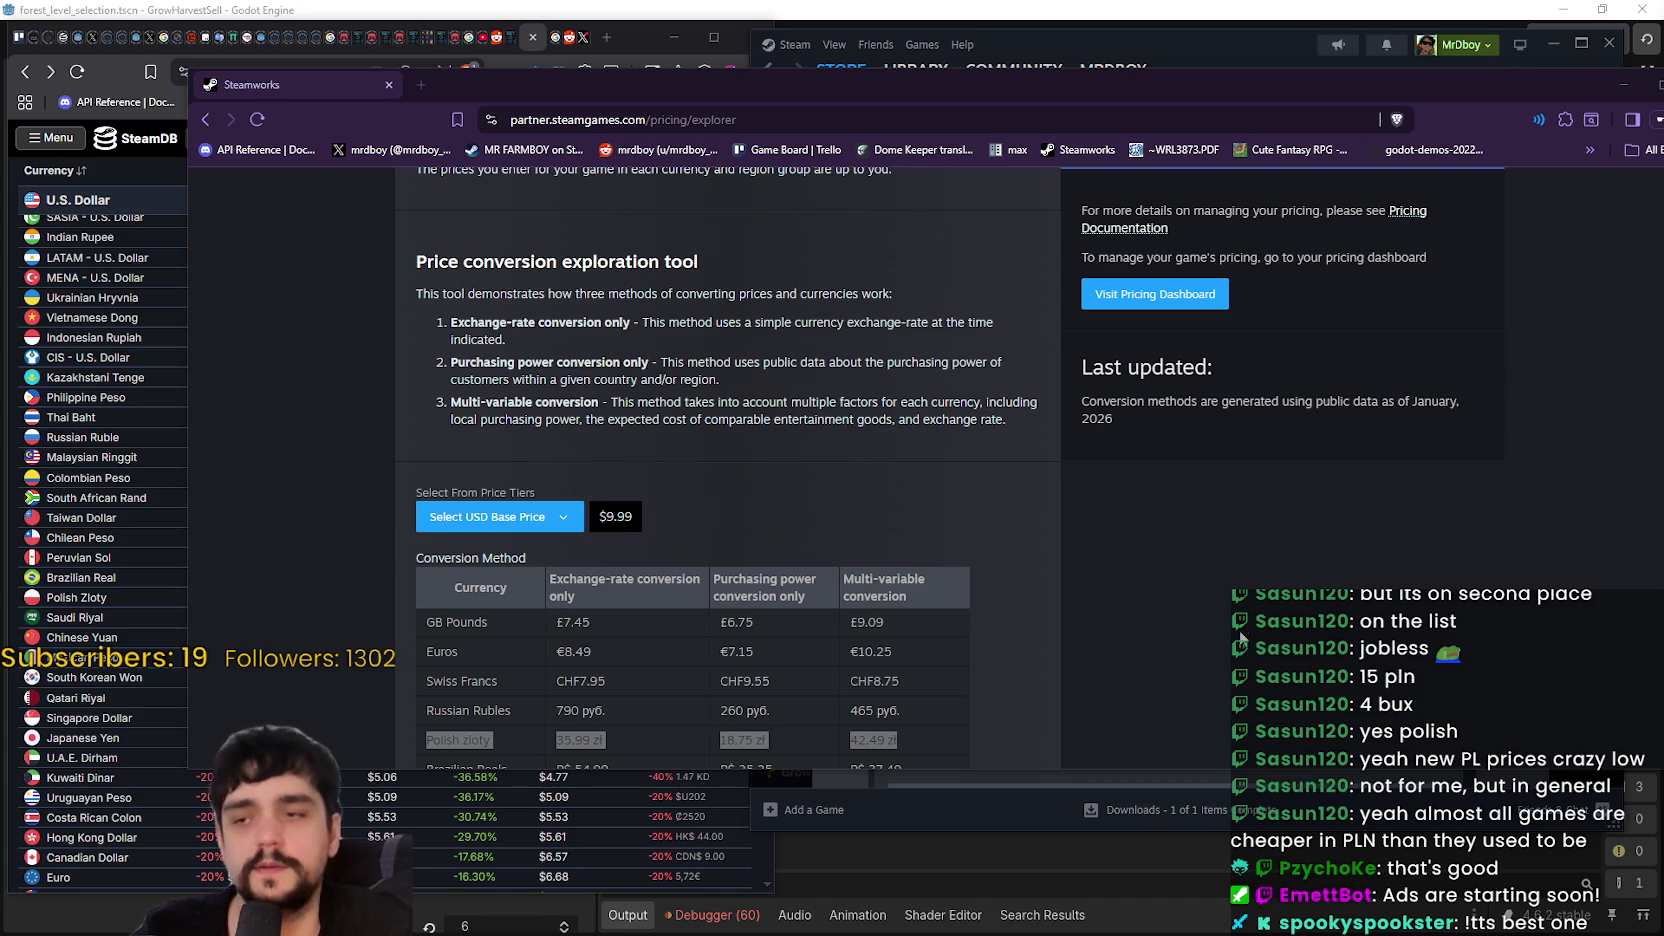
{"action": "scroll", "coordinate": [1098, 637], "scroll_direction": "down", "scroll_amount": 1}
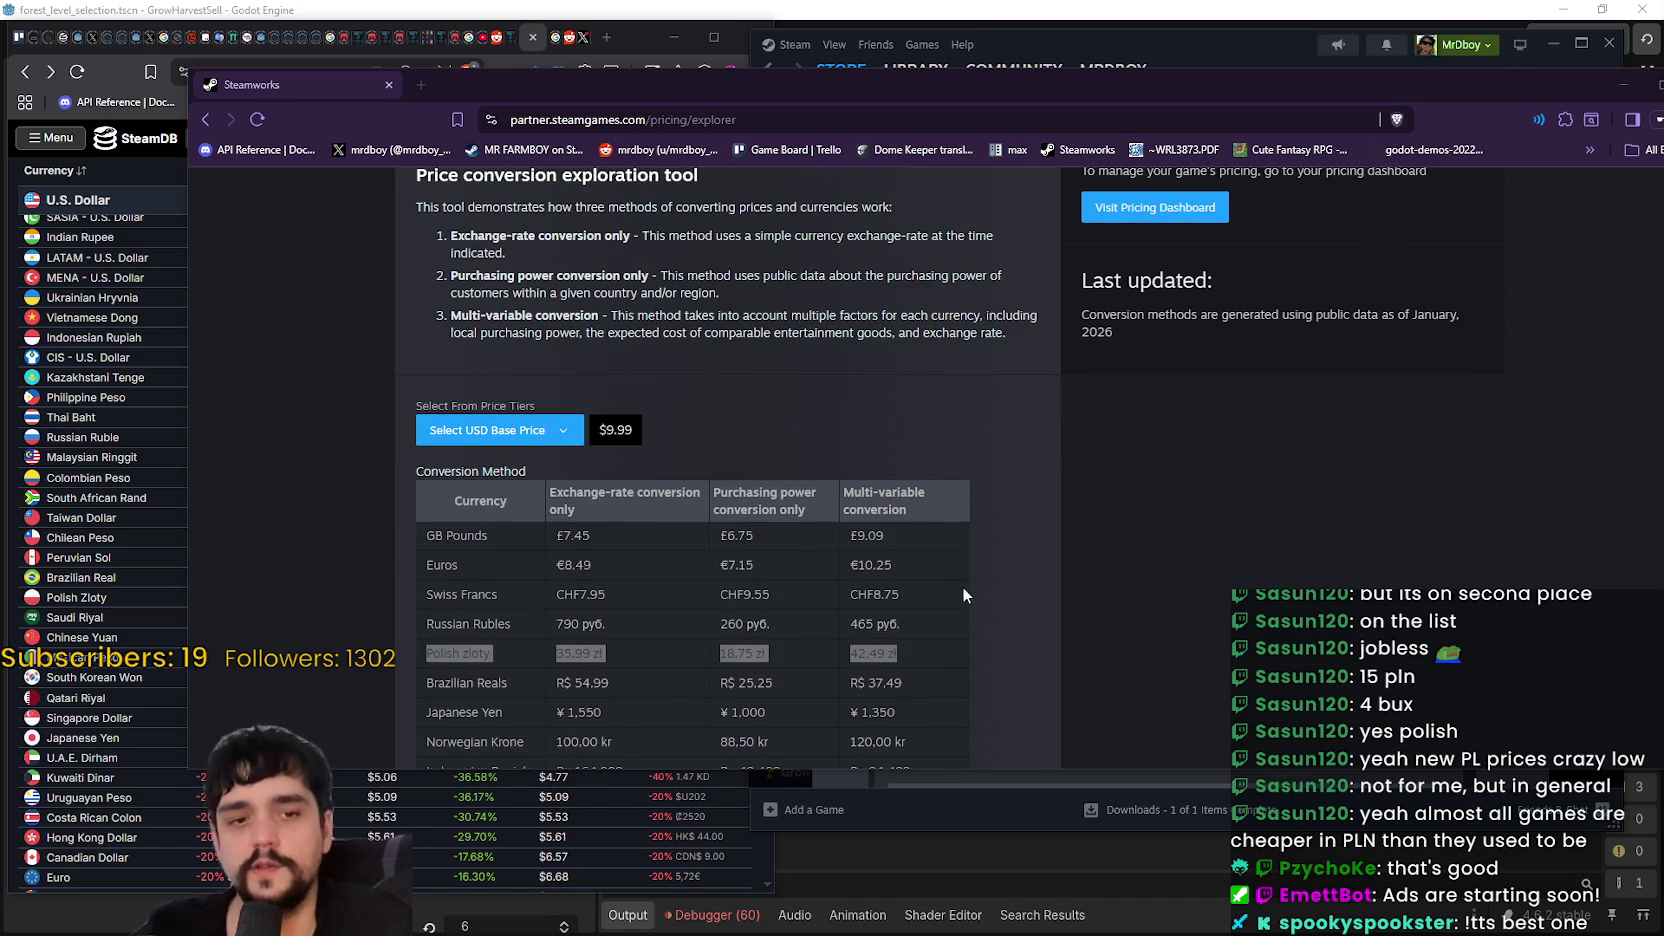
{"action": "scroll", "coordinate": [961, 593], "scroll_direction": "down", "scroll_amount": 1}
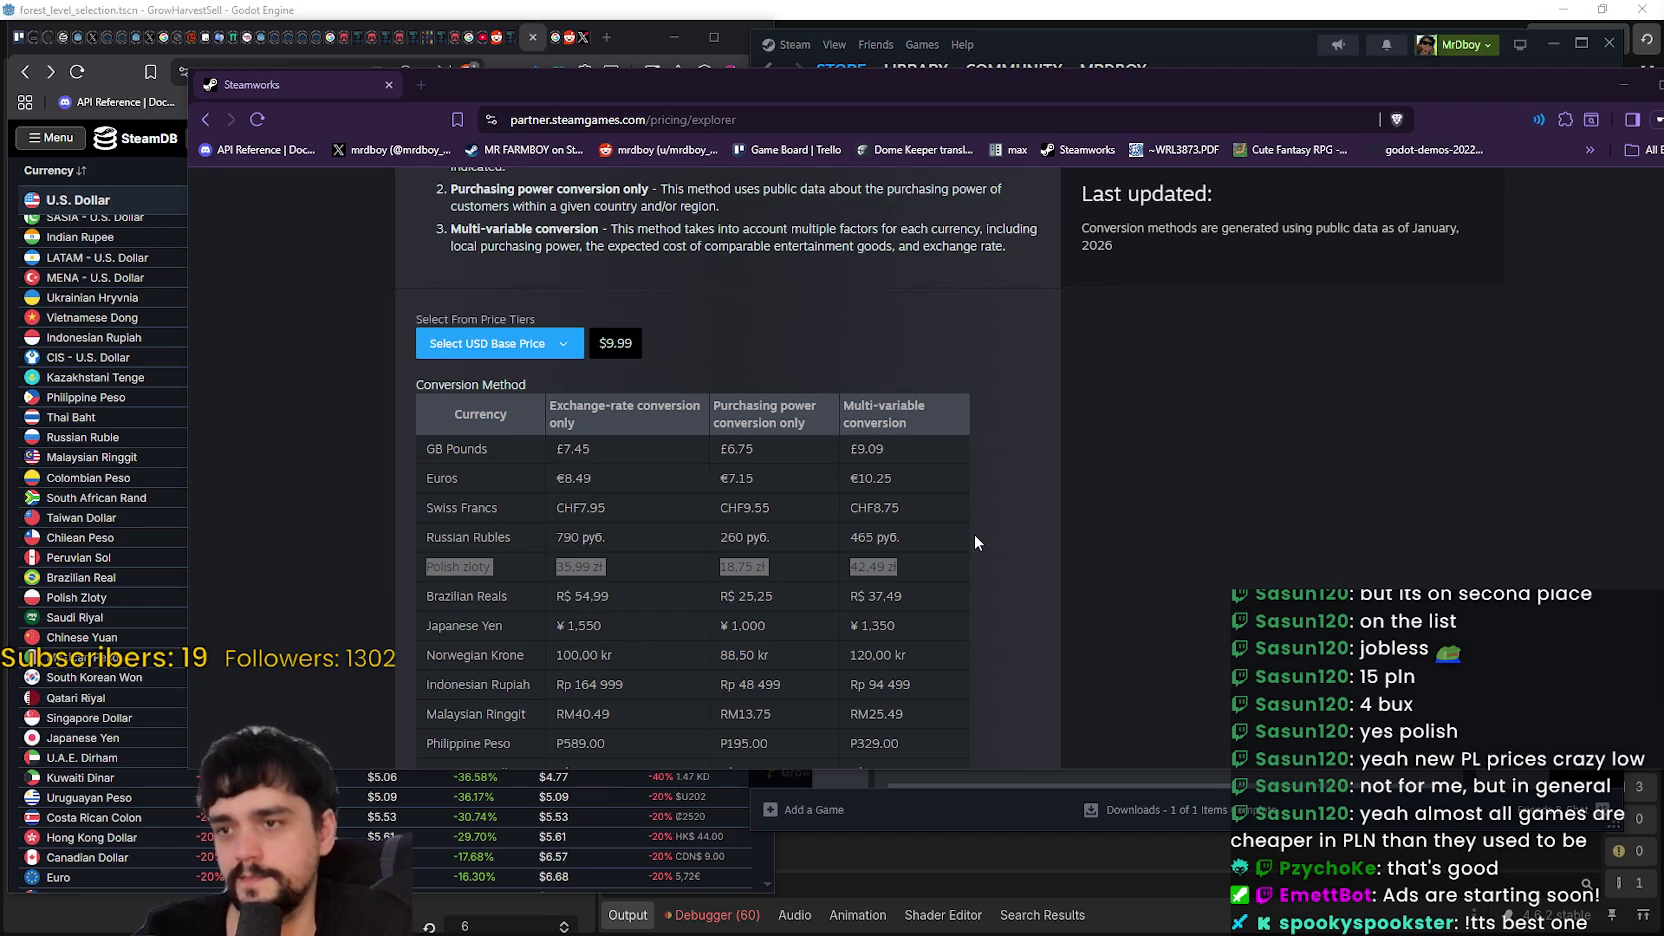
{"action": "scroll", "coordinate": [976, 538], "scroll_direction": "down", "scroll_amount": 1}
{"action": "scroll", "coordinate": [976, 538], "scroll_direction": "up", "scroll_amount": 1}
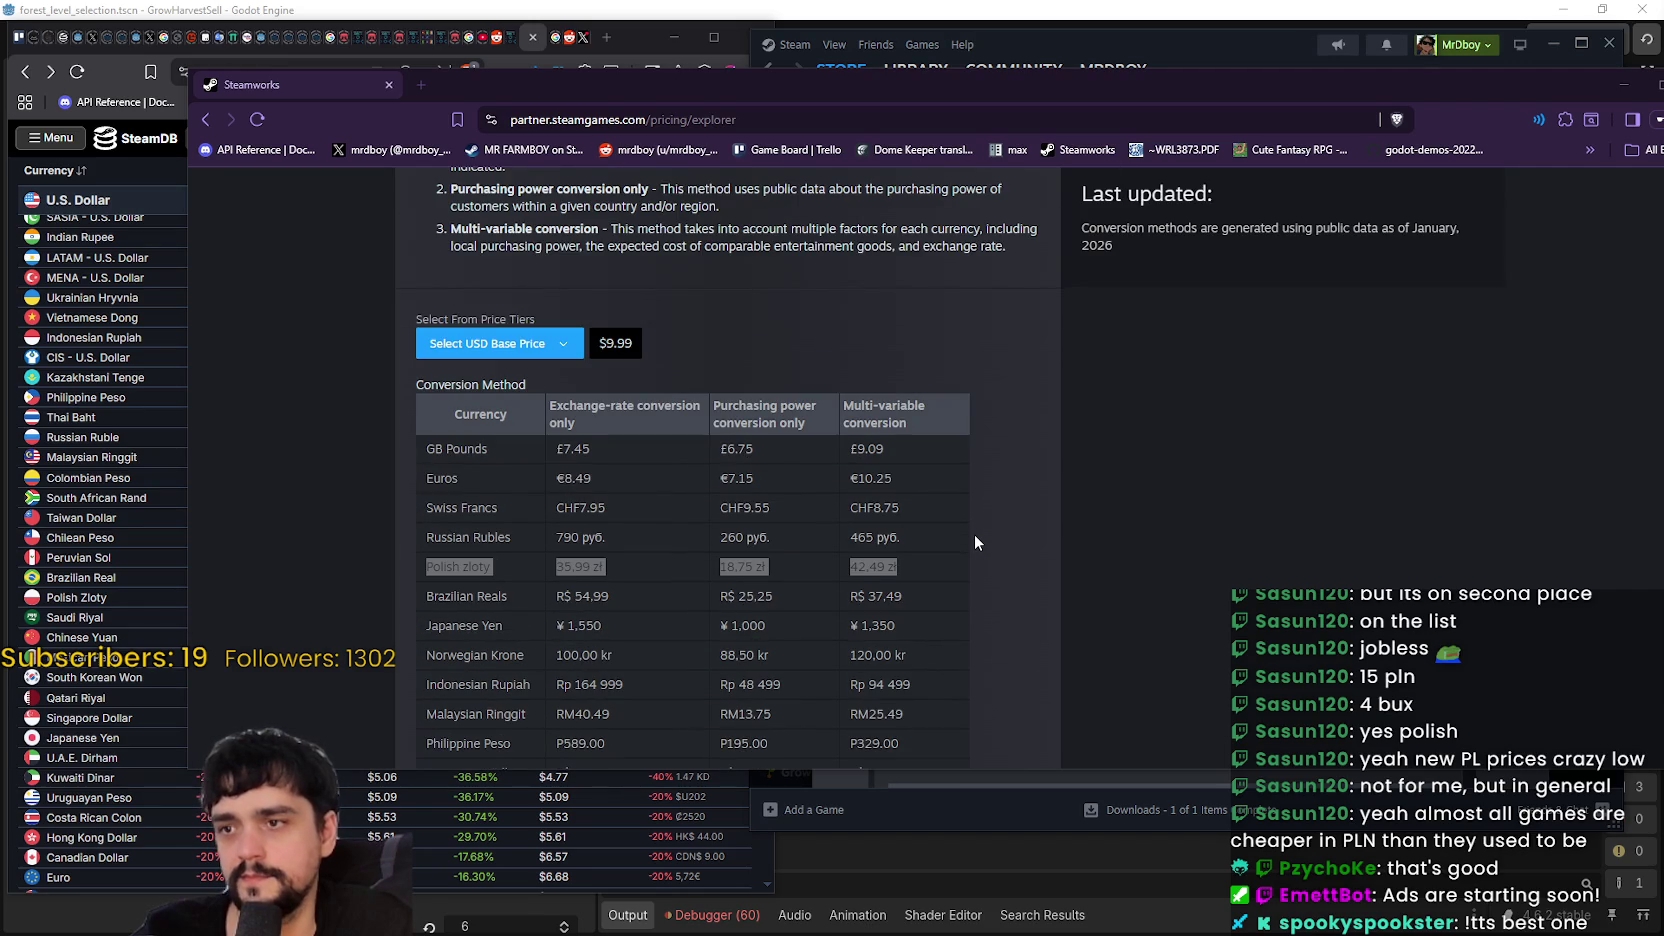
{"action": "scroll", "coordinate": [975, 536], "scroll_direction": "down", "scroll_amount": 4}
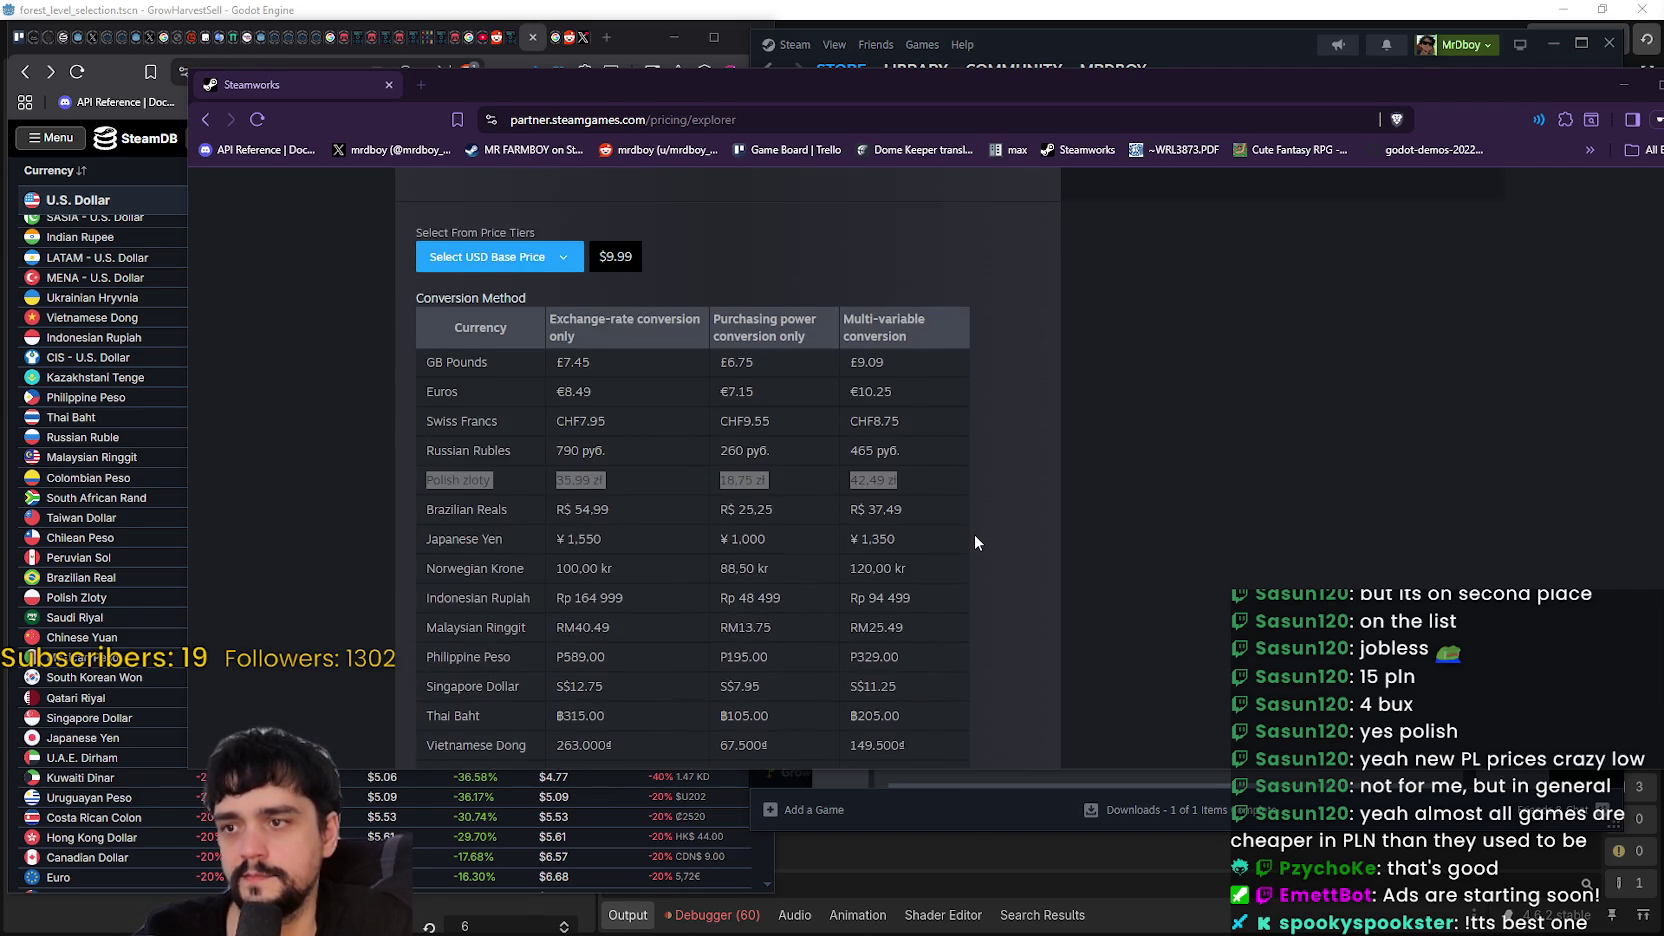
{"action": "scroll", "coordinate": [975, 534], "scroll_direction": "down", "scroll_amount": 2}
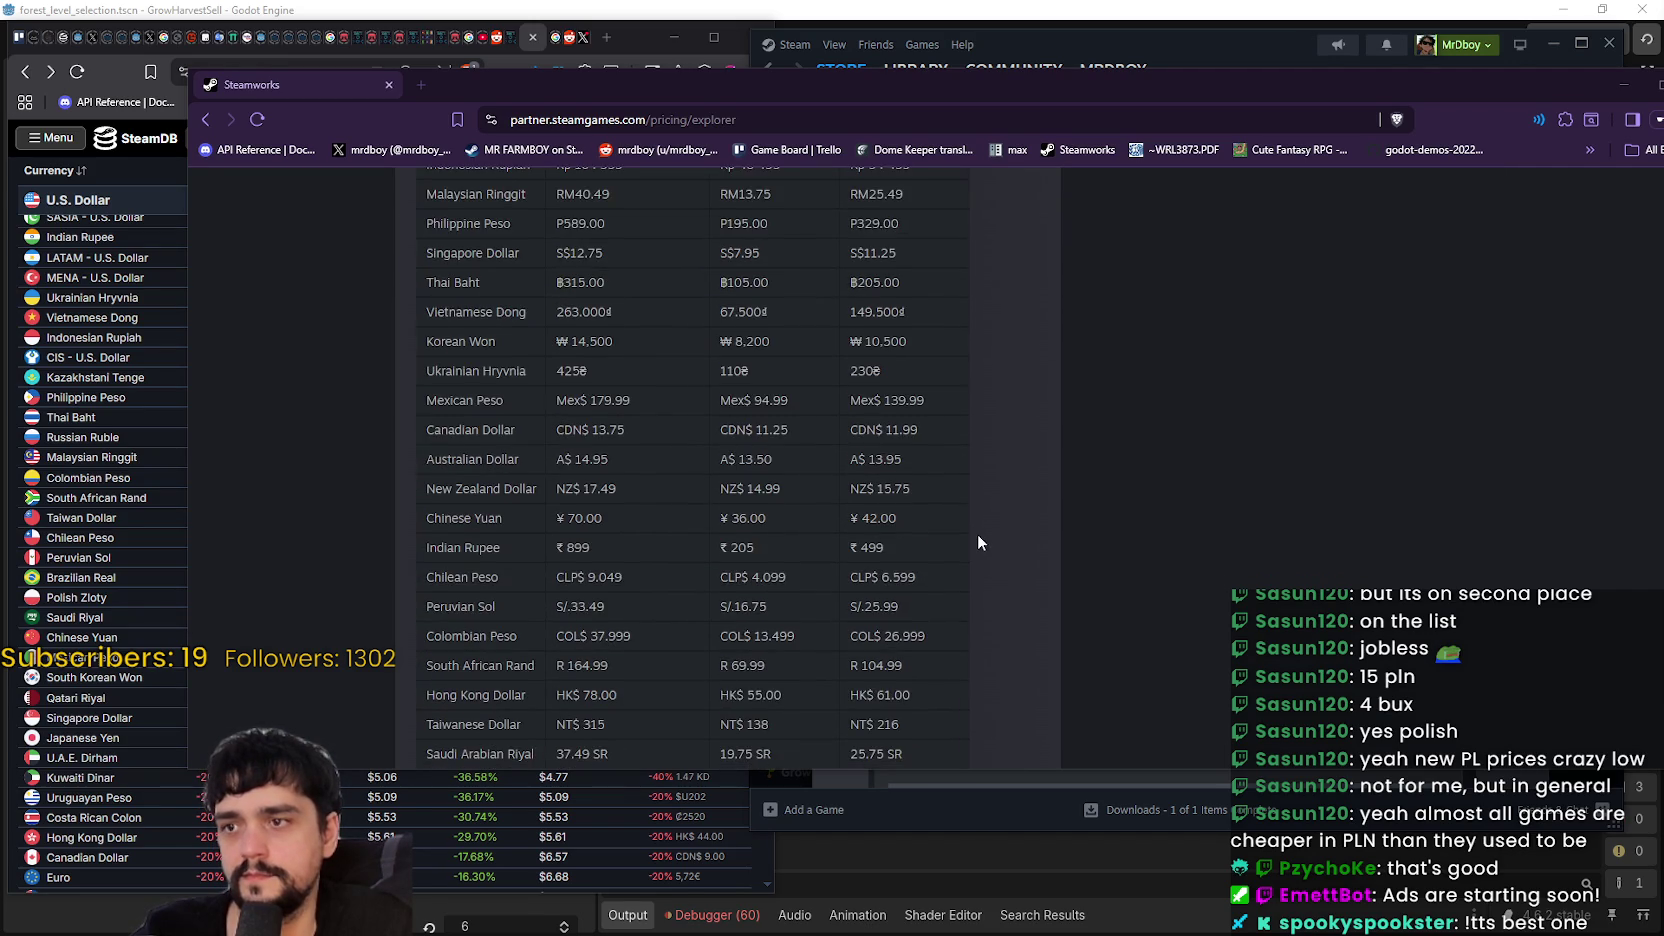
{"action": "scroll", "coordinate": [977, 533], "scroll_direction": "up", "scroll_amount": 4}
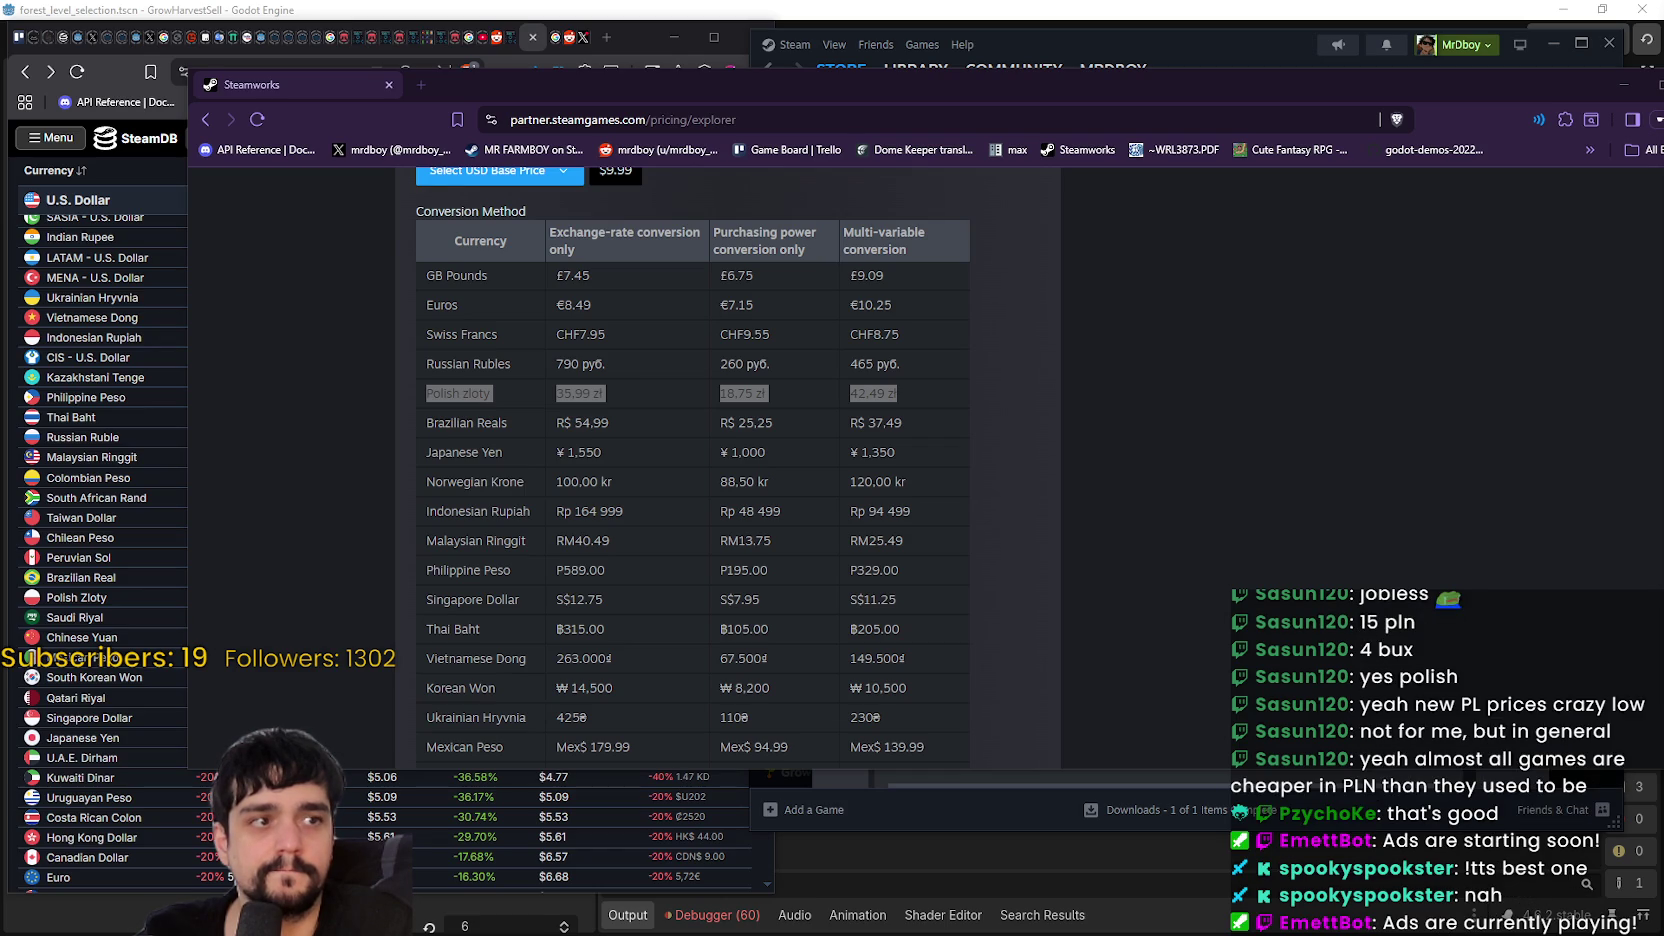
{"action": "left_click", "coordinate": [1138, 355]}
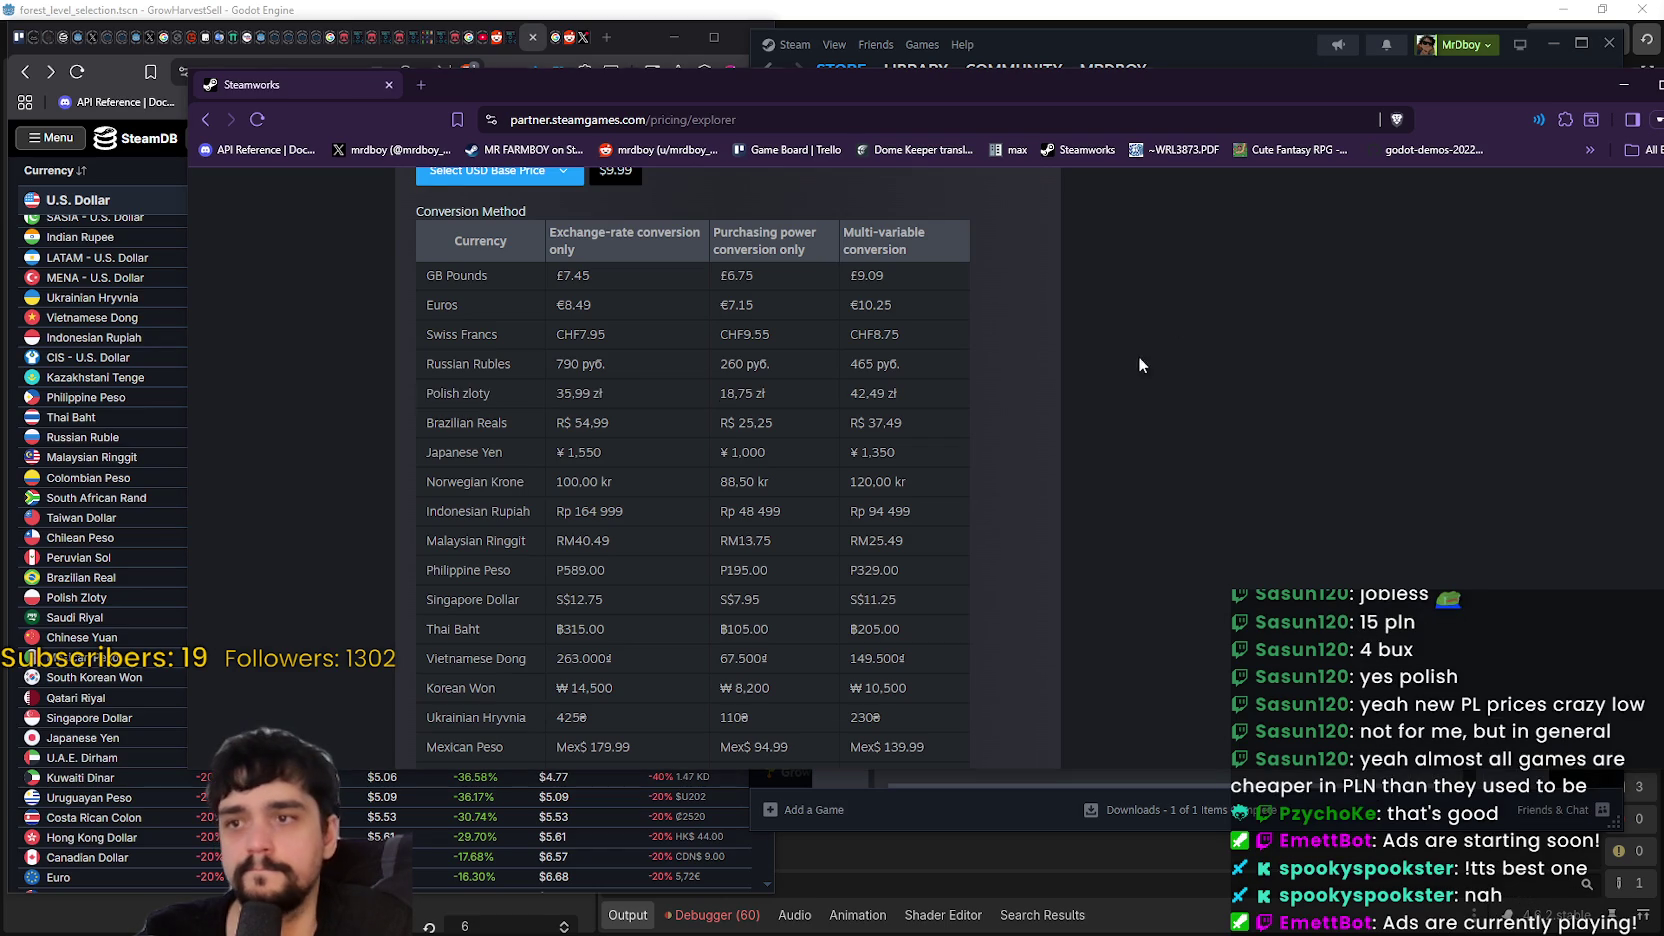
{"action": "left_click", "coordinate": [1624, 84]}
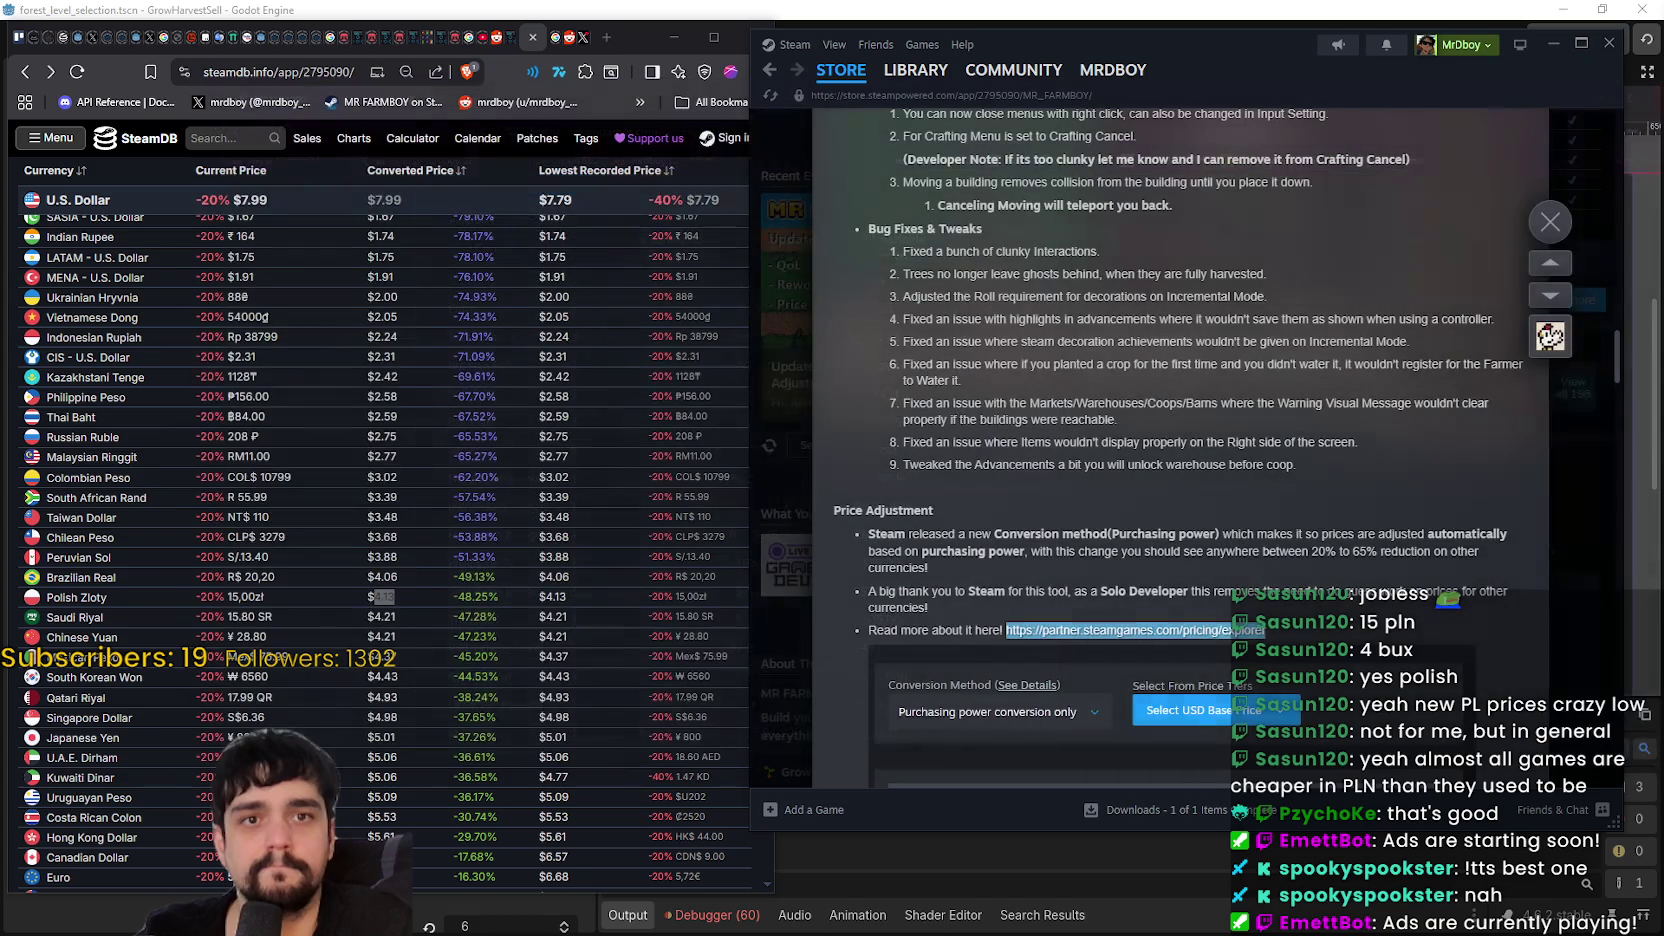
- Show MR FARMBOY's player charts on SteamDB
{"action": "scroll", "coordinate": [516, 535], "scroll_direction": "up", "scroll_amount": 10}
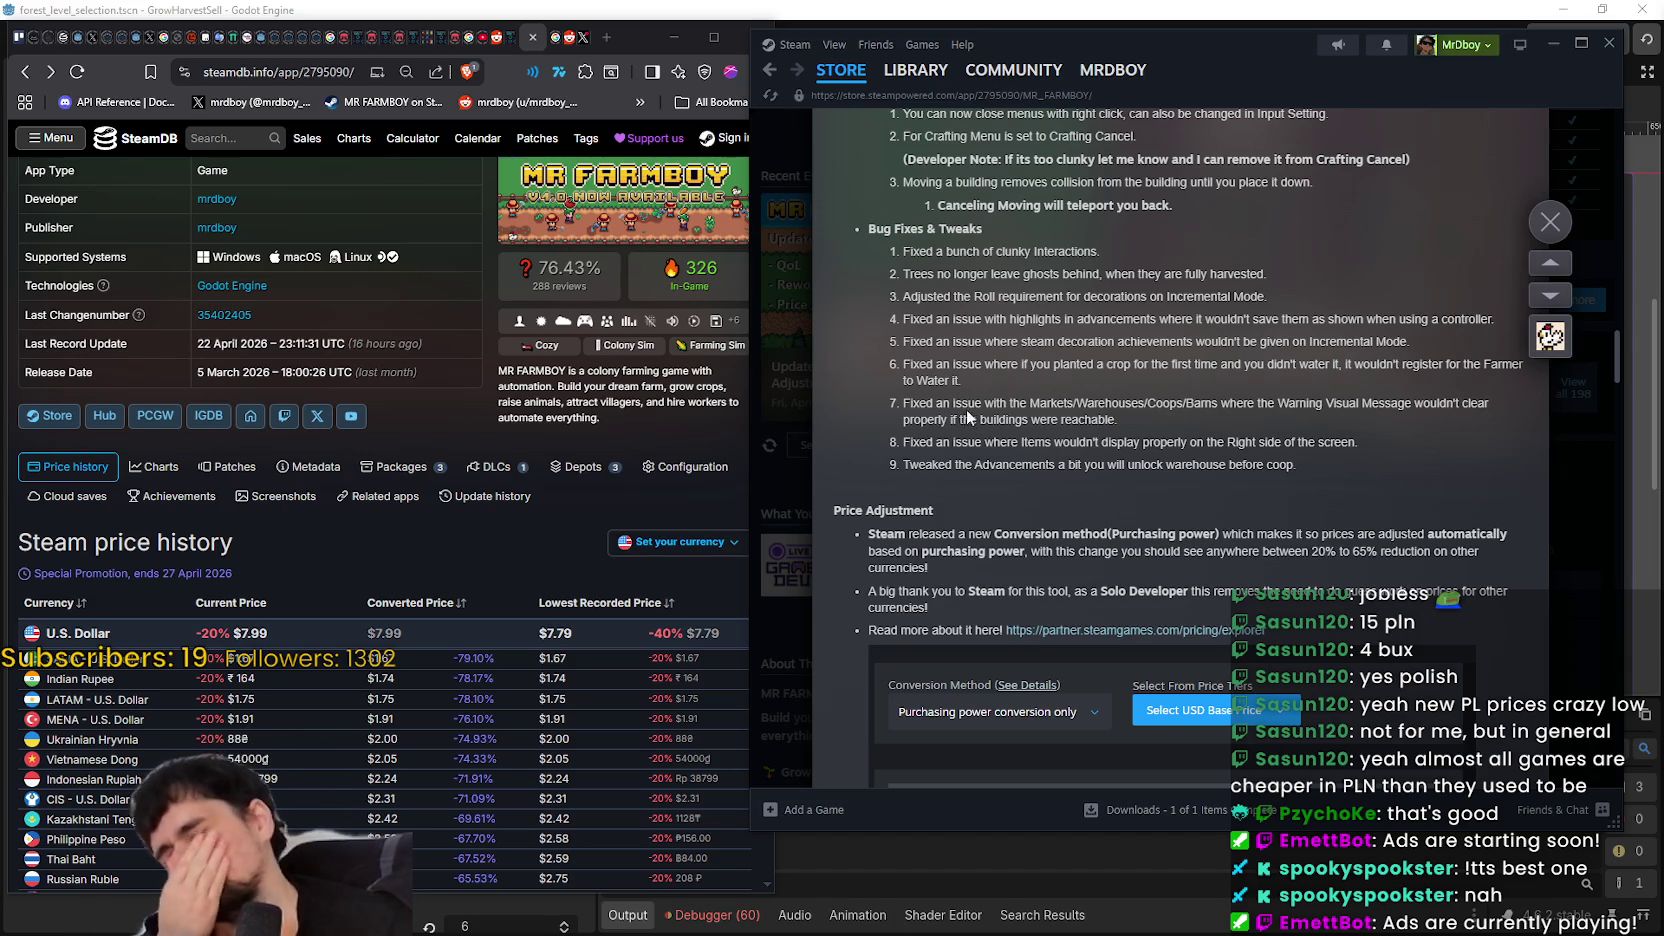
{"action": "left_click", "coordinate": [110, 462]}
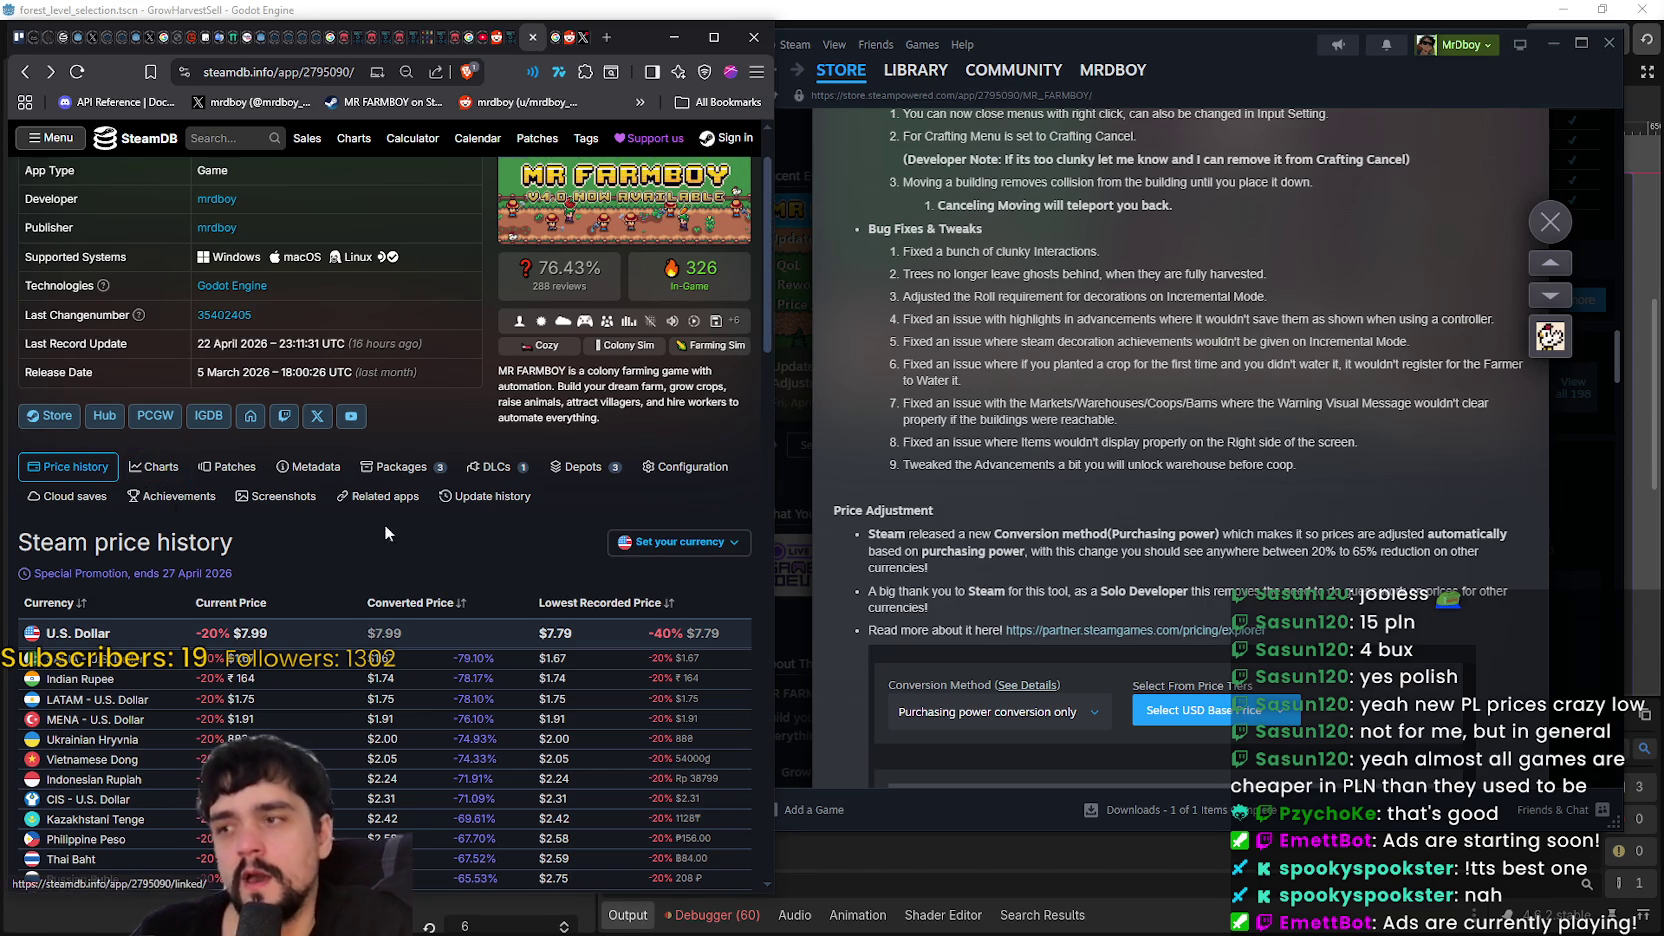
{"action": "left_click", "coordinate": [165, 467]}
- Close the Update 1.0.6 patch notes in Steam and switch back to the Godot editor
{"action": "scroll", "coordinate": [482, 578], "scroll_direction": "up", "scroll_amount": 4}
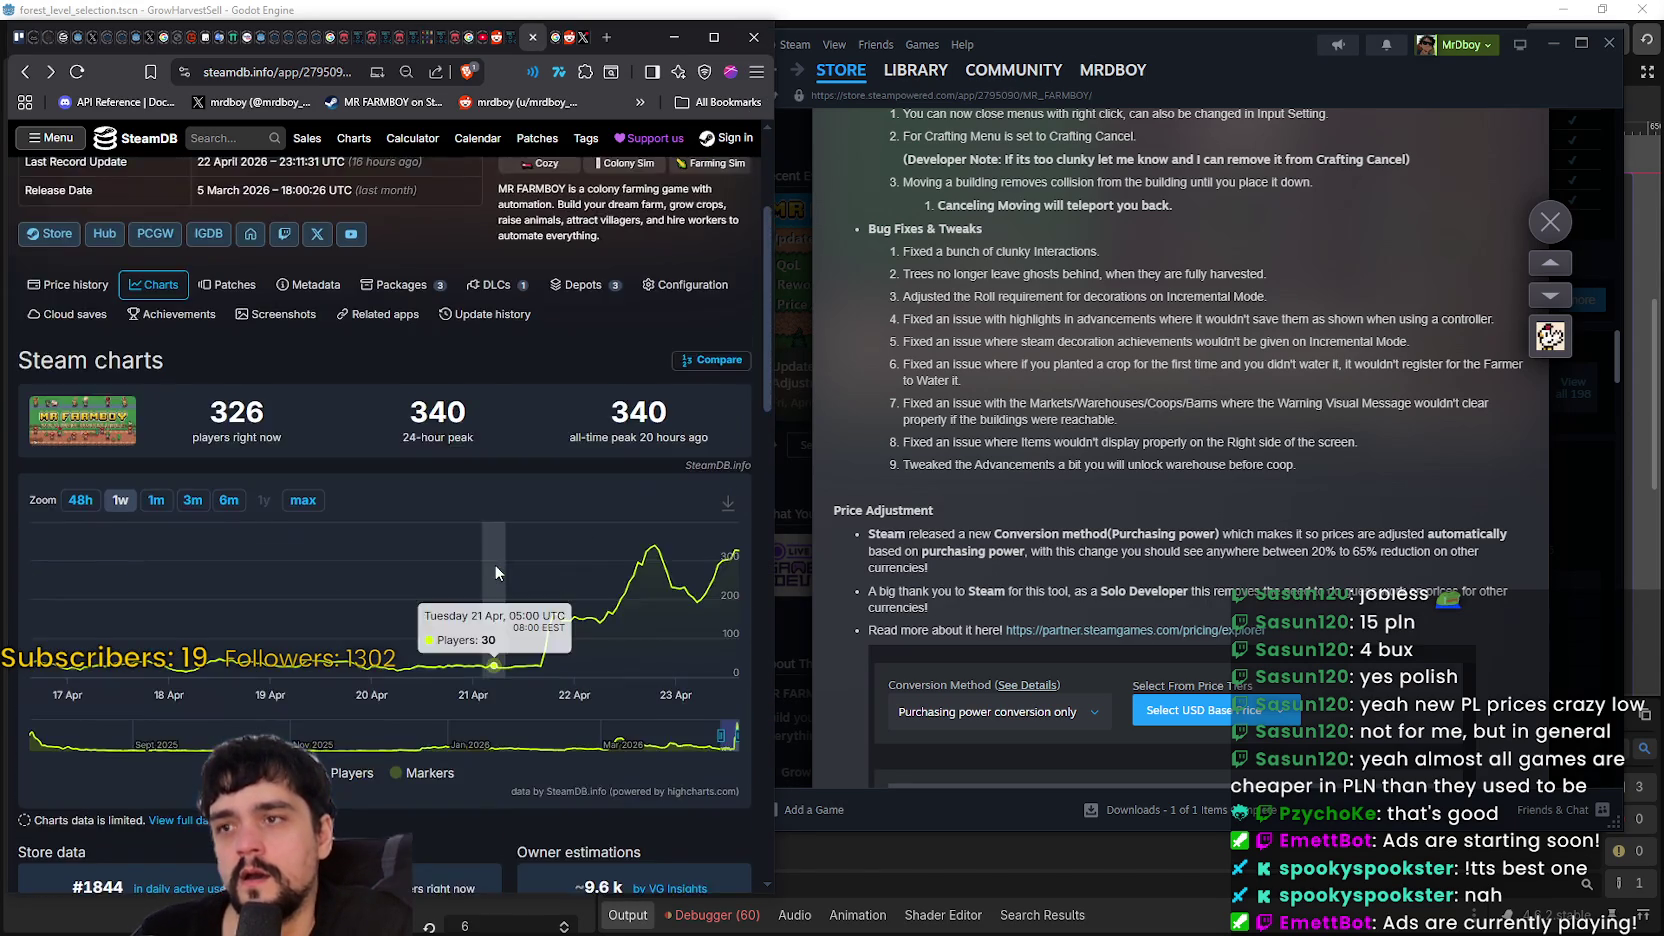
{"action": "left_click", "coordinate": [1550, 222]}
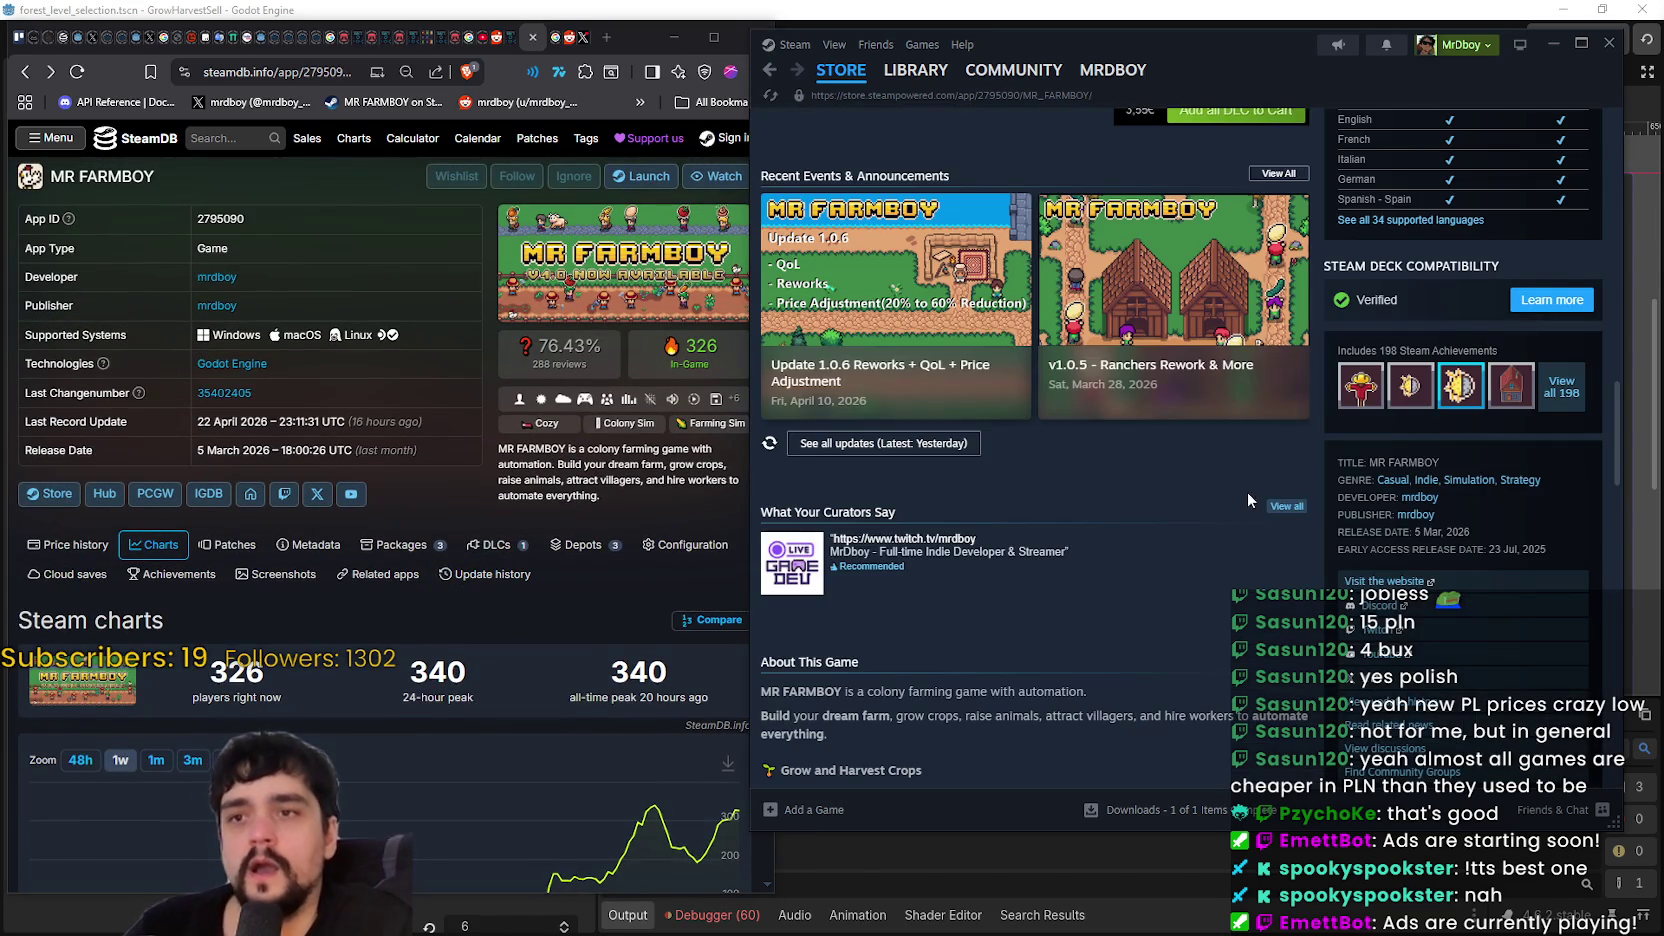
{"action": "scroll", "coordinate": [1176, 578], "scroll_direction": "up", "scroll_amount": 2}
{"action": "scroll", "coordinate": [1178, 571], "scroll_direction": "up", "scroll_amount": 10}
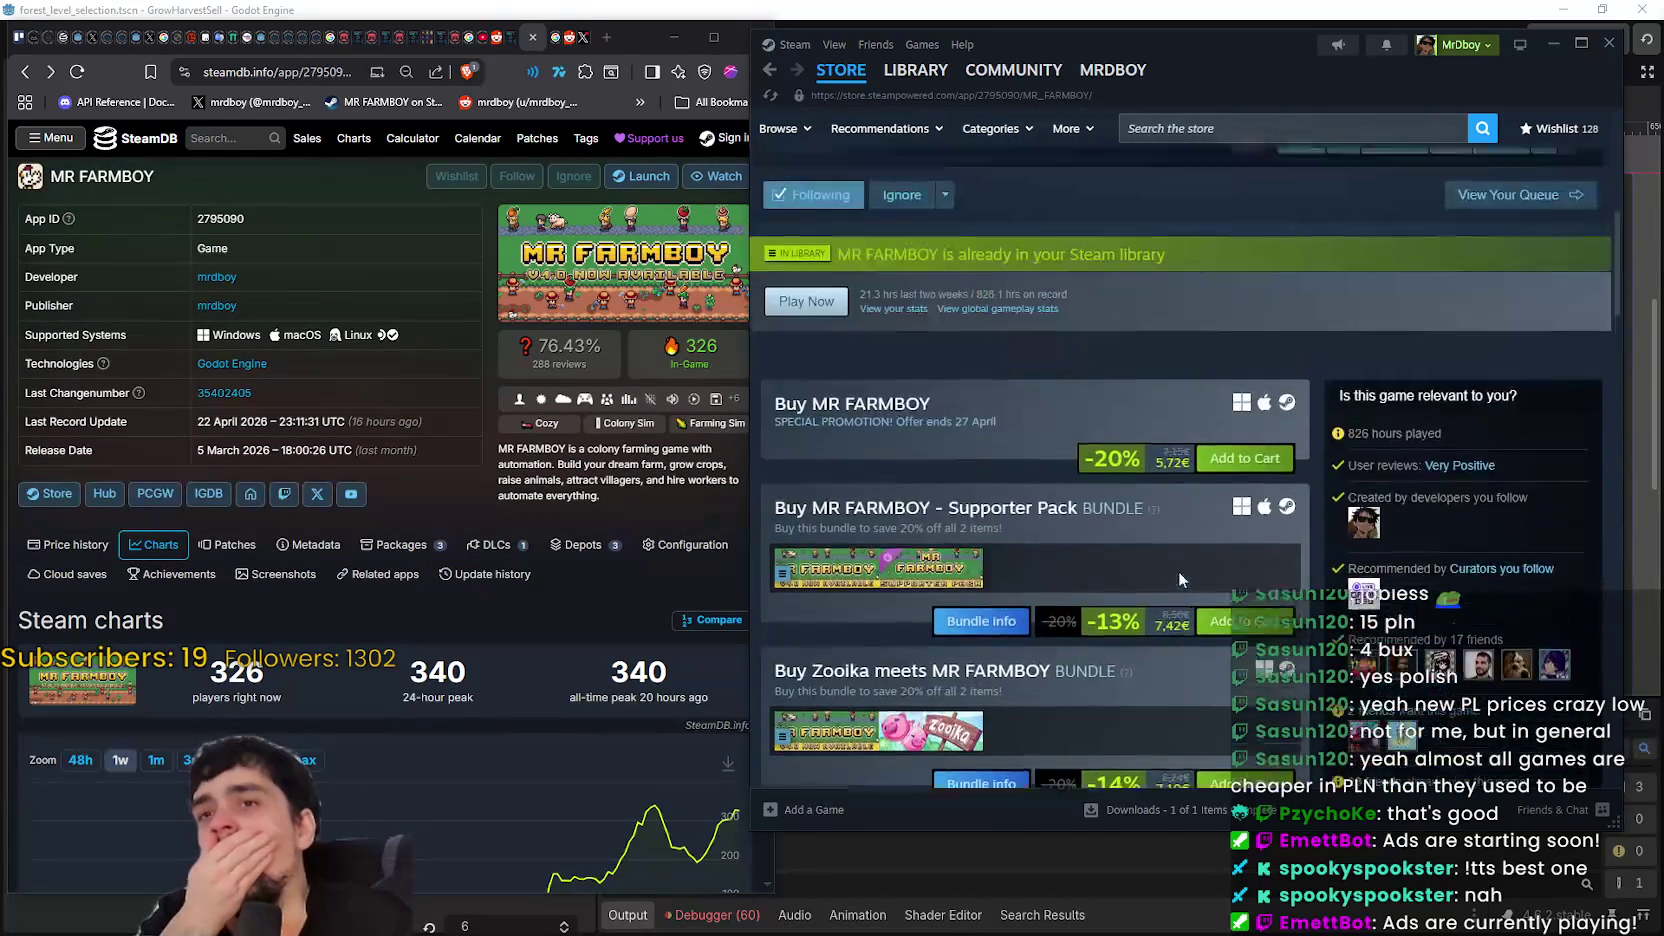
{"action": "key", "text": "alt+Tab"}
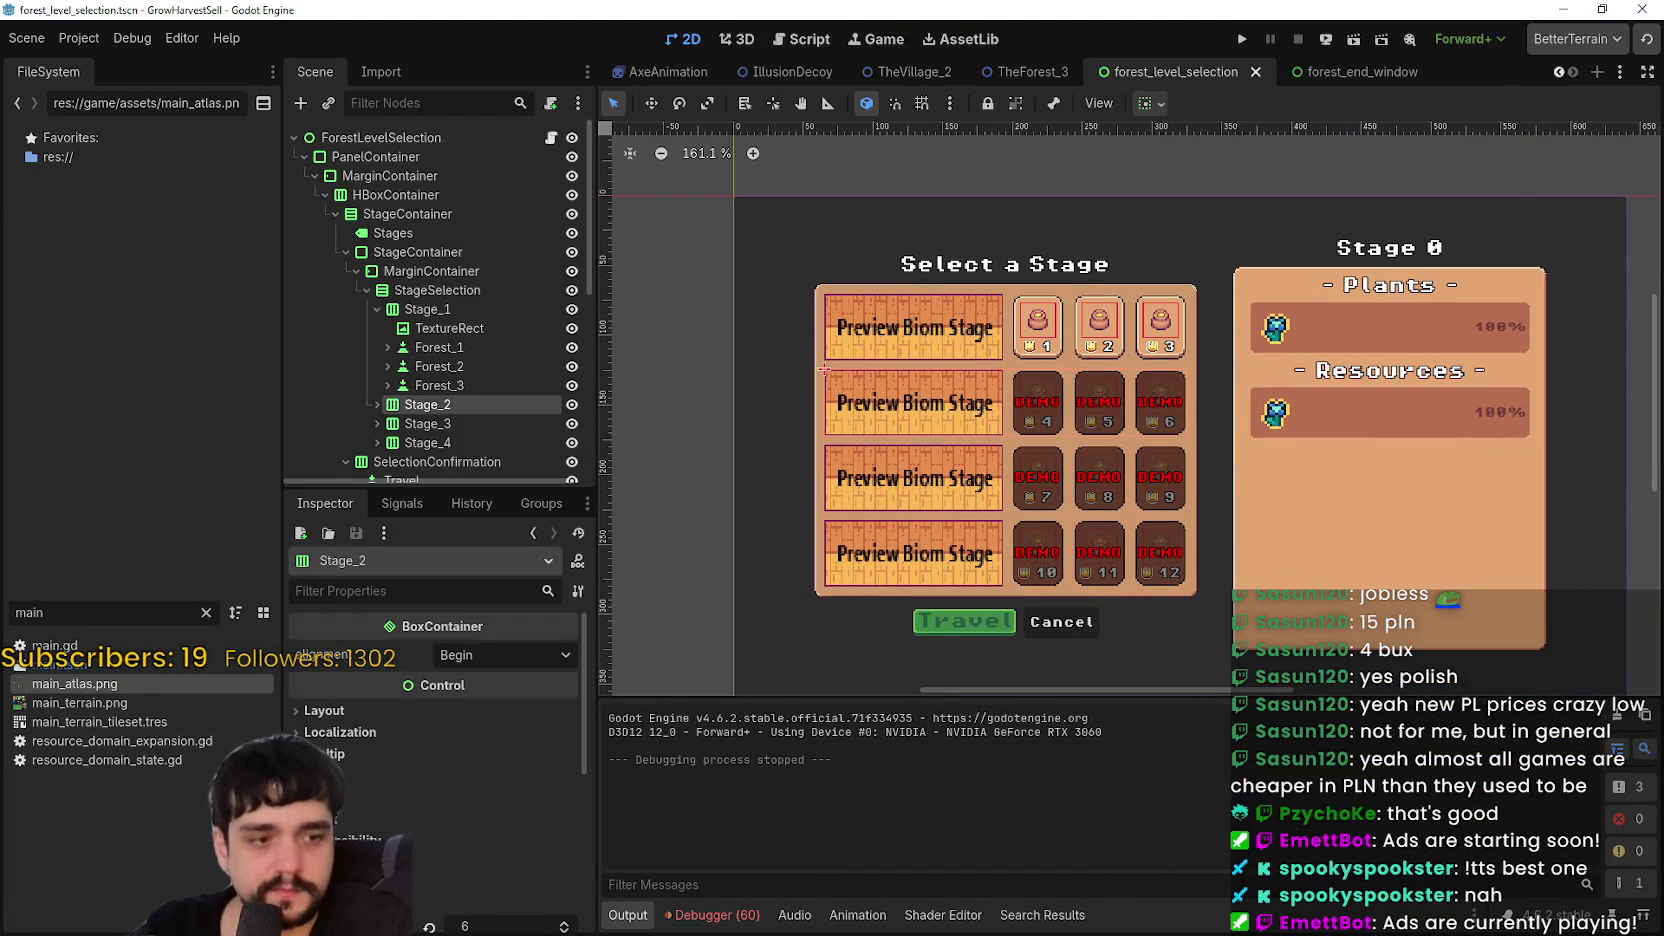
- Close the running game, relaunch it with F5, and start the saved game
{"action": "key", "text": "alt+Tab"}
{"action": "key", "text": "alt+Tab"}
{"action": "key", "text": "alt+Tab"}
{"action": "key", "text": "alt+F4"}
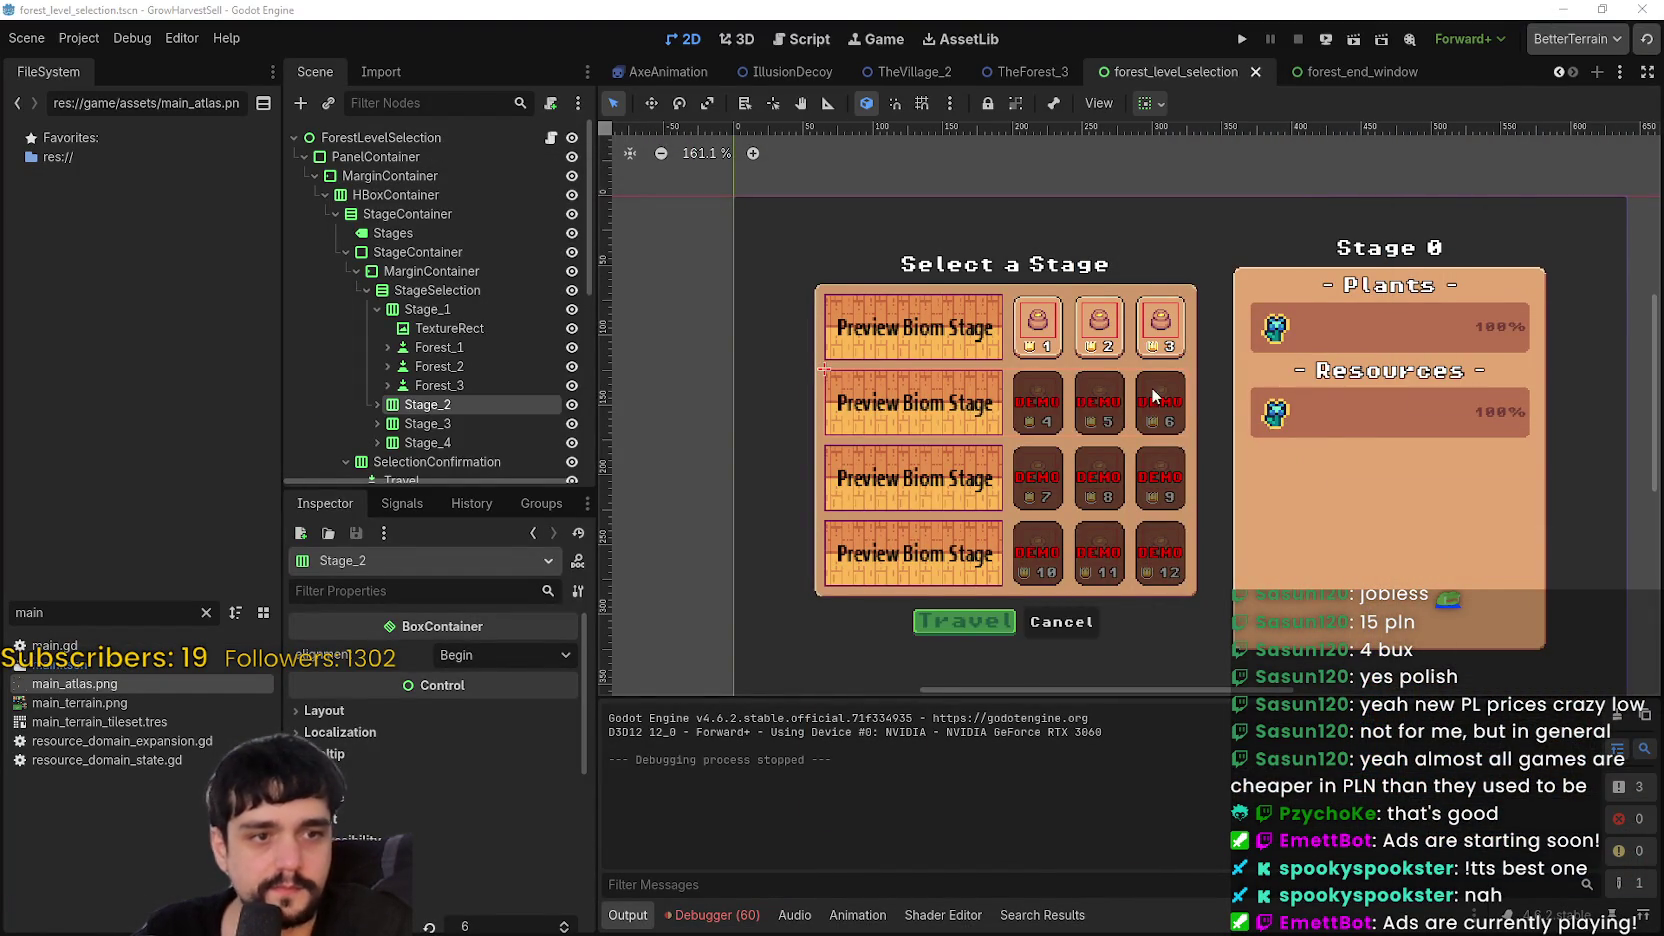
{"action": "scroll", "coordinate": [1152, 387], "scroll_direction": "right", "scroll_amount": 2}
{"action": "scroll", "coordinate": [1152, 387], "scroll_direction": "up", "scroll_amount": 1}
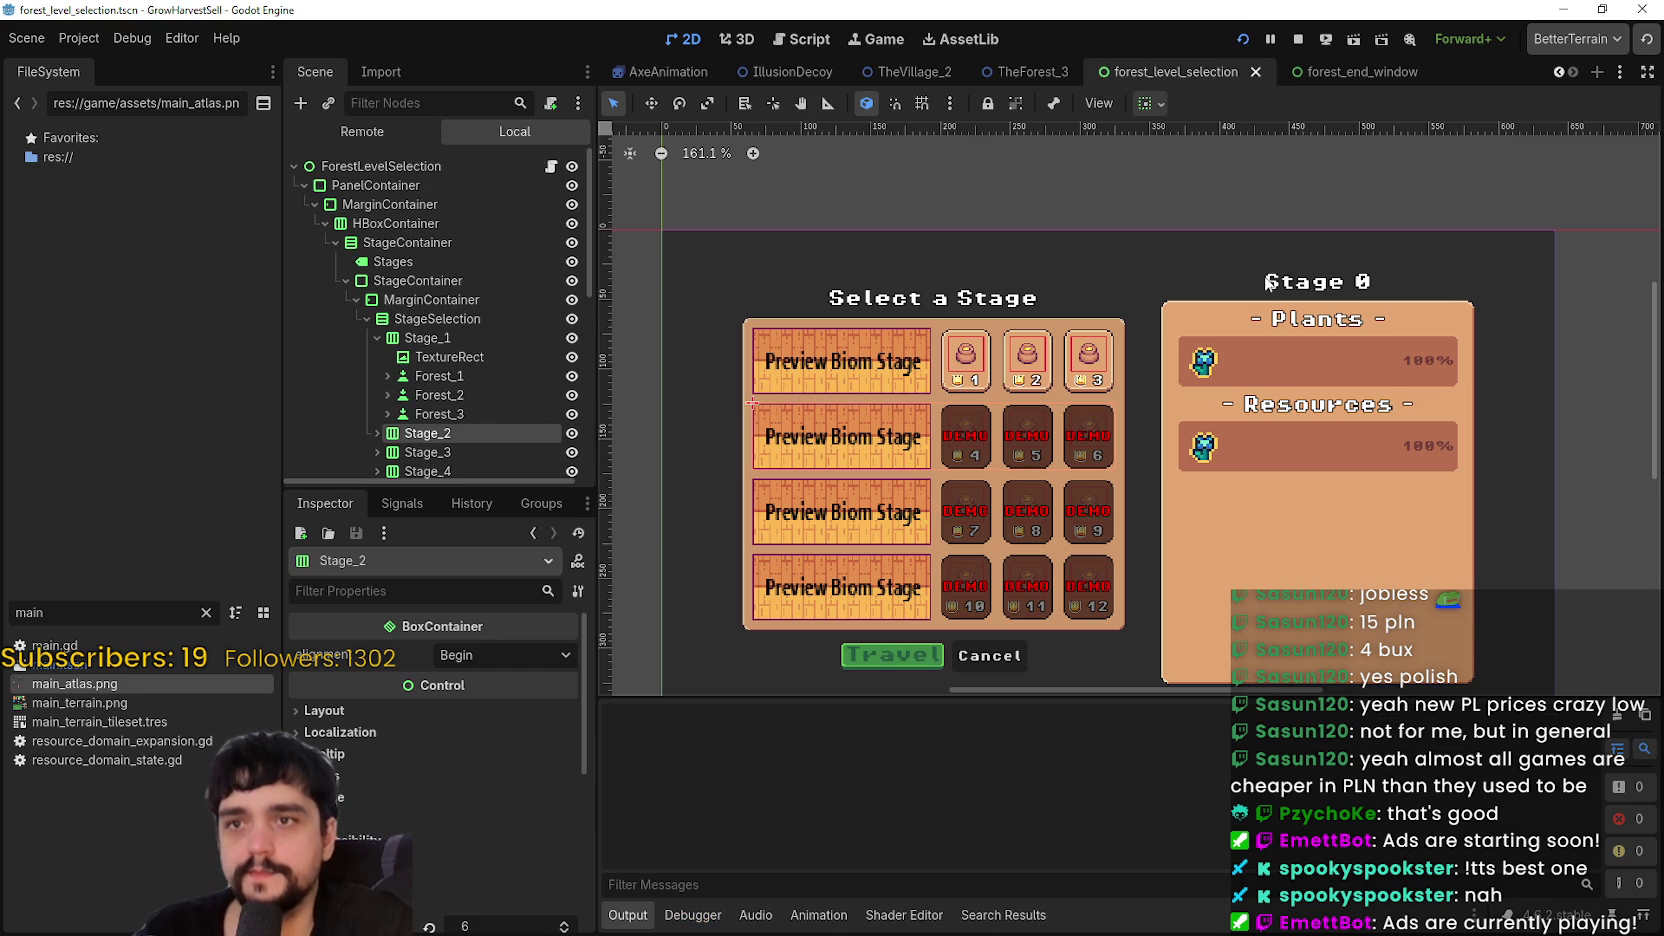
{"action": "key", "text": "F5"}
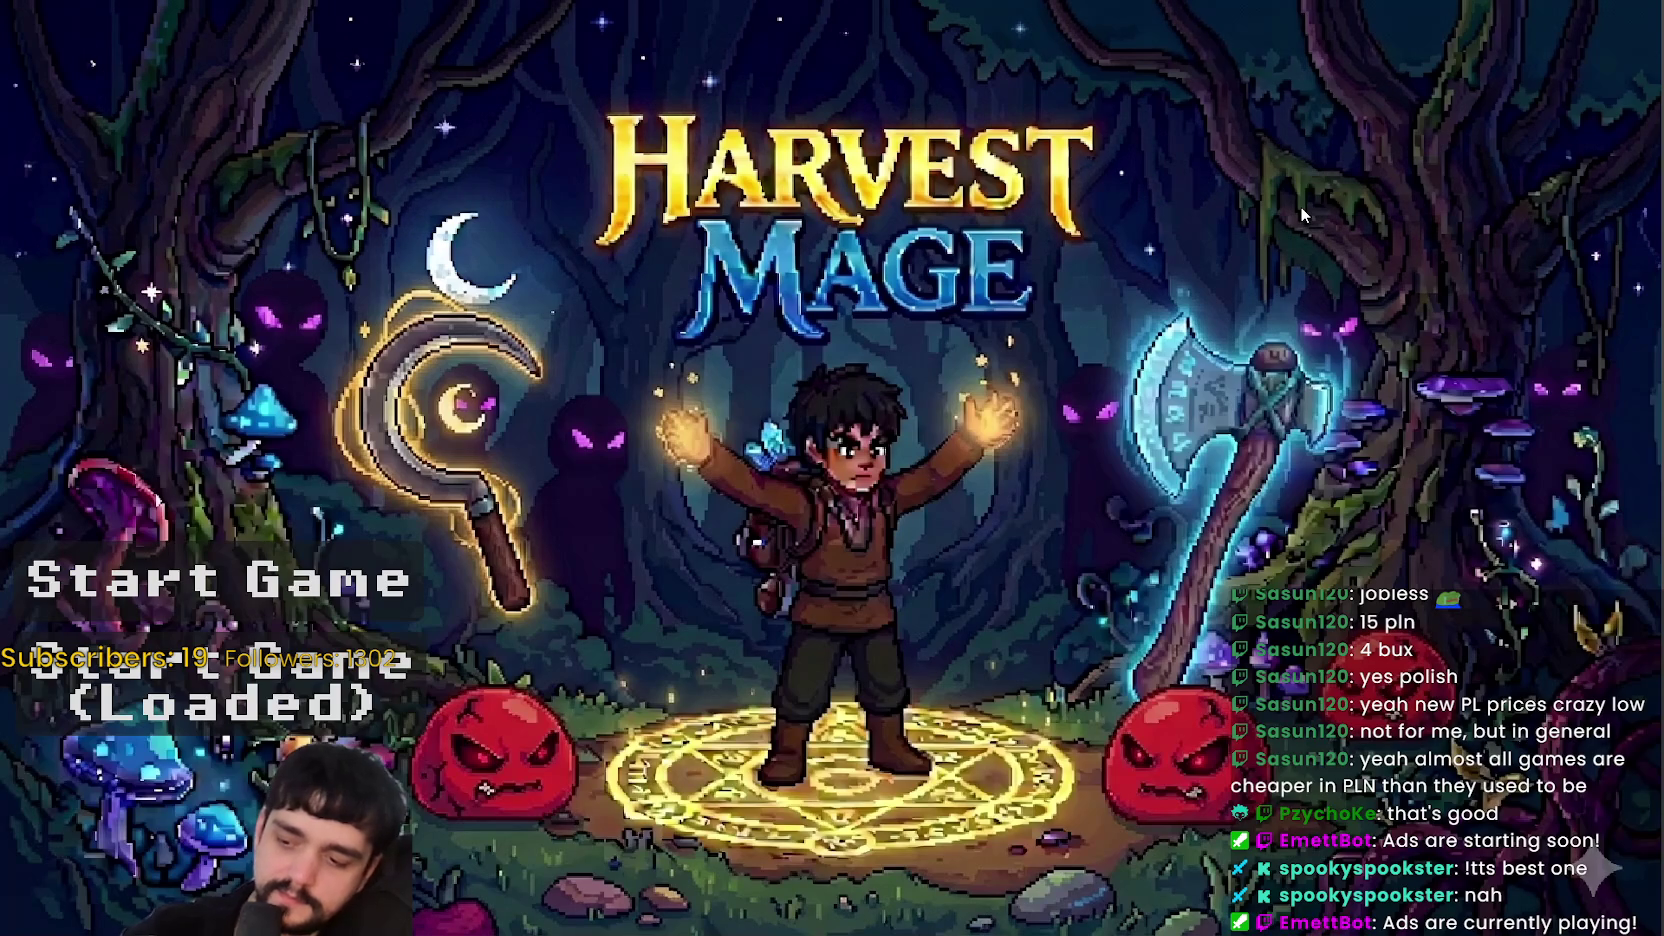
{"action": "left_click", "coordinate": [220, 685]}
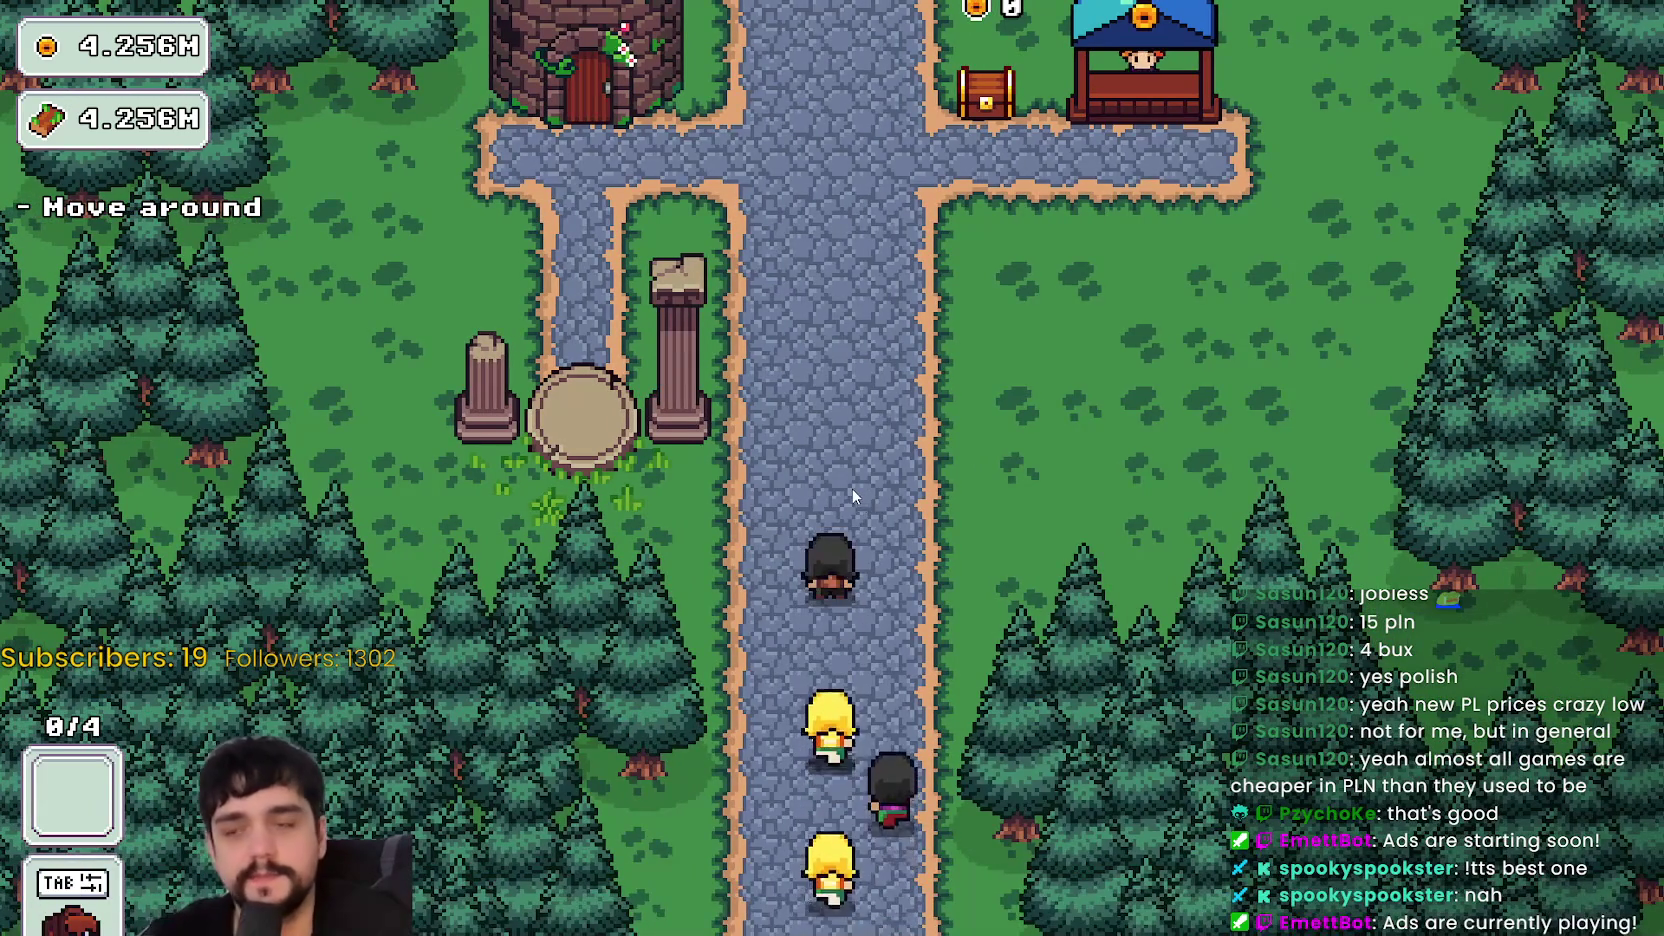
- Walk to the tower, check the Prestige screen, then walk to the portal and open Select a Stage
{"action": "key", "text": "w"}
{"action": "key", "text": "e"}
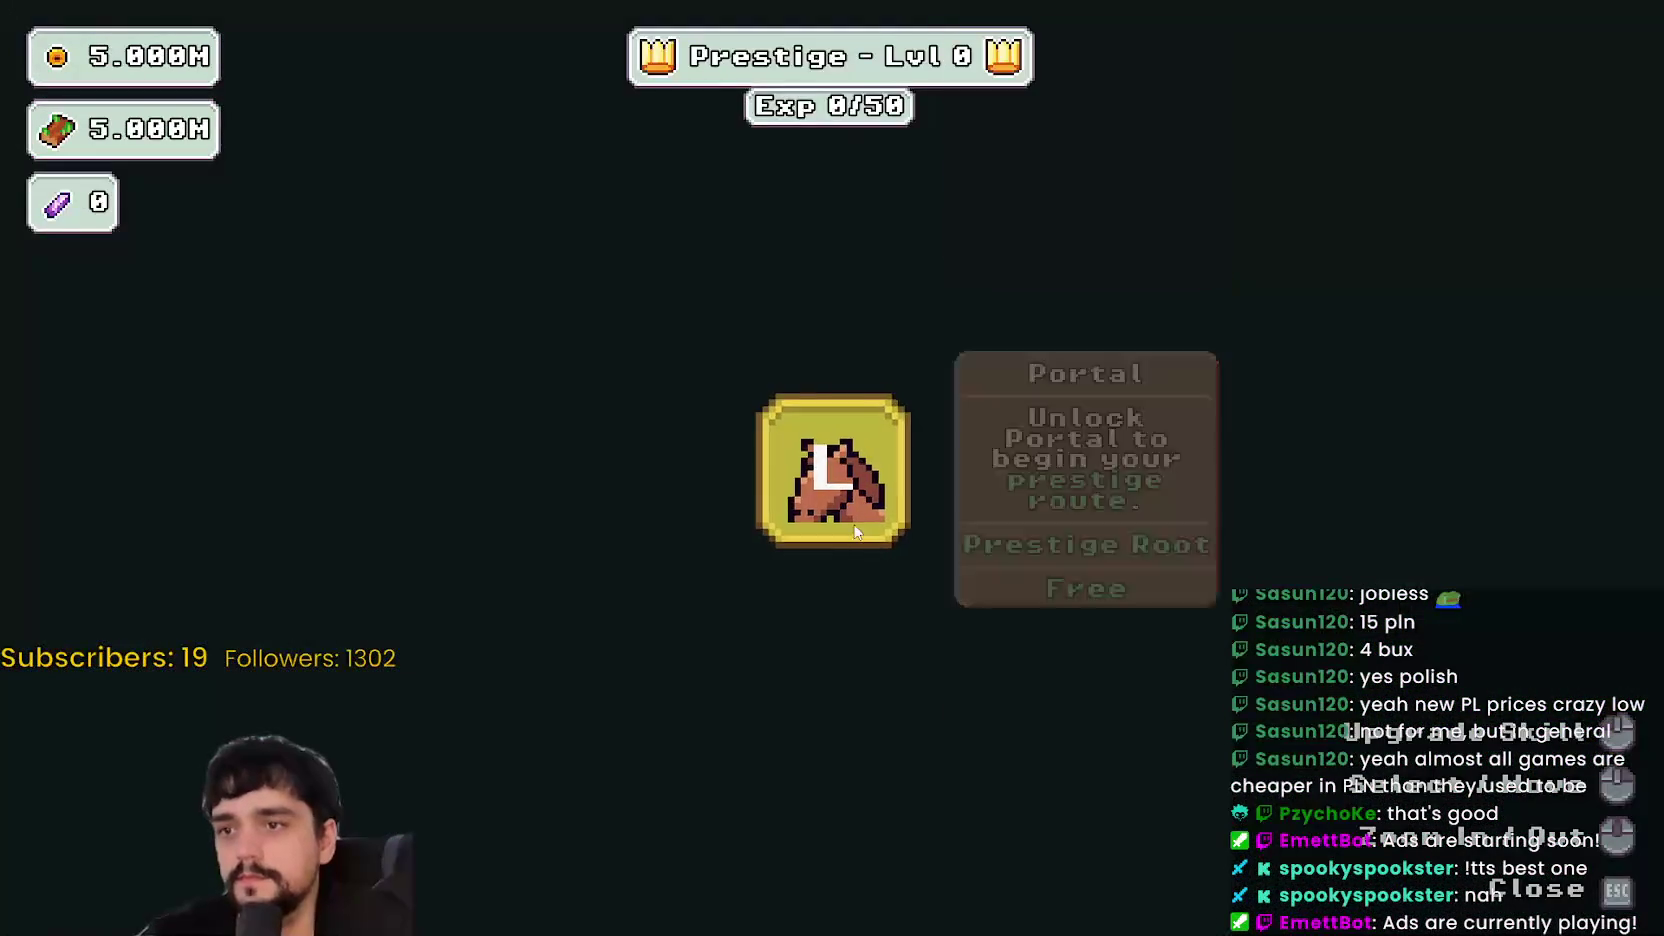
{"action": "key", "text": "Escape"}
{"action": "key", "text": "s"}
{"action": "key", "text": "e"}
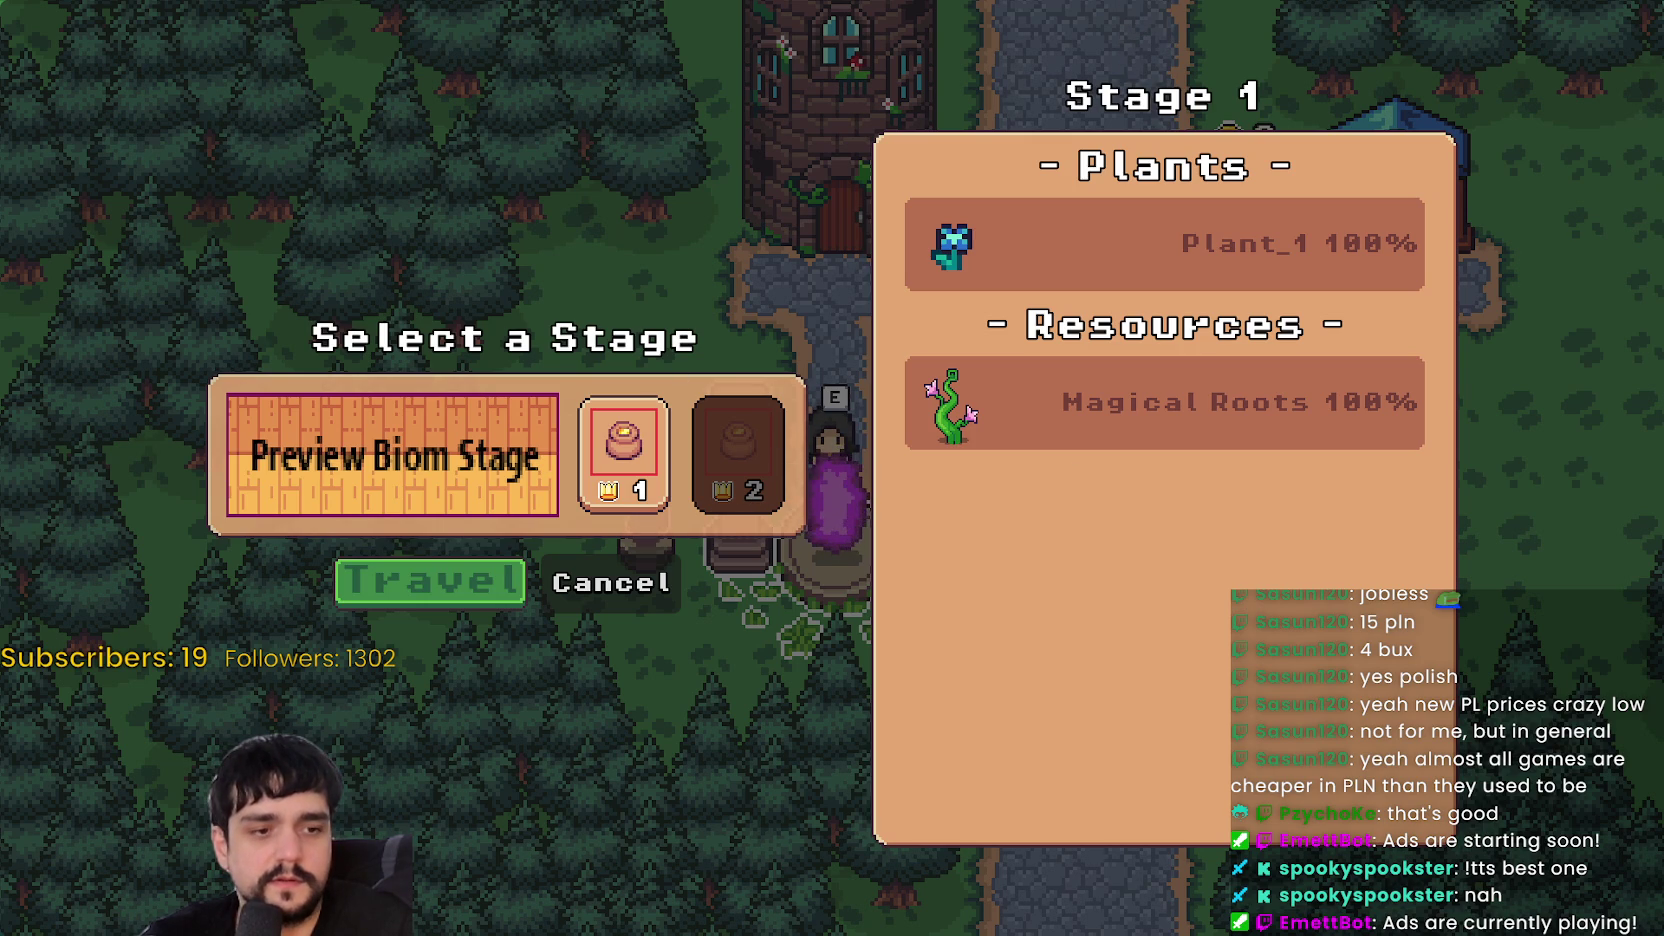
- Glance at the editor's stage selection scene, then close the game's stage dialog and open the Prestige tree
{"action": "key", "text": "alt+Tab"}
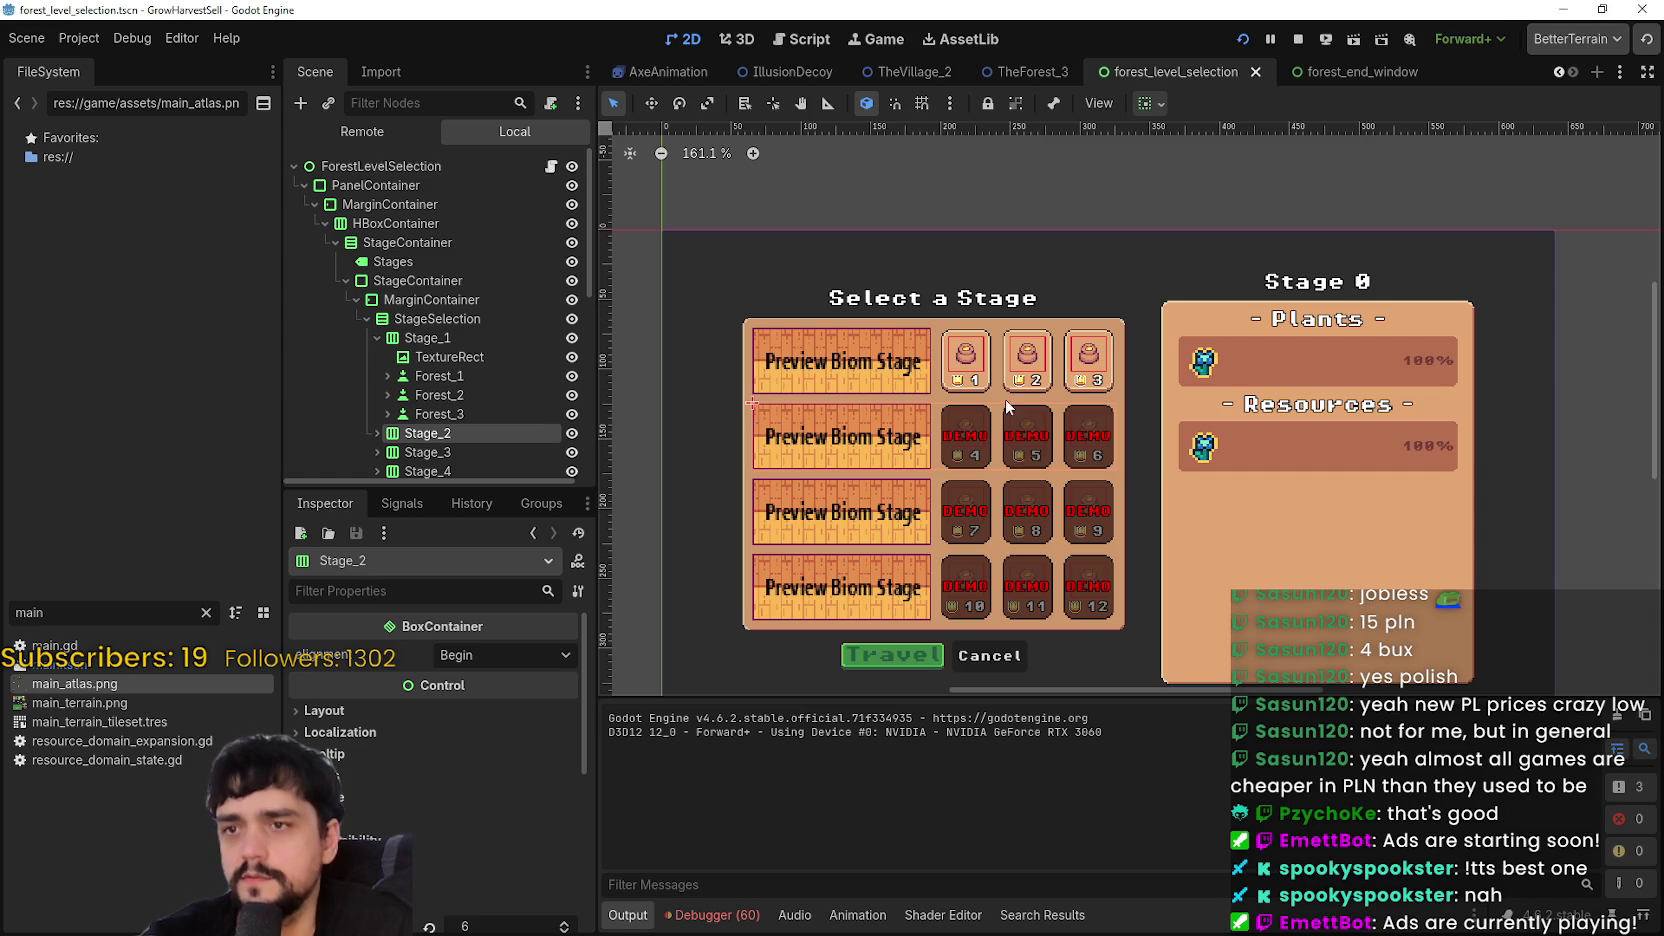
{"action": "scroll", "coordinate": [1007, 407], "scroll_direction": "up", "scroll_amount": 5}
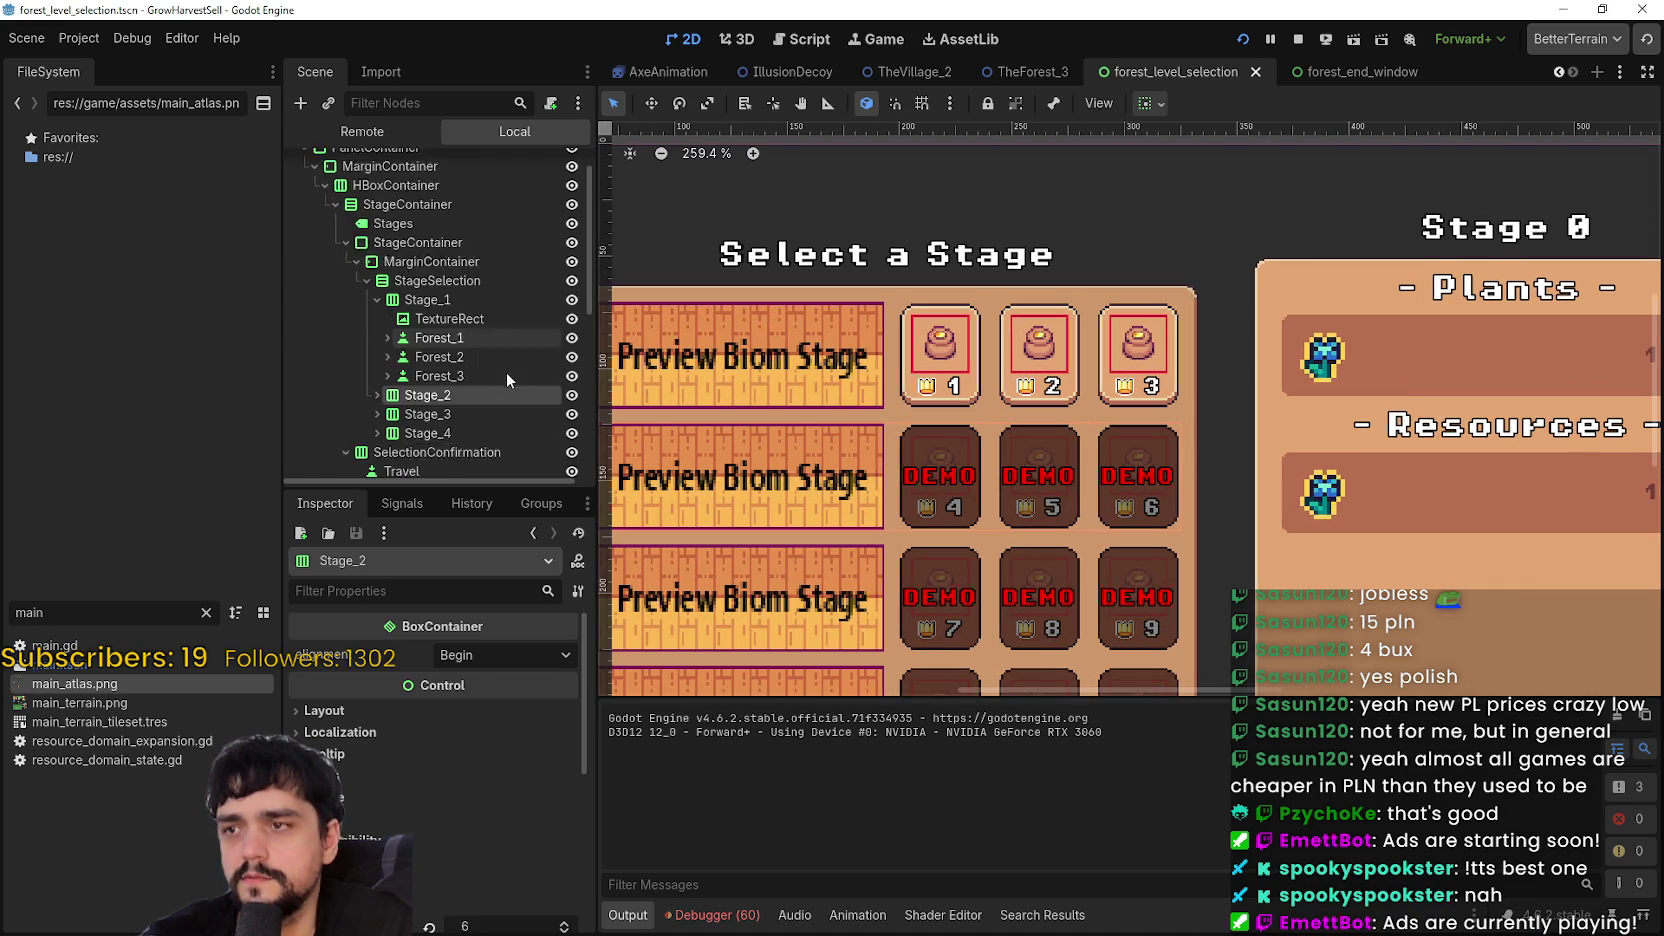
{"action": "key", "text": "alt+Tab"}
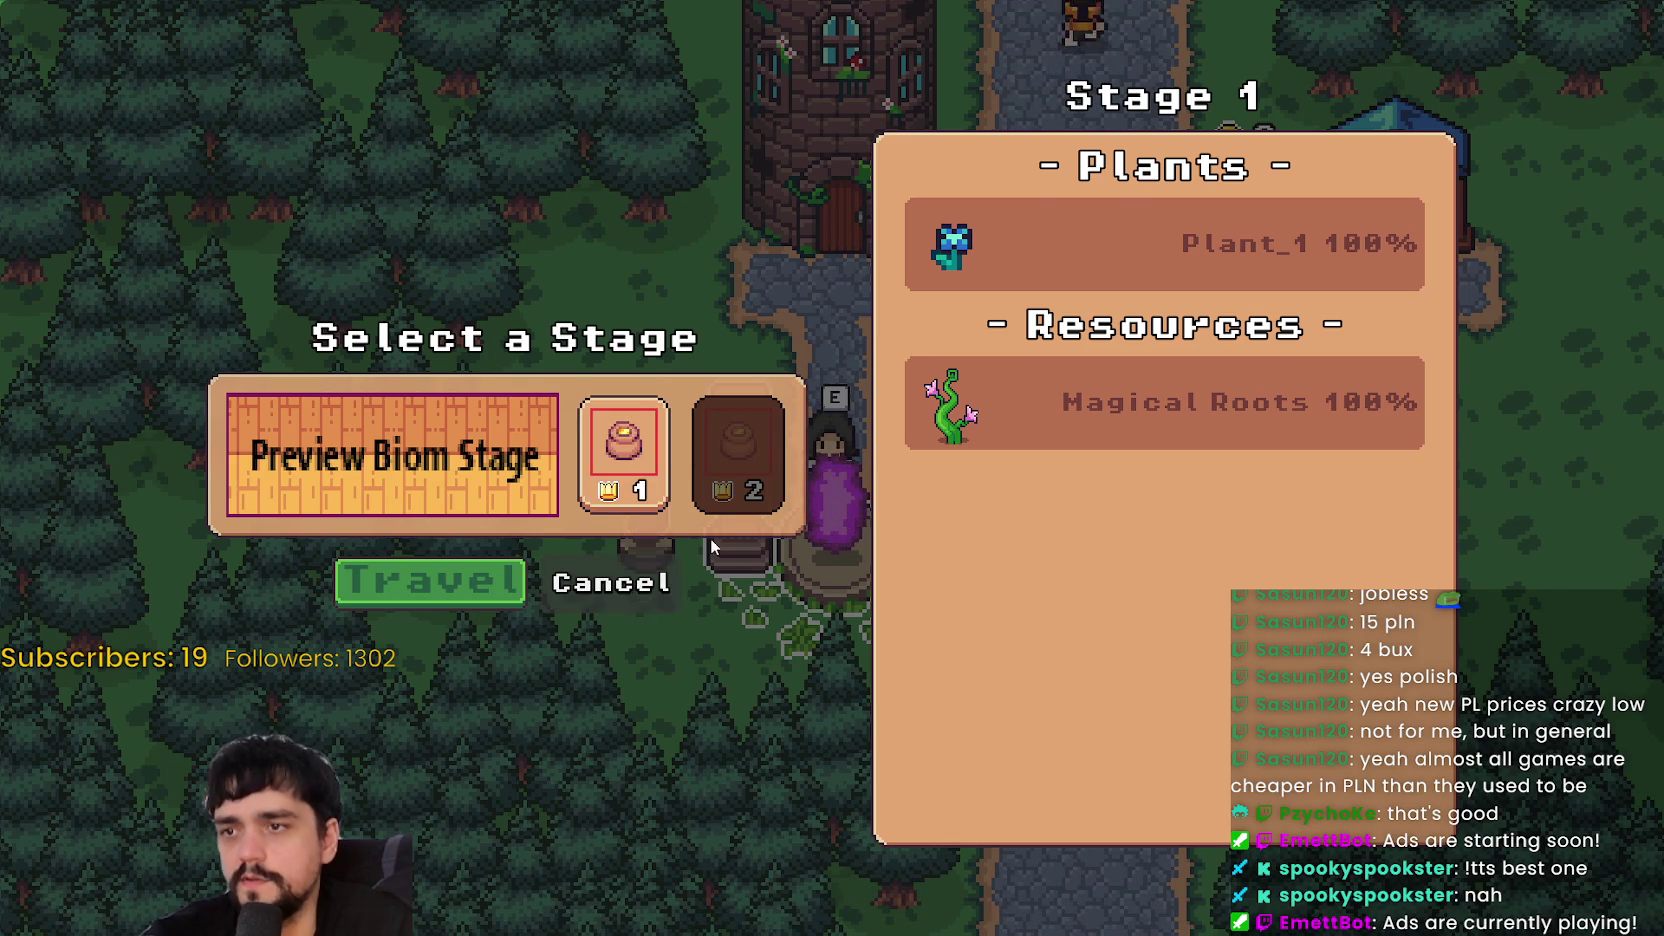
{"action": "key", "text": "Escape"}
{"action": "key", "text": "p"}
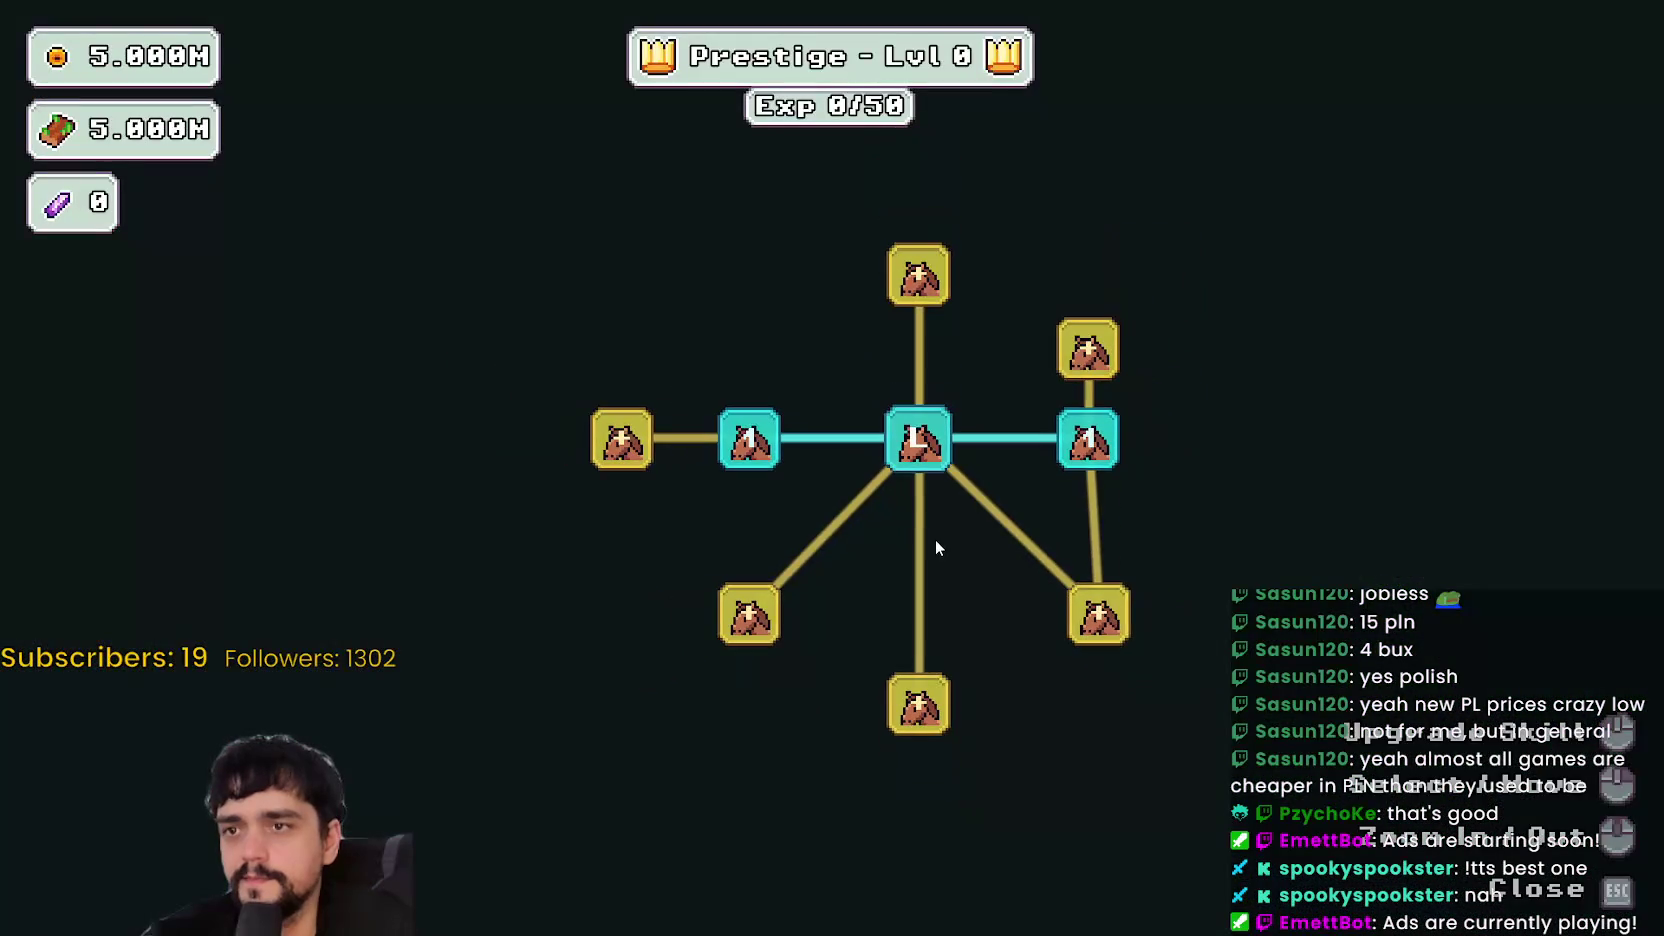
{"action": "scroll", "coordinate": [935, 540], "scroll_direction": "up", "scroll_amount": 2}
- Compare the editor's forest_level_selection scene with the game's prestige tree, then revisit the portal dialog
{"action": "key", "text": "F8"}
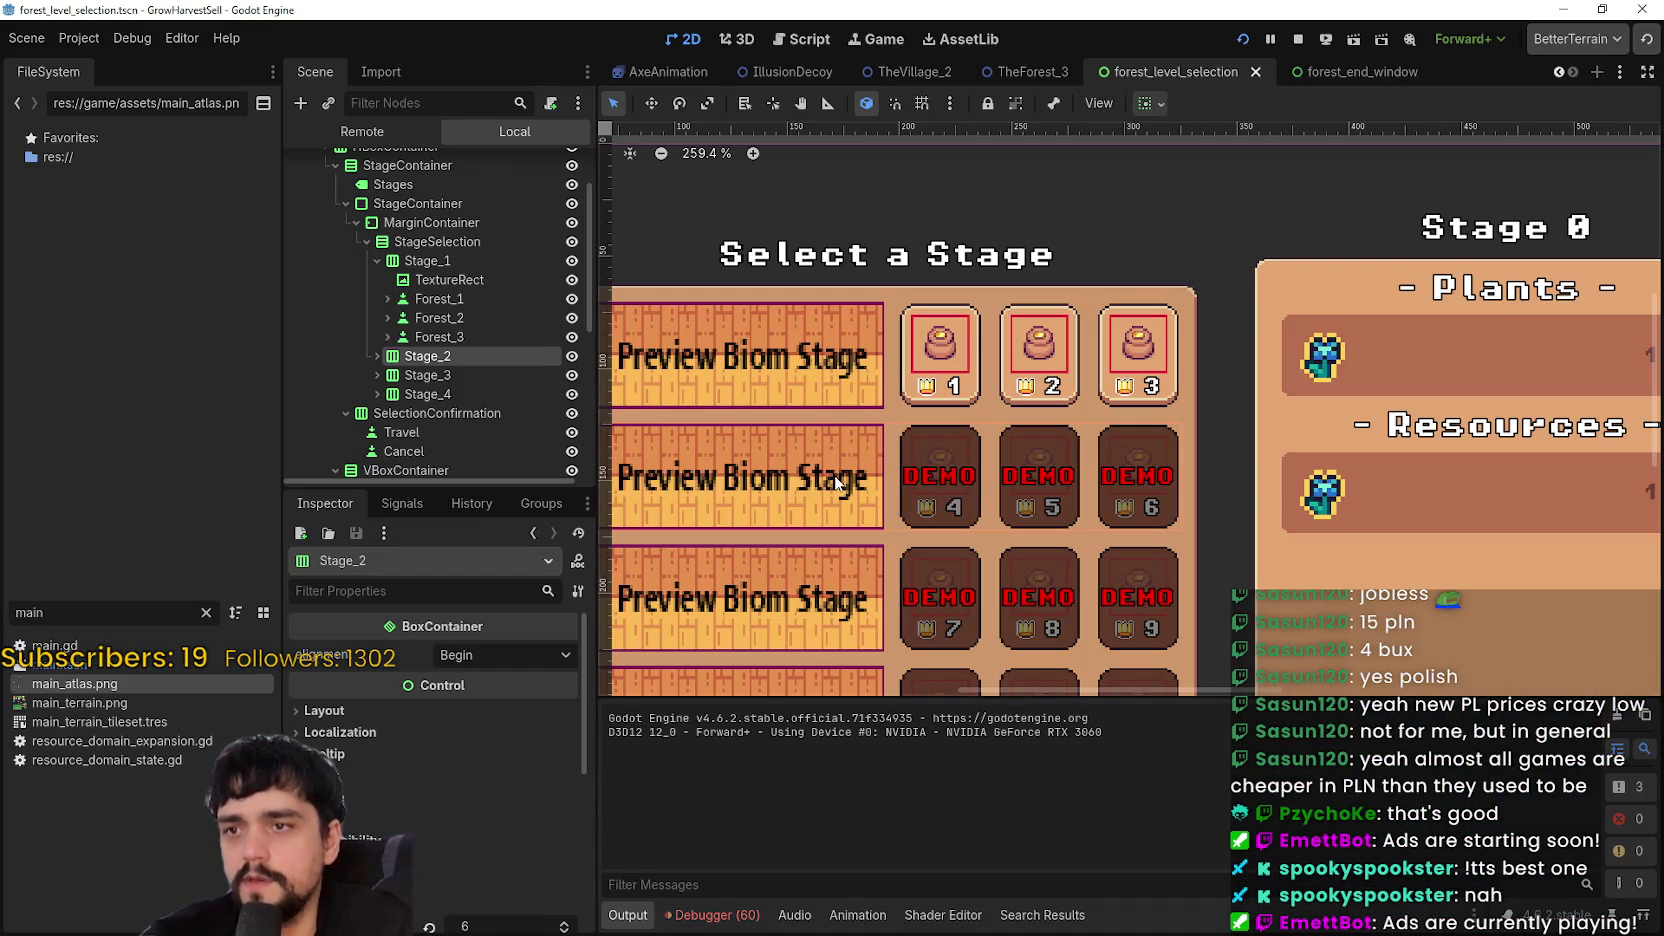
{"action": "key", "text": "alt+Tab"}
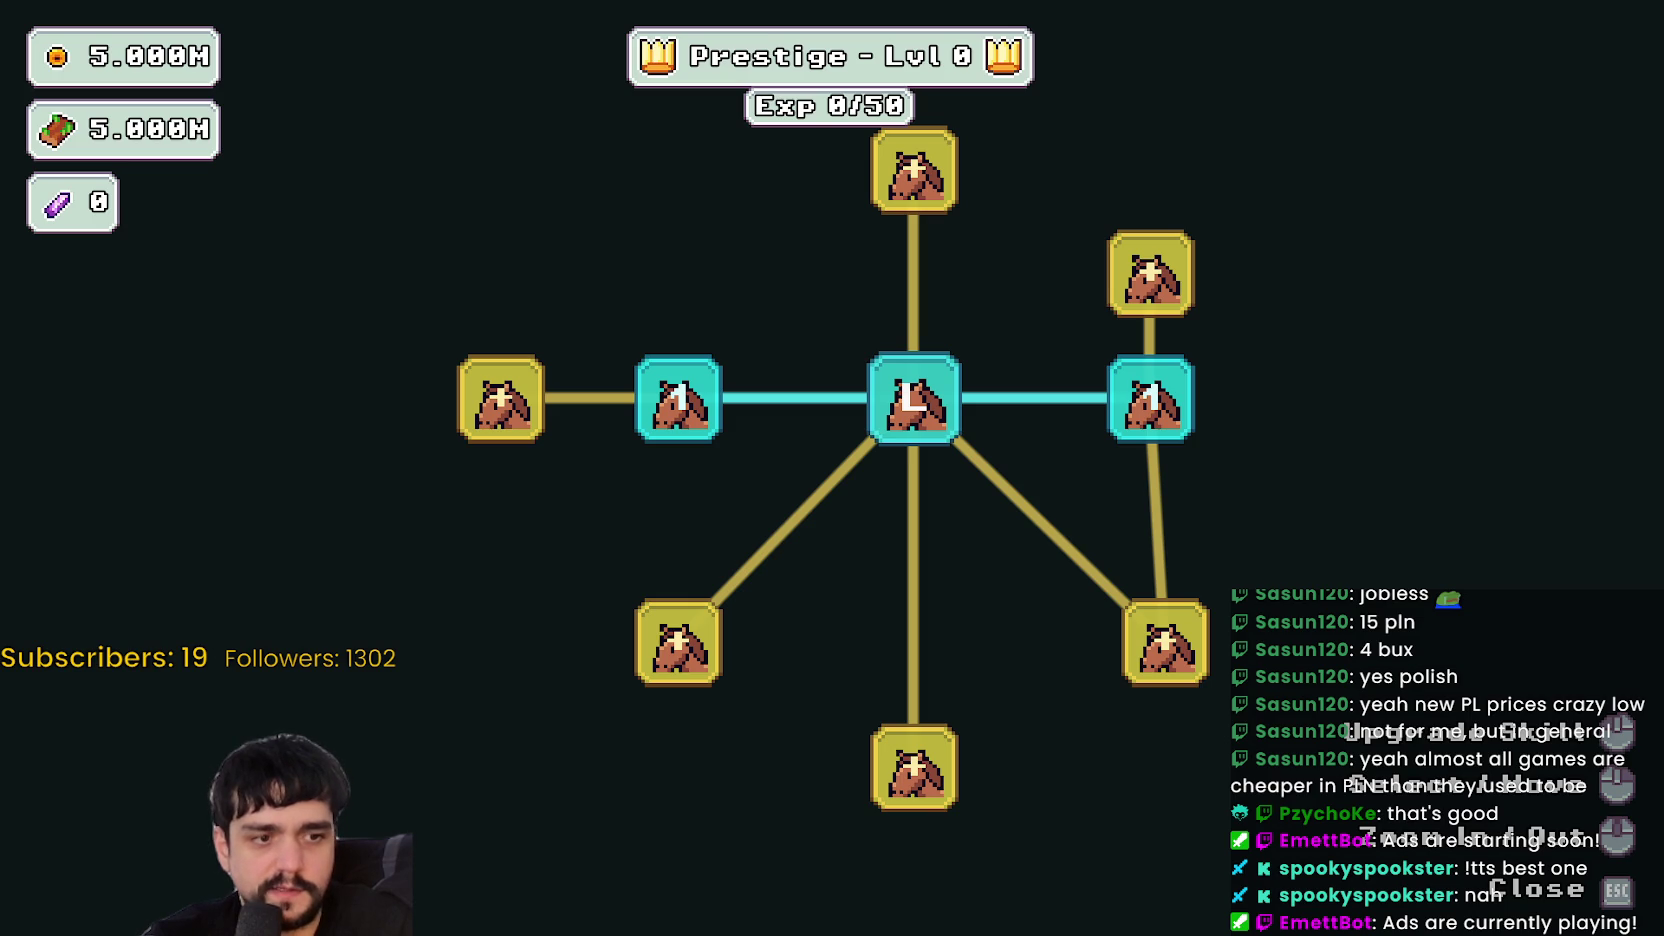
{"action": "key", "text": "alt+Tab"}
{"action": "scroll", "coordinate": [1017, 484], "scroll_direction": "up", "scroll_amount": 5}
{"action": "scroll", "coordinate": [951, 472], "scroll_direction": "down", "scroll_amount": 4}
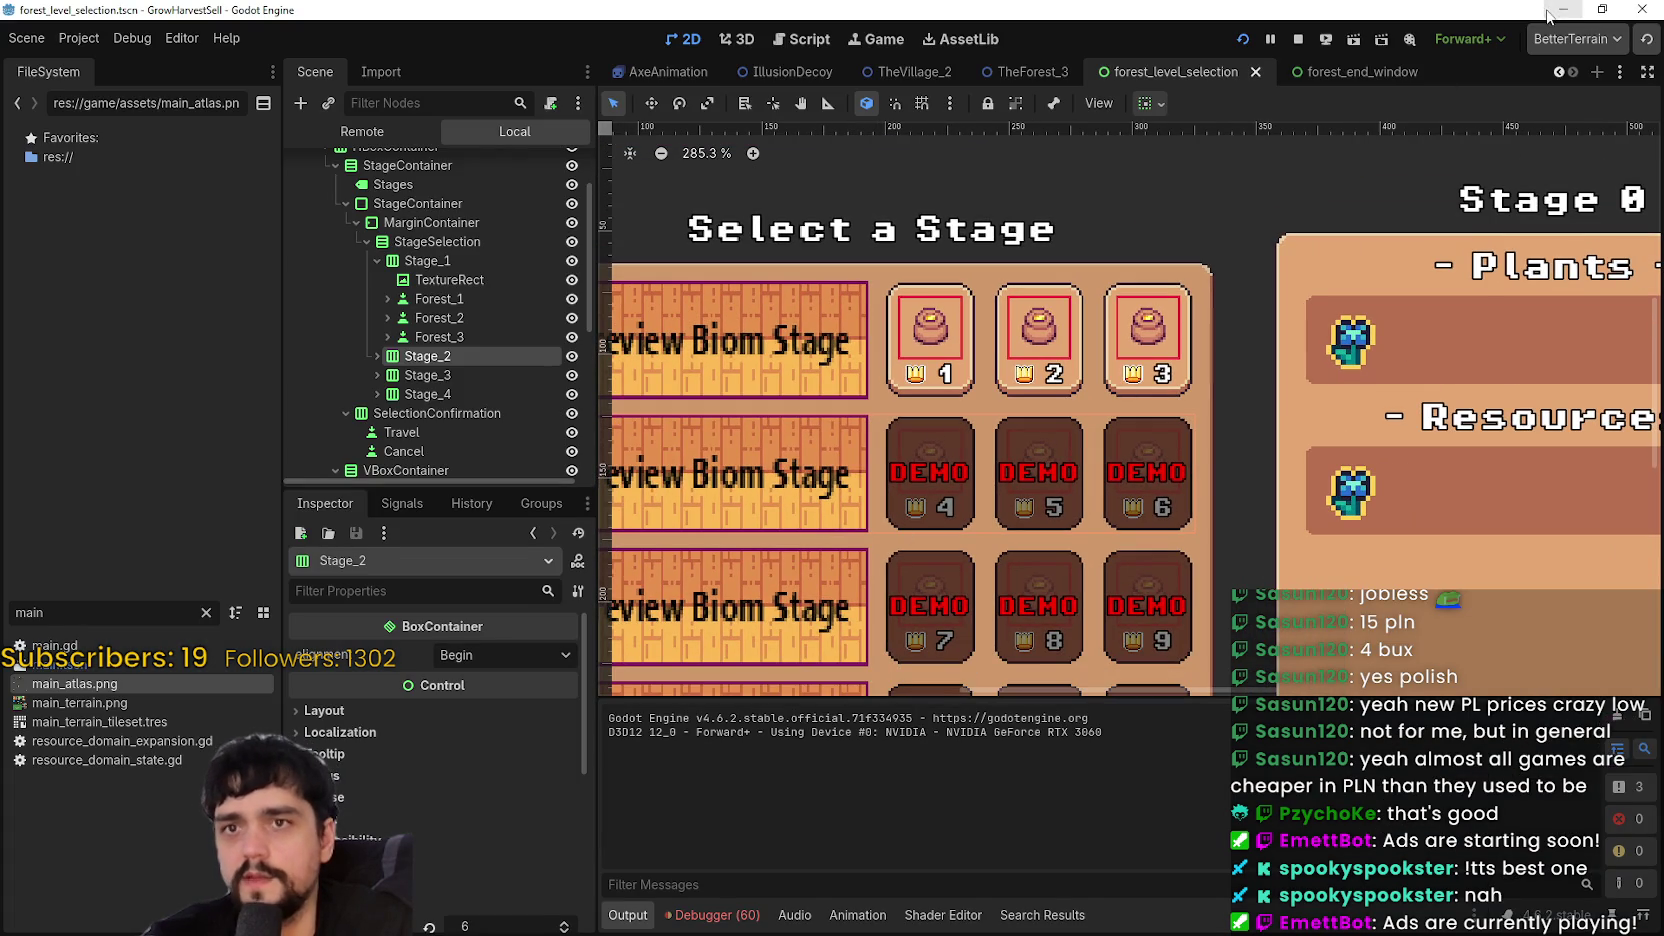
{"action": "left_click", "coordinate": [1550, 12]}
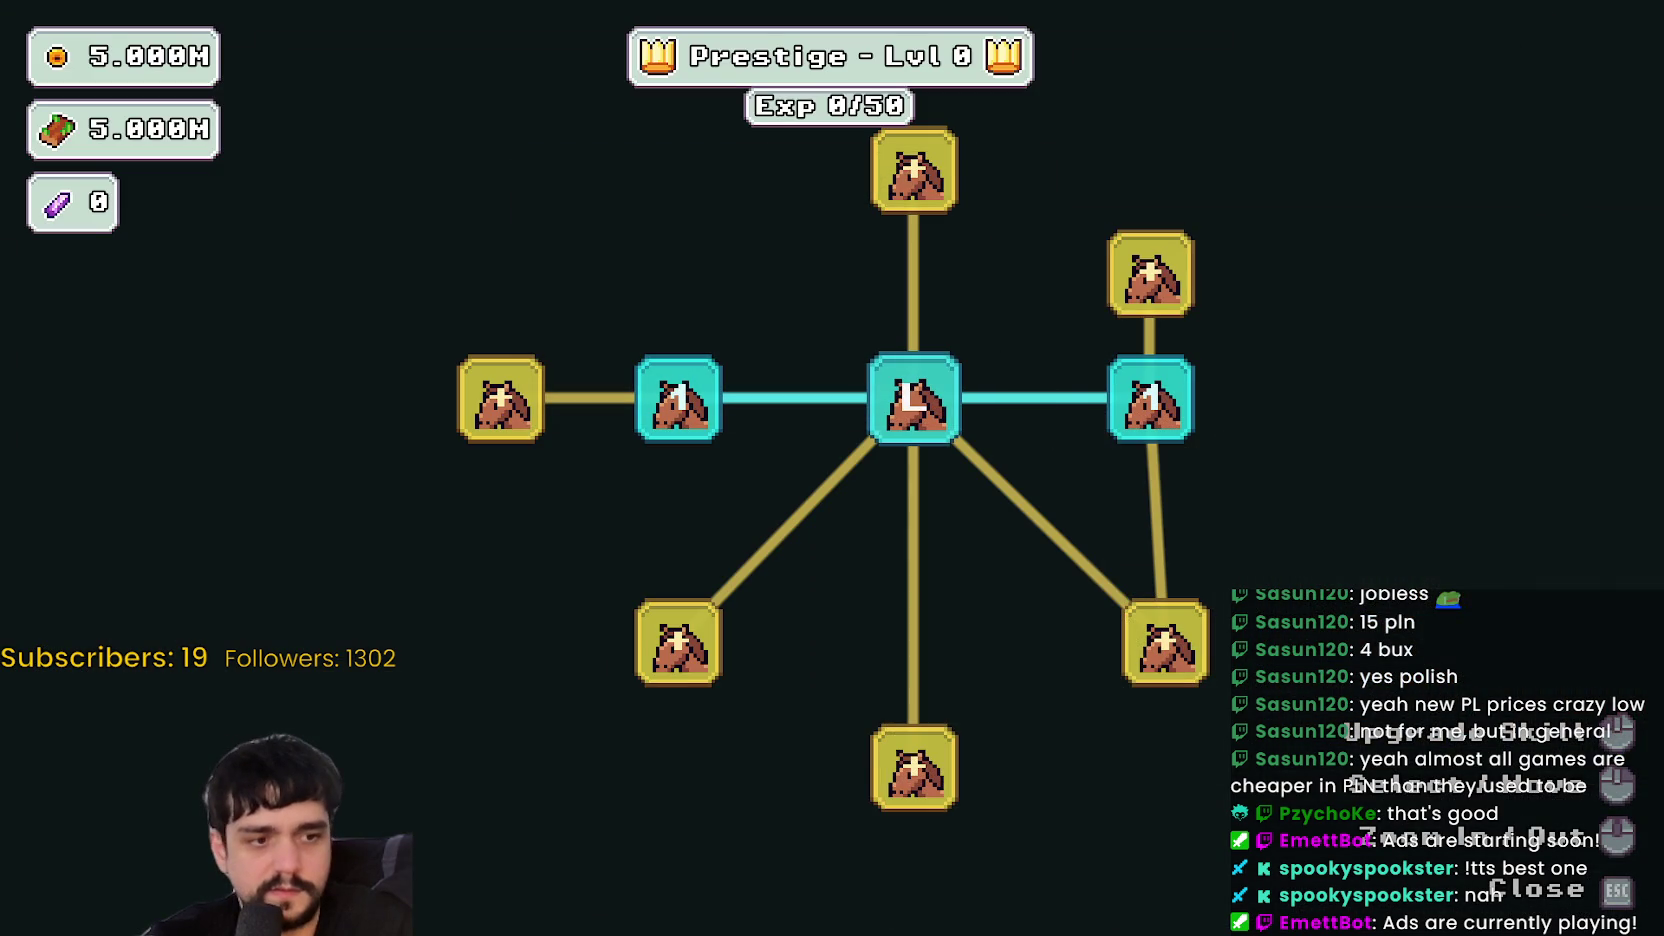
{"action": "key", "text": "alt+Tab"}
{"action": "key", "text": "alt+Tab"}
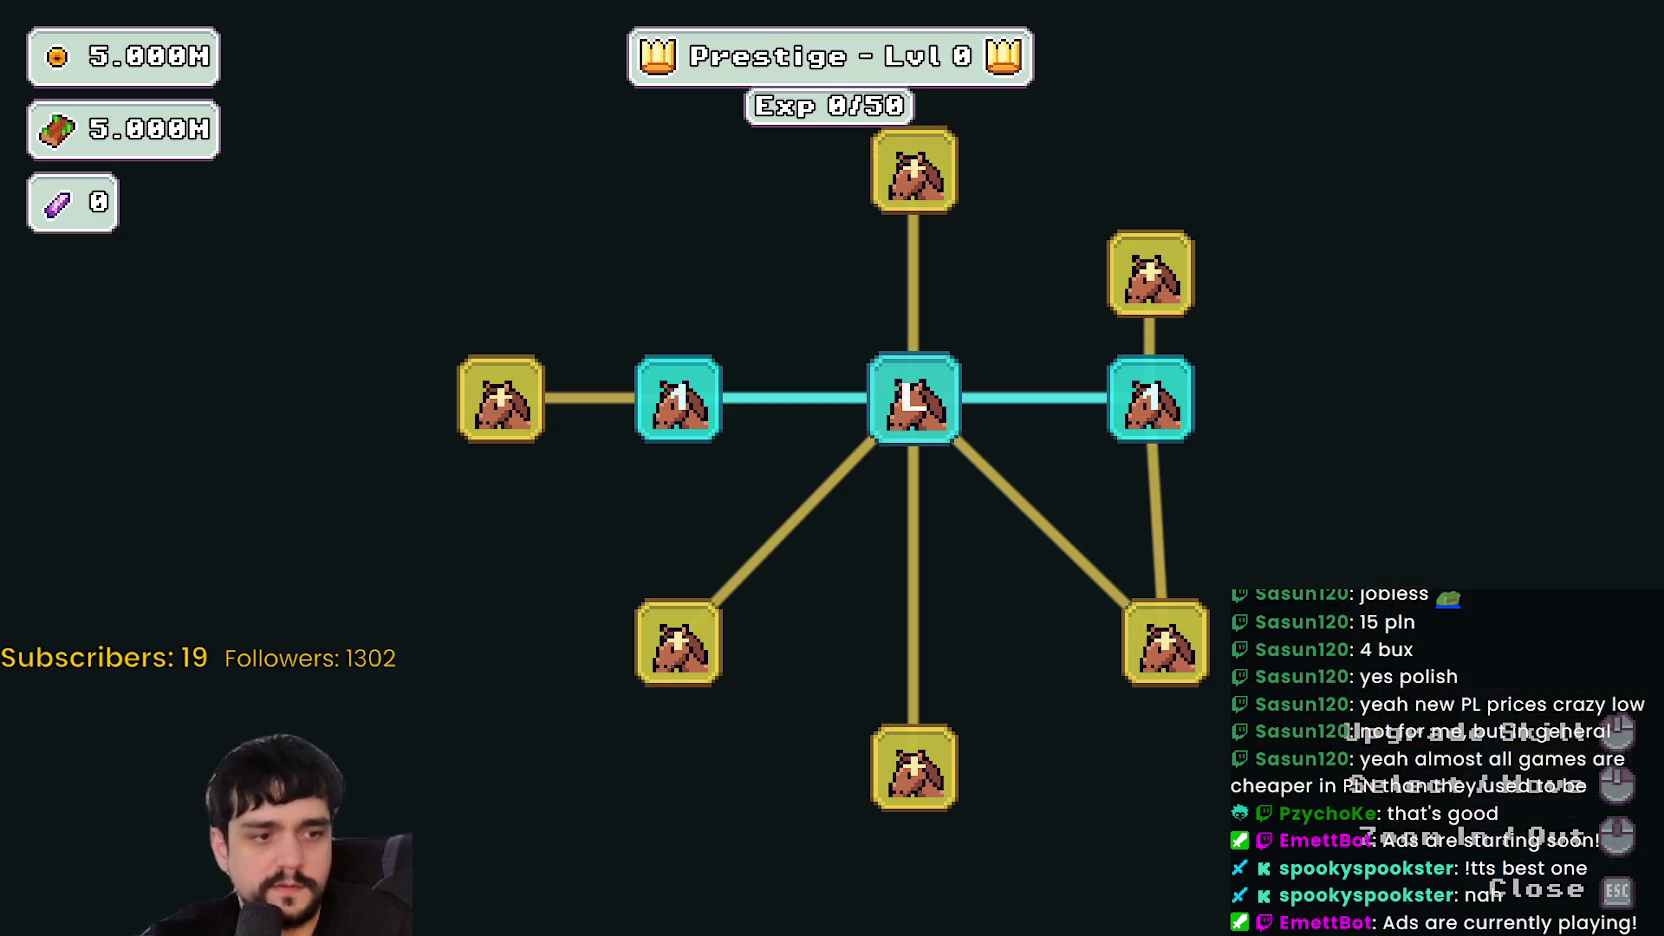
{"action": "key", "text": "Escape"}
{"action": "key", "text": "e"}
{"action": "key", "text": "Escape"}
- Buy and max the Domain Expansion, Plant Domain Damage and Plant Domain Damage II prestige upgrades
{"action": "key", "text": "p"}
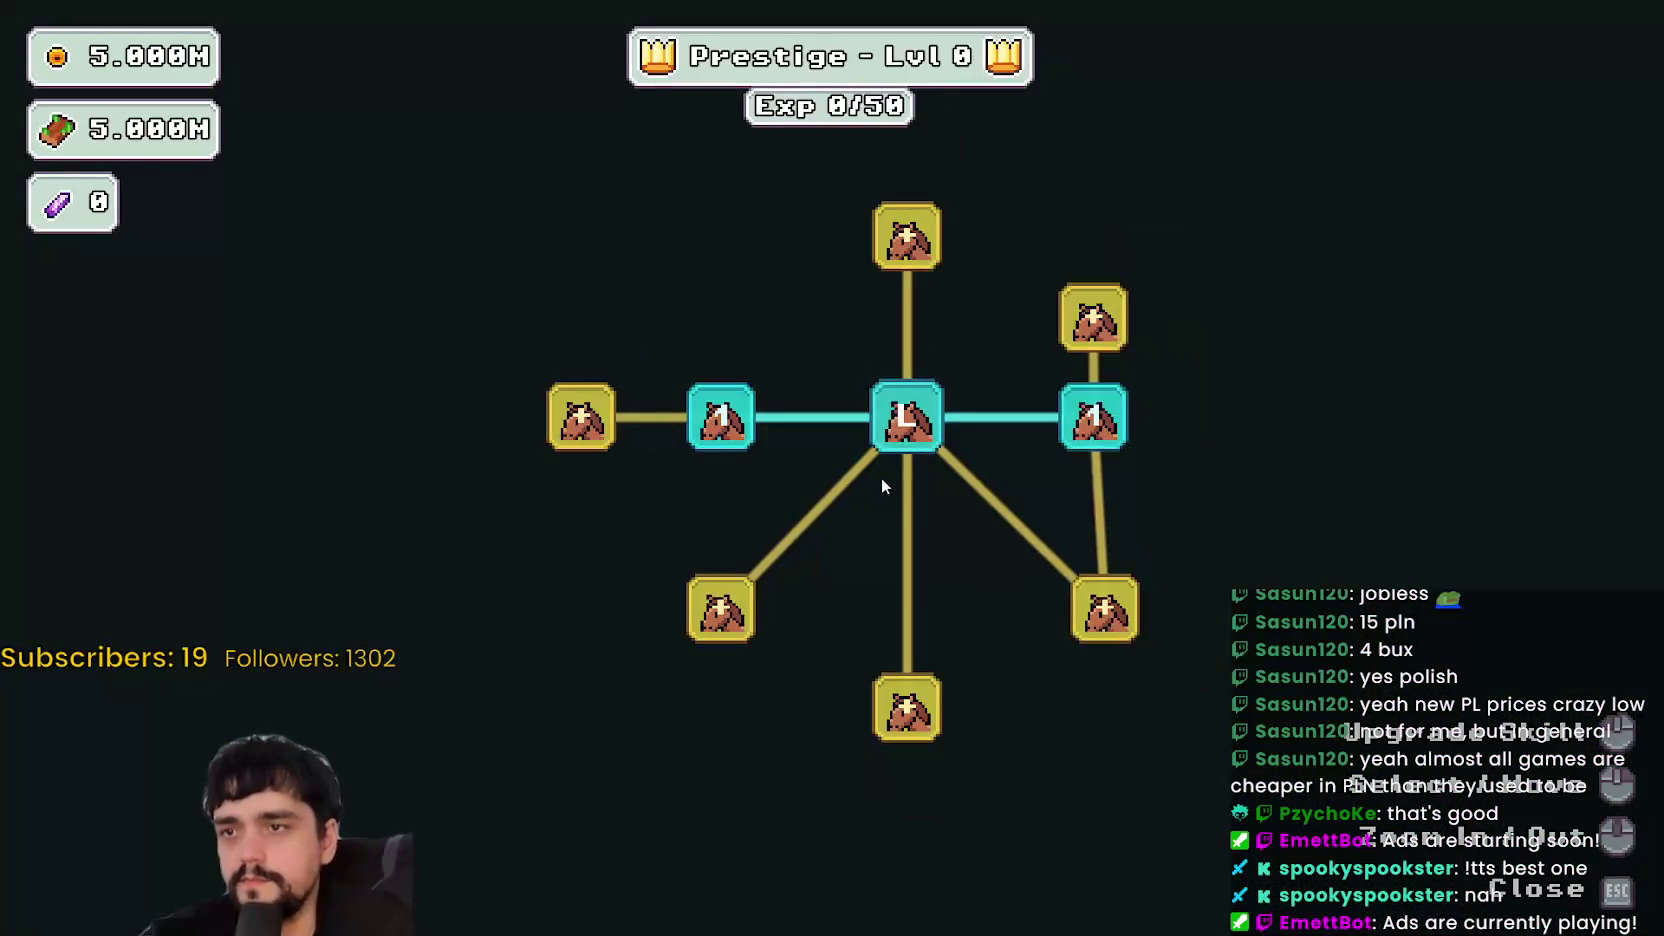
{"action": "left_click", "coordinate": [906, 236]}
{"action": "left_click", "coordinate": [581, 416]}
{"action": "left_click", "coordinate": [609, 446]}
{"action": "left_click", "coordinate": [609, 602]}
{"action": "left_click", "coordinate": [498, 540]}
{"action": "left_click", "coordinate": [612, 543]}
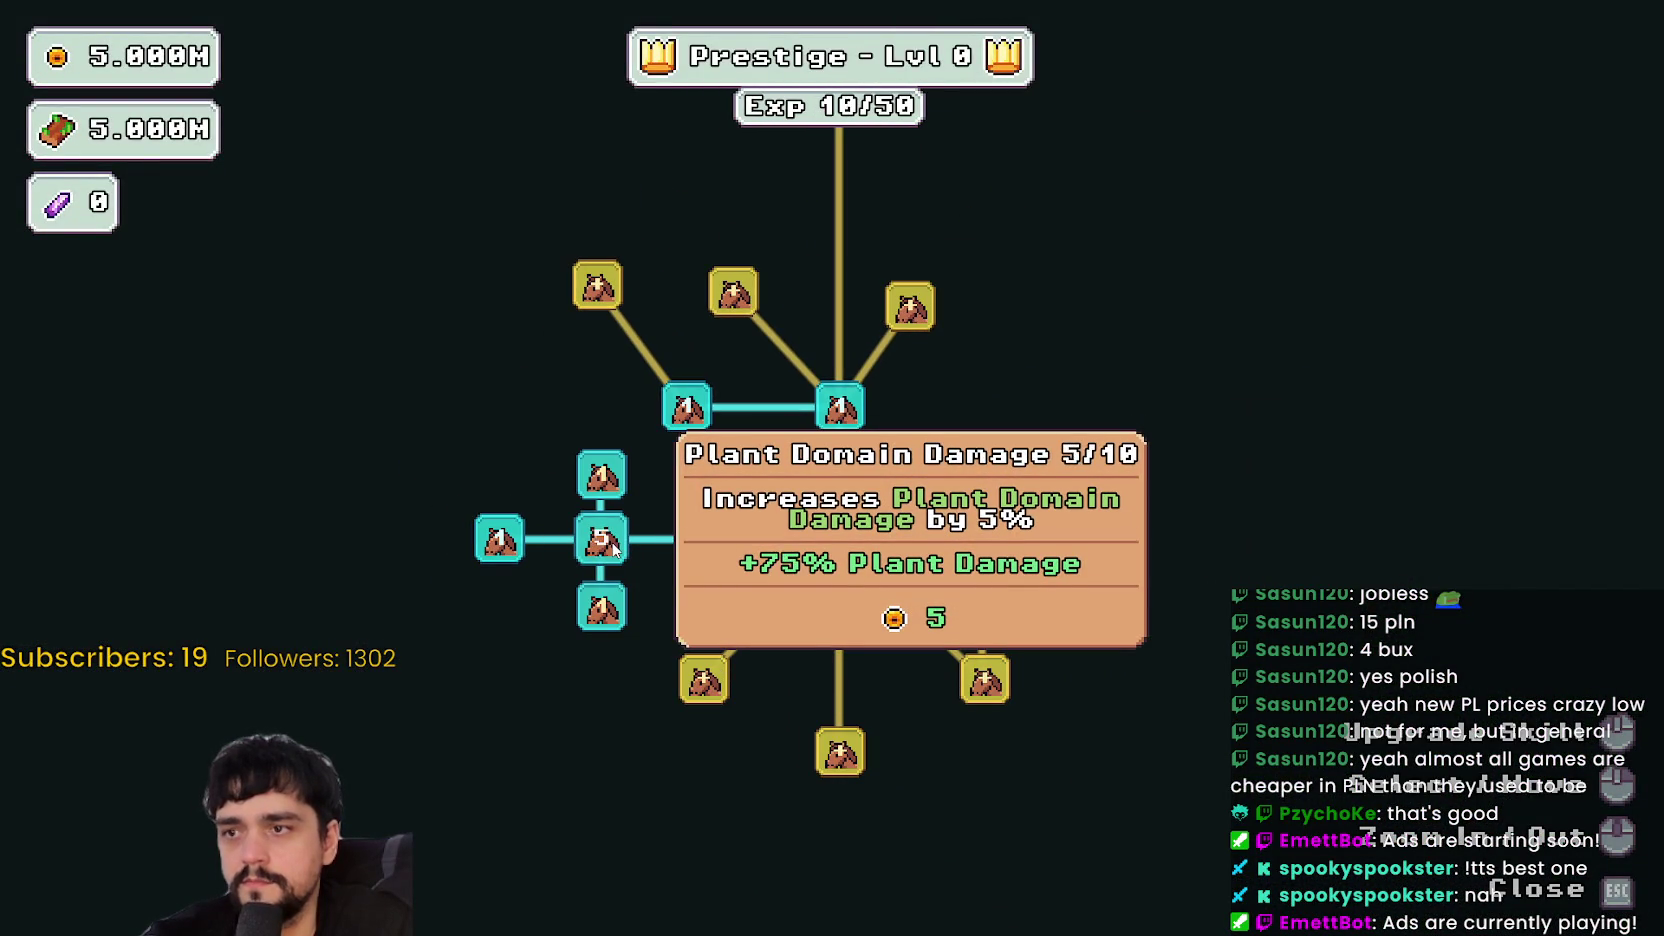
{"action": "left_click", "coordinate": [613, 547]}
{"action": "left_click", "coordinate": [613, 547]}
{"action": "left_click", "coordinate": [613, 547]}
{"action": "left_click", "coordinate": [598, 488]}
{"action": "left_click", "coordinate": [598, 488]}
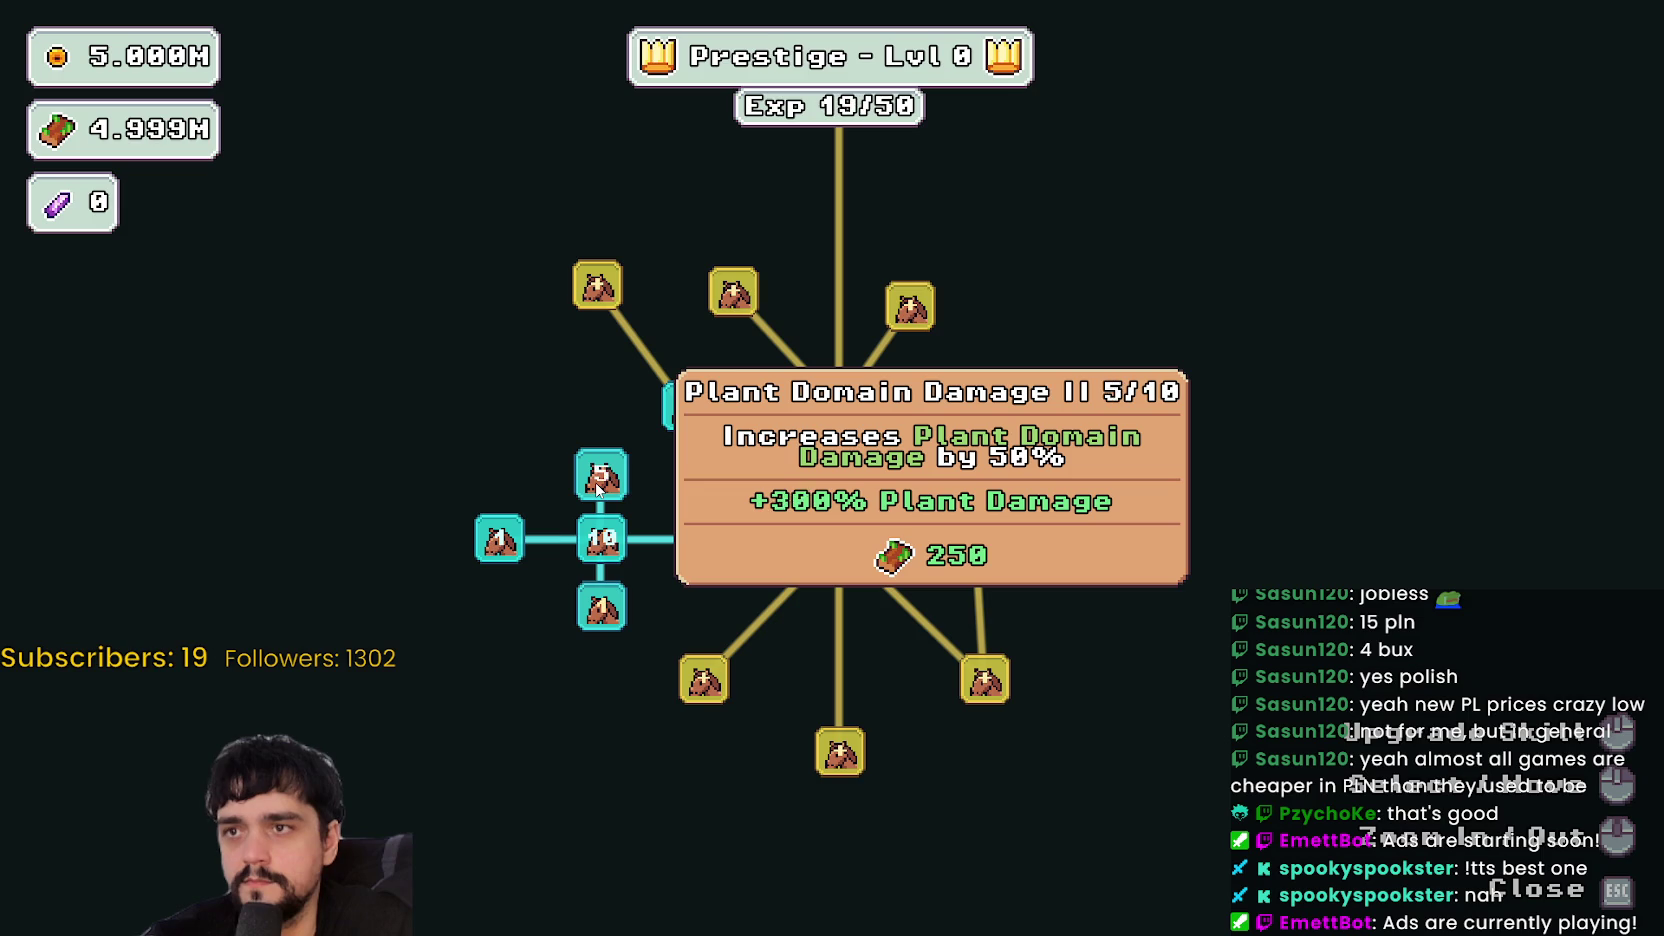
{"action": "left_click", "coordinate": [598, 488]}
{"action": "left_click", "coordinate": [843, 400]}
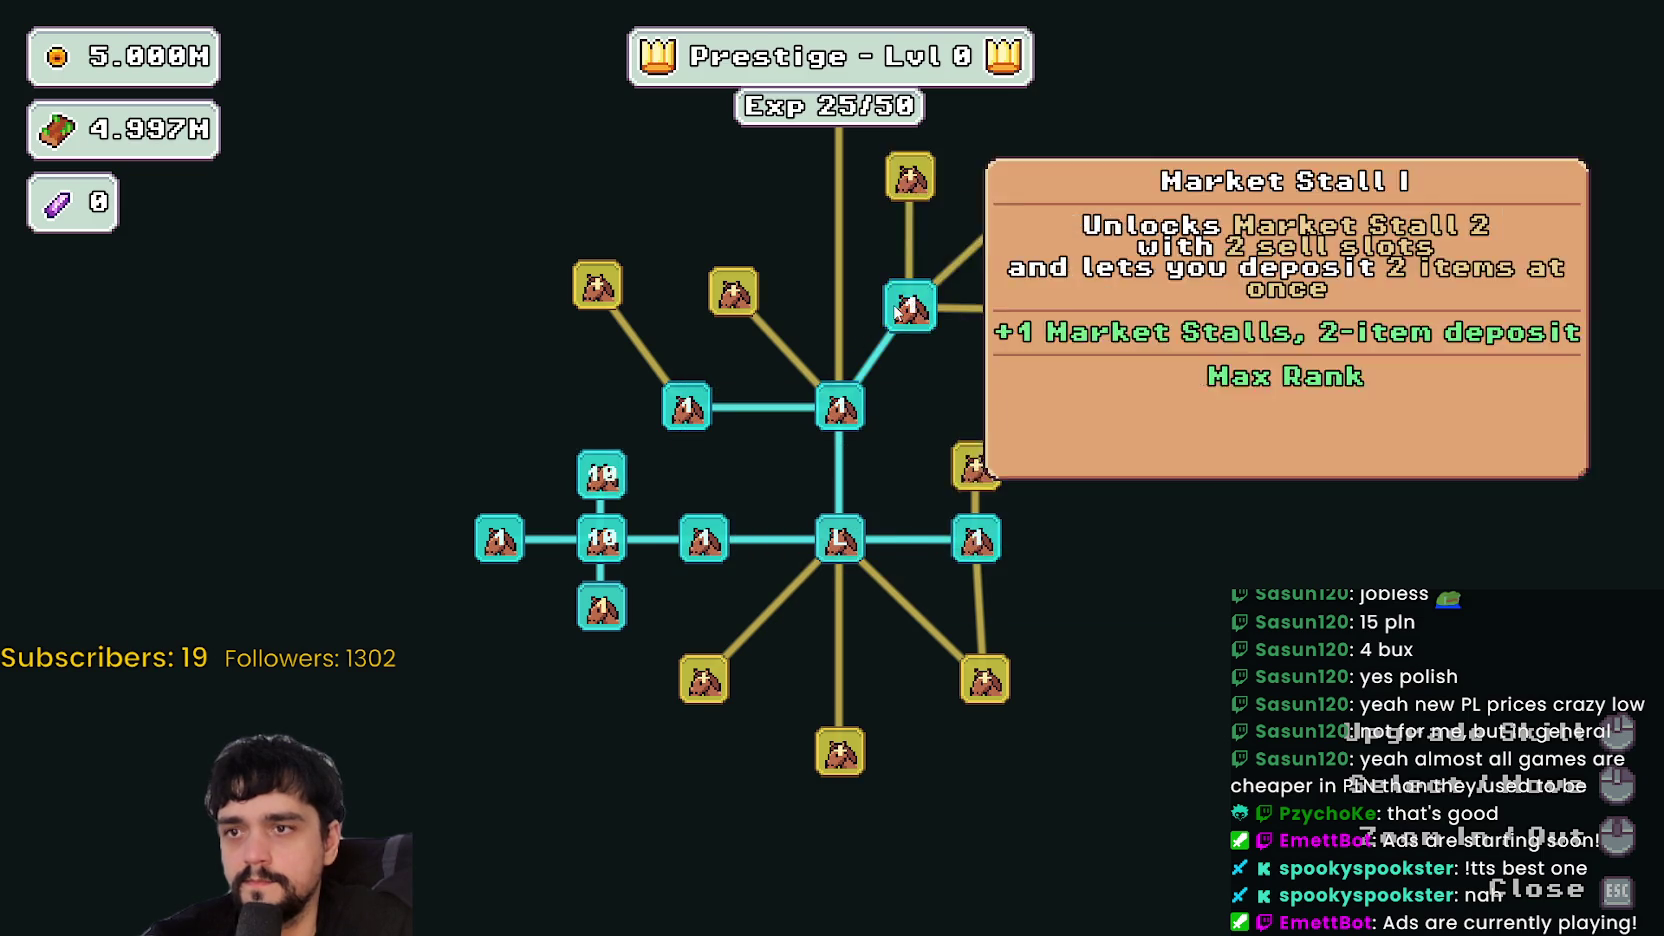
- Max out Magical Bag Slots, Plants Value and Light Feet in the prestige tree
{"action": "left_click", "coordinate": [745, 428]}
{"action": "left_click", "coordinate": [657, 357]}
{"action": "left_click", "coordinate": [610, 420]}
{"action": "left_click", "coordinate": [672, 662]}
{"action": "left_click", "coordinate": [720, 592]}
{"action": "left_click", "coordinate": [720, 592]}
{"action": "left_click", "coordinate": [720, 592]}
{"action": "left_click", "coordinate": [720, 592]}
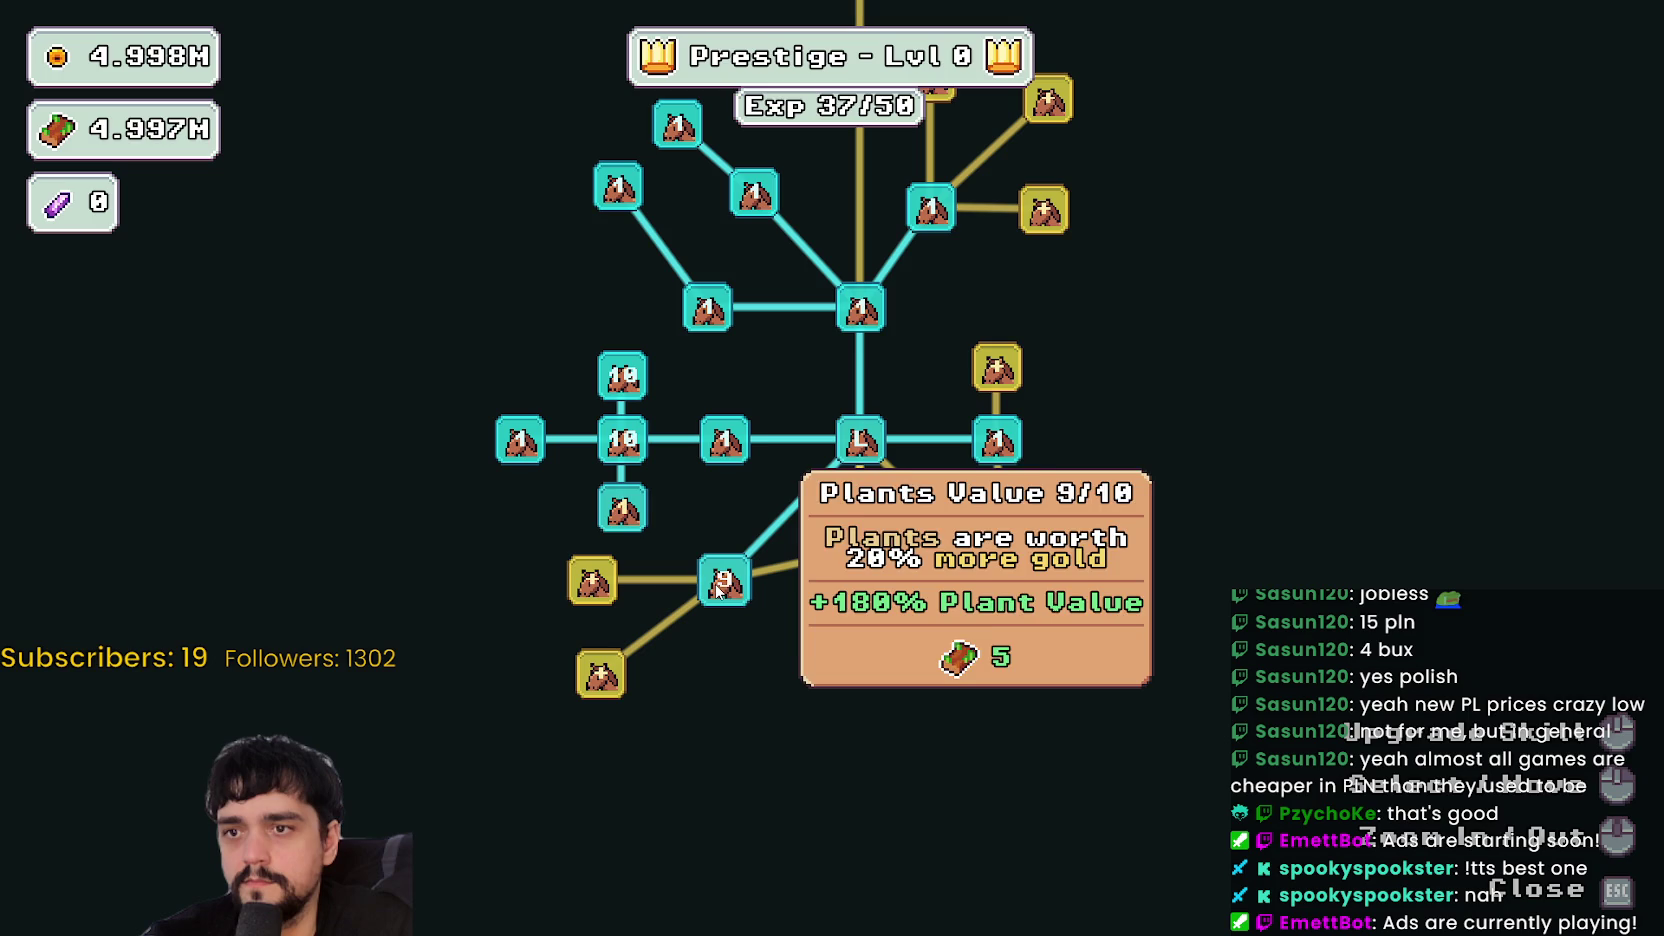
{"action": "left_click", "coordinate": [720, 592]}
{"action": "left_click", "coordinate": [860, 545]}
{"action": "left_click", "coordinate": [762, 657]}
{"action": "left_click", "coordinate": [762, 657]}
{"action": "left_click", "coordinate": [762, 660]}
{"action": "left_click", "coordinate": [762, 660]}
- Max Forest 1 - 3 Spawn Rate, Plant Merchant and Magical Roots Gatherer, then close the tree
{"action": "left_click", "coordinate": [587, 595]}
{"action": "left_click", "coordinate": [585, 598]}
{"action": "left_click", "coordinate": [588, 598]}
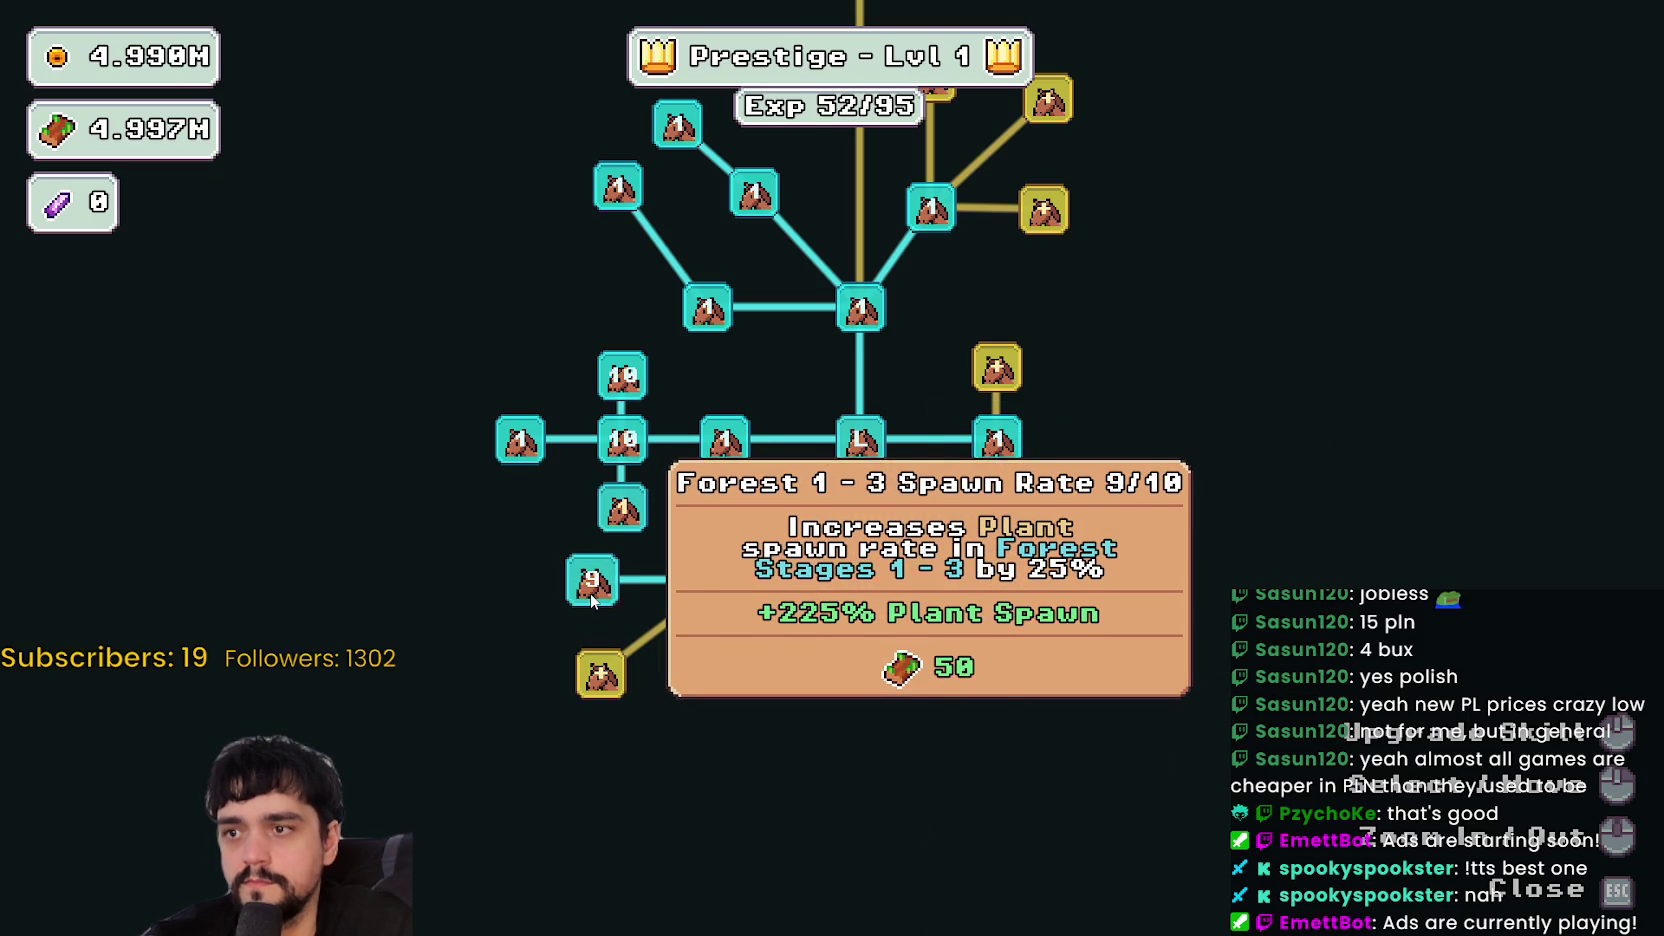
{"action": "left_click", "coordinate": [592, 600]}
{"action": "left_click", "coordinate": [601, 679]}
{"action": "left_click_drag", "start_coordinate": [601, 679], "coordinate": [573, 673]}
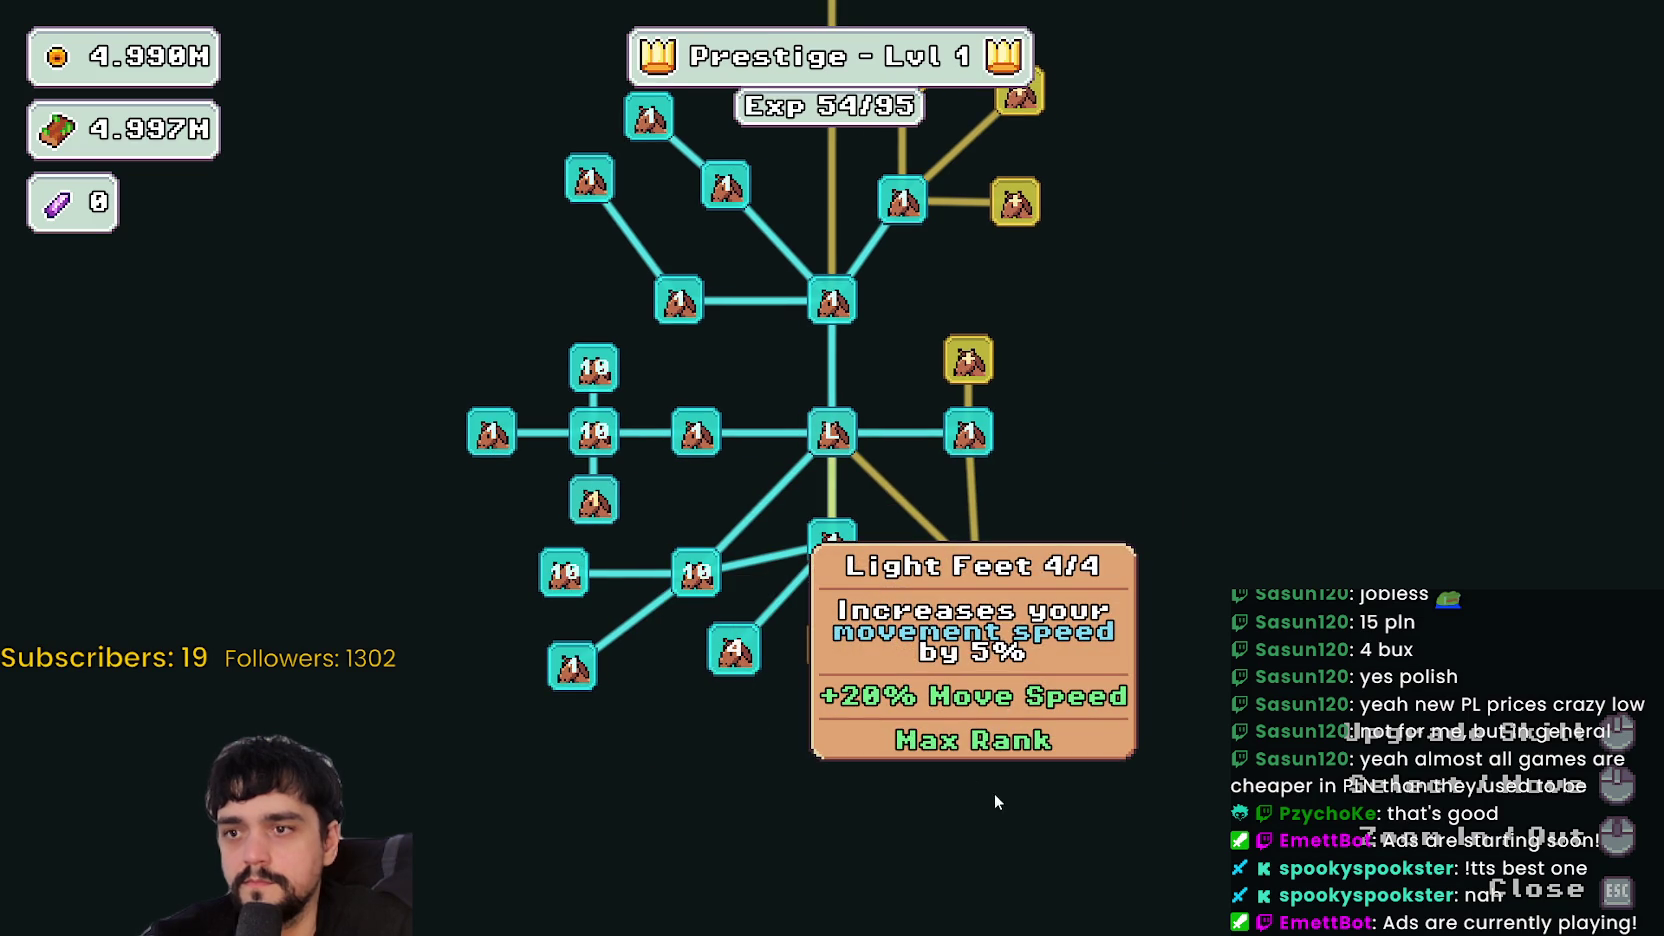
{"action": "left_click_drag", "start_coordinate": [735, 683], "coordinate": [660, 594]}
{"action": "left_click", "coordinate": [757, 572]}
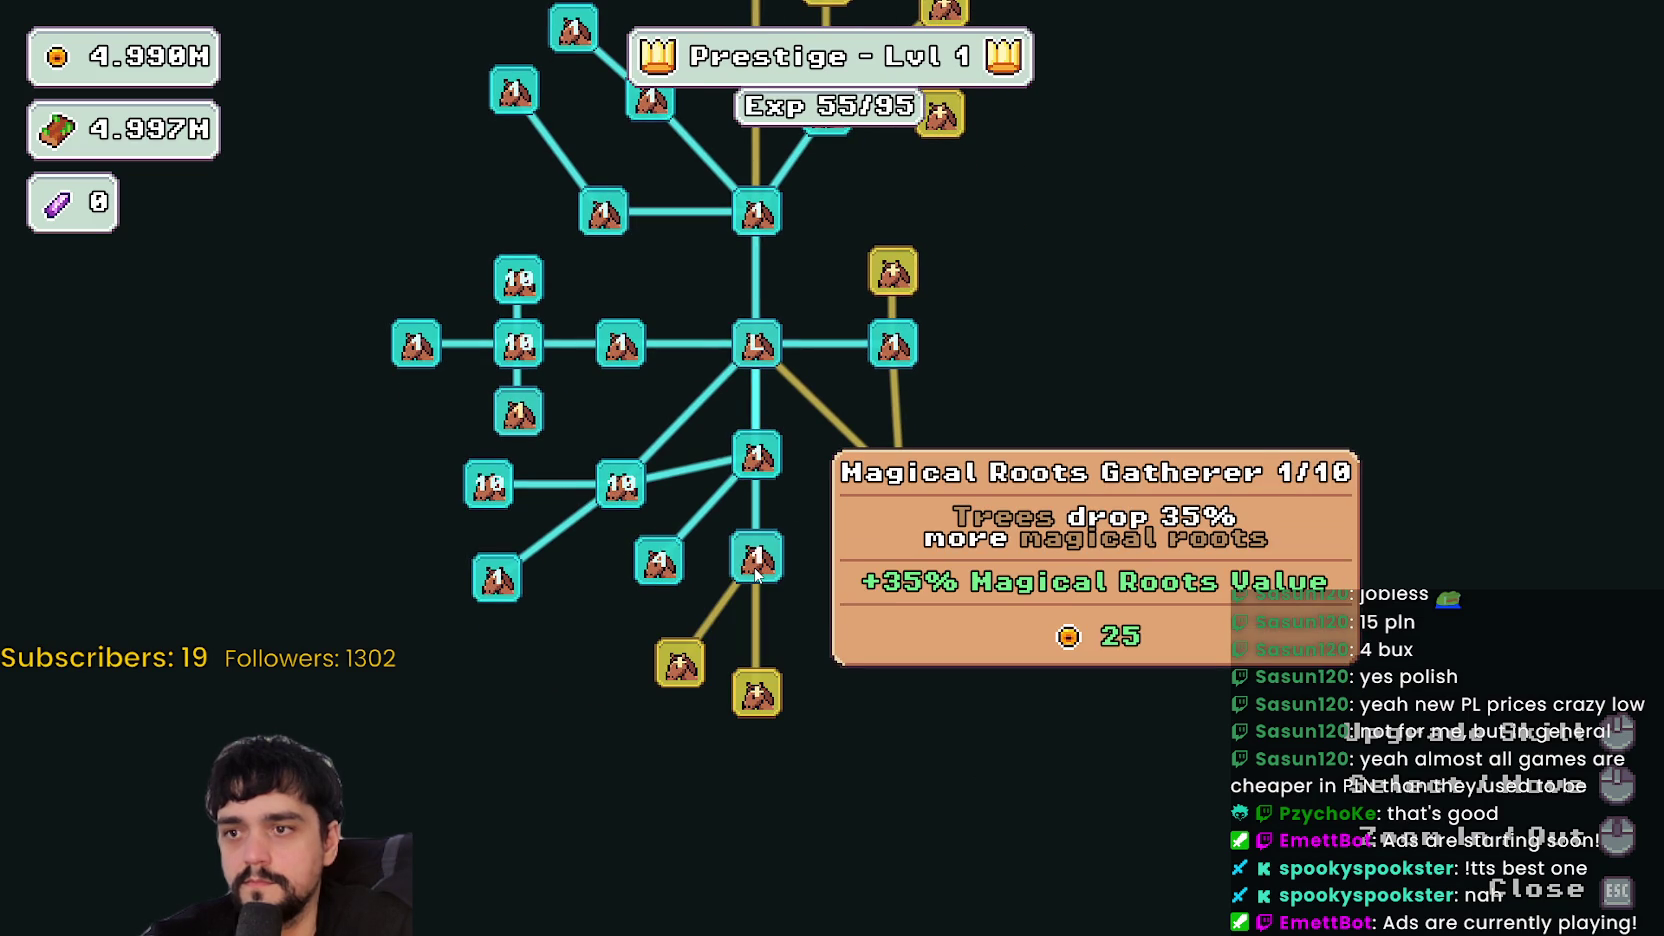
{"action": "left_click", "coordinate": [757, 560]}
{"action": "key", "text": "Escape"}
- Reopen the portal's stage selection, preview Stage 2's plants, then buy a Resource Domain prestige skill
{"action": "key", "text": "e"}
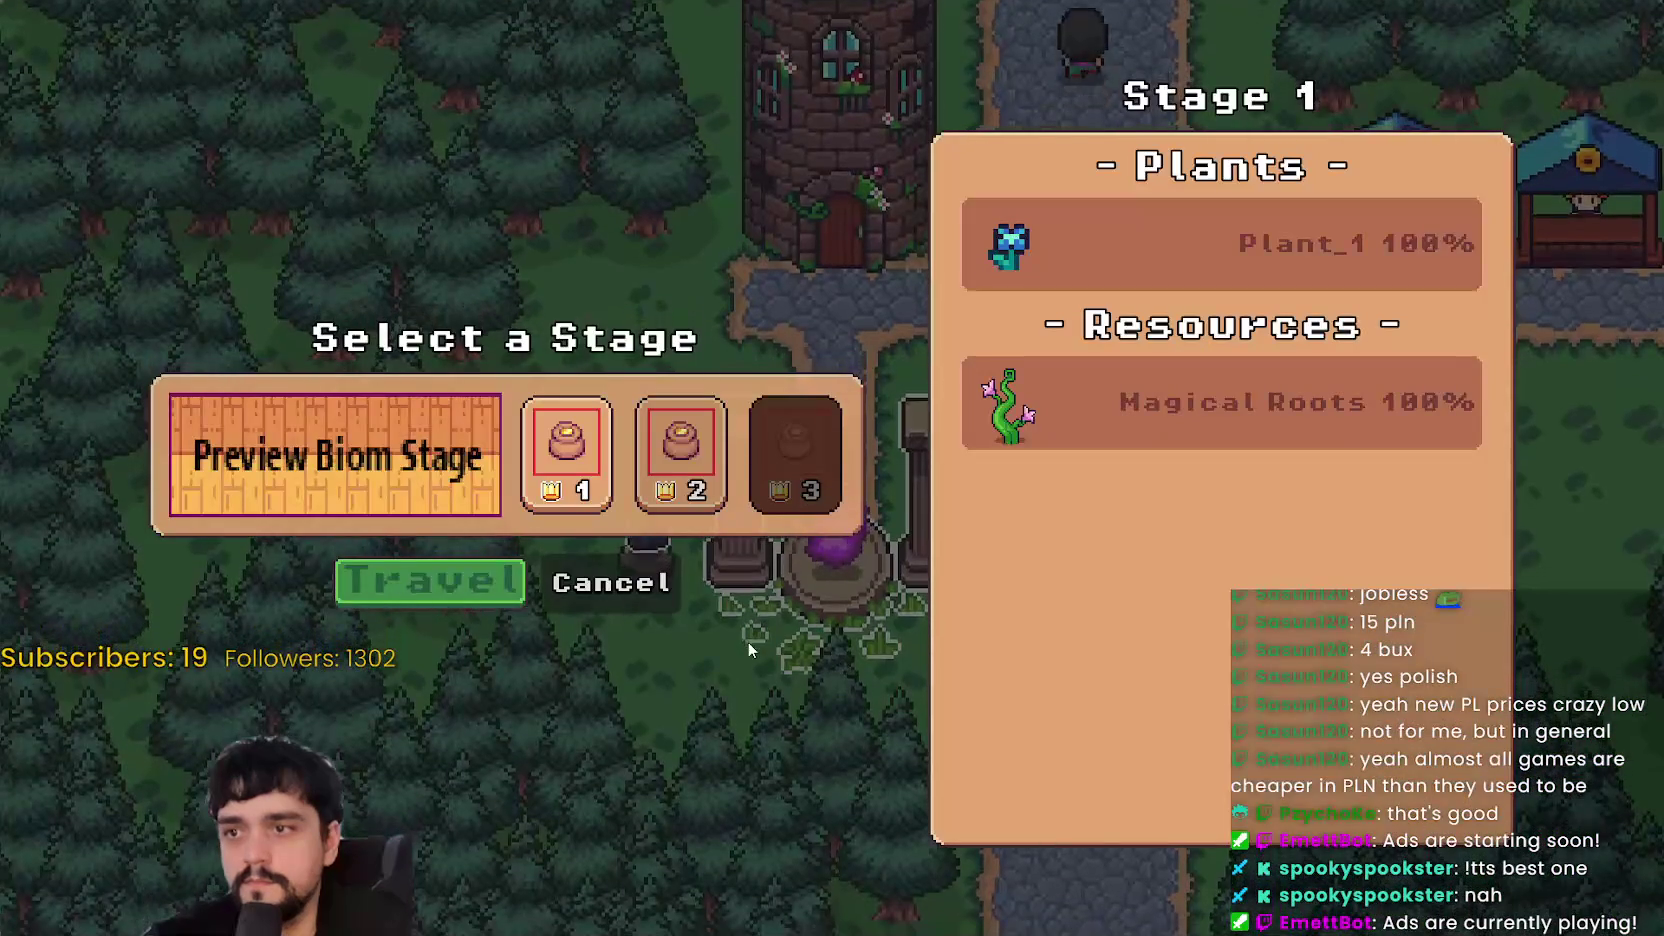
{"action": "left_click", "coordinate": [626, 591]}
{"action": "key", "text": "e"}
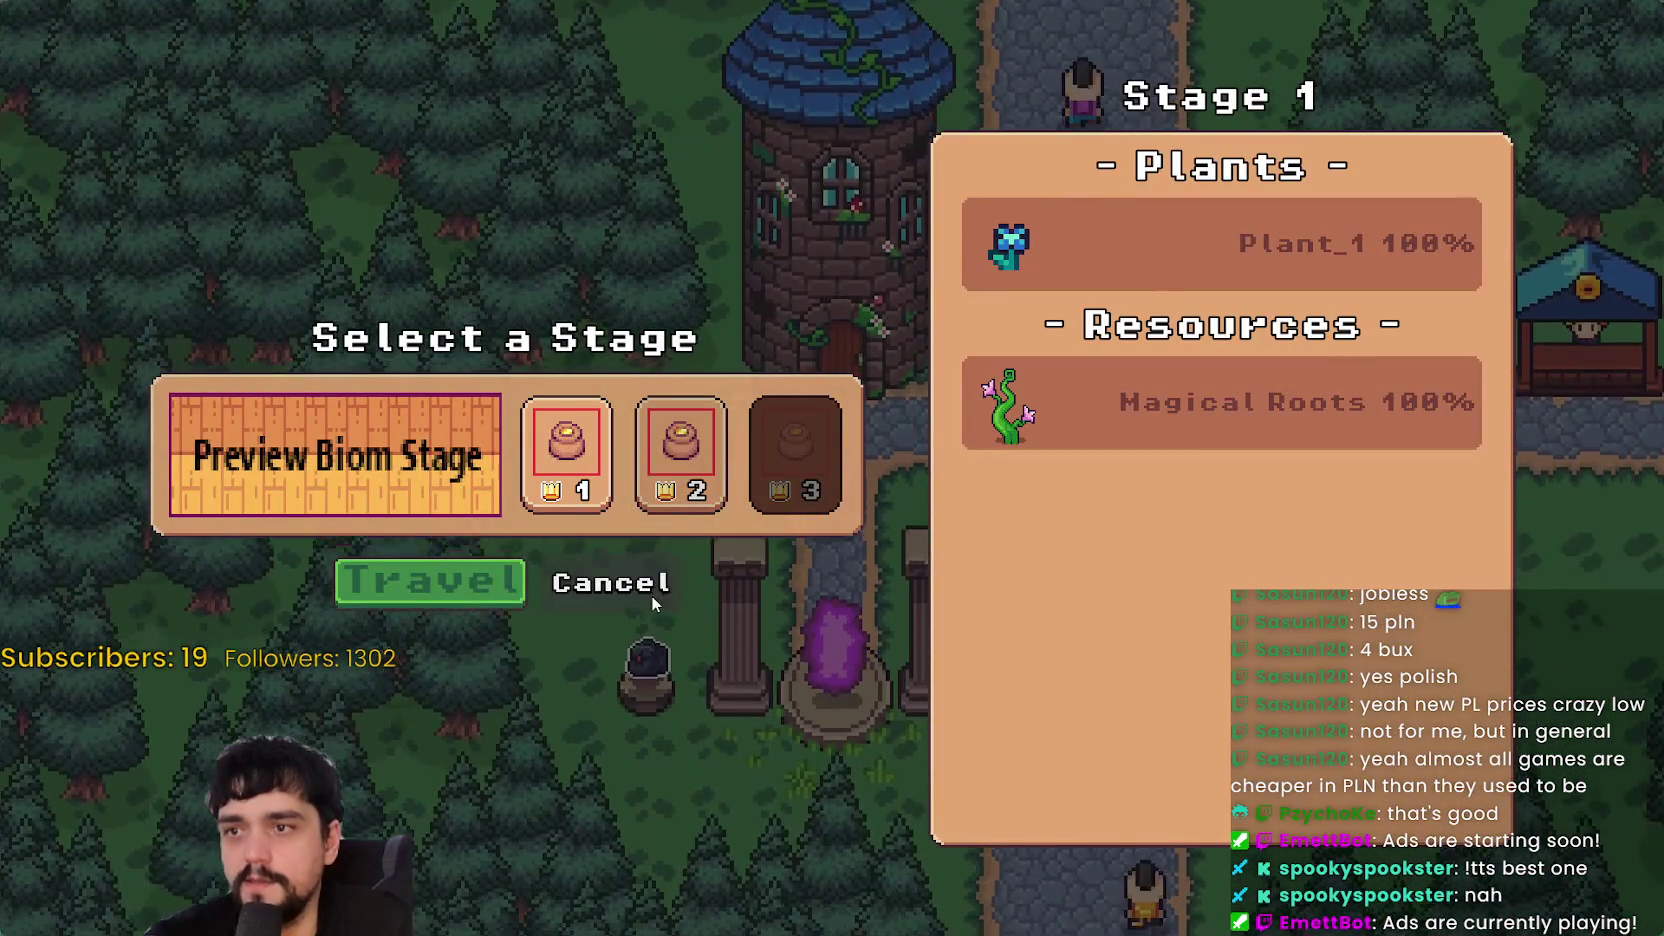
{"action": "left_click", "coordinate": [655, 585]}
{"action": "key", "text": "e"}
{"action": "left_click", "coordinate": [681, 455]}
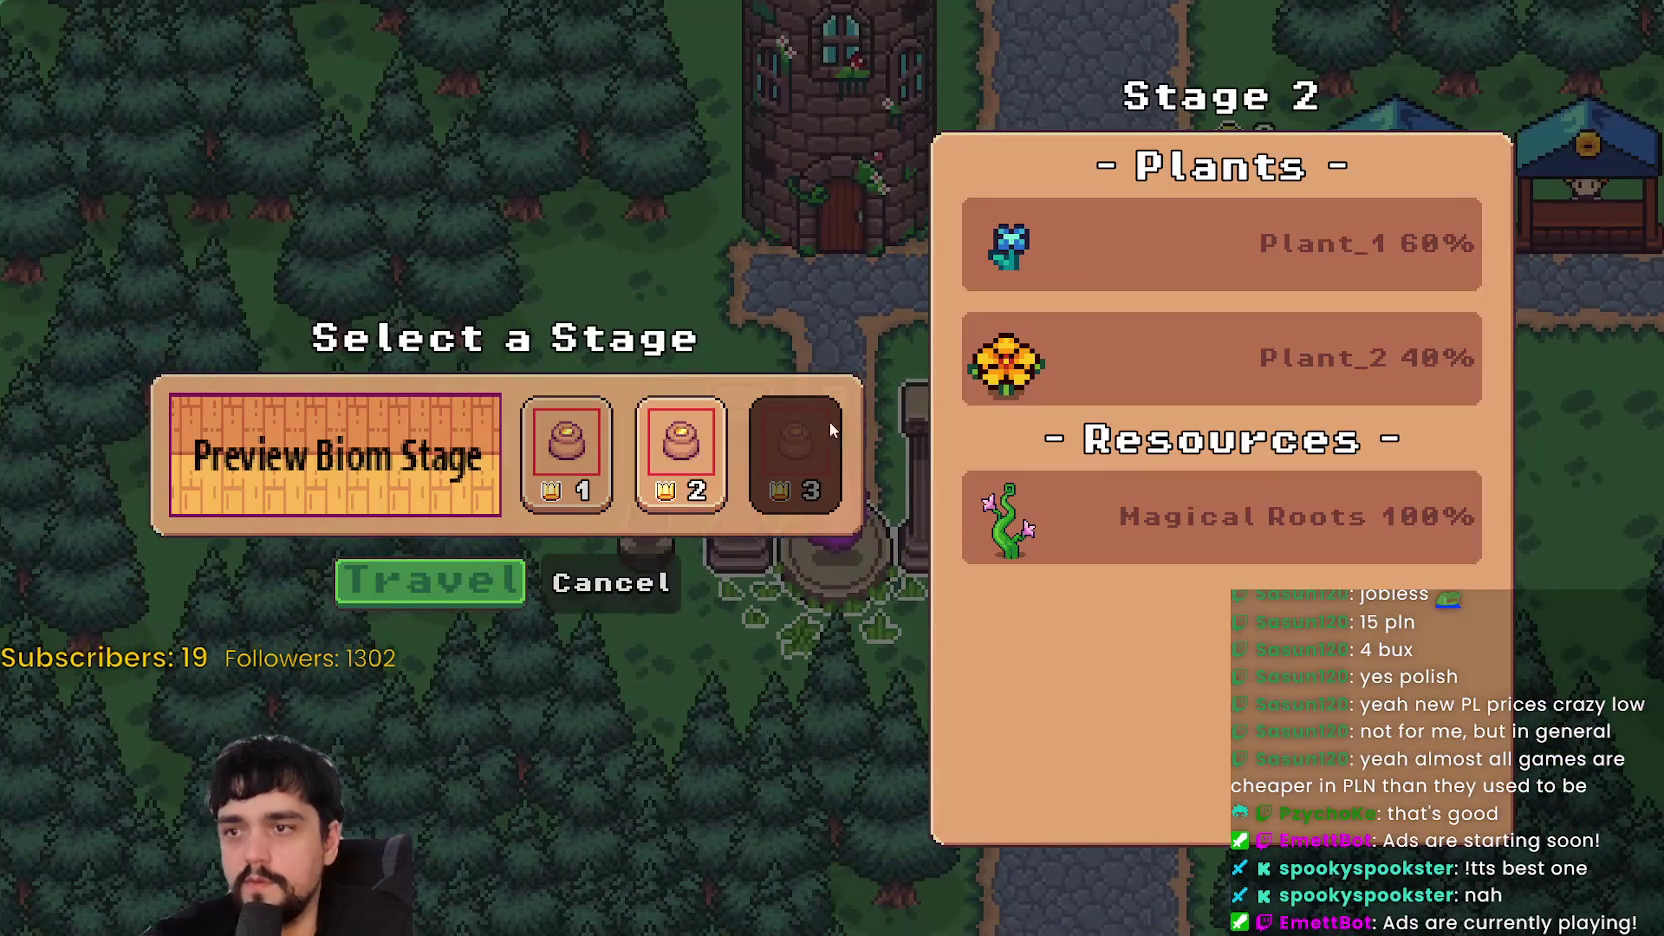
{"action": "left_click", "coordinate": [611, 582]}
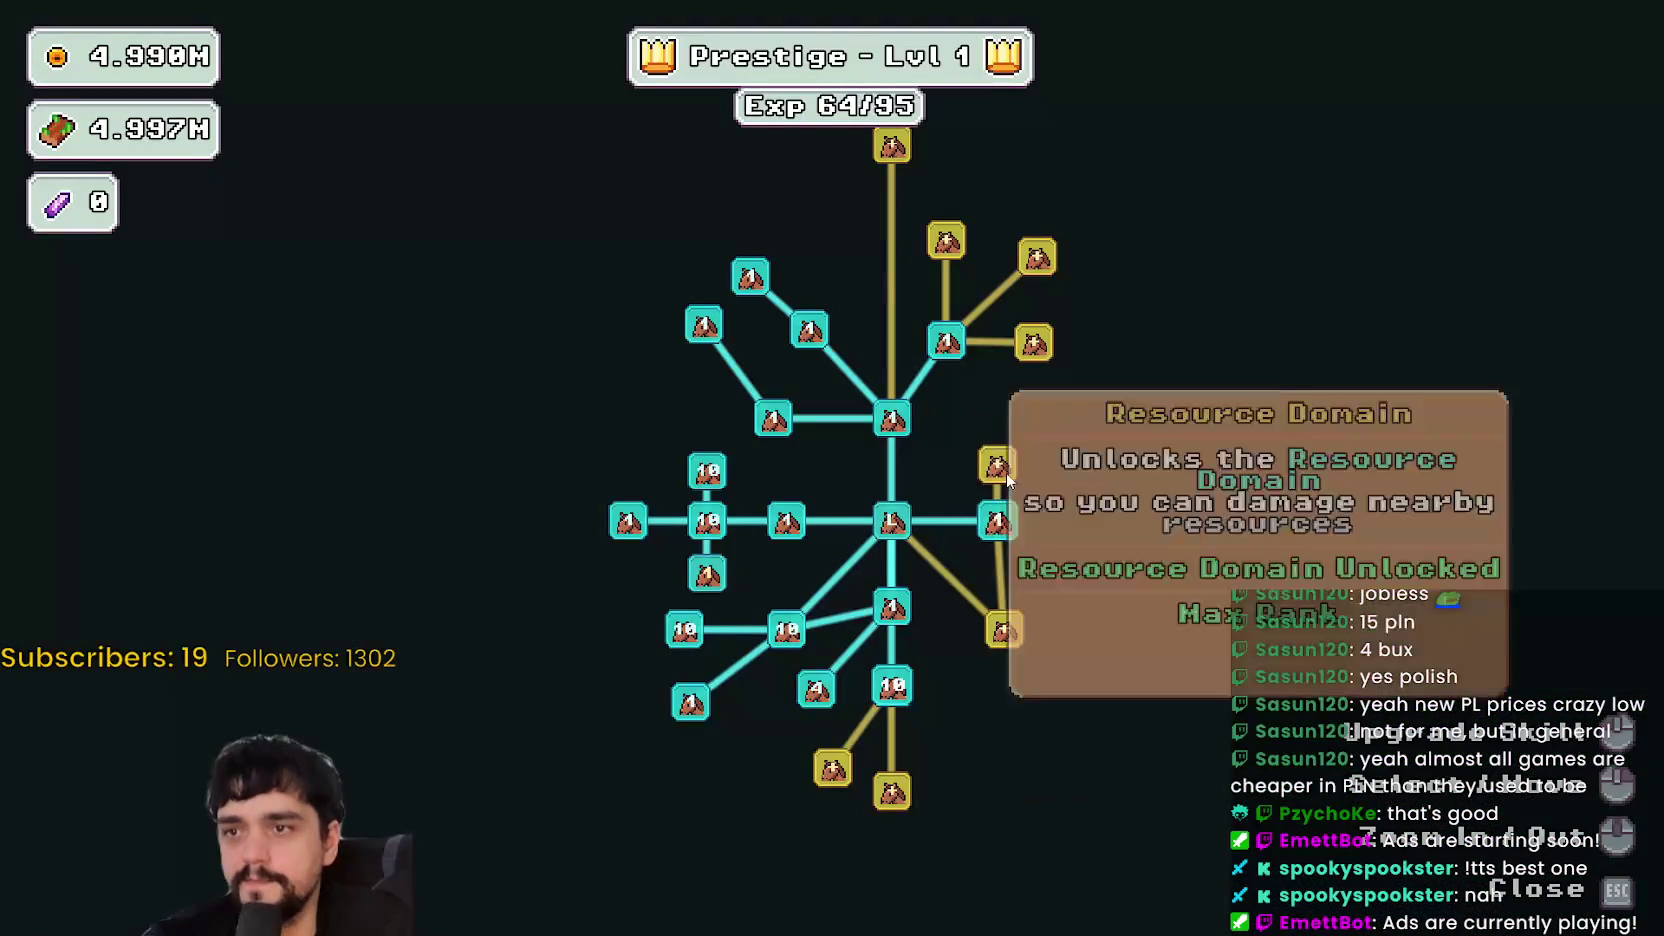
{"action": "left_click", "coordinate": [945, 582]}
- Buy another Resource Domain node, the first Magical Roots rank and Magical Roots Master
{"action": "left_click", "coordinate": [772, 716]}
{"action": "left_click", "coordinate": [825, 742]}
{"action": "left_click", "coordinate": [882, 683]}
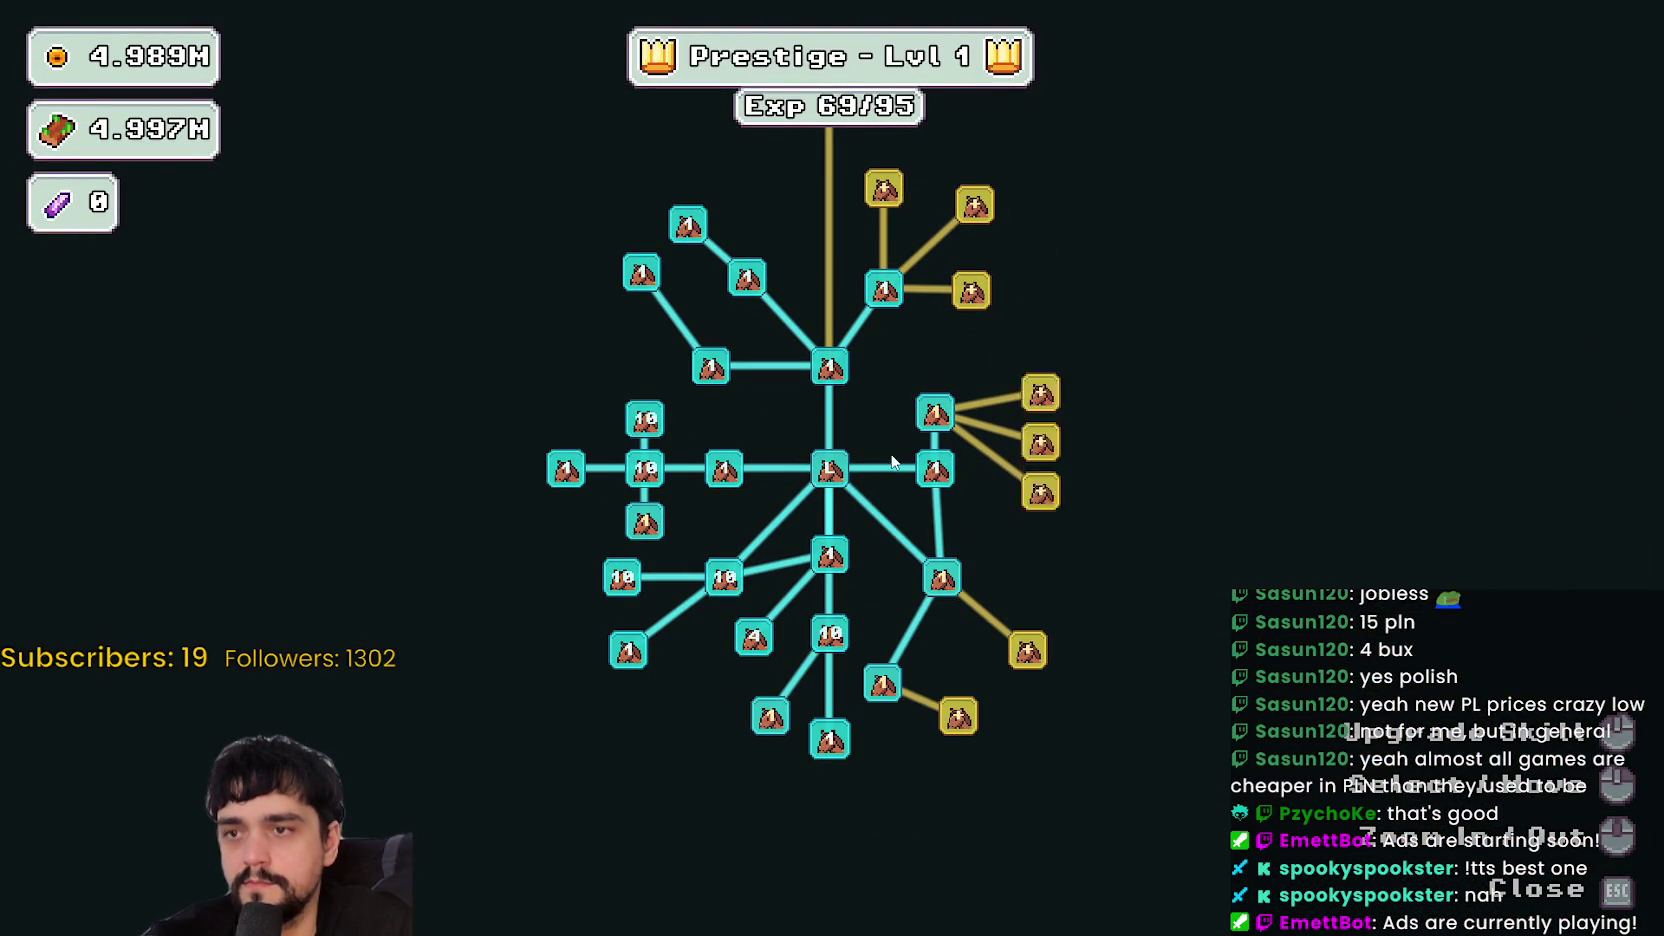
- Max out Resource Domain Damage, Domain Damage II and Domain Chain, and buy Domain Range
{"action": "left_click", "coordinate": [938, 414]}
{"action": "left_click", "coordinate": [938, 414]}
{"action": "left_click", "coordinate": [938, 414]}
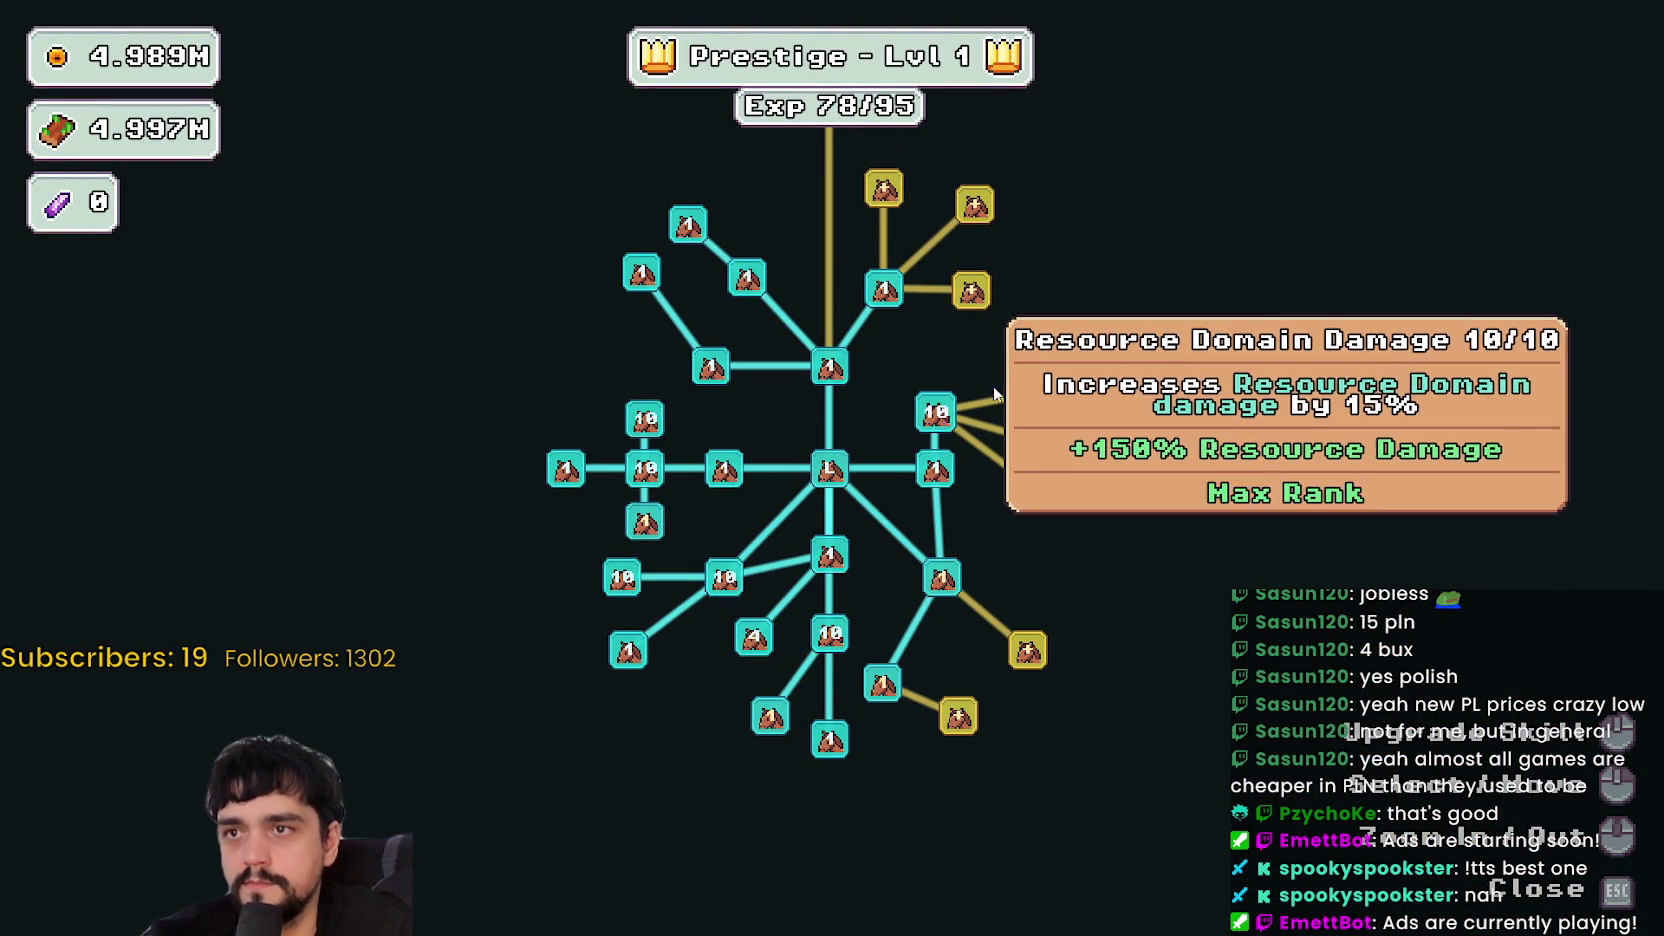
{"action": "left_click", "coordinate": [1040, 393]}
{"action": "left_click", "coordinate": [1040, 393]}
{"action": "left_click", "coordinate": [1042, 443]}
{"action": "left_click", "coordinate": [1046, 398]}
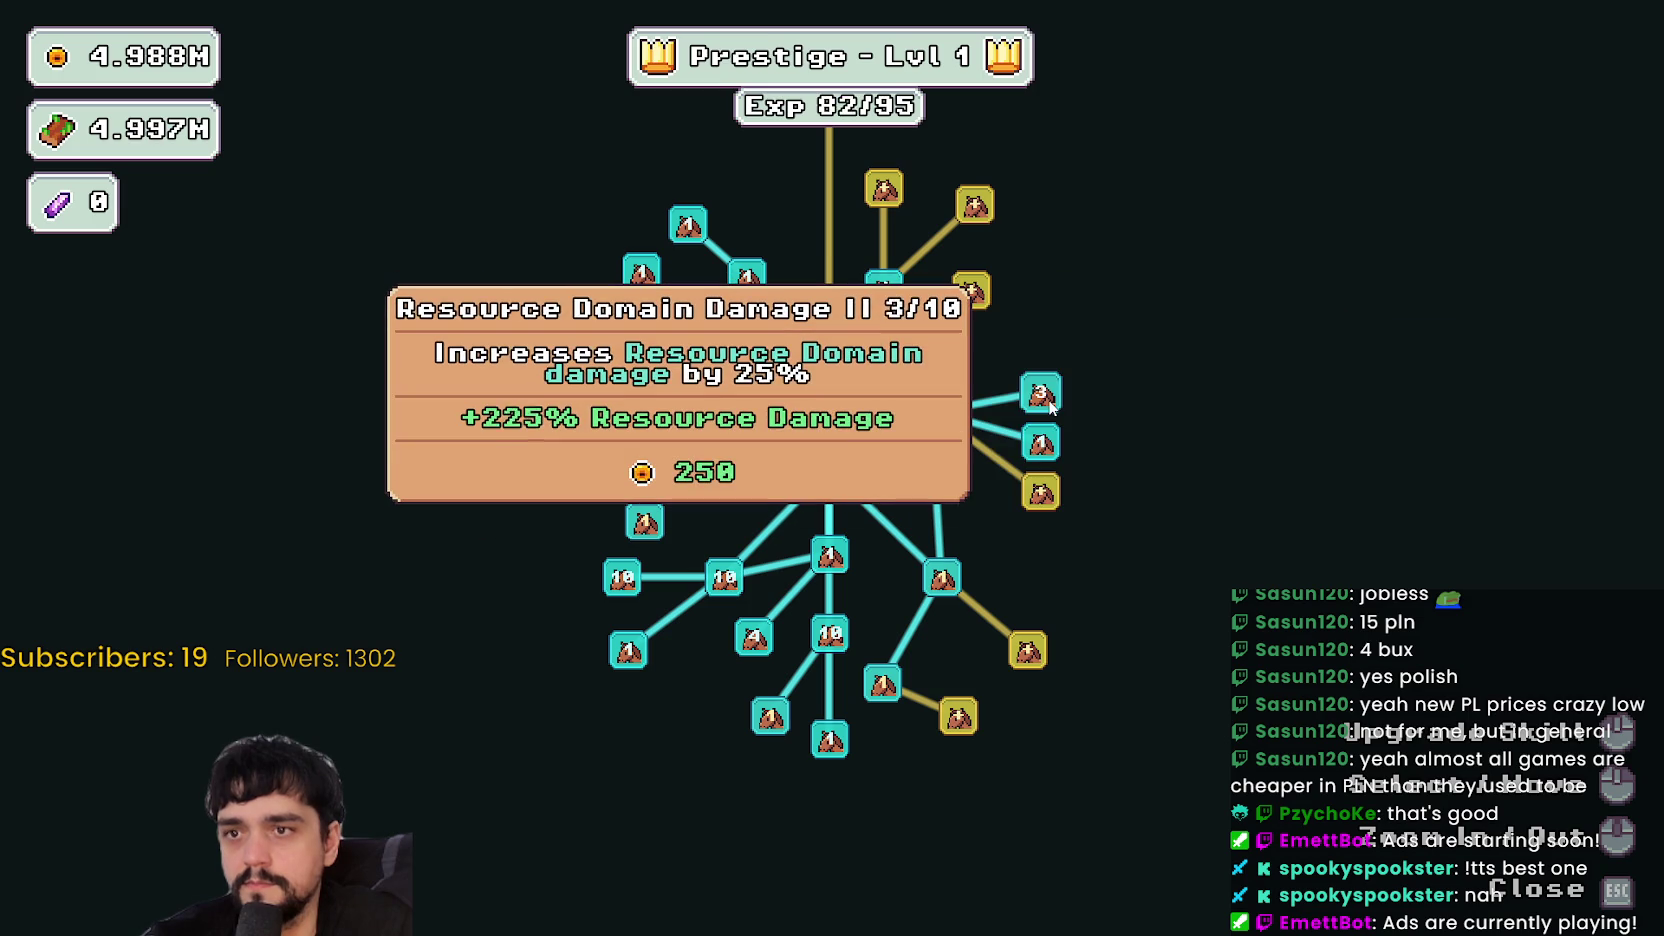
{"action": "left_click", "coordinate": [1044, 396]}
{"action": "left_click", "coordinate": [1044, 396]}
{"action": "left_click", "coordinate": [1040, 492]}
- Max Barrier Energy I, buy and level Illusion Decoy, and buy Barrier Energy II ranks
{"action": "left_click", "coordinate": [1028, 650]}
{"action": "left_click", "coordinate": [1028, 650]}
{"action": "left_click", "coordinate": [1028, 650]}
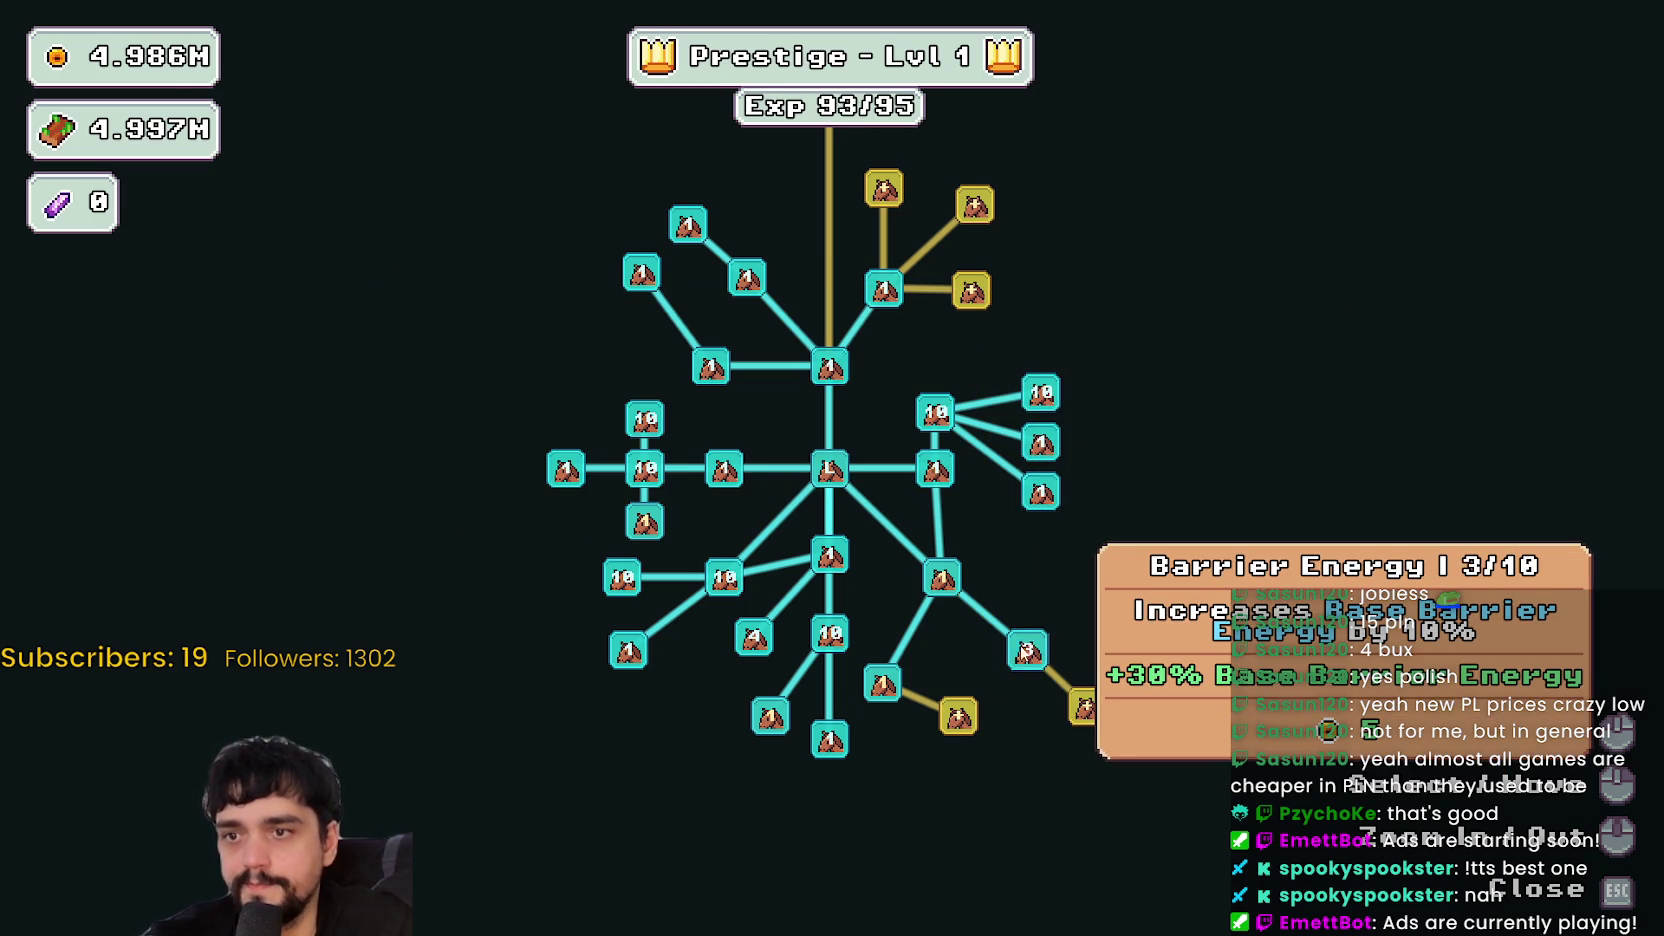
{"action": "left_click", "coordinate": [1027, 652]}
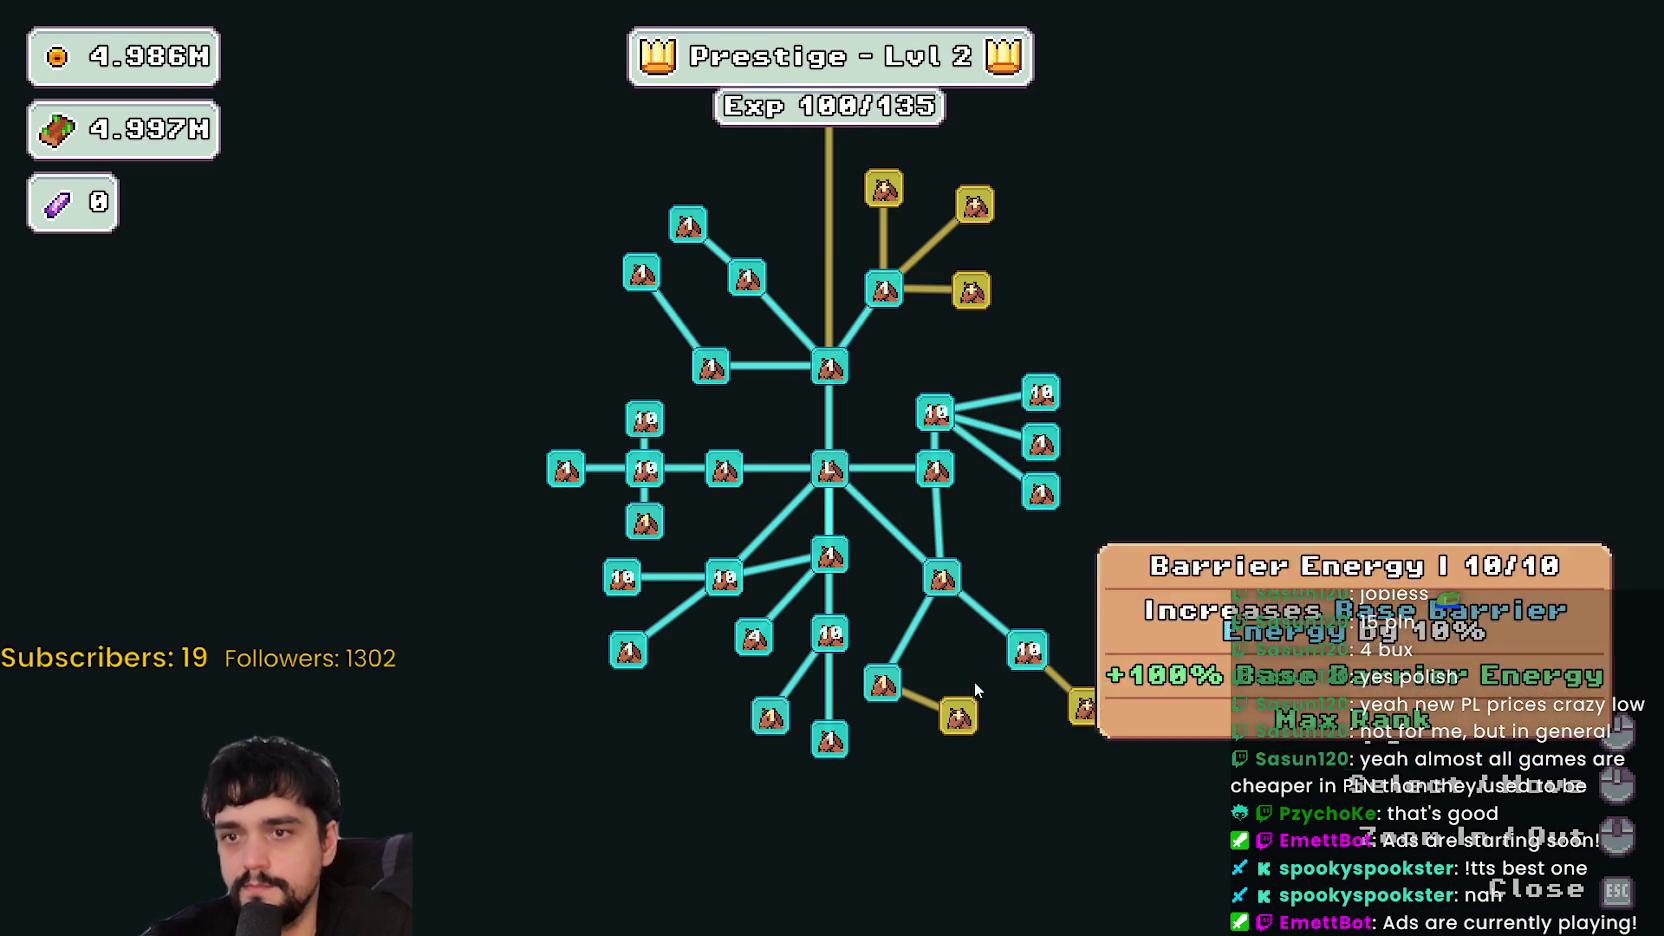
{"action": "left_click", "coordinate": [956, 716]}
{"action": "left_click", "coordinate": [956, 716]}
{"action": "left_click", "coordinate": [956, 716]}
{"action": "left_click", "coordinate": [1097, 703]}
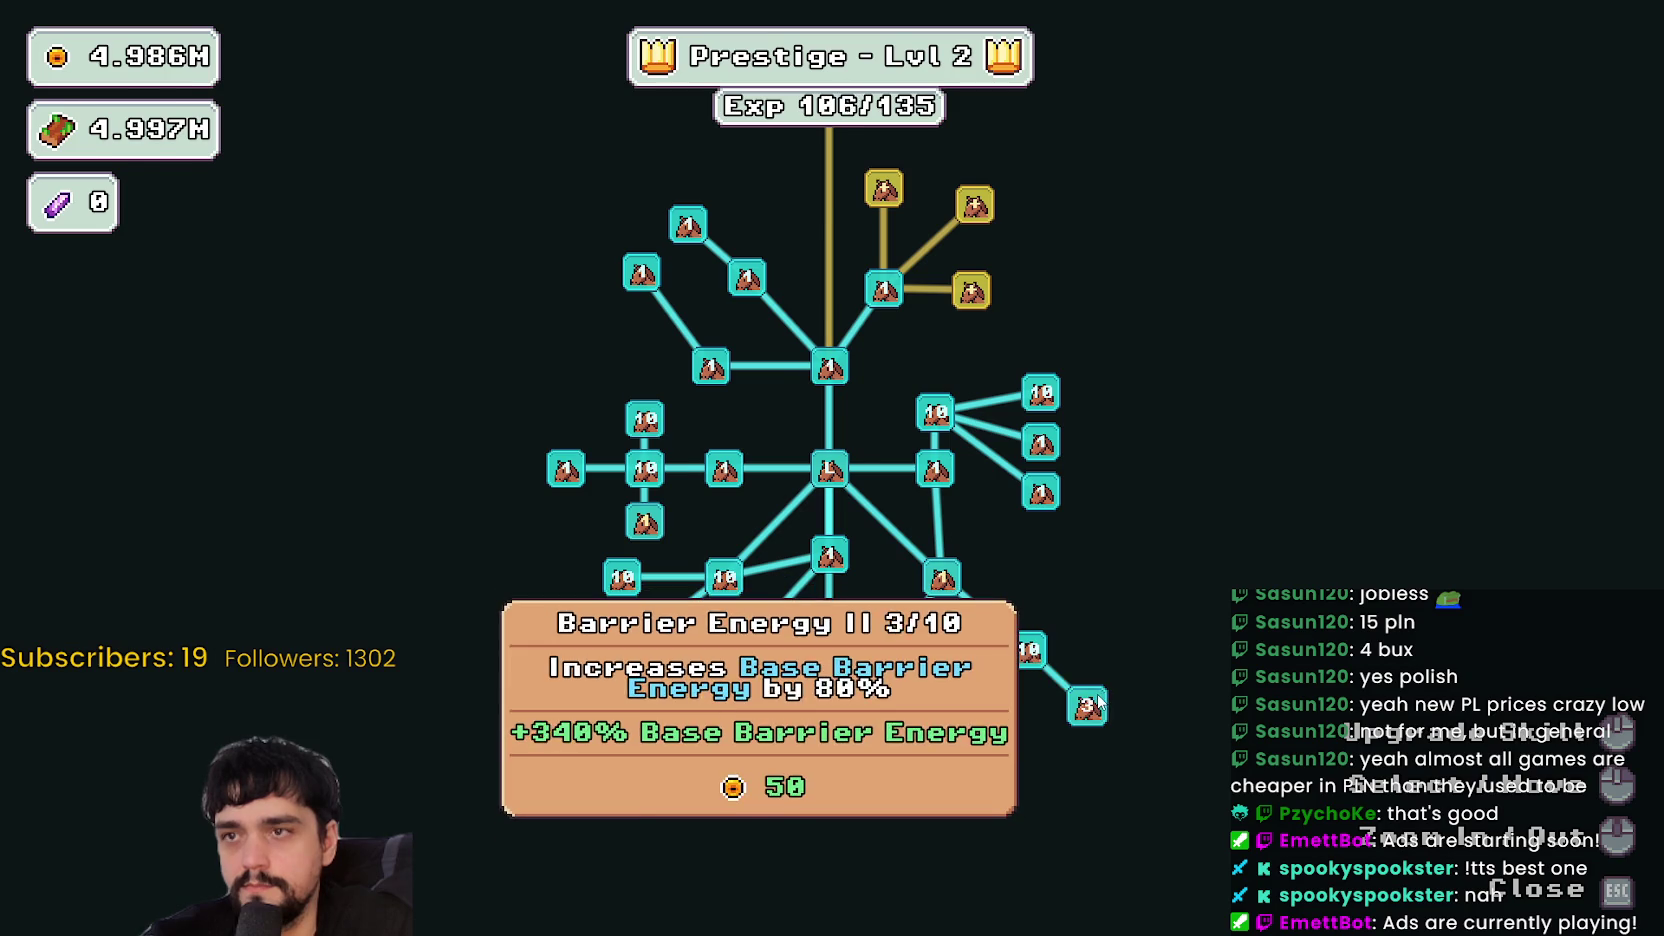
{"action": "key", "text": "Escape"}
- Preview the plant and resource mixes of Stages 2 and 3 at the portal
{"action": "key", "text": "e"}
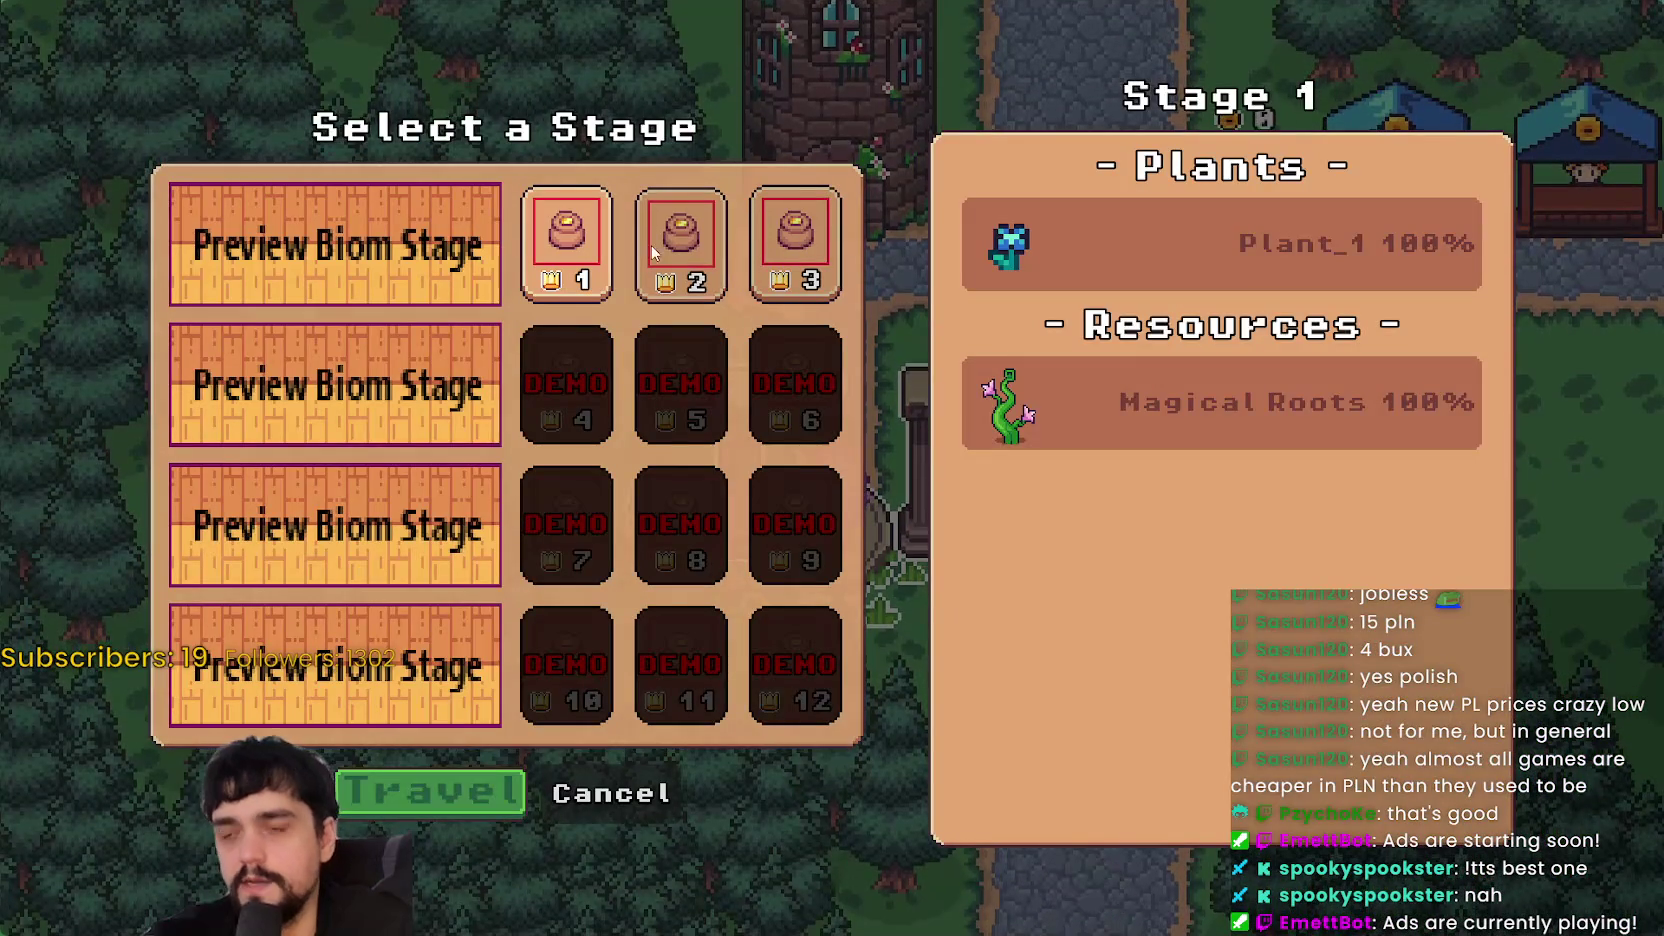
{"action": "left_click", "coordinate": [700, 238]}
{"action": "left_click", "coordinate": [800, 238]}
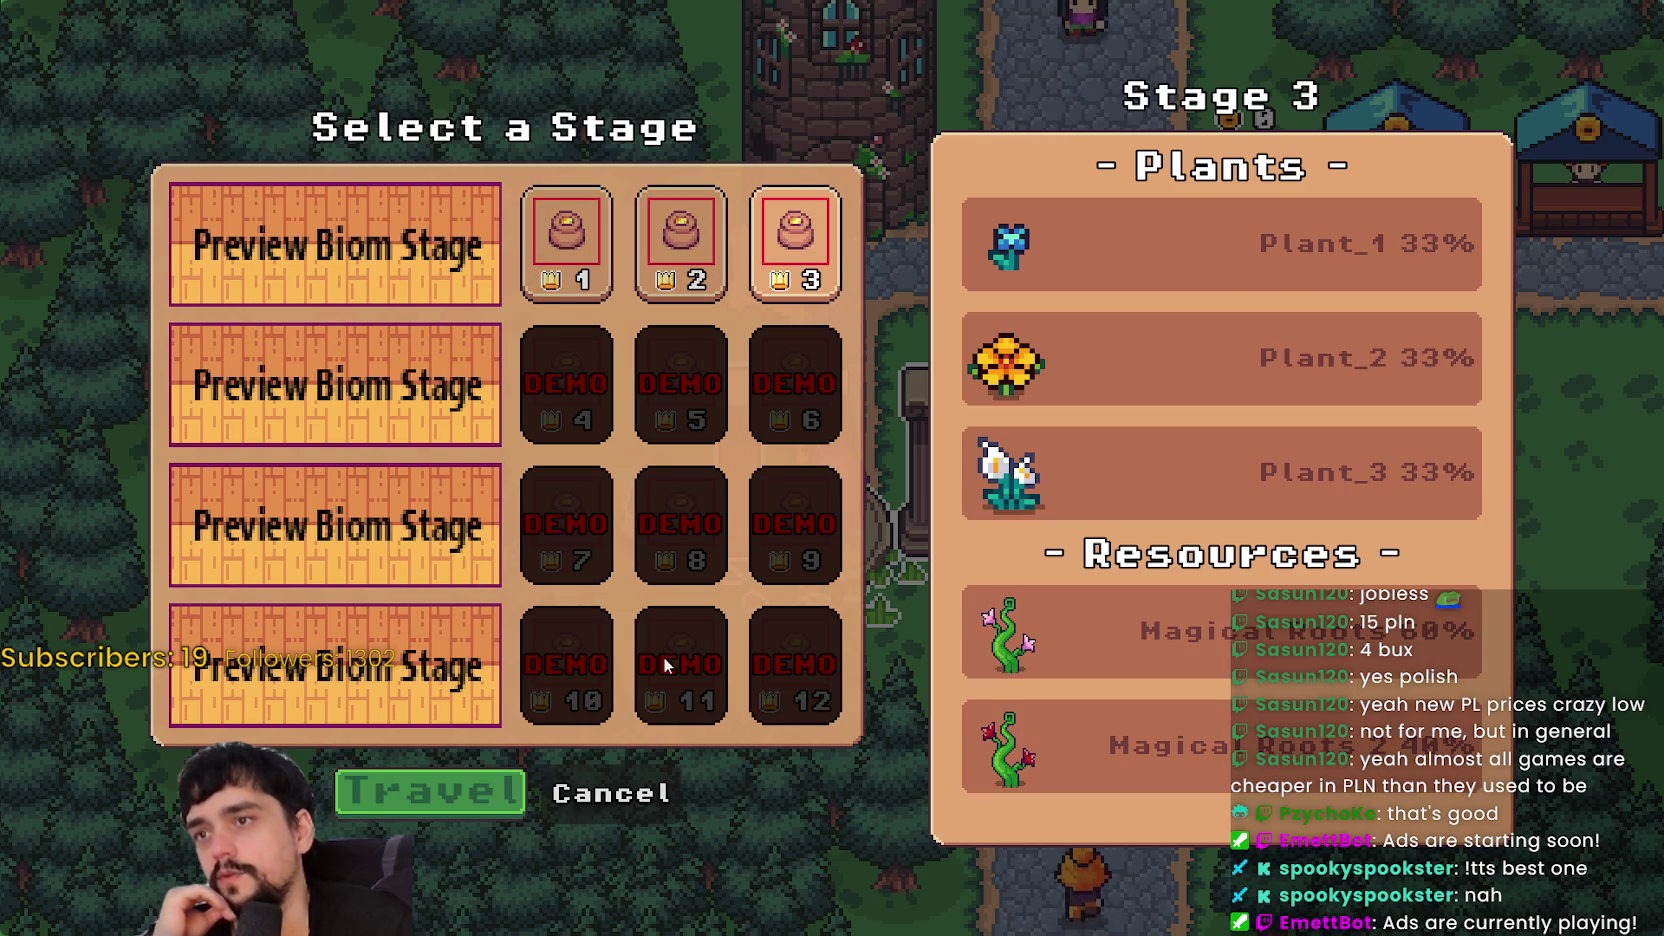
{"action": "key", "text": "Escape"}
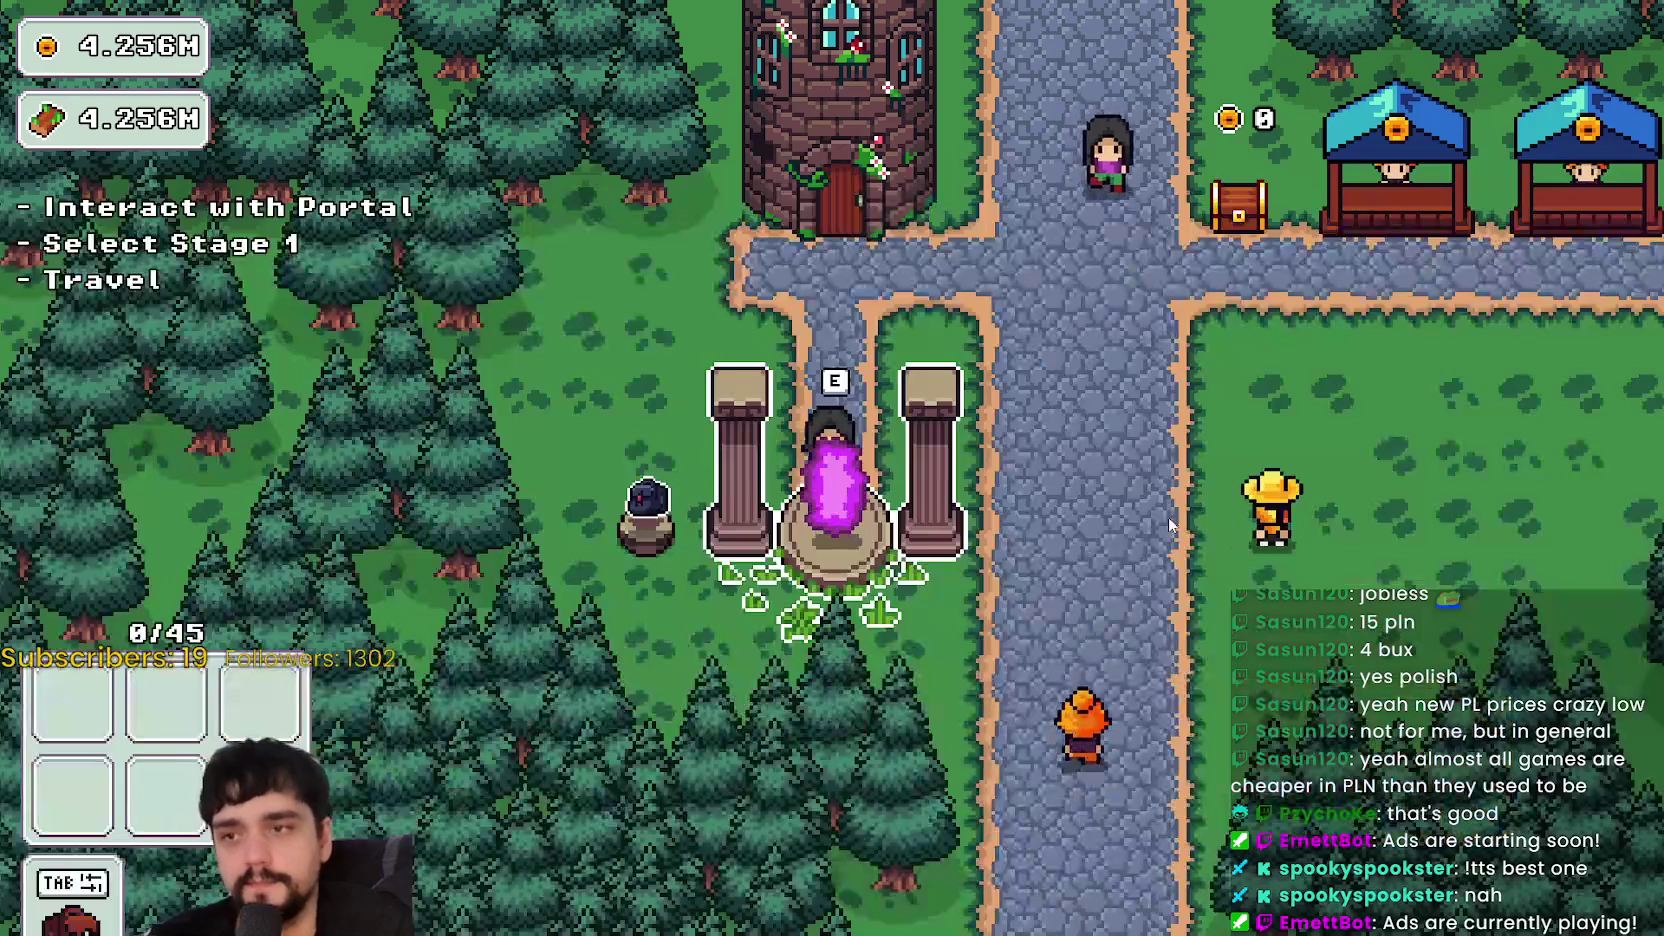
- Buy the six remaining gold prestige upgrades in the tower's skill tree
{"action": "key", "text": "w"}
{"action": "key", "text": "e"}
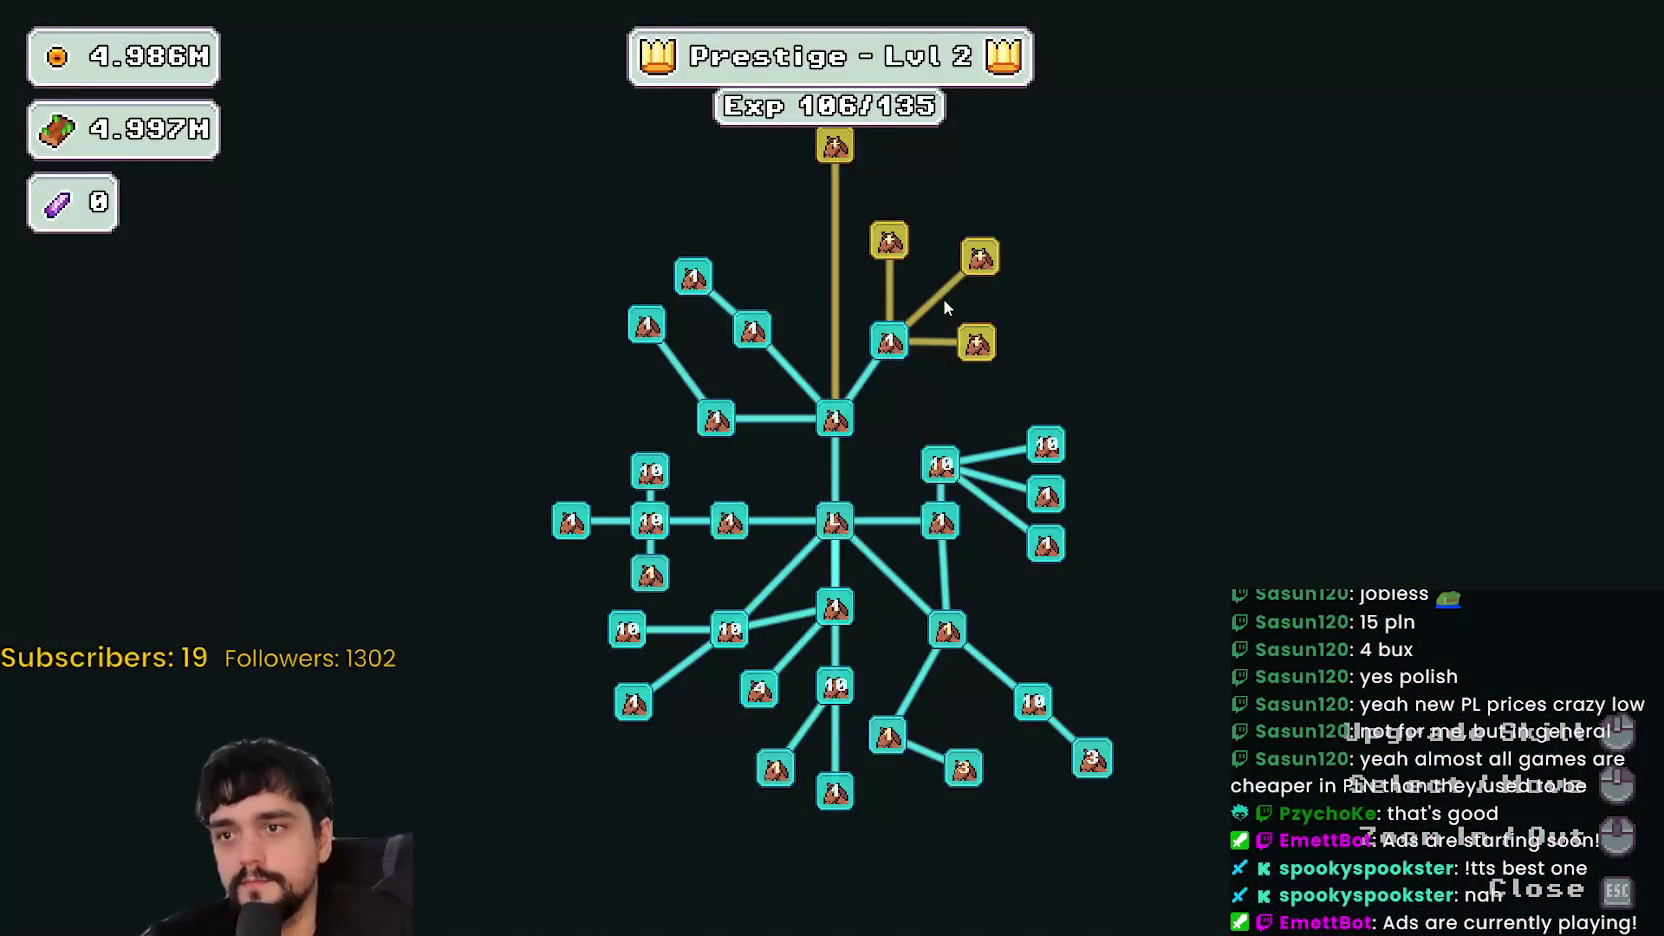
{"action": "scroll", "coordinate": [883, 434], "scroll_direction": "up", "scroll_amount": 4}
{"action": "left_click", "coordinate": [890, 437]}
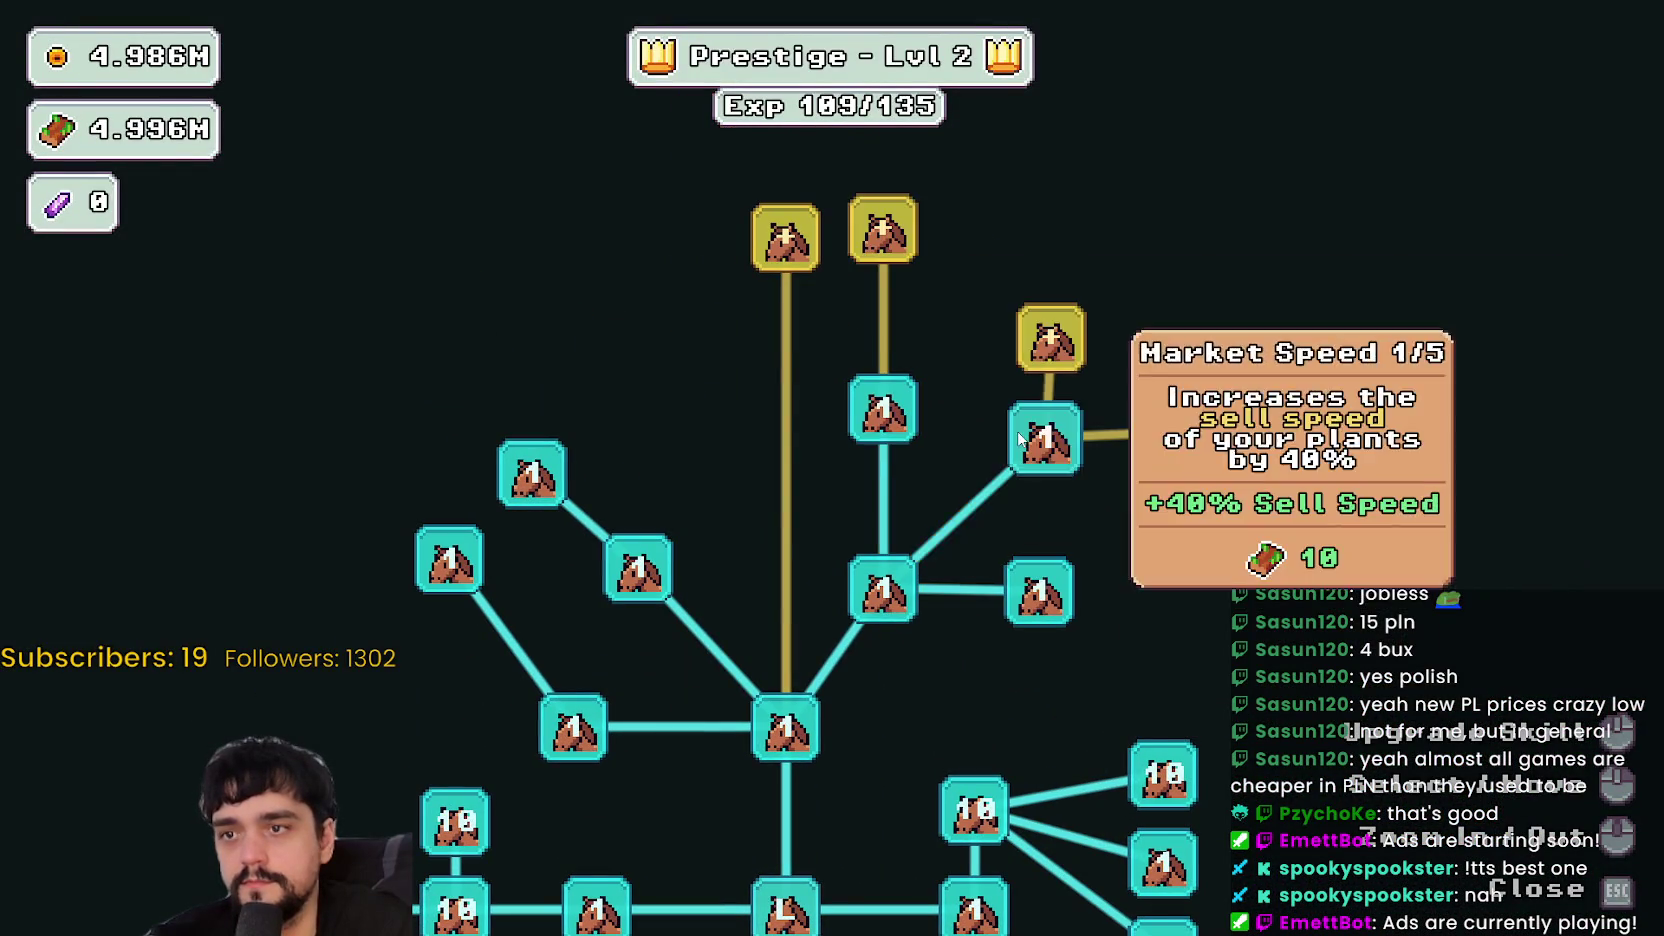
{"action": "left_click", "coordinate": [1045, 440]}
{"action": "left_click", "coordinate": [1185, 580]}
{"action": "left_click", "coordinate": [1058, 487]}
{"action": "left_click", "coordinate": [890, 378]}
{"action": "left_click", "coordinate": [792, 385]}
{"action": "key", "text": "Escape"}
- Briefly check the stage selection and prestige tree, closing both
{"action": "key", "text": "e"}
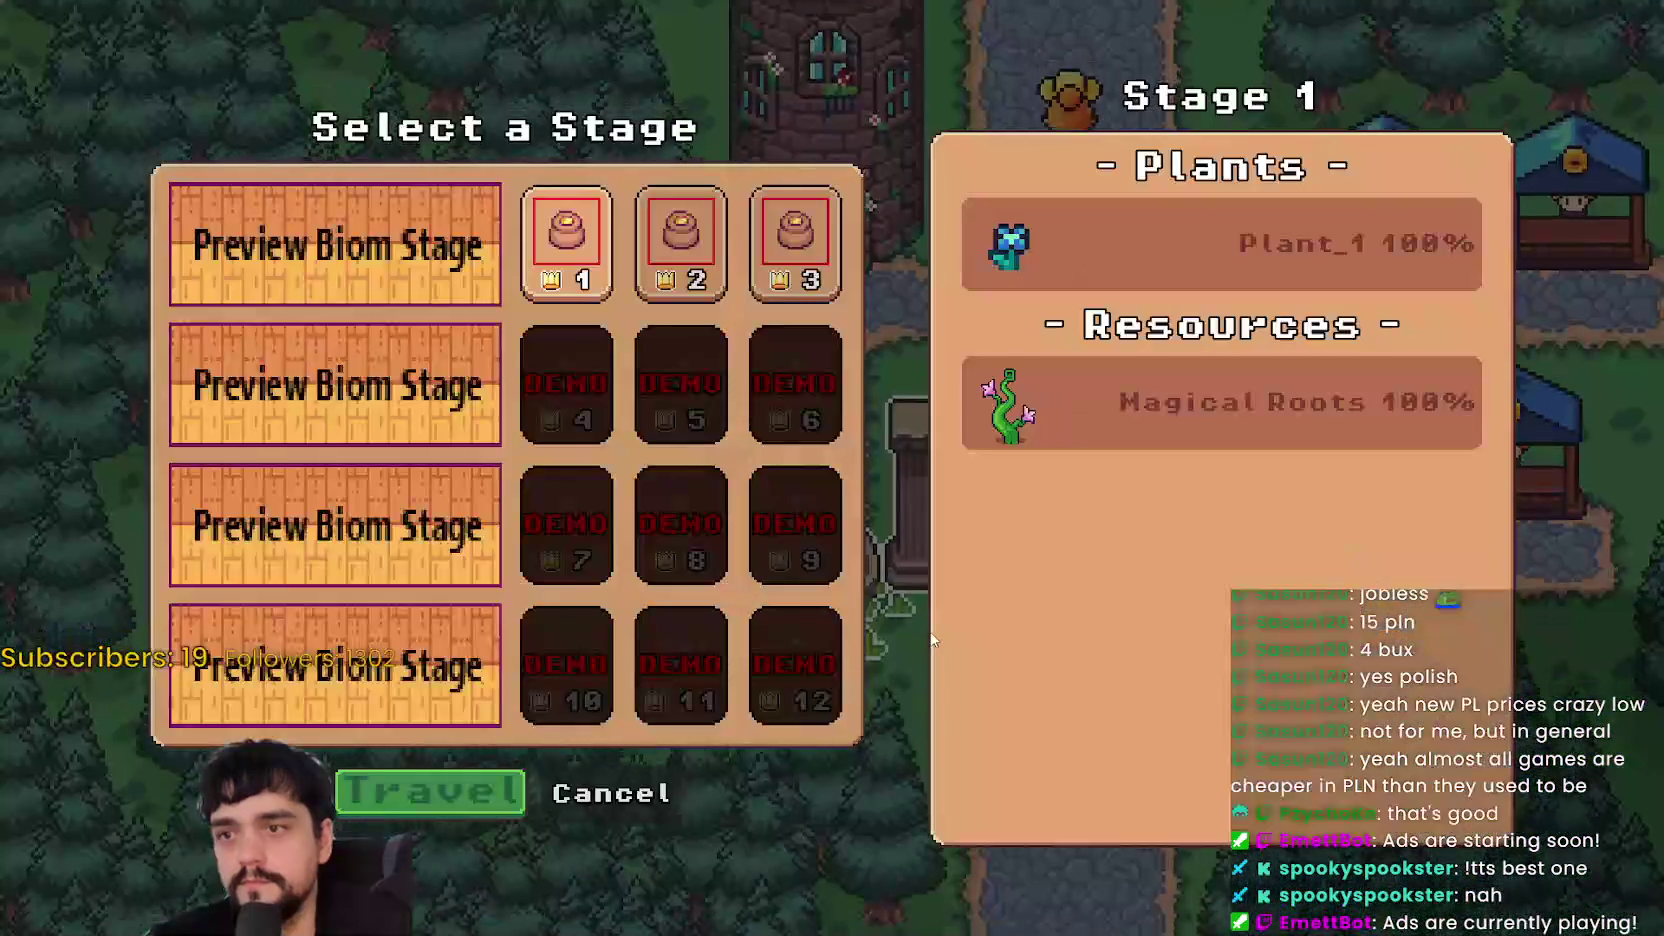
{"action": "key", "text": "Escape"}
{"action": "key", "text": "p"}
{"action": "key", "text": "Escape"}
- Walk around the hub stalls back to the portal and check the stage selection
{"action": "key", "text": "d"}
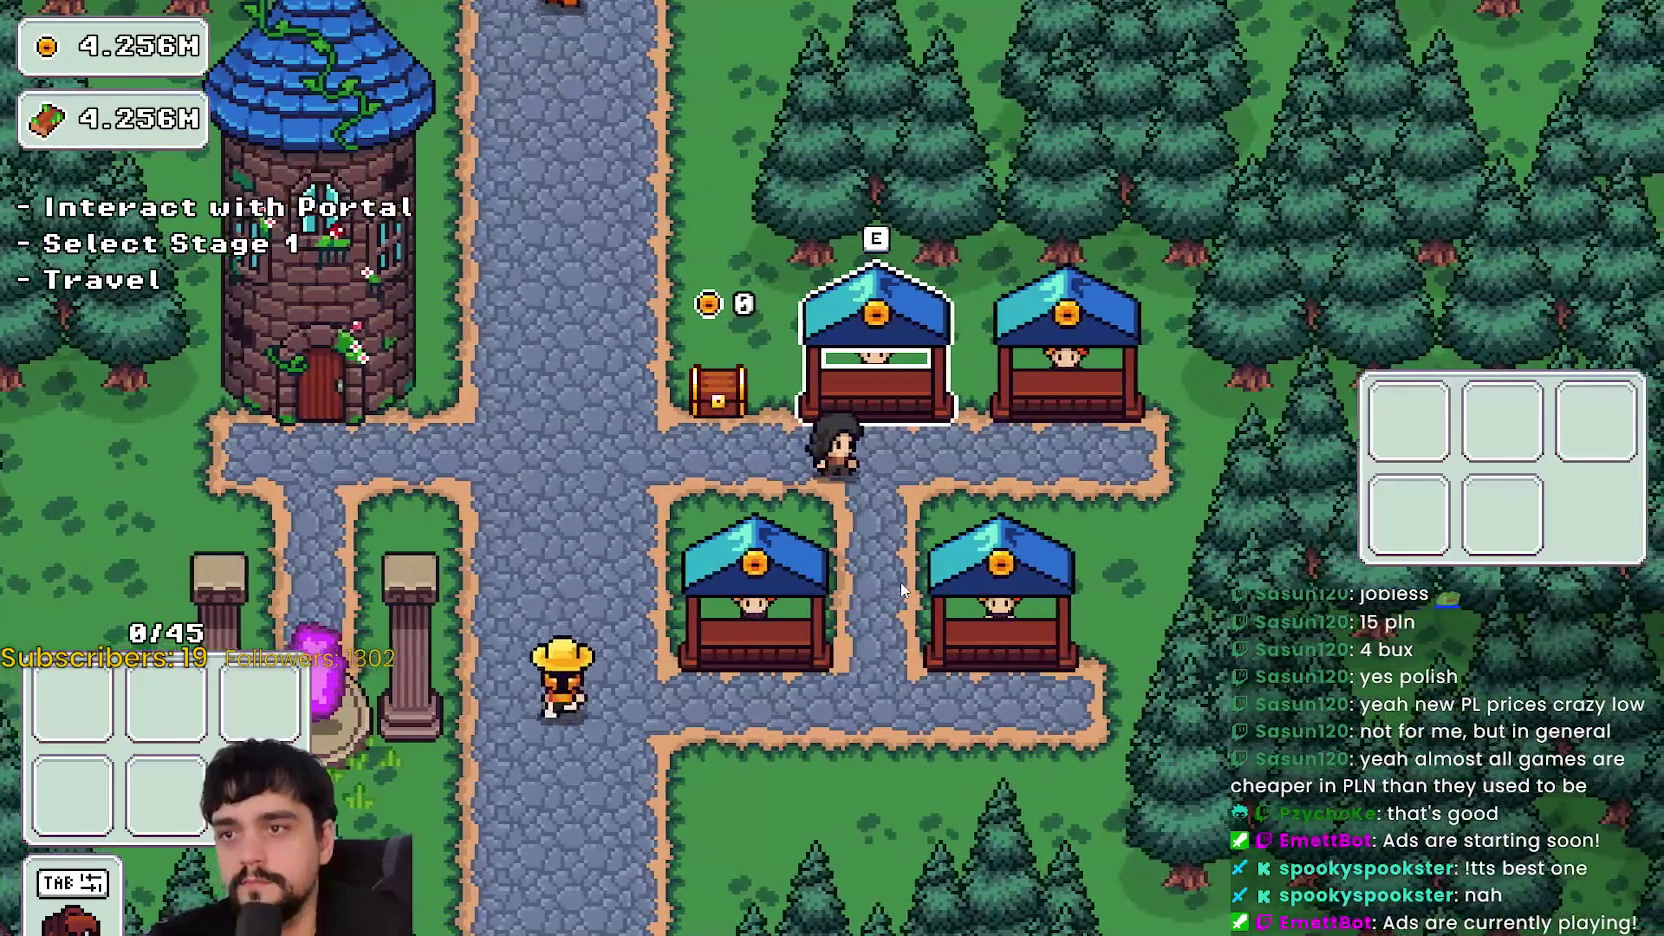
{"action": "key", "text": "d"}
{"action": "key", "text": "a"}
{"action": "key", "text": "s"}
{"action": "key", "text": "a"}
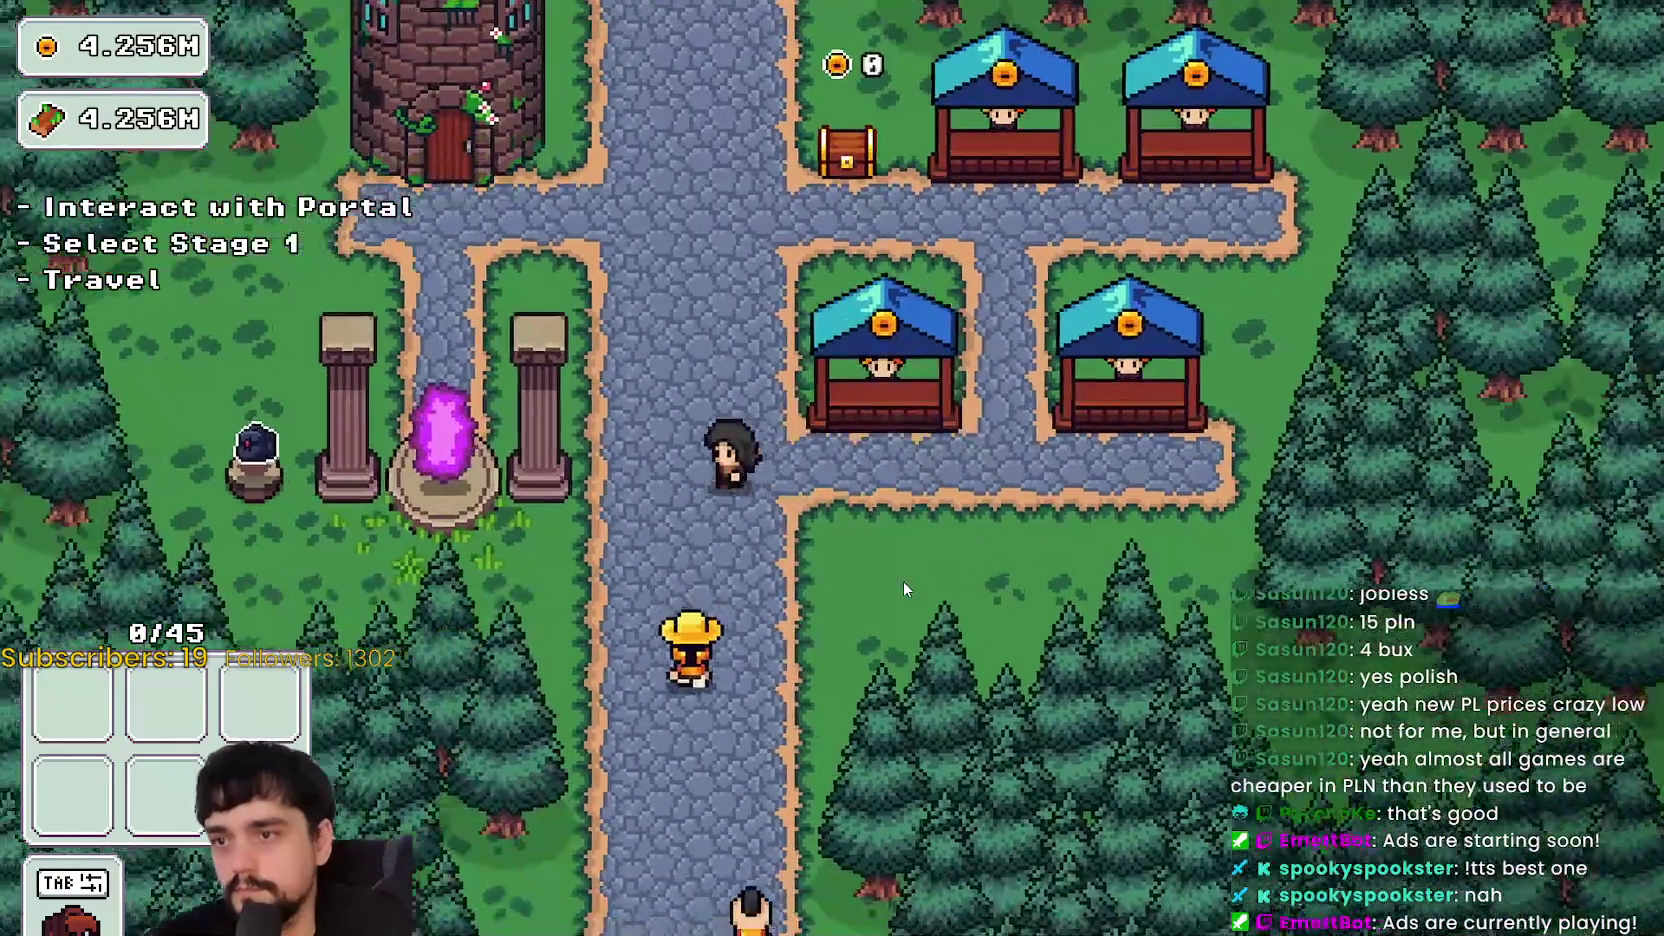
{"action": "key", "text": "w"}
{"action": "key", "text": "a"}
{"action": "key", "text": "d"}
{"action": "key", "text": "e"}
{"action": "left_click", "coordinate": [673, 794]}
- Glance at the prestige tree, then select Stage 3 at the portal
{"action": "key", "text": "e"}
{"action": "key", "text": "Escape"}
{"action": "key", "text": "s"}
{"action": "key", "text": "e"}
{"action": "left_click", "coordinate": [783, 295]}
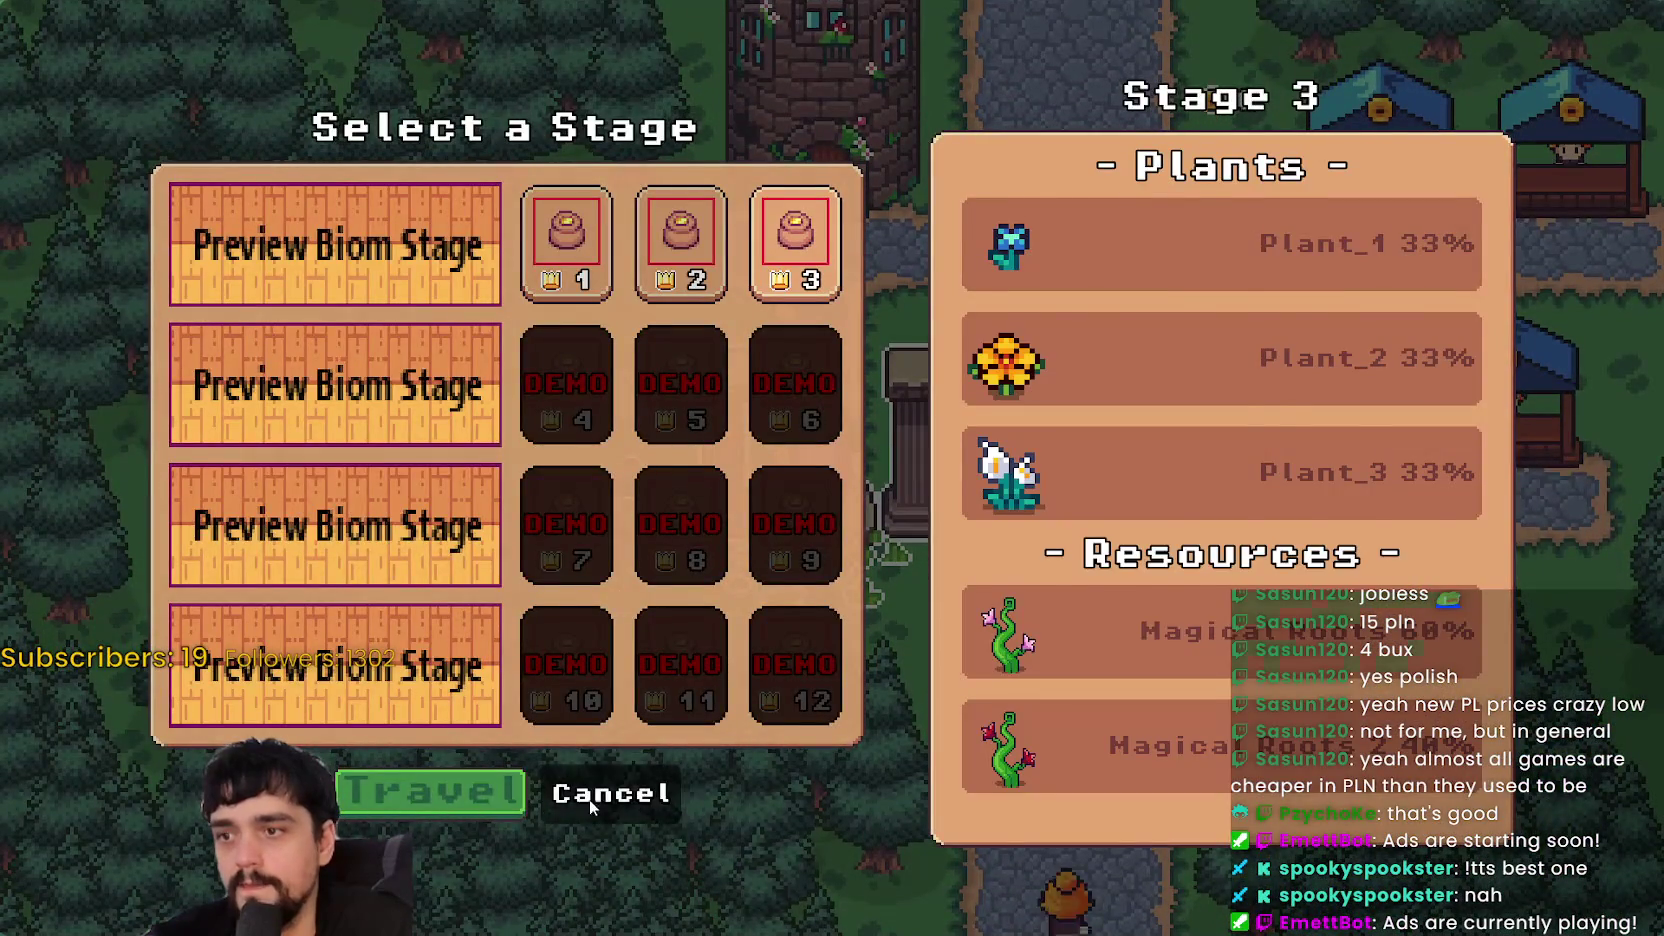
{"action": "left_click", "coordinate": [586, 812]}
- Upgrade Dopple Sickle to max rank, then pick Stage 3 at the portal
{"action": "key", "text": "e"}
{"action": "left_click", "coordinate": [665, 577]}
{"action": "left_click", "coordinate": [665, 577]}
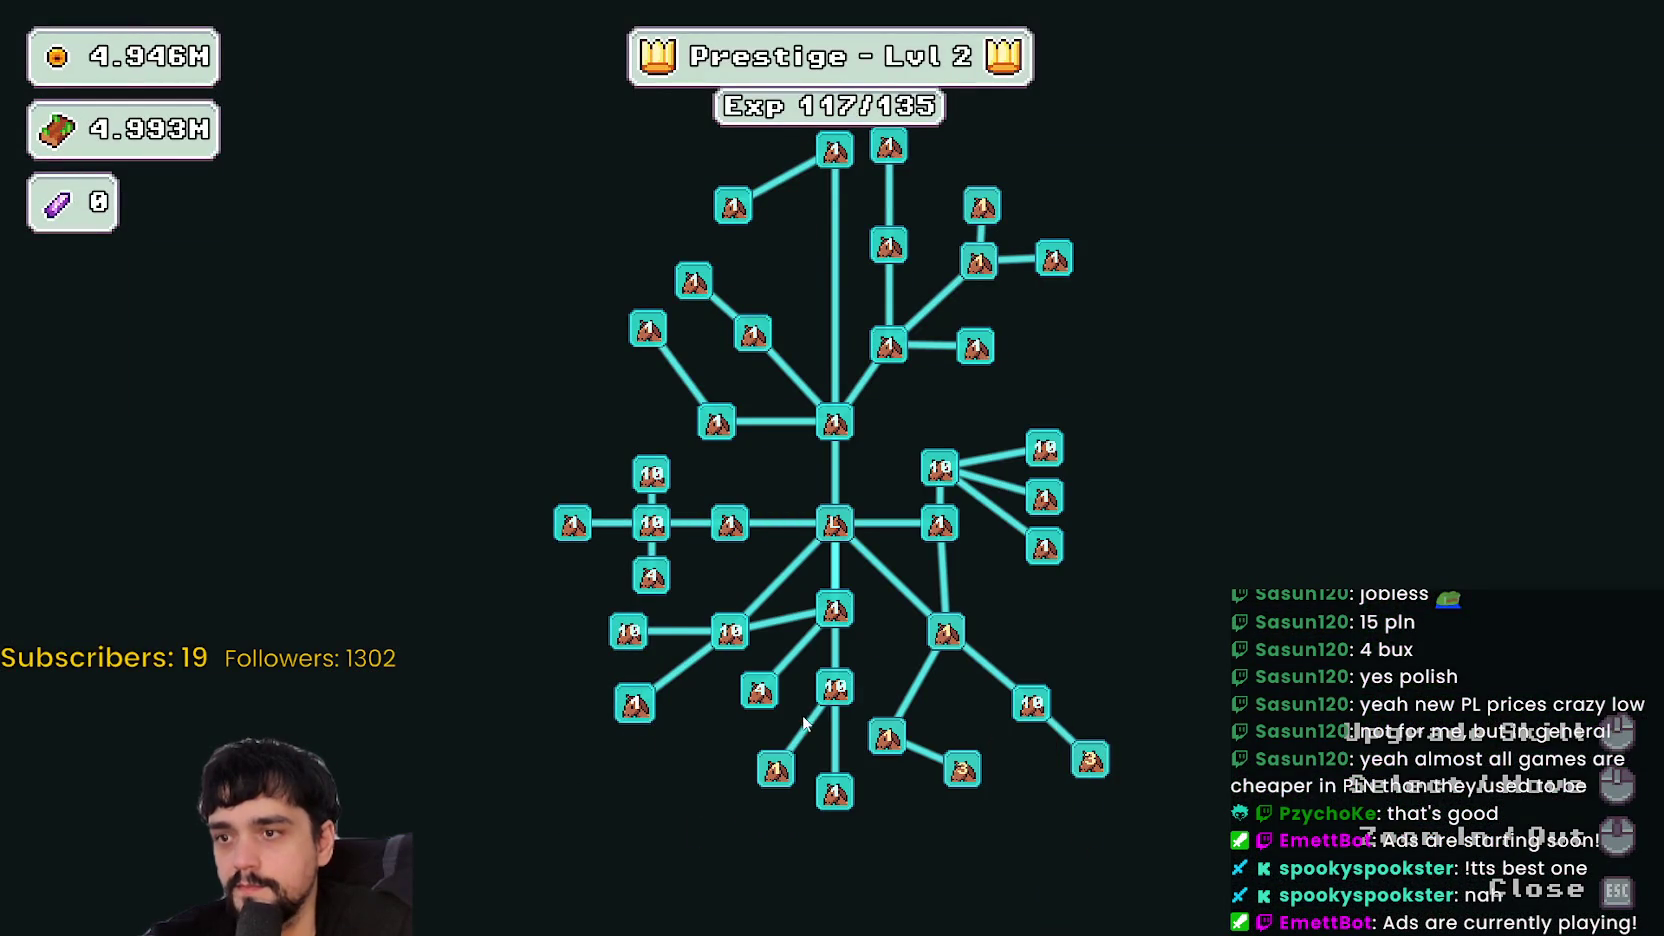
{"action": "mouse_move", "coordinate": [848, 703]}
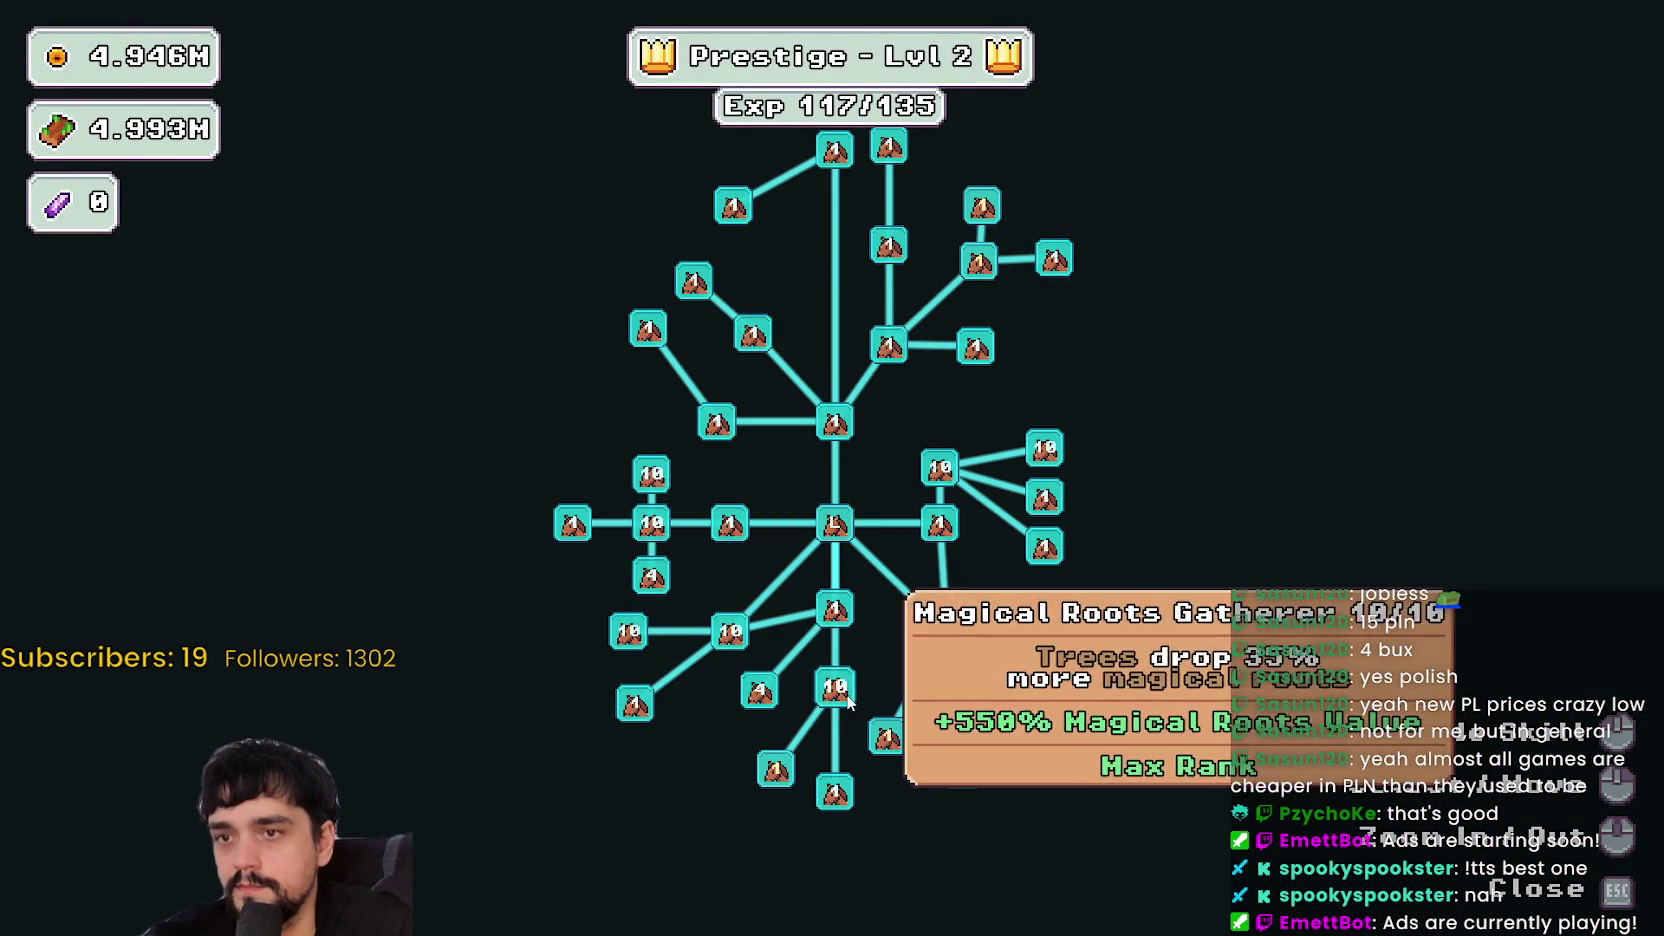
{"action": "key", "text": "Escape"}
{"action": "key", "text": "e"}
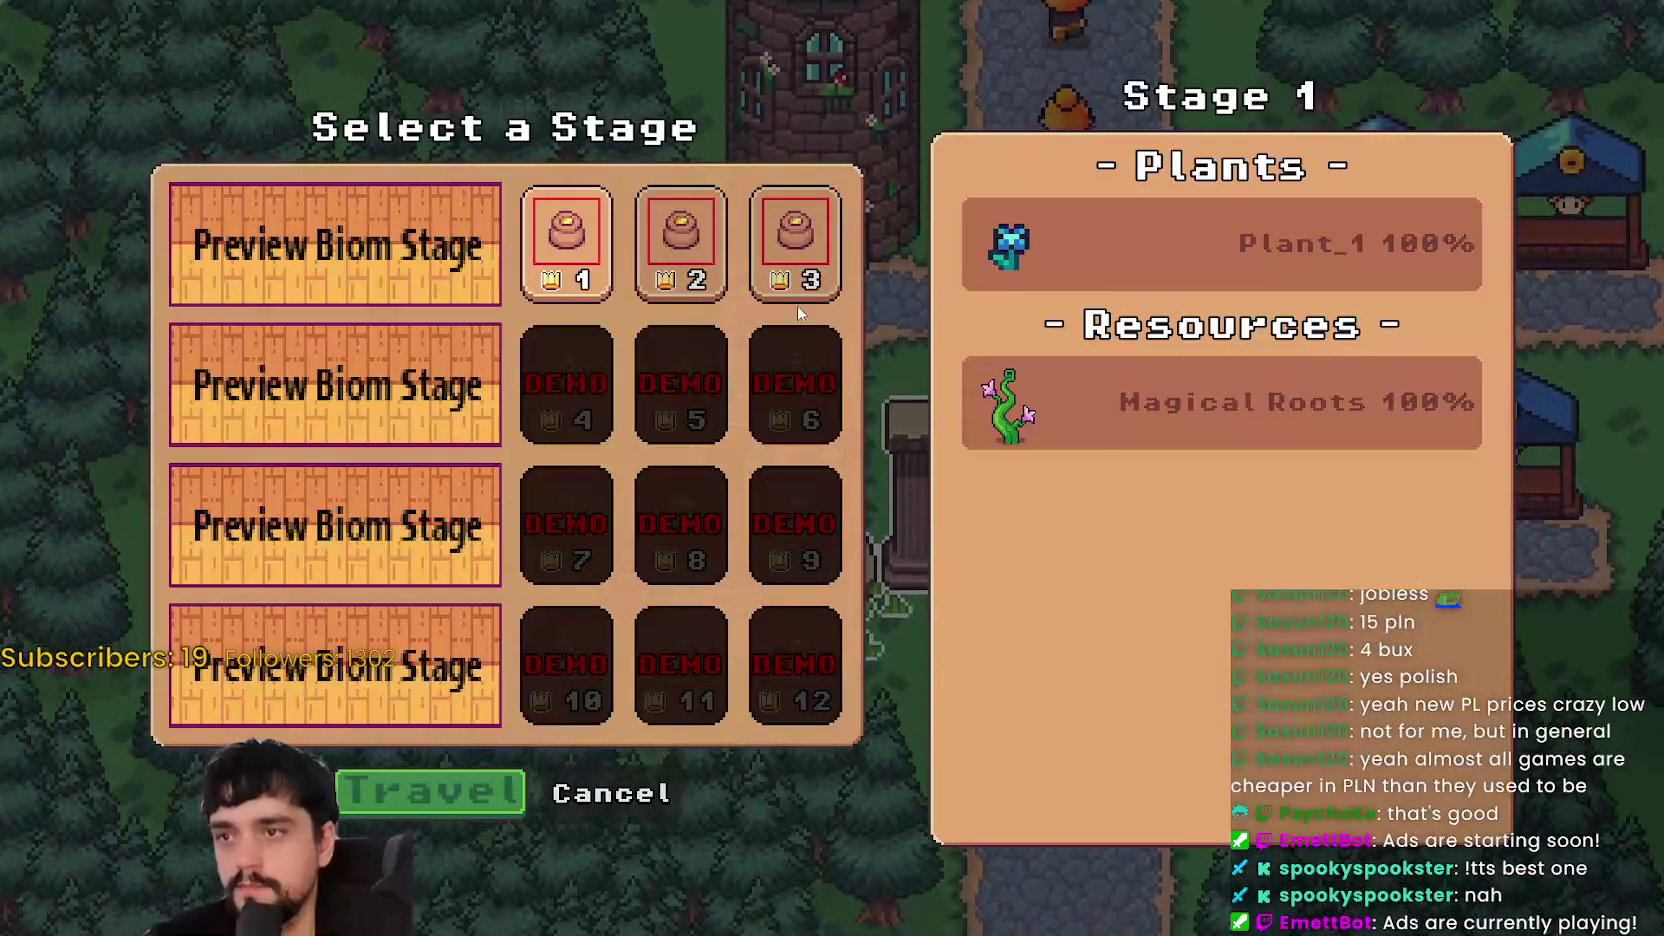
{"action": "left_click", "coordinate": [795, 240]}
- Travel to forest Stage 3 and chop the nearby grey vines with the axe
{"action": "left_click", "coordinate": [500, 790]}
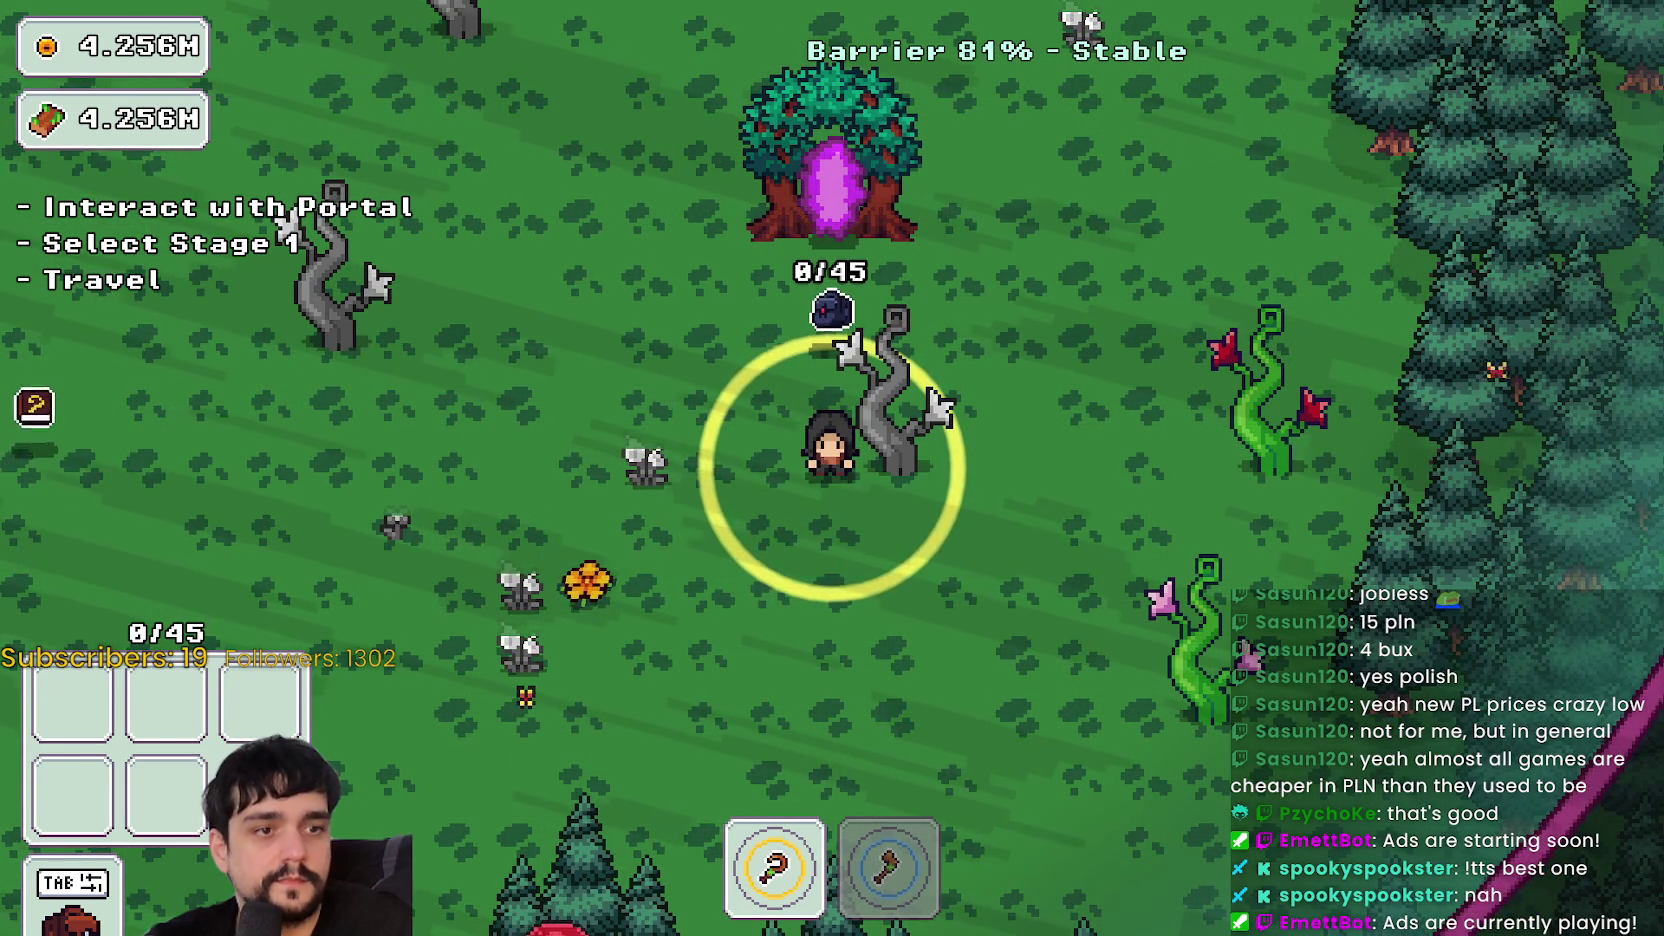
{"action": "left_click", "coordinate": [898, 494]}
{"action": "key", "text": "d"}
{"action": "key", "text": "s"}
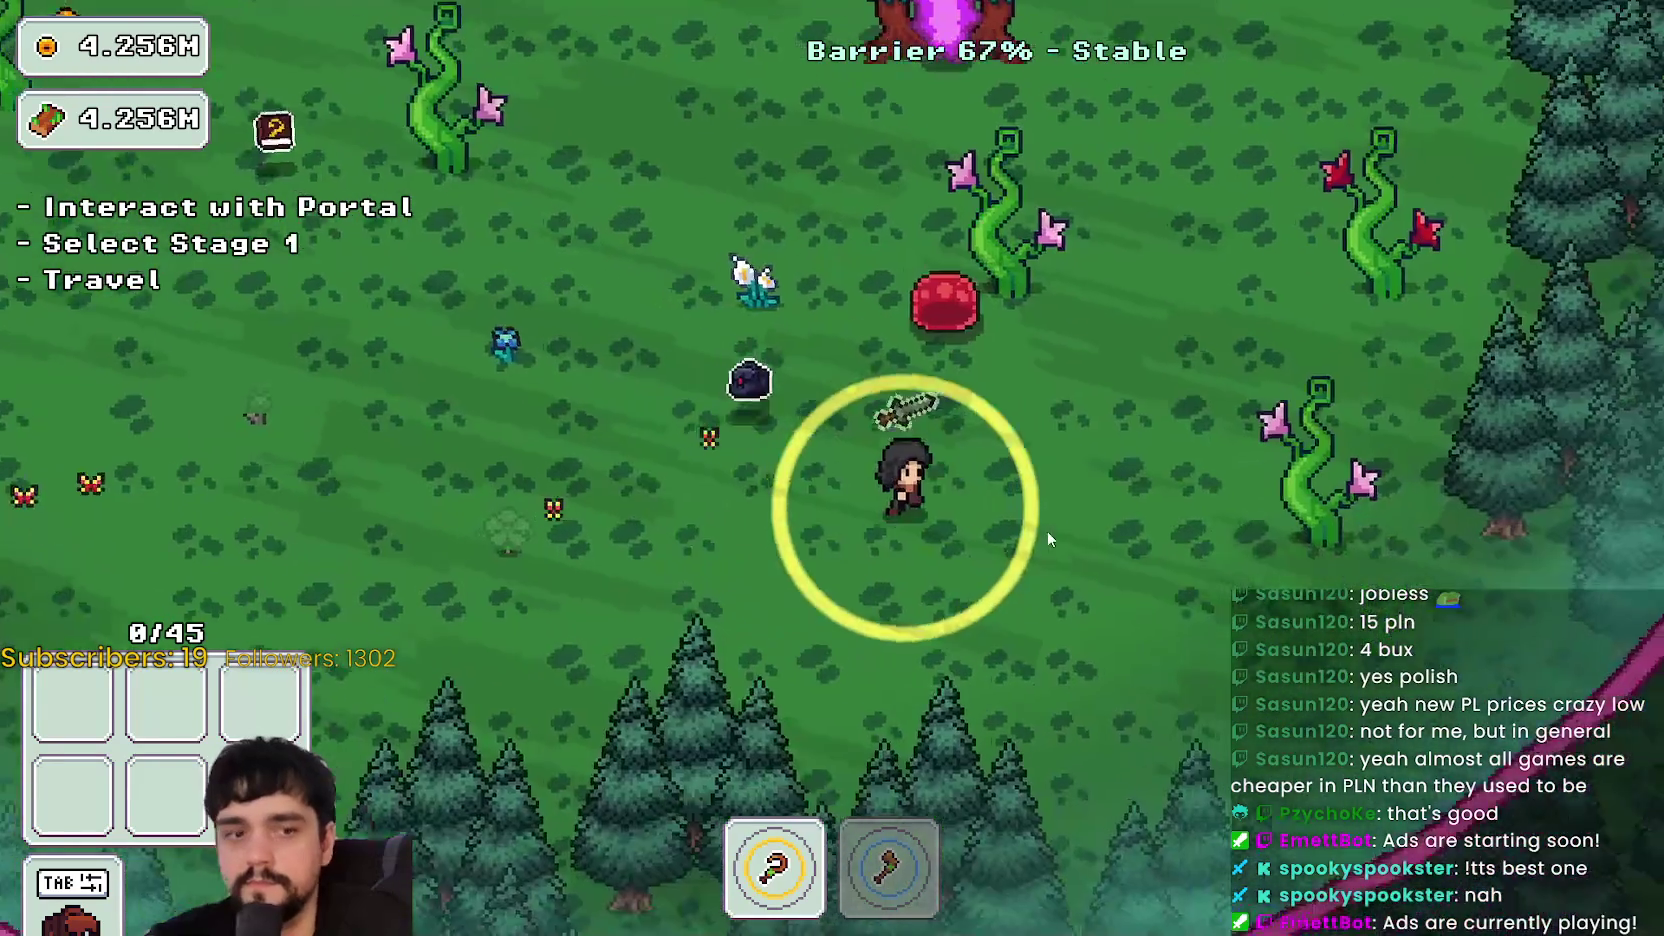
{"action": "key", "text": "w"}
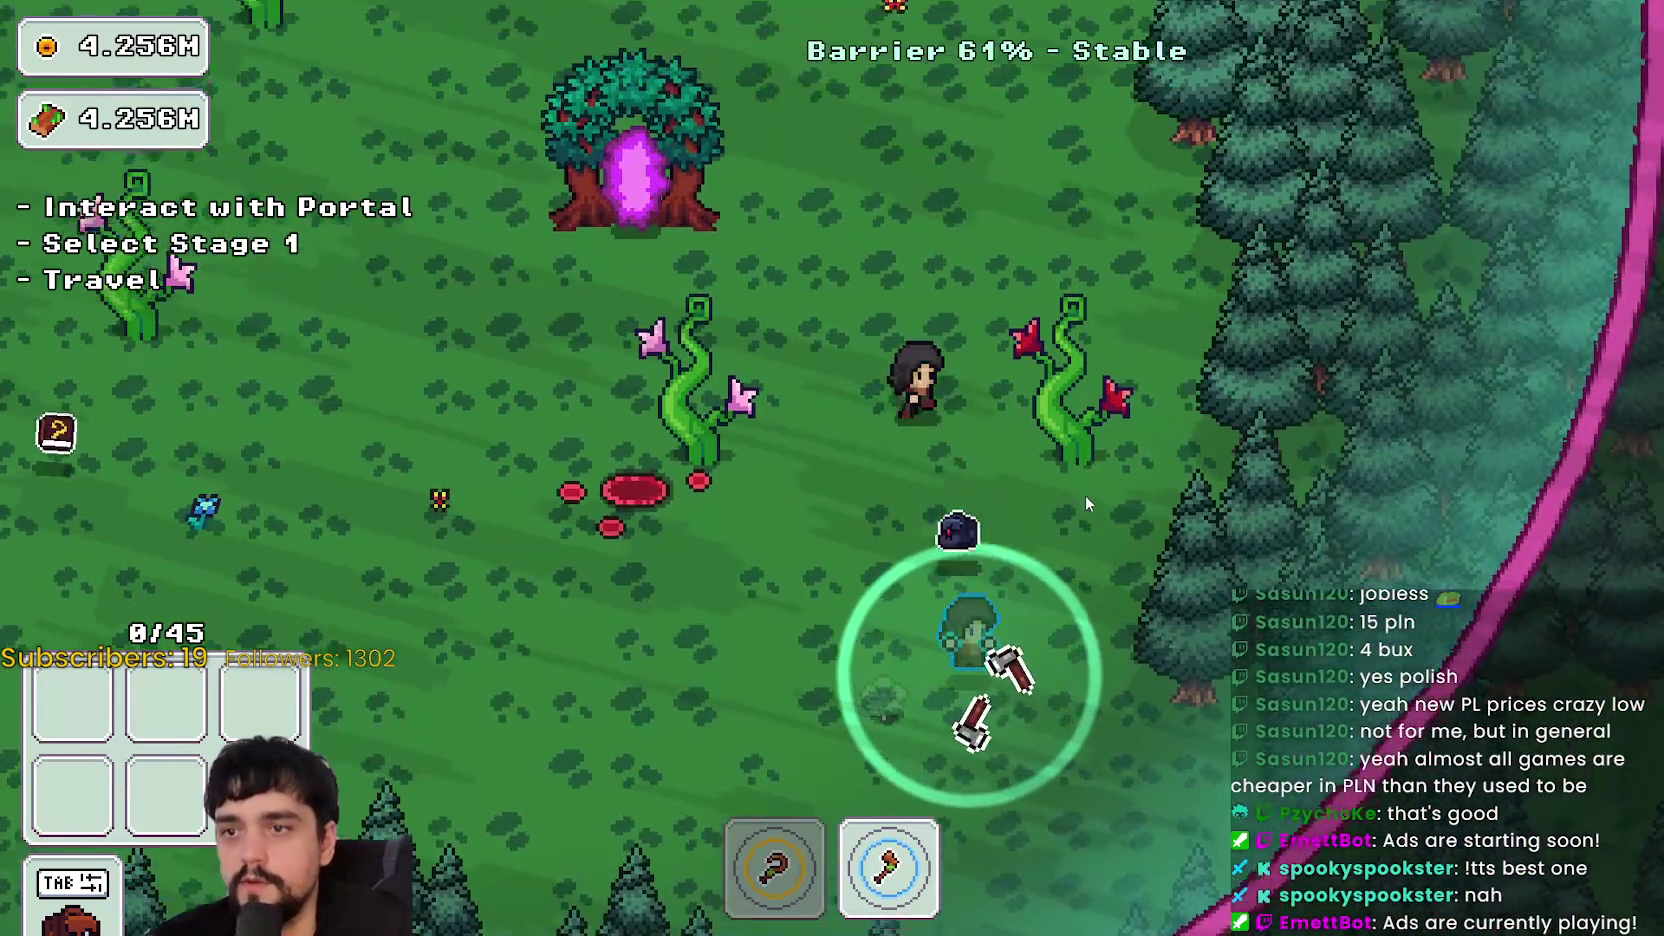
{"action": "key", "text": "d"}
{"action": "key", "text": "s"}
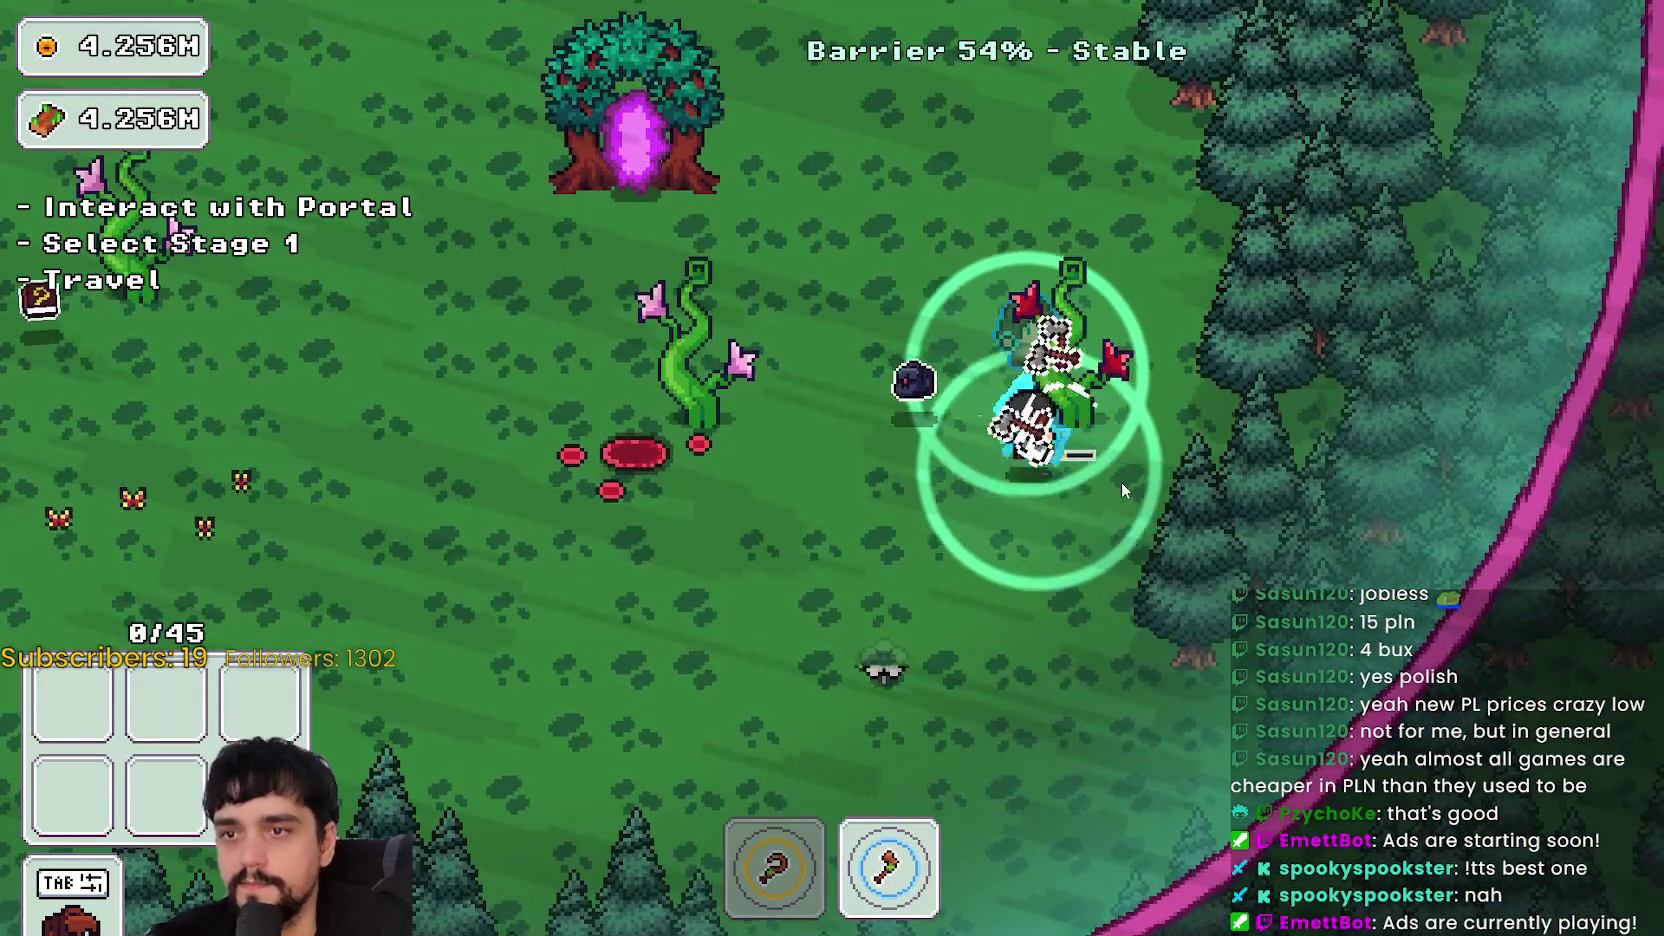
{"action": "key", "text": "a"}
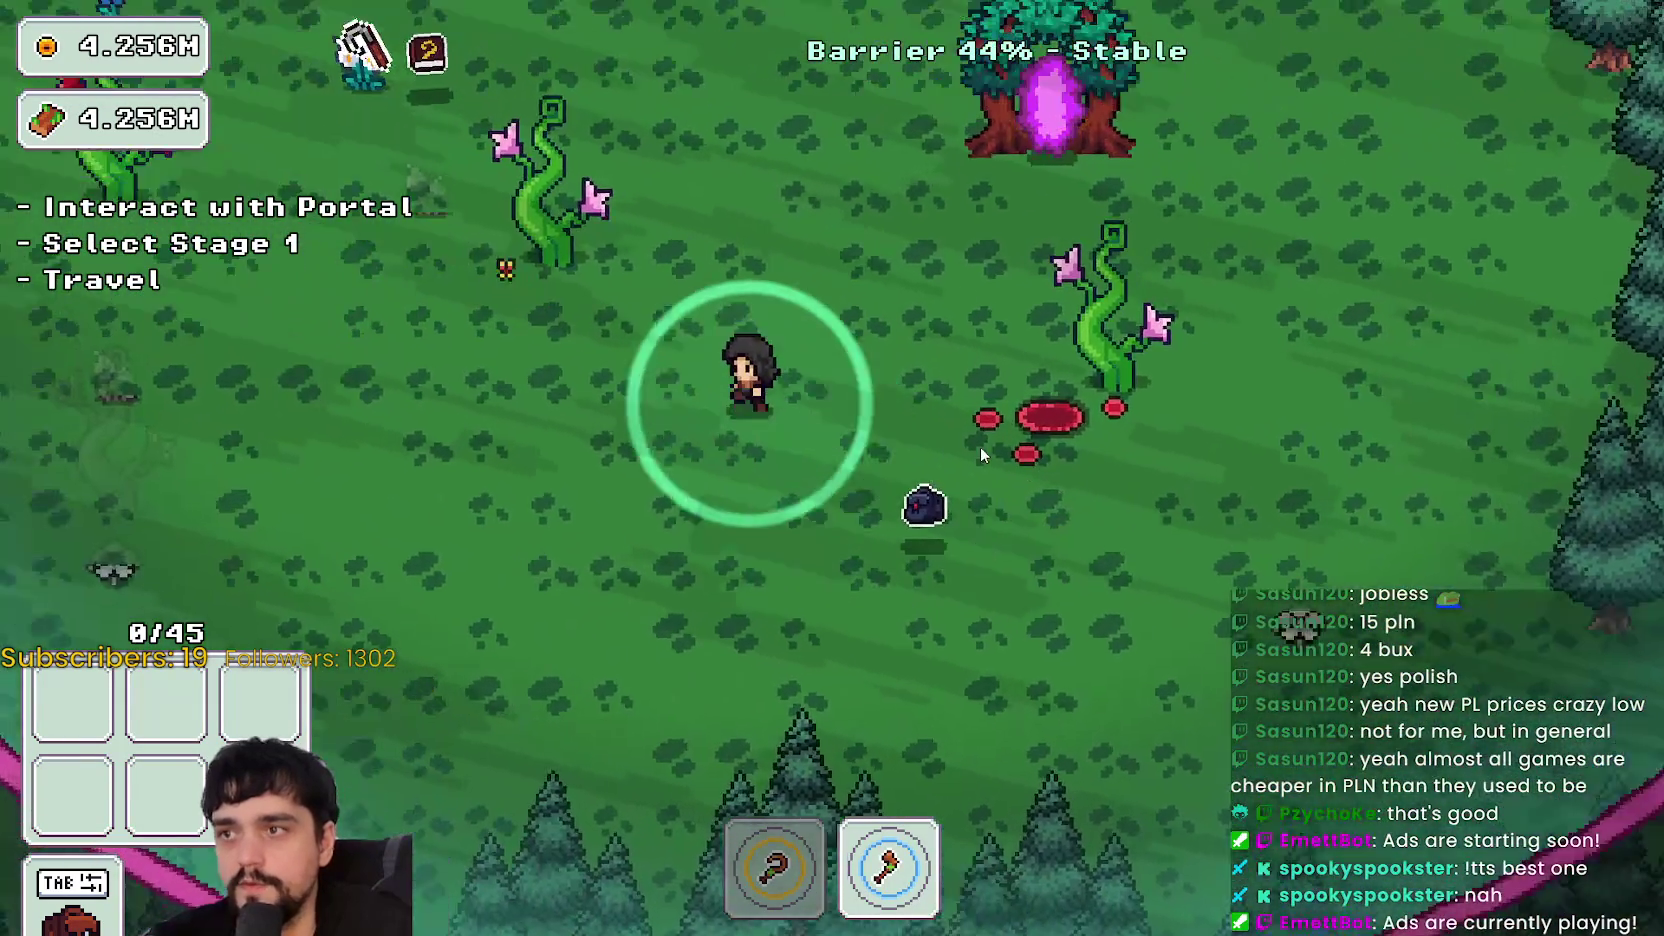
{"action": "key", "text": "w"}
{"action": "key", "text": "a"}
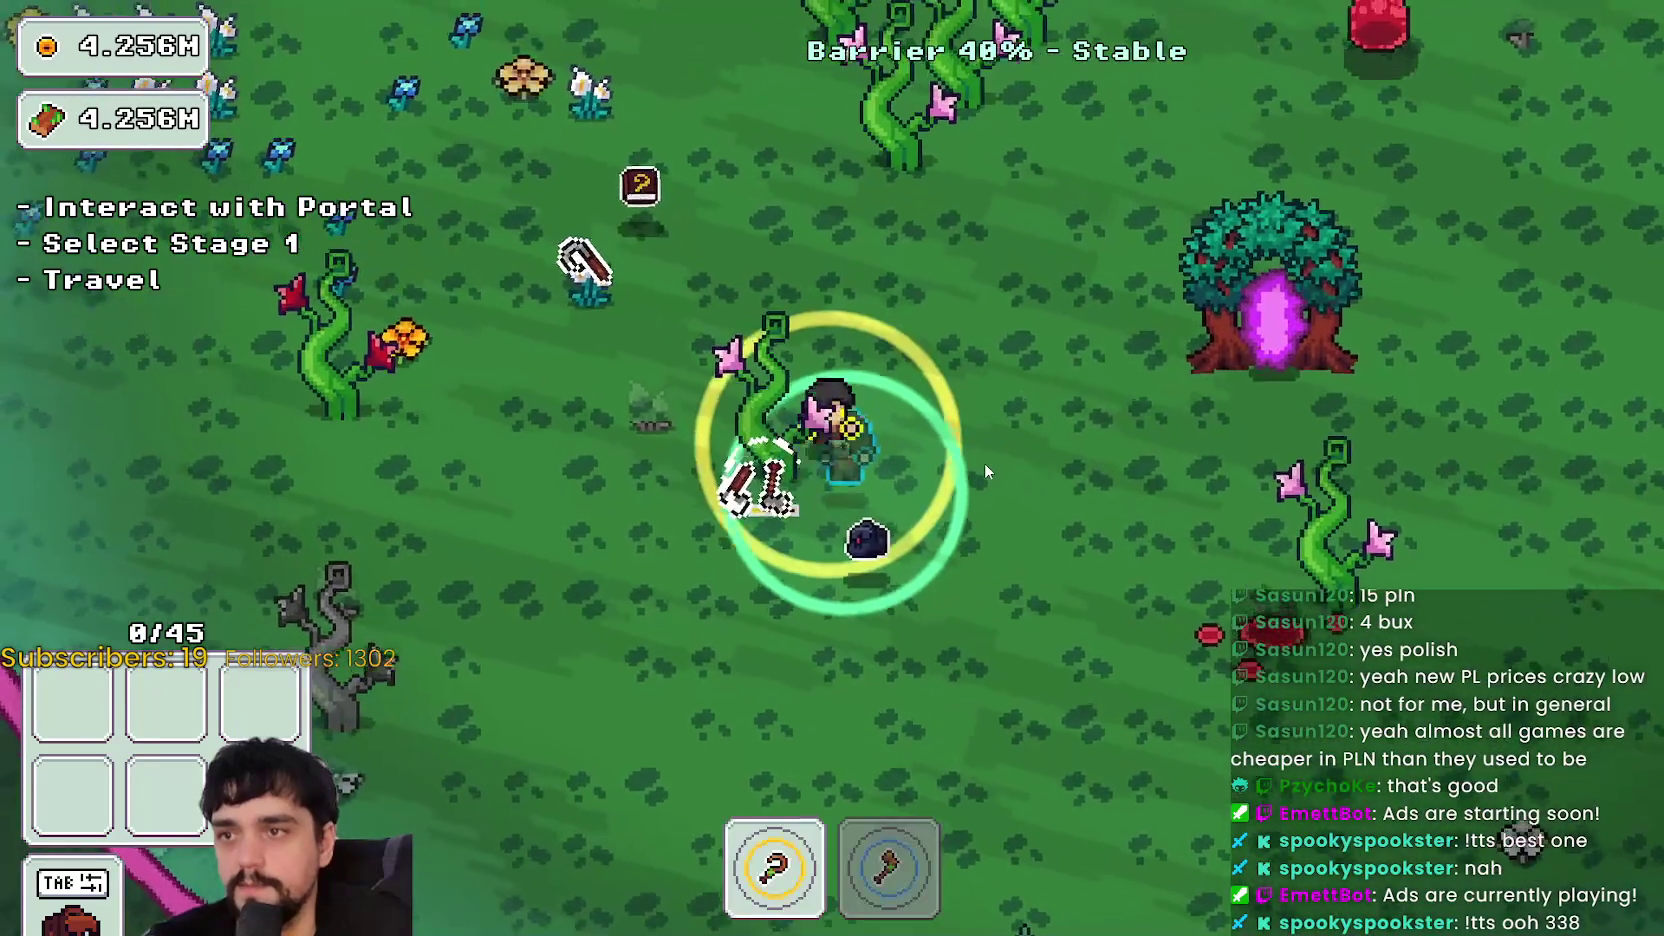
{"action": "key", "text": "w"}
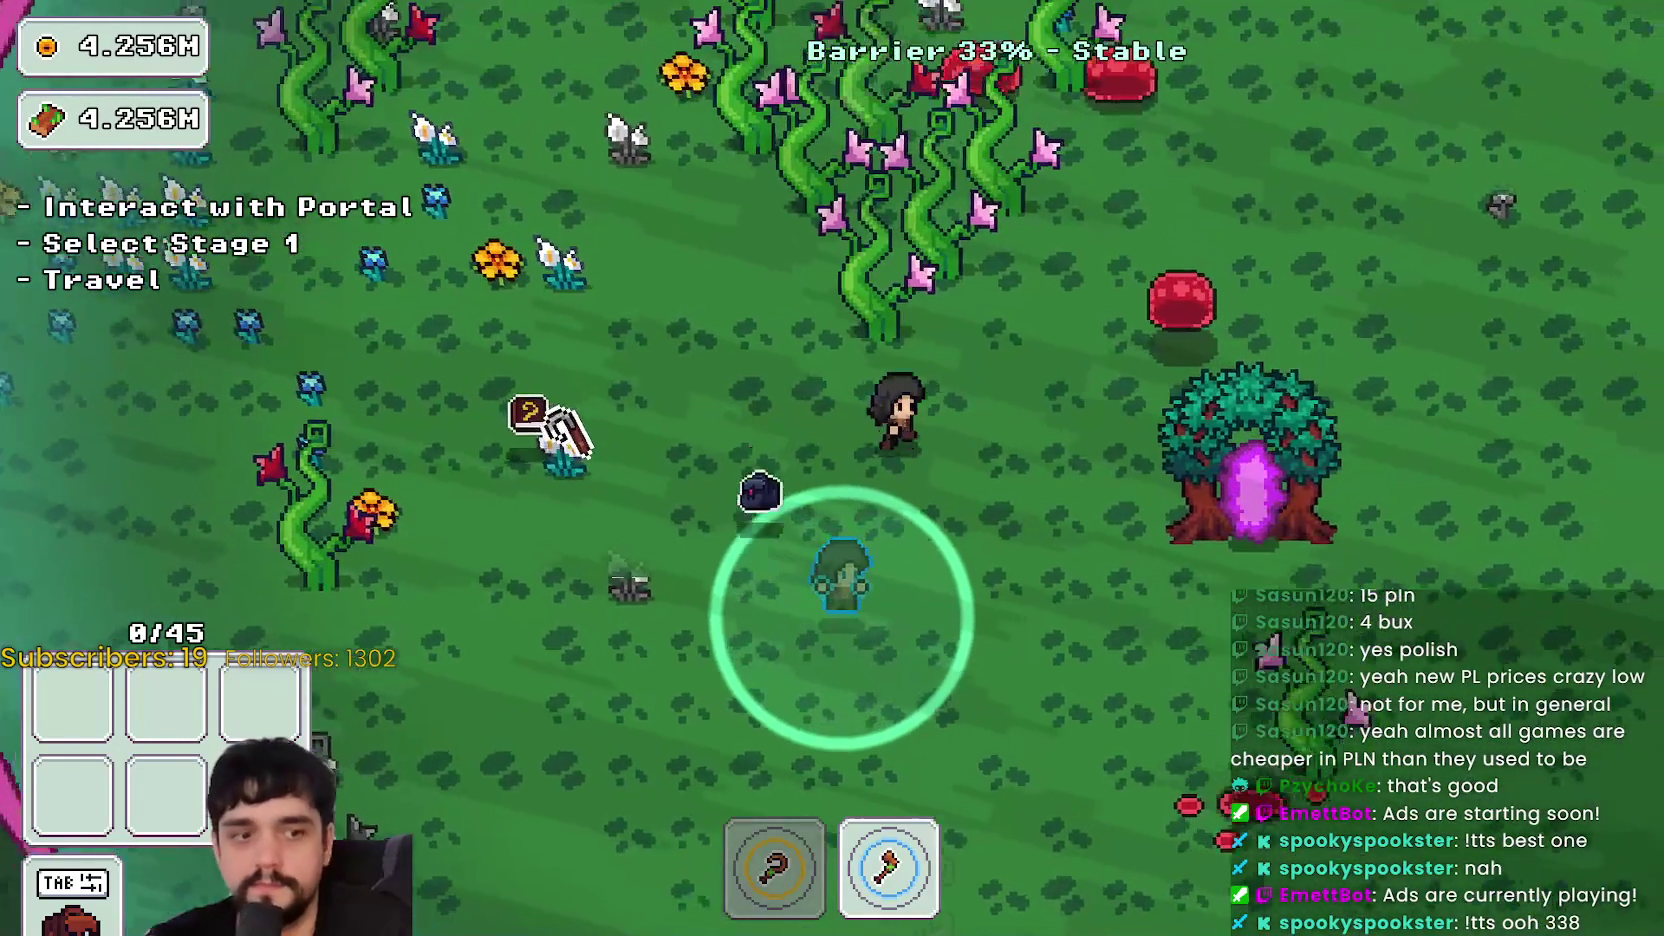
- Harvest field plants with the pickaxe, end the stage at the portal tree, then switch to SteamDB
{"action": "key", "text": "d"}
{"action": "key", "text": "1"}
{"action": "key", "text": "s"}
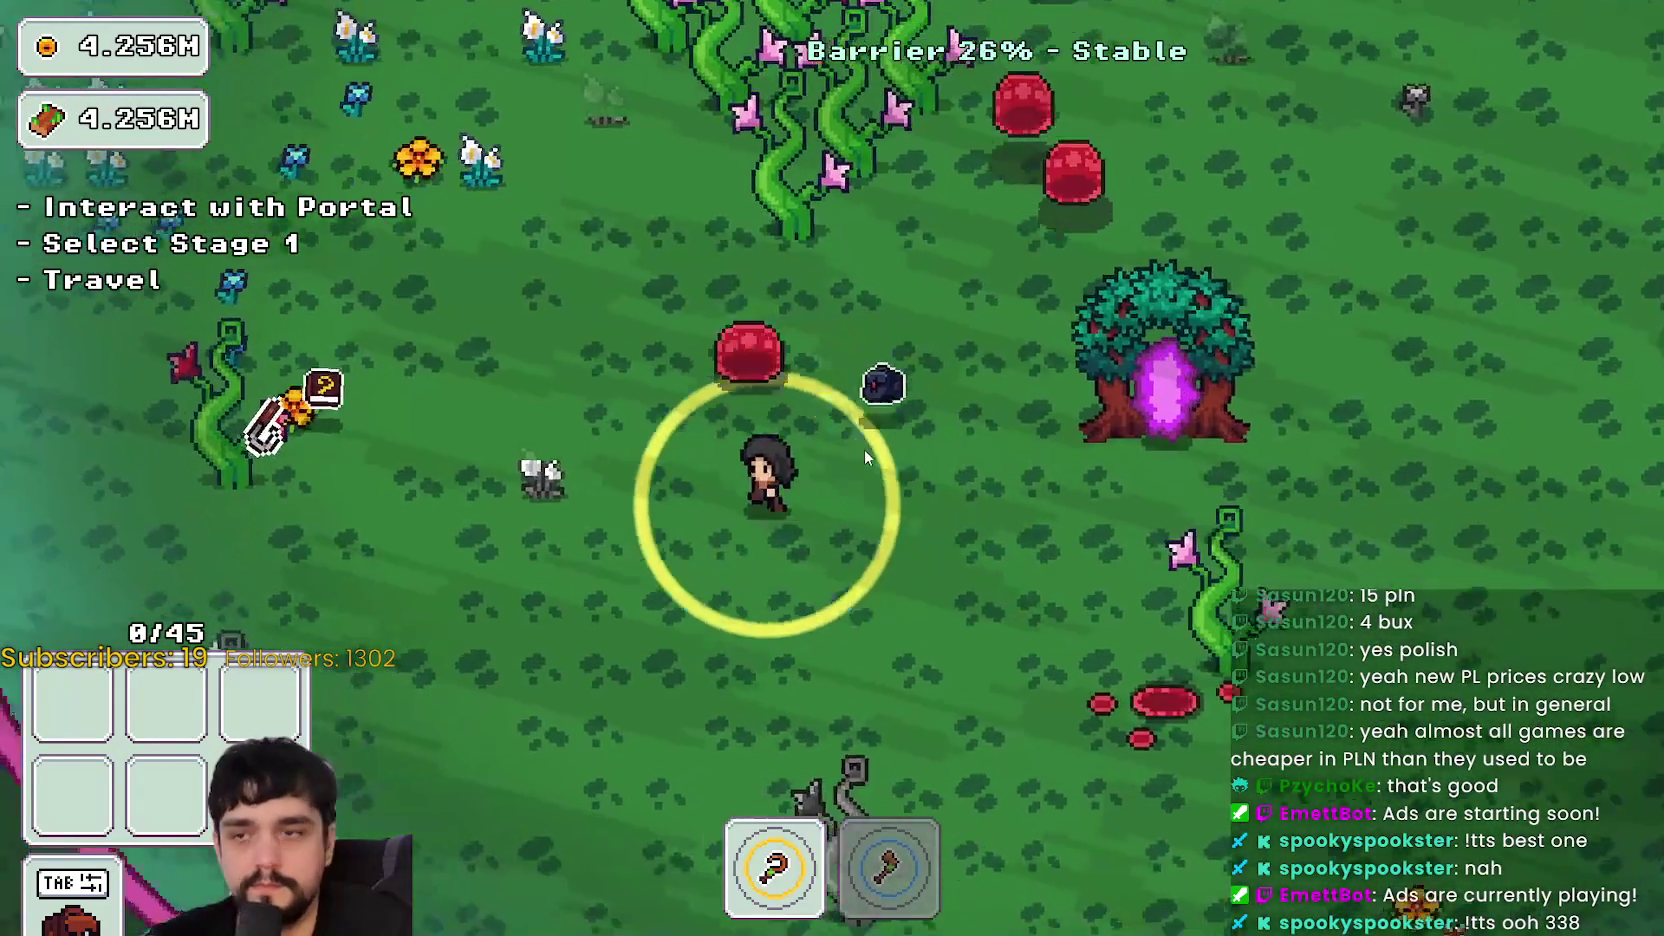
{"action": "key", "text": "a"}
{"action": "key", "text": "w"}
{"action": "key", "text": "w"}
{"action": "key", "text": "a"}
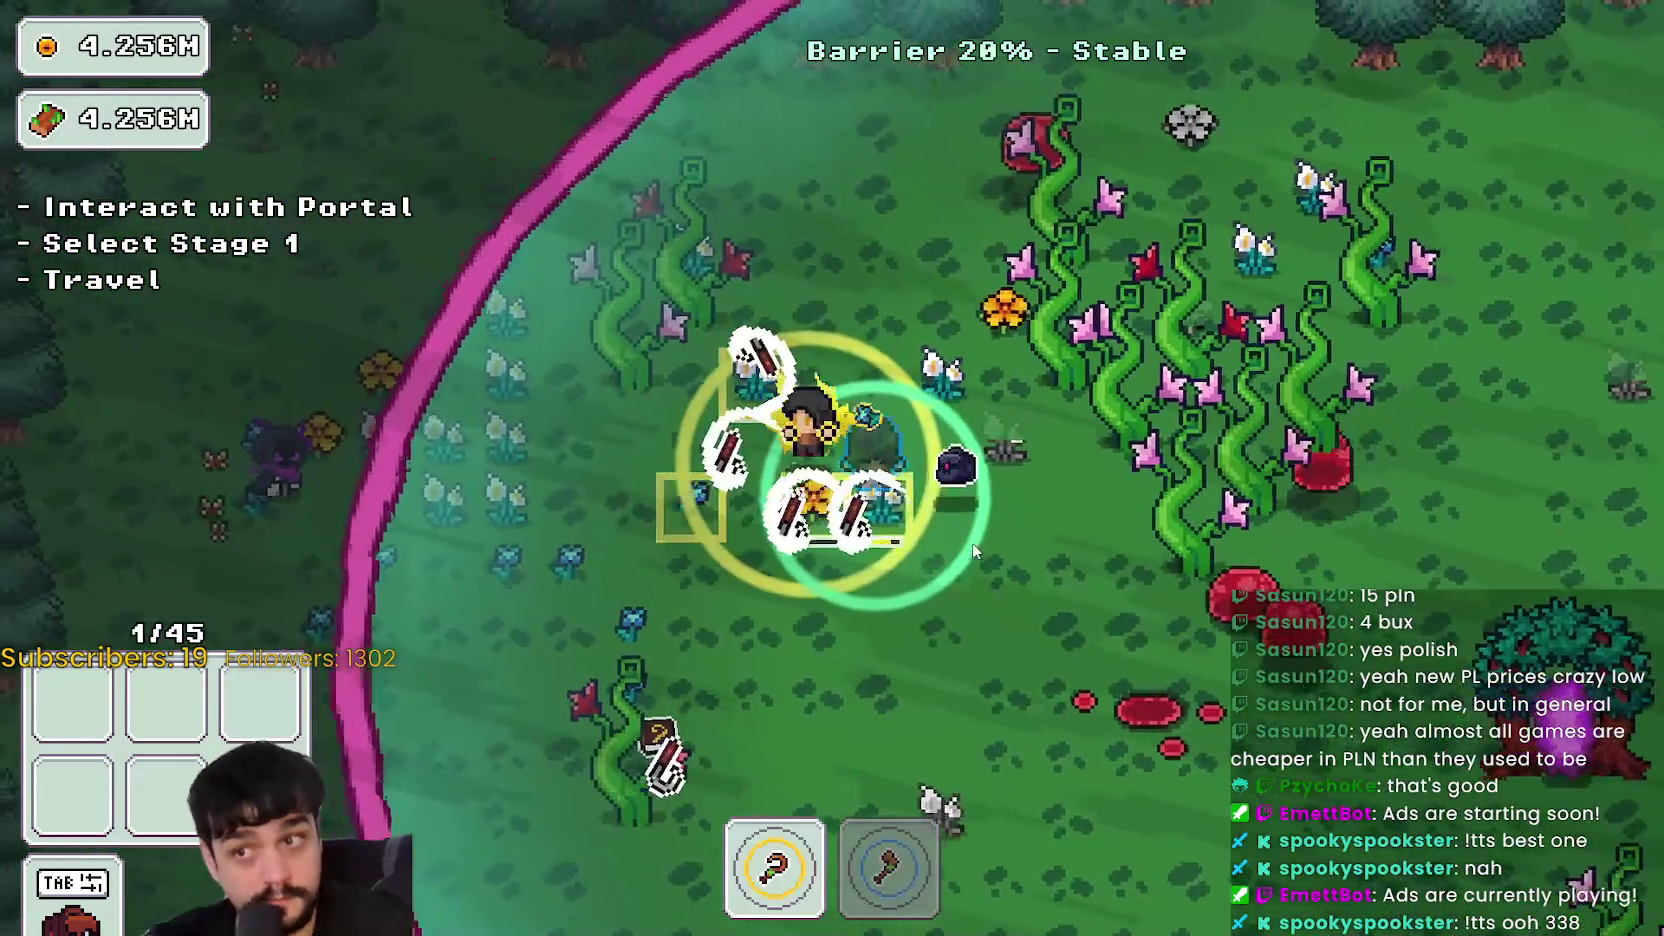
{"action": "key", "text": "d"}
{"action": "key", "text": "s"}
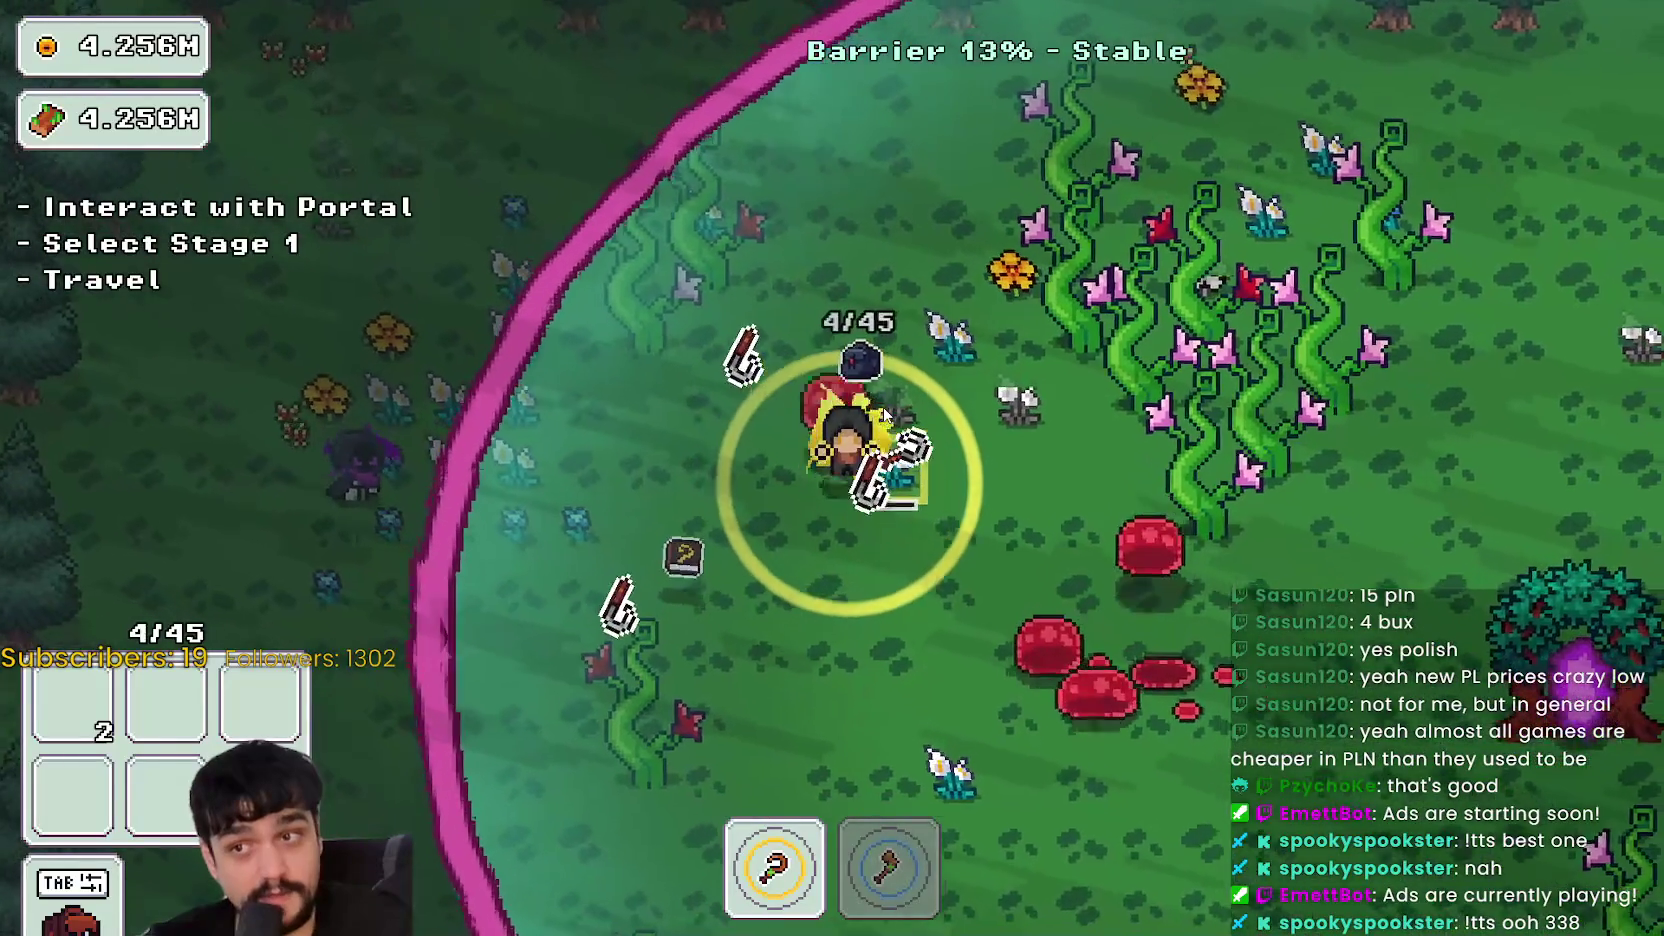
{"action": "key", "text": "d"}
{"action": "key", "text": "s"}
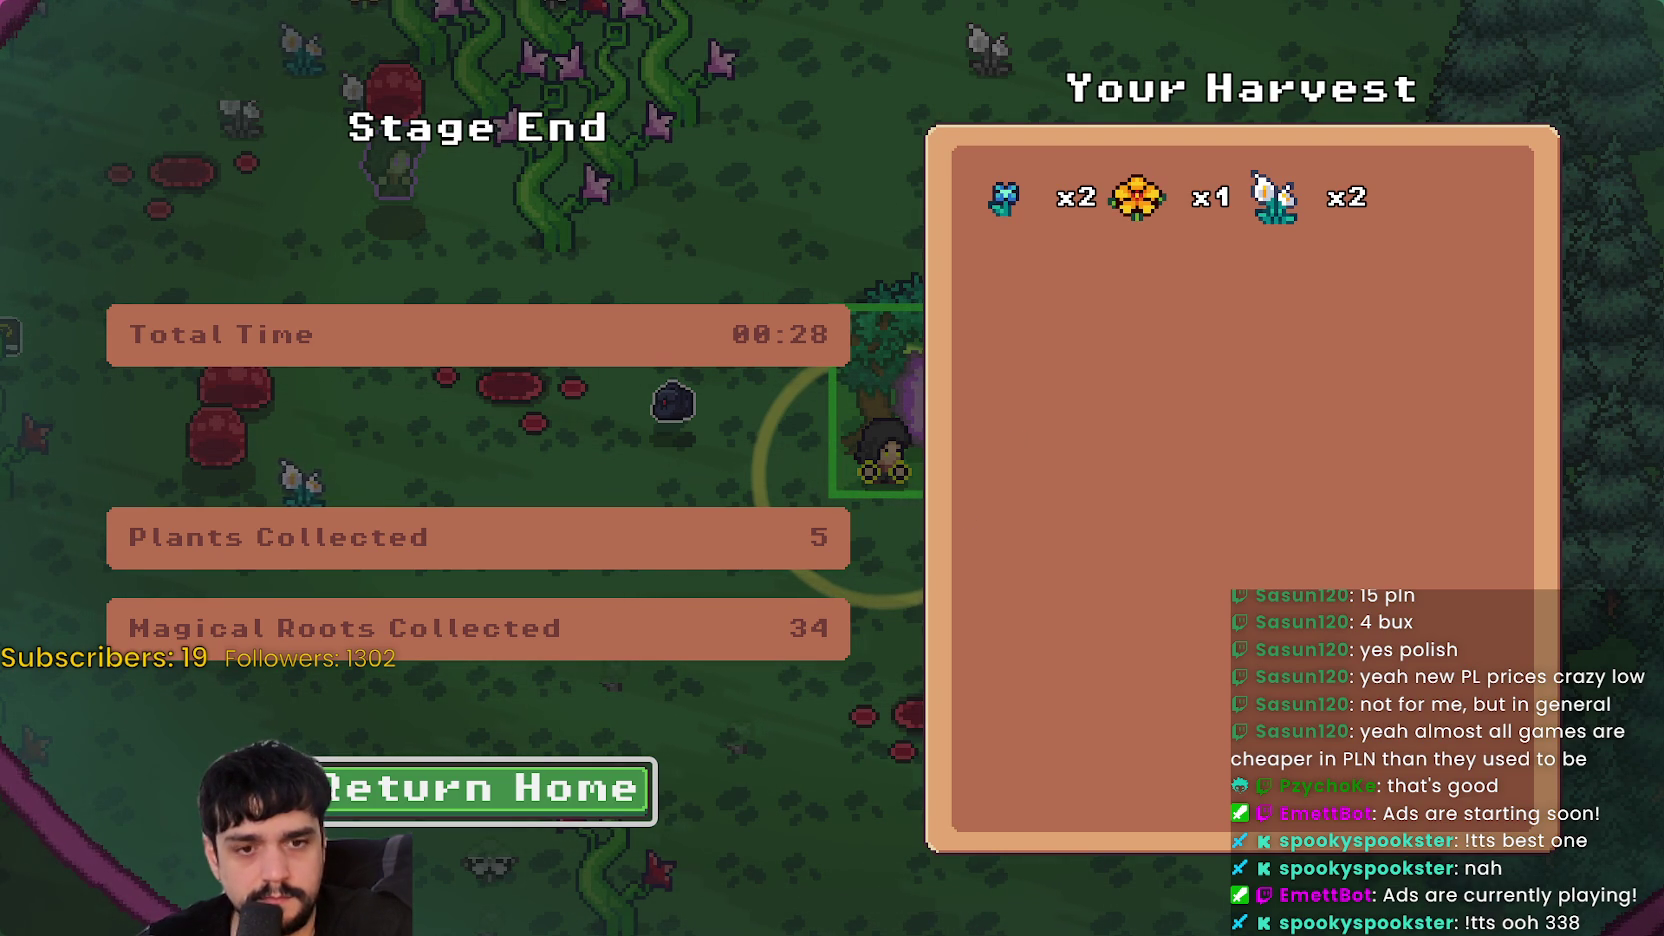
{"action": "key", "text": "alt+Tab"}
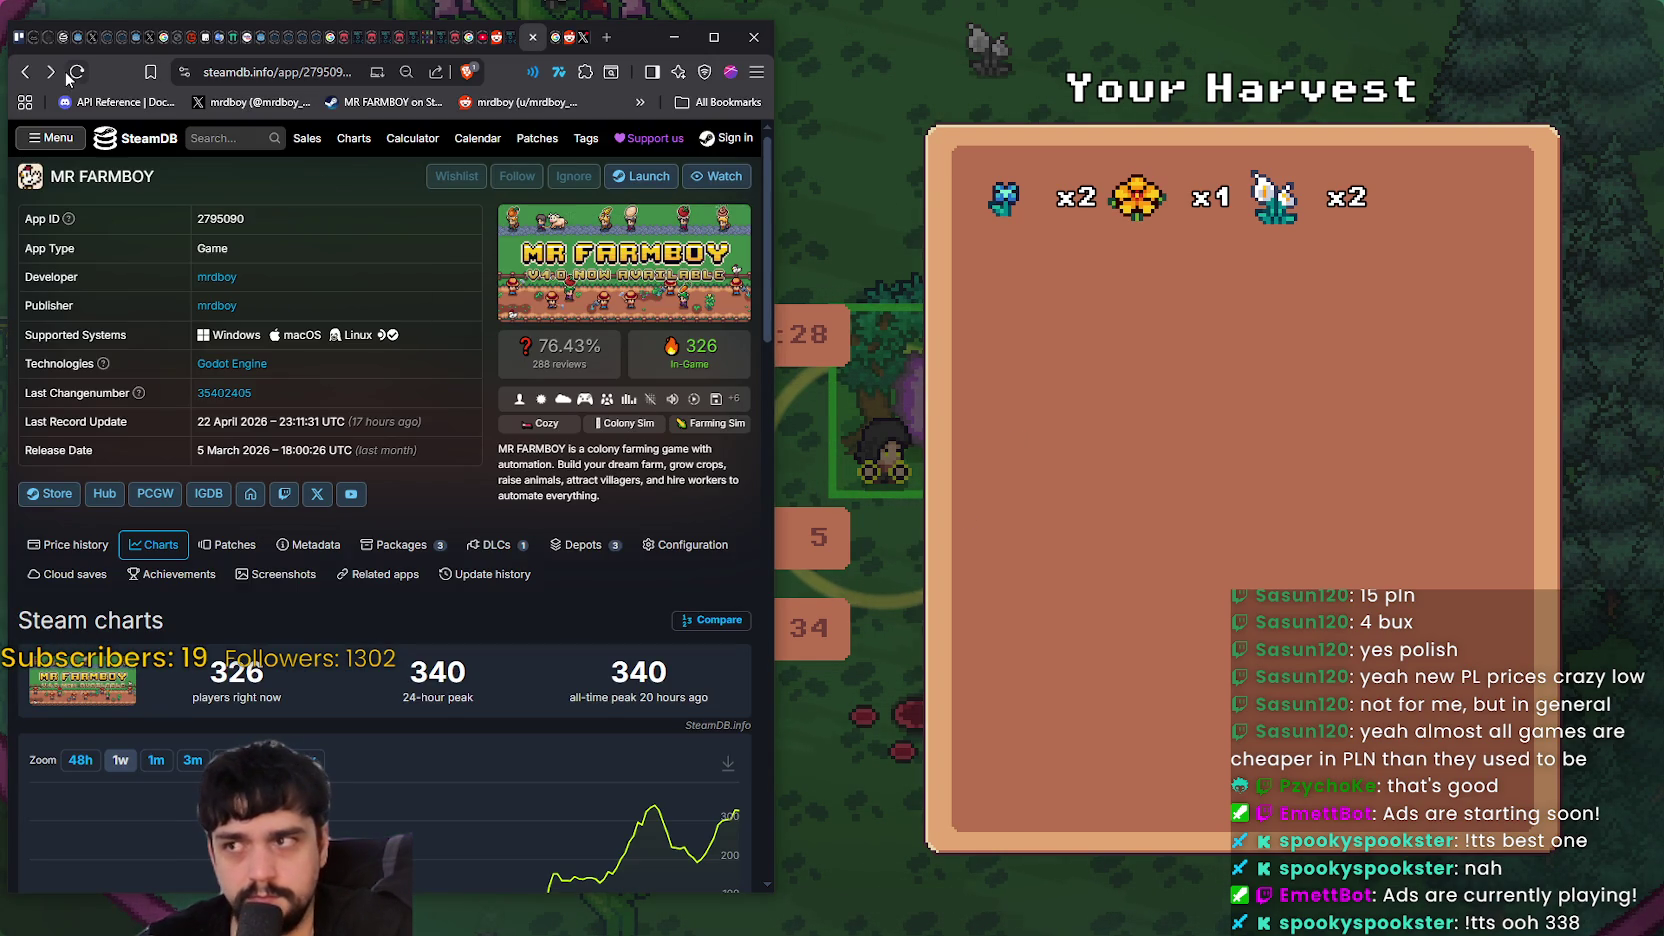
- Scroll through MR FARMBOY's SteamDB stats and set the player chart zoom to 1m
{"action": "scroll", "coordinate": [511, 476], "scroll_direction": "down", "scroll_amount": 1}
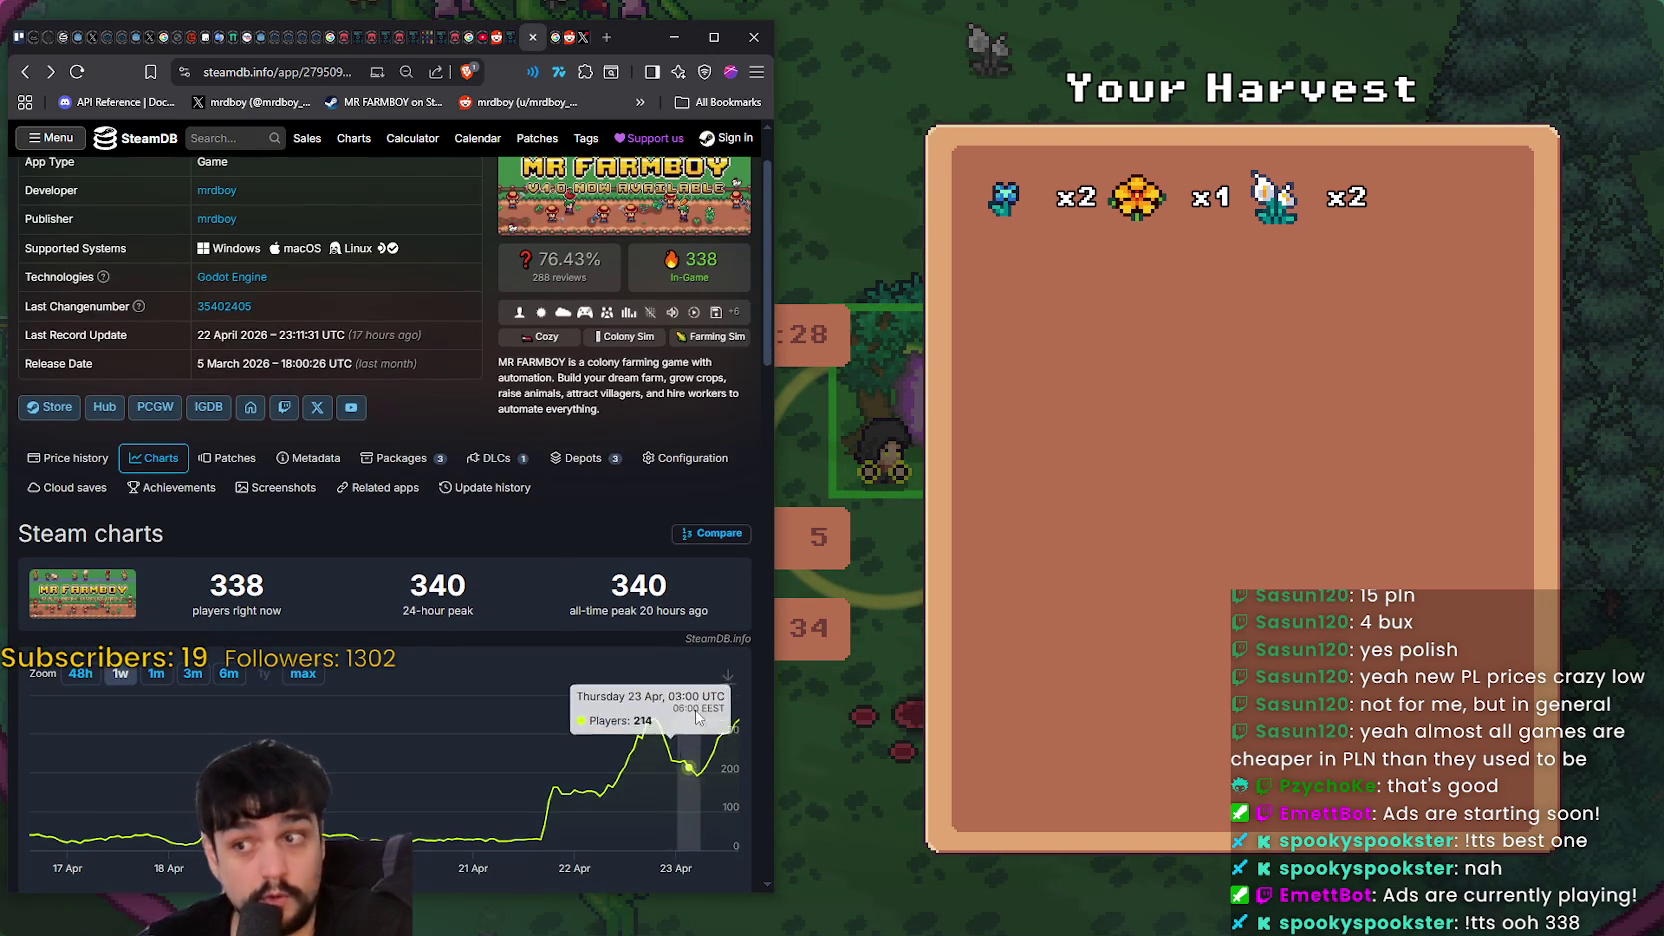
{"action": "scroll", "coordinate": [618, 399], "scroll_direction": "up", "scroll_amount": 1}
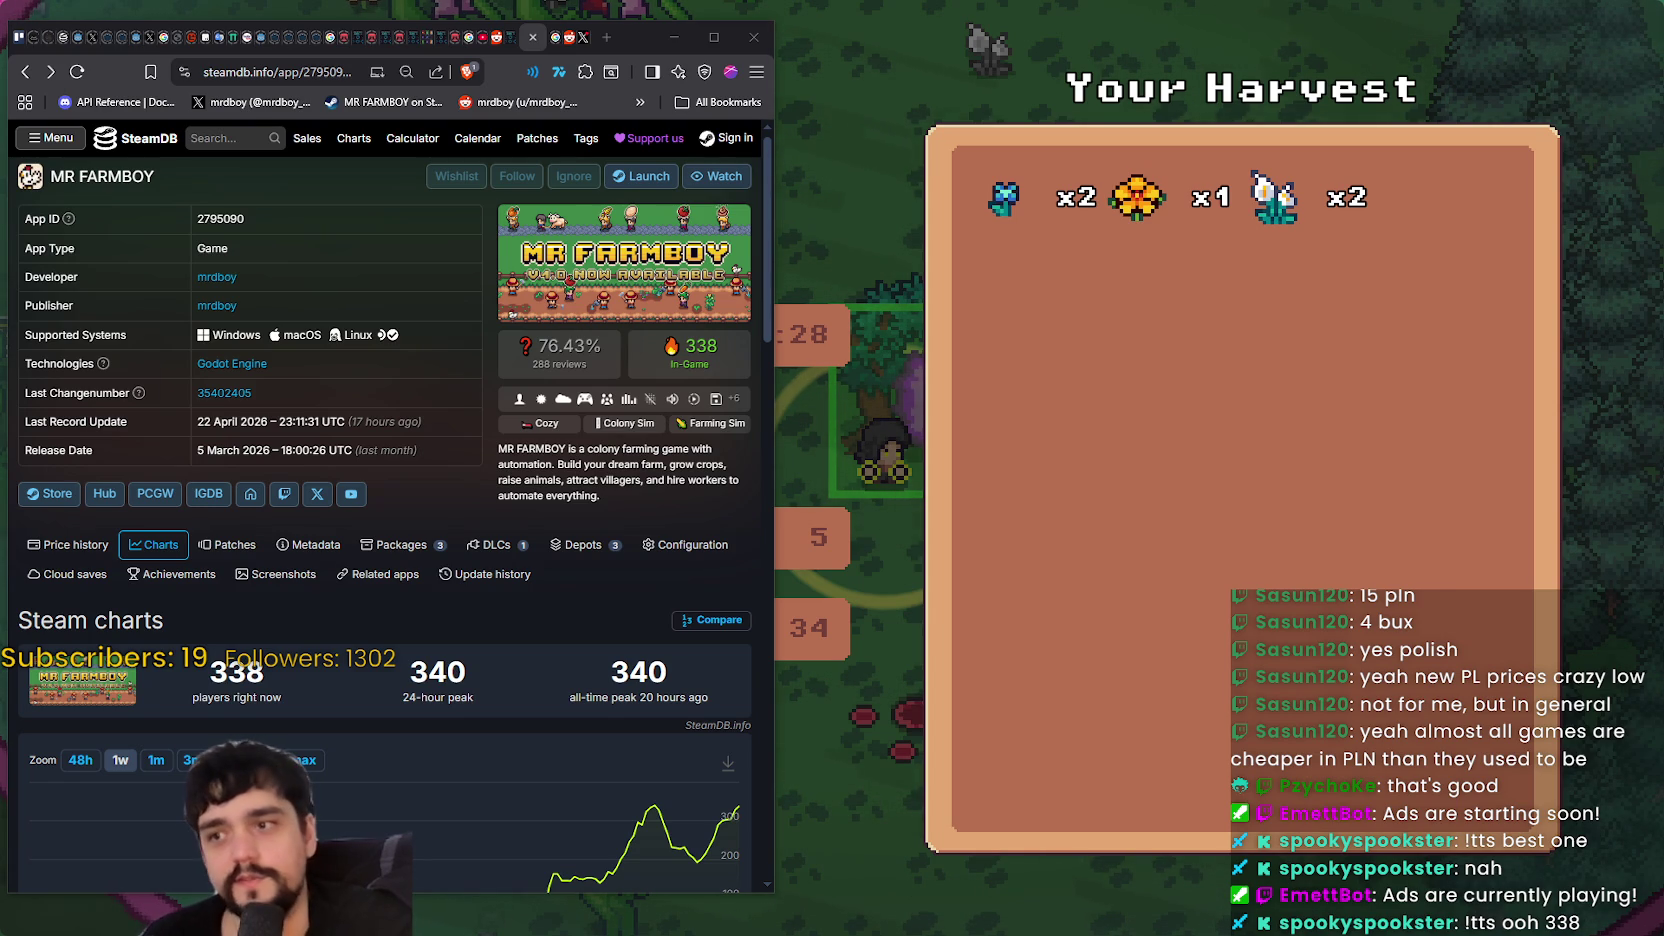
{"action": "scroll", "coordinate": [681, 398], "scroll_direction": "down", "scroll_amount": 1}
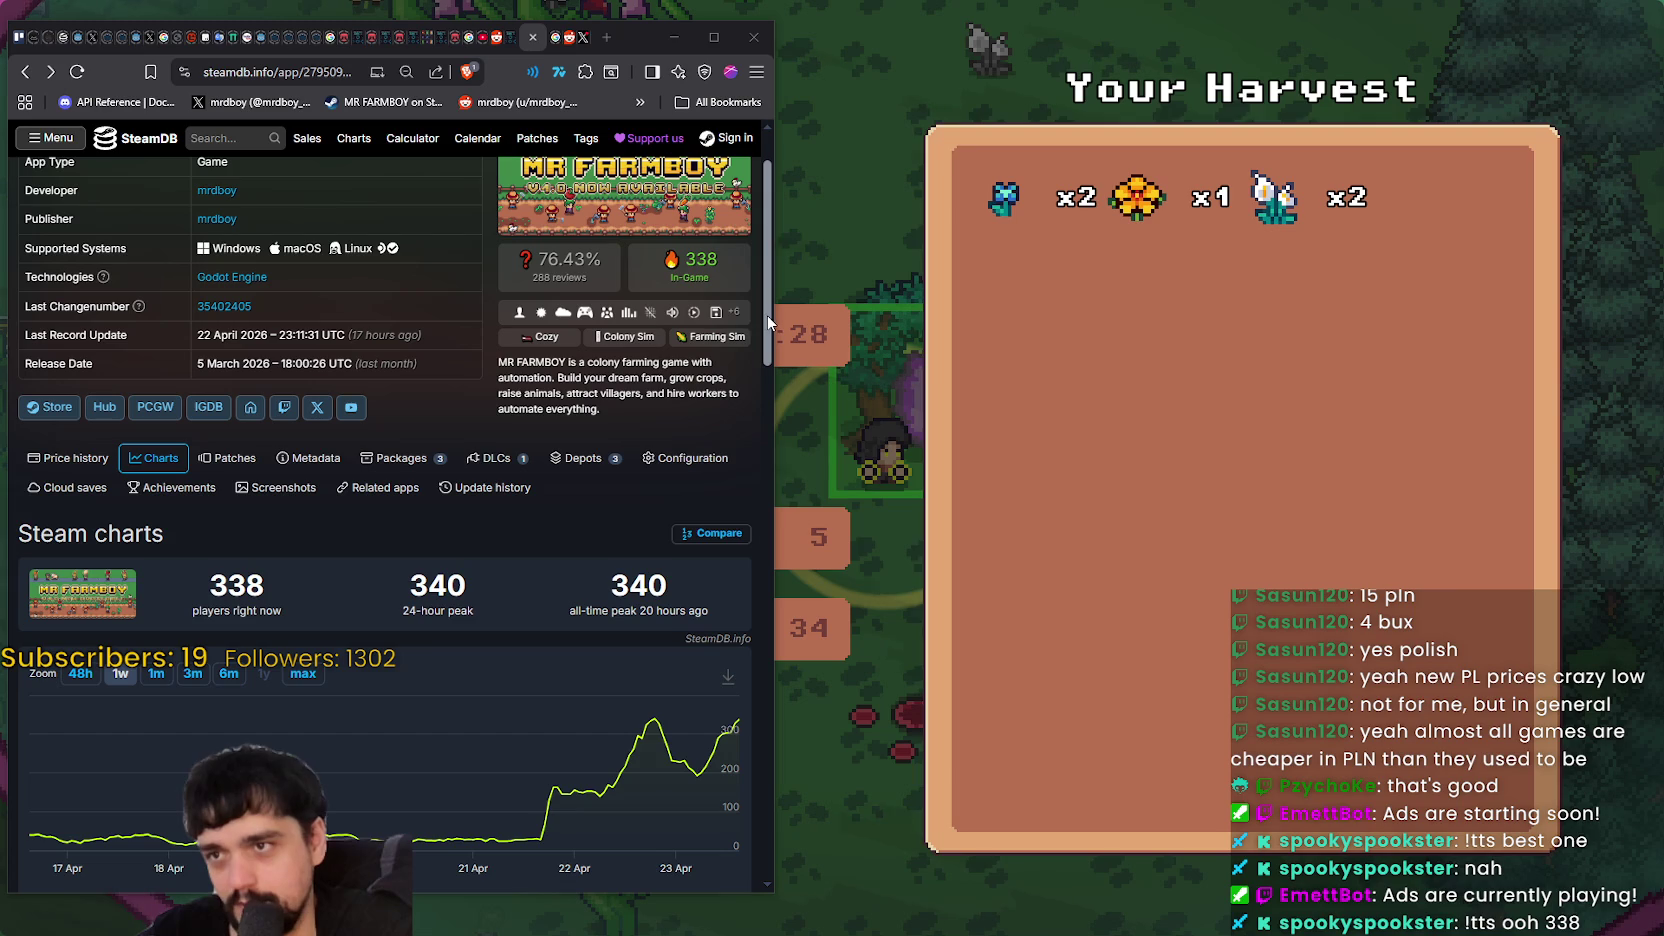
{"action": "scroll", "coordinate": [768, 312], "scroll_direction": "up", "scroll_amount": 1}
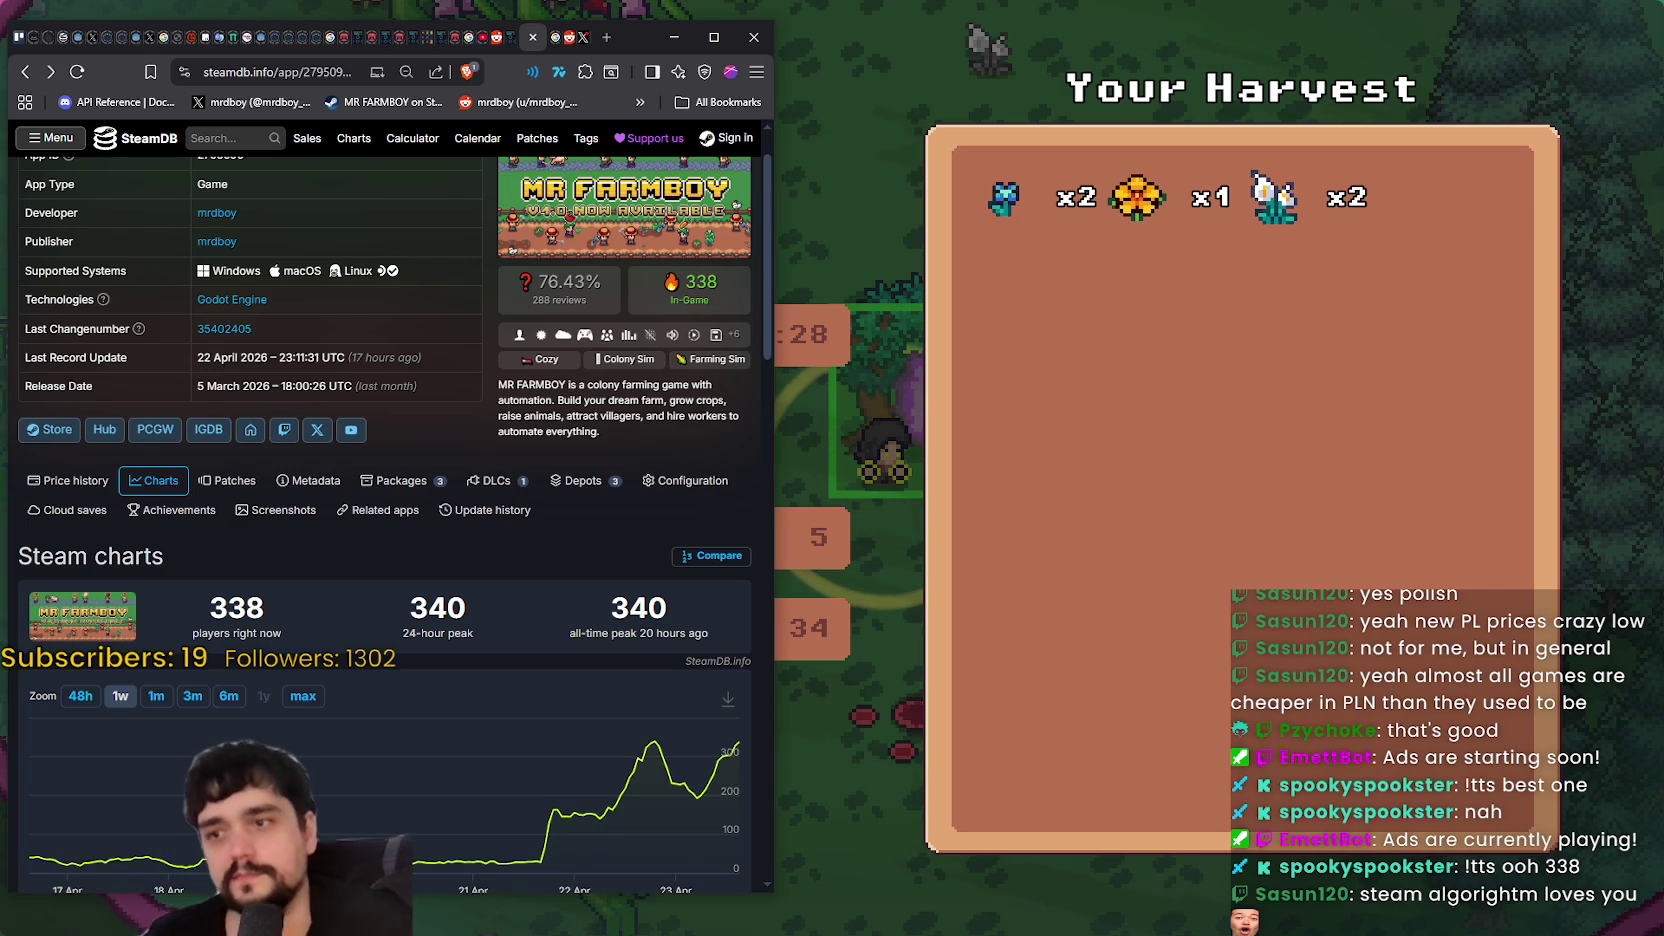
{"action": "left_click", "coordinate": [153, 710]}
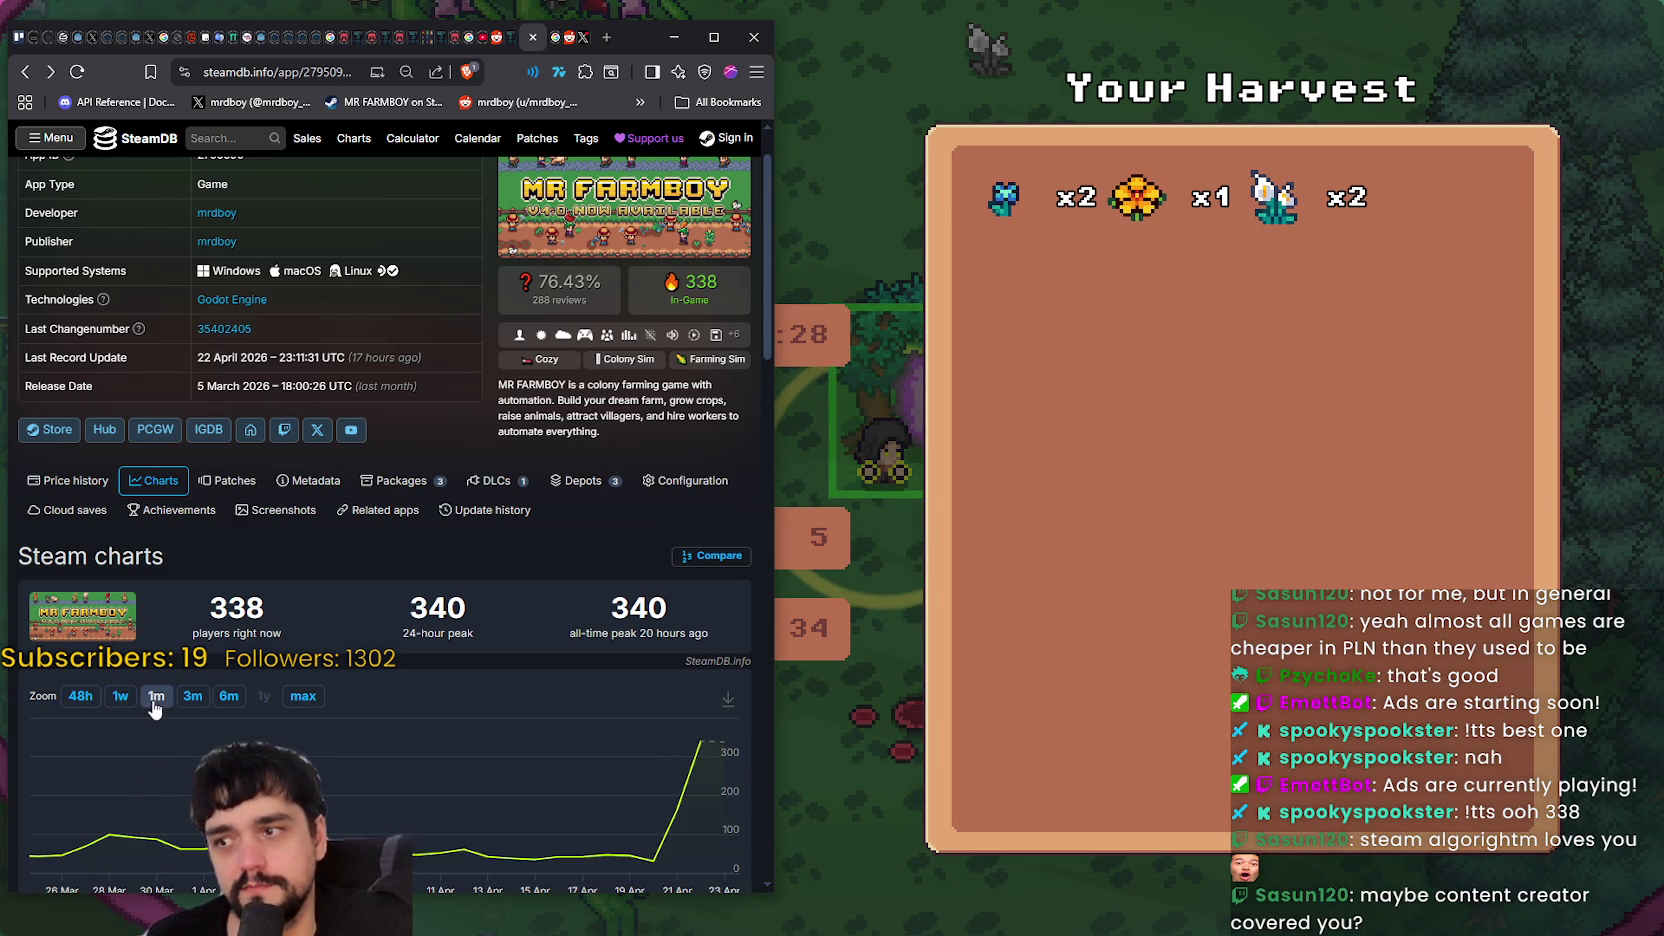
- Zoom the MR FARMBOY player chart to 1w, then to 48h
{"action": "left_click", "coordinate": [117, 702]}
{"action": "left_click", "coordinate": [96, 699]}
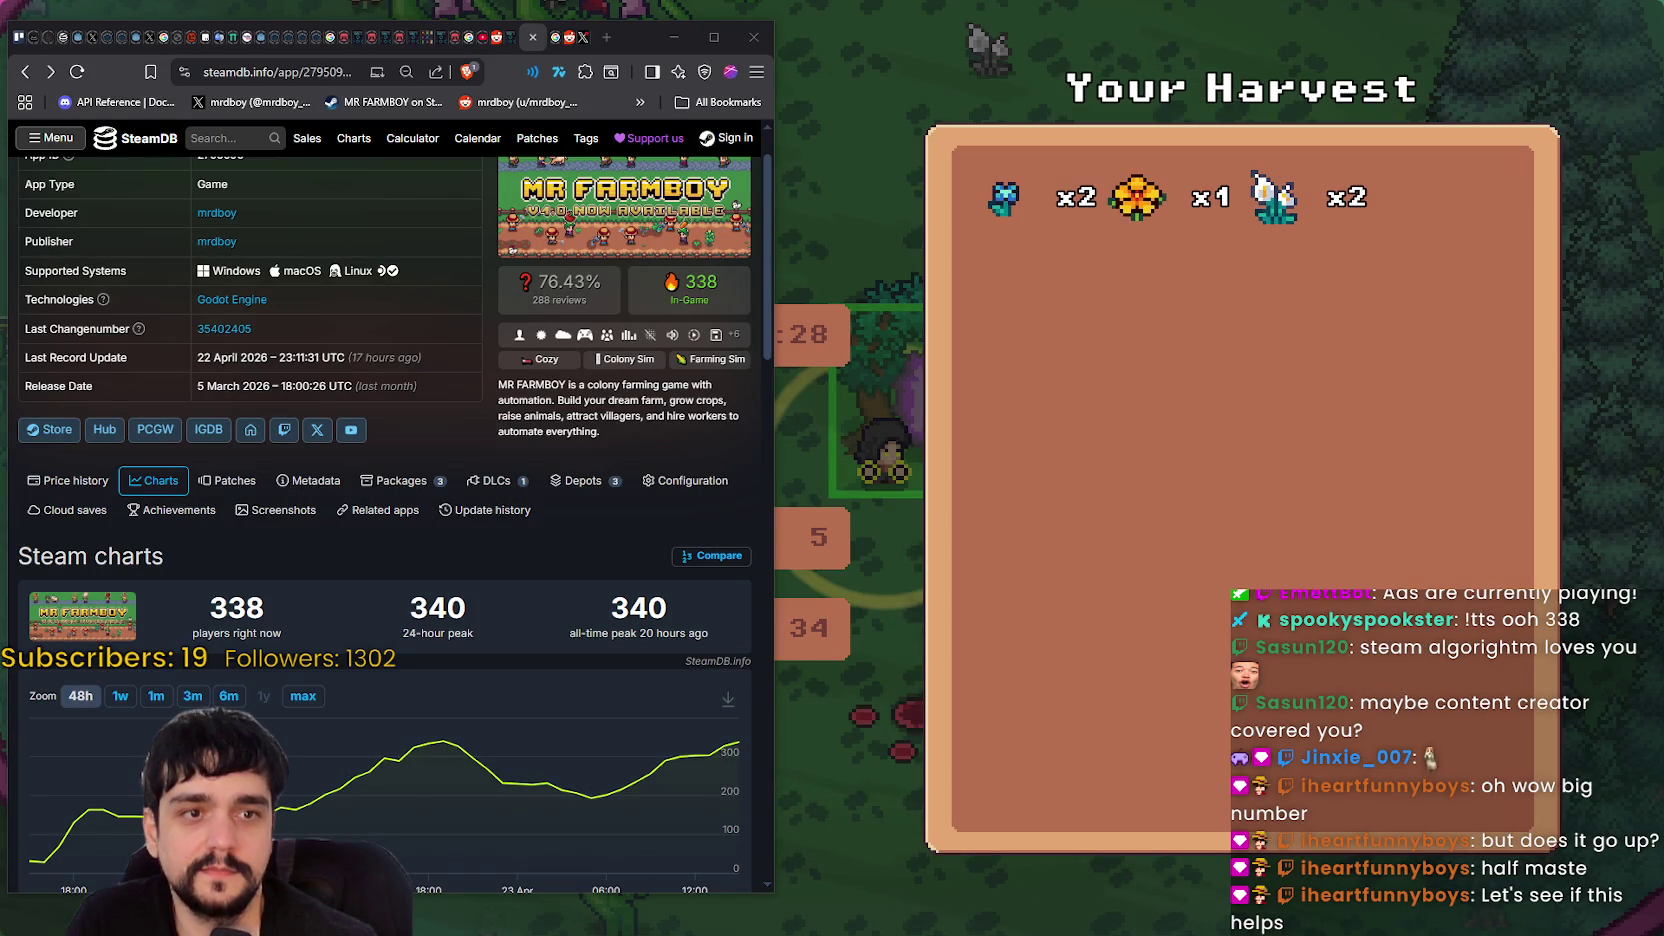
{"action": "mouse_move", "coordinate": [1663, 340]}
{"action": "left_mouse_down"}
{"action": "mouse_move", "coordinate": [1585, 335]}
{"action": "mouse_move", "coordinate": [1100, 179]}
{"action": "left_mouse_up"}
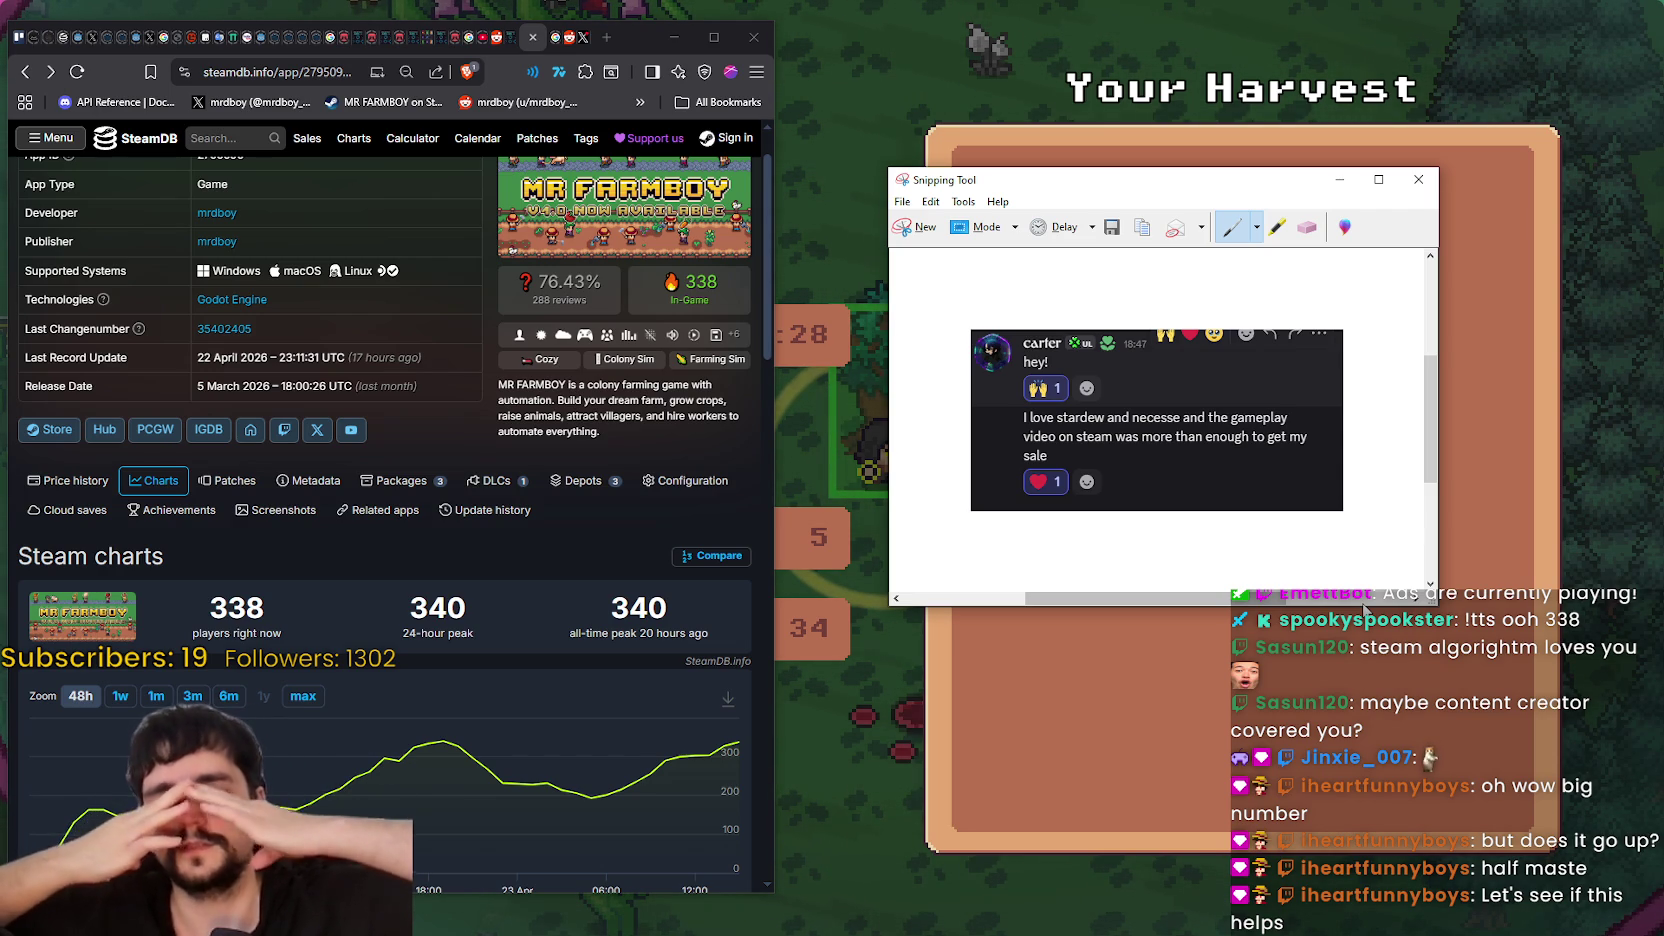
{"action": "left_click", "coordinate": [1002, 165]}
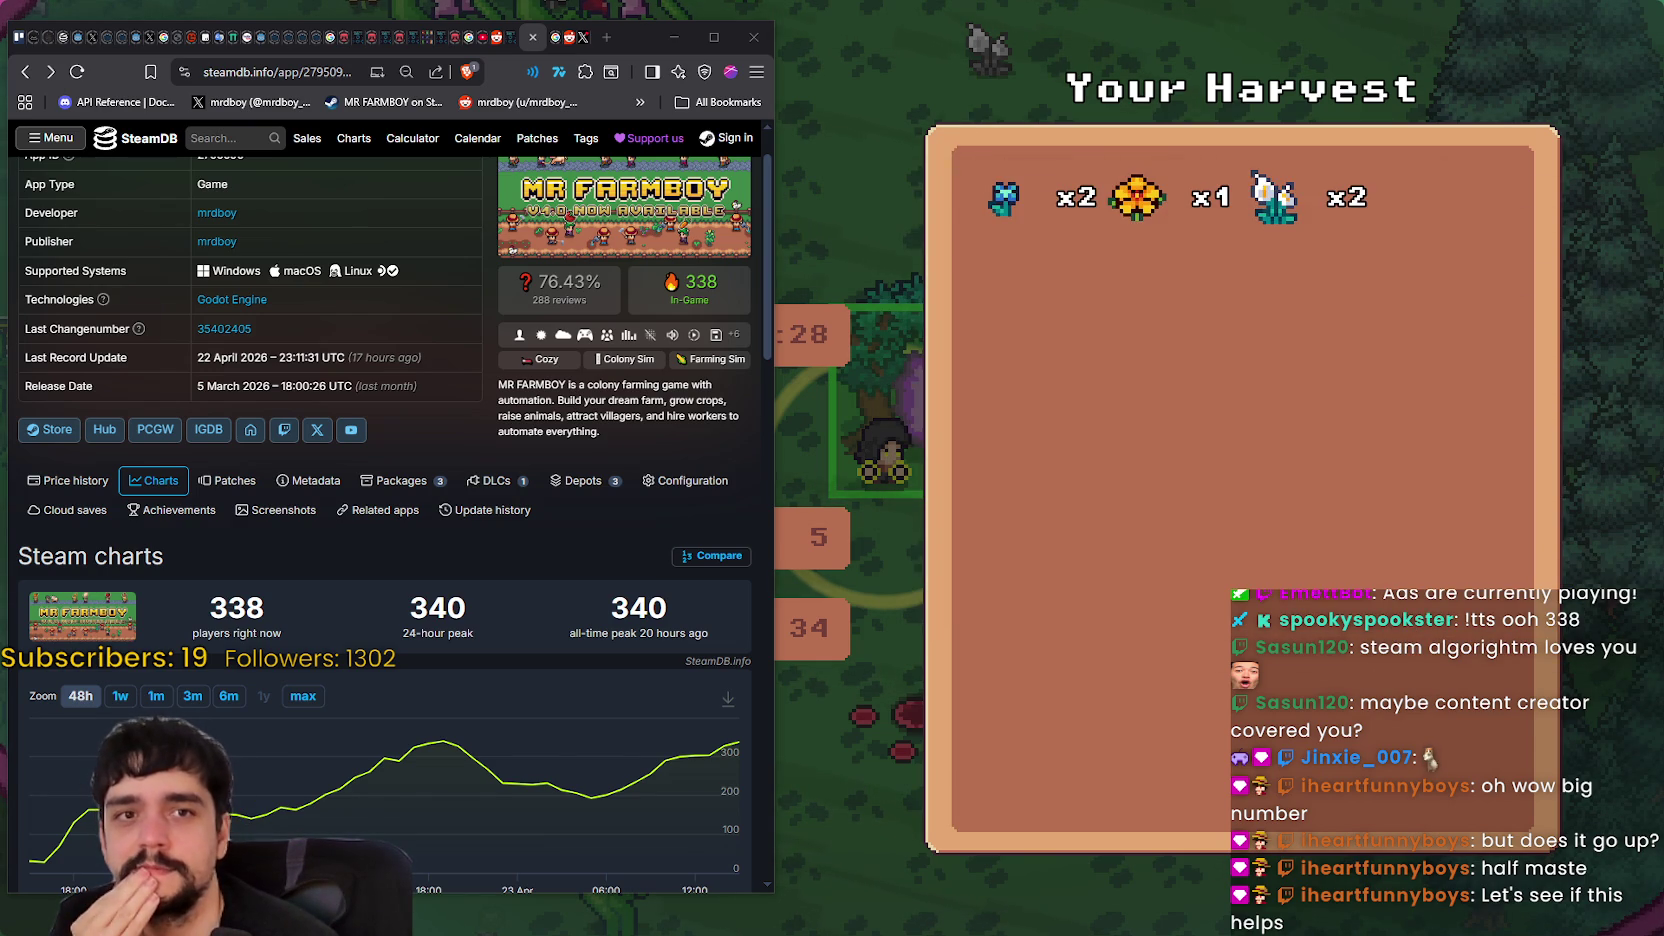
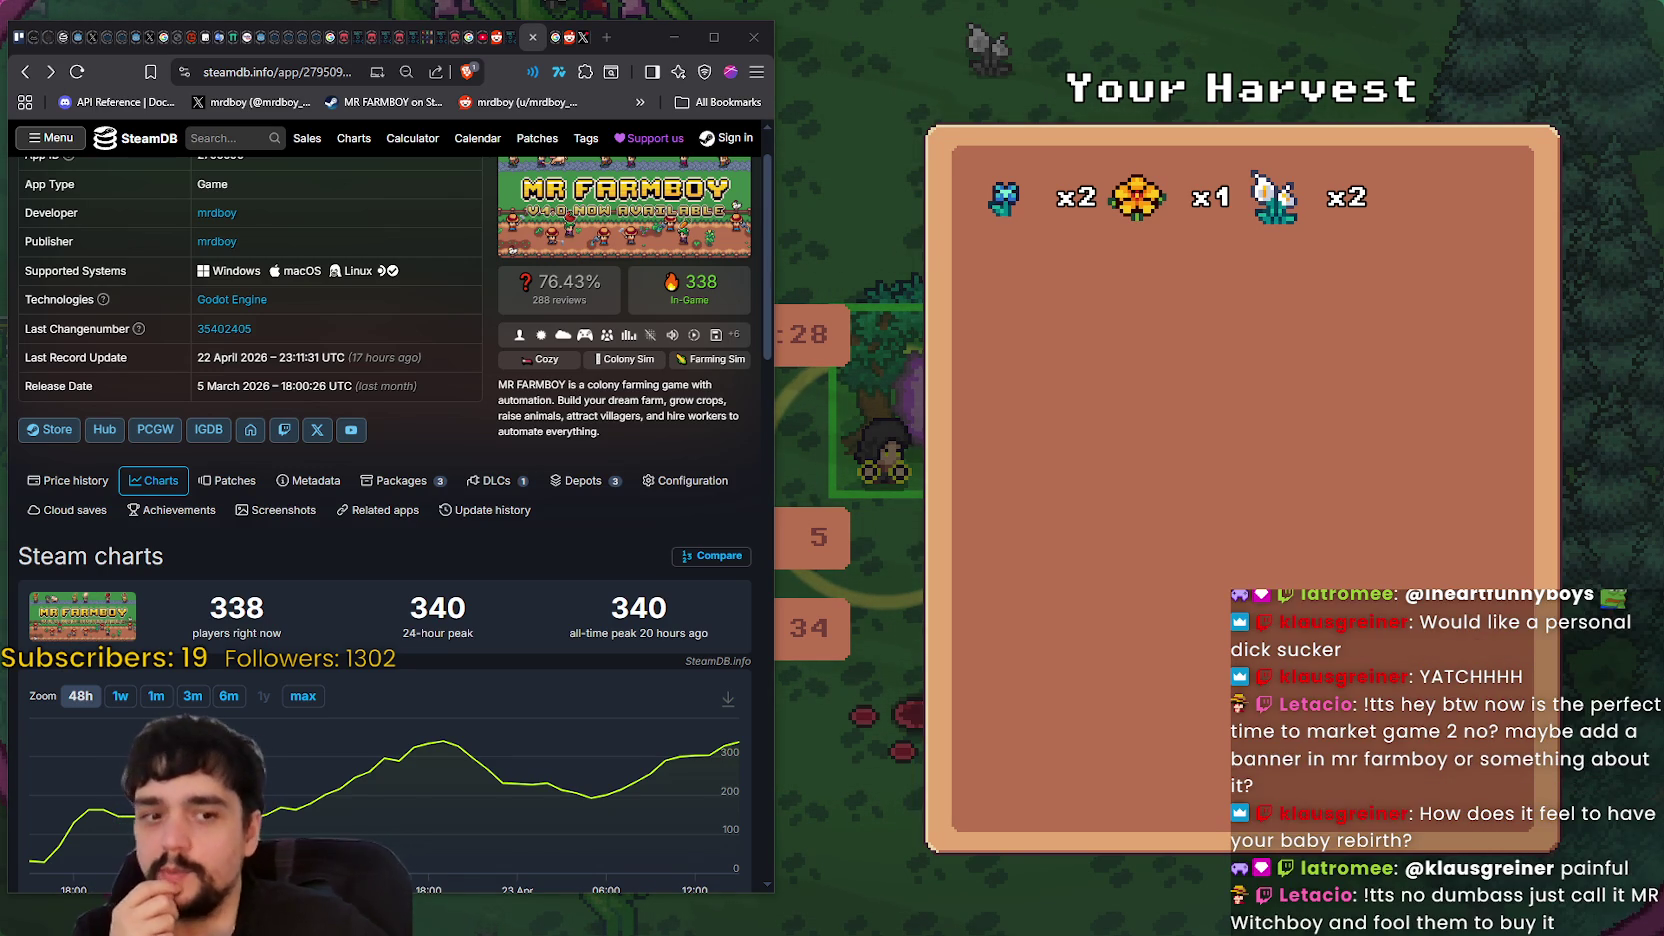
- Switch to the MR FARMBOY Steam store page, scroll past the bundles, and open the full updates list
{"action": "key", "text": "alt+Tab"}
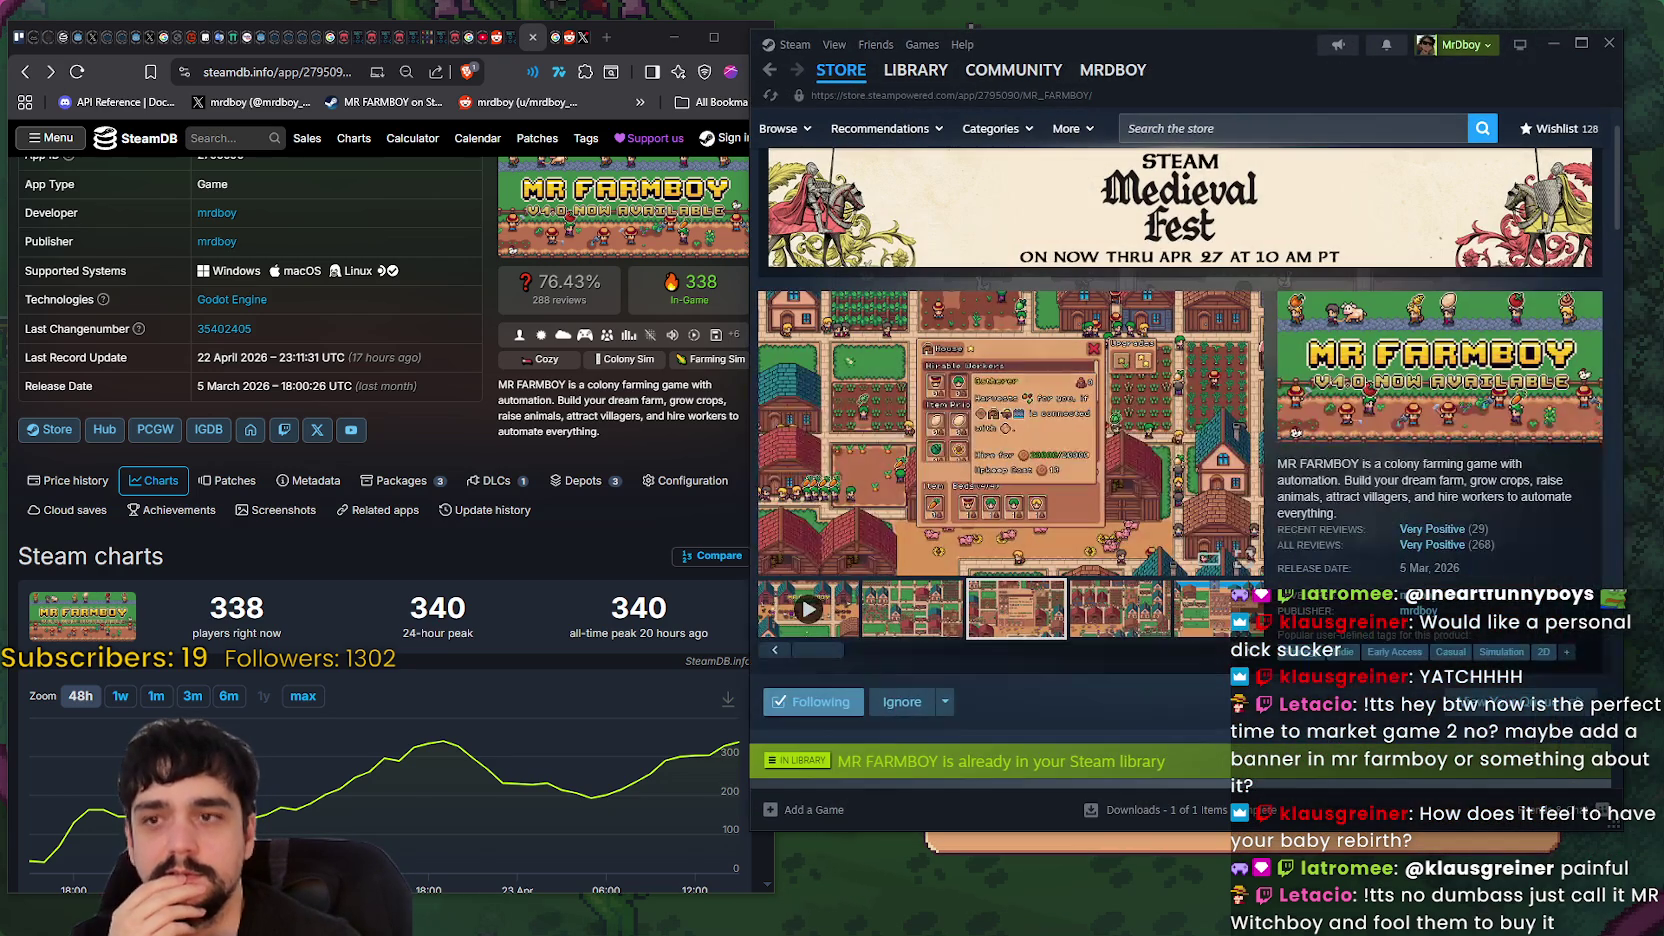
{"action": "scroll", "coordinate": [1365, 523], "scroll_direction": "down", "scroll_amount": 5}
{"action": "scroll", "coordinate": [1365, 523], "scroll_direction": "down", "scroll_amount": 4}
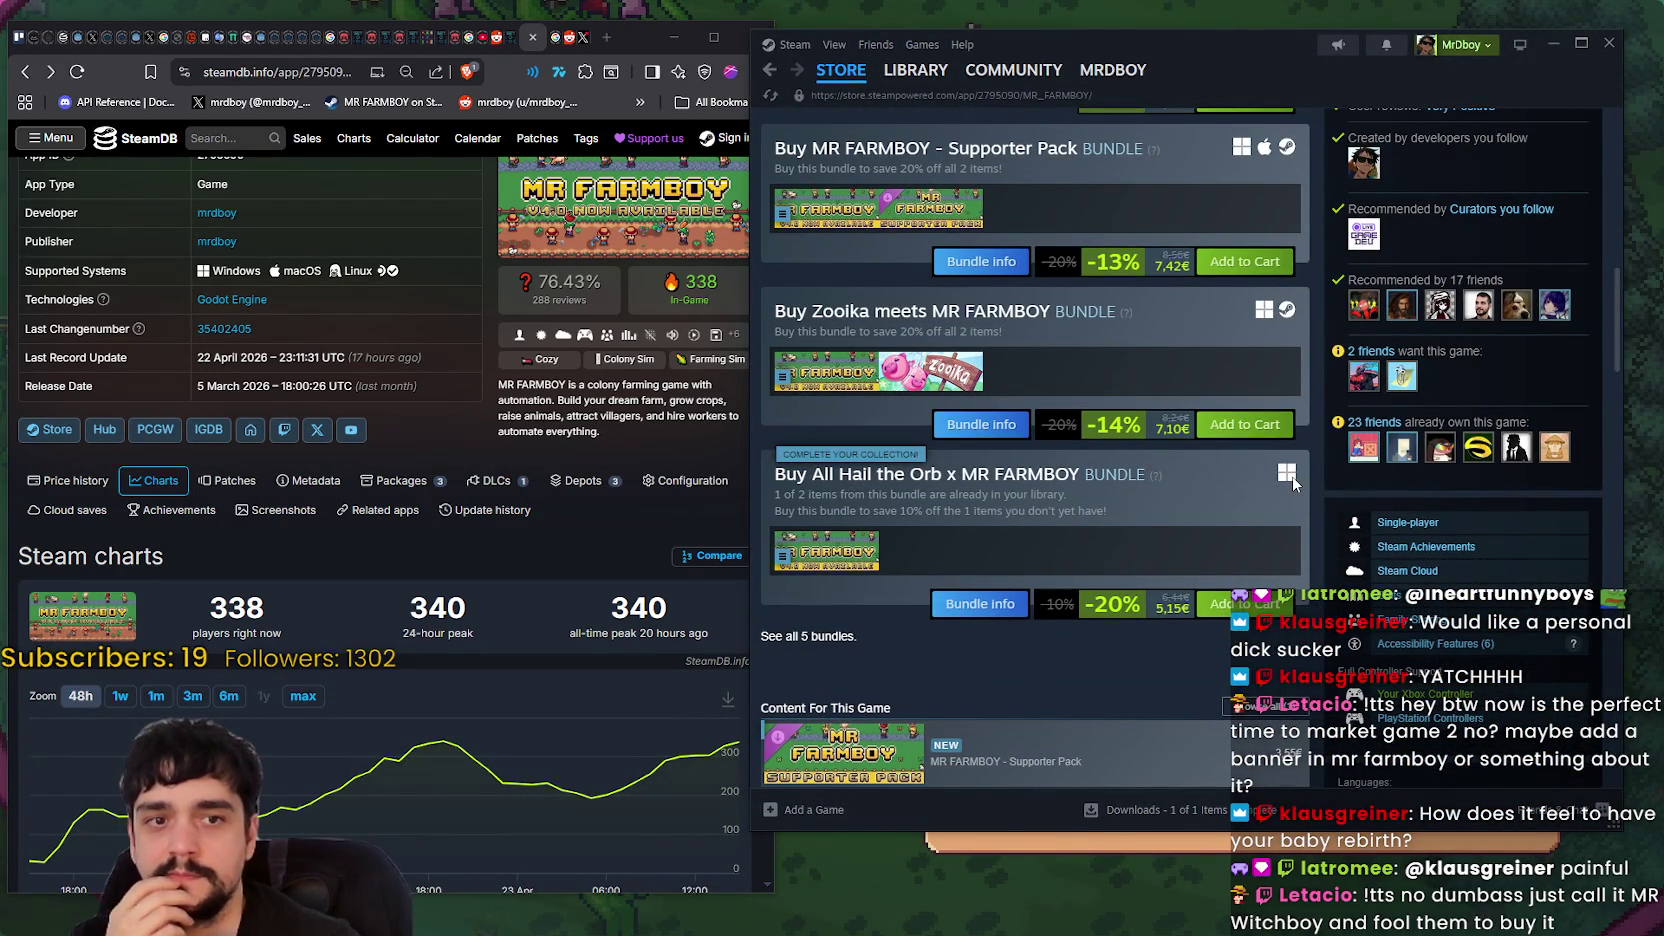
{"action": "scroll", "coordinate": [1292, 476], "scroll_direction": "down", "scroll_amount": 5}
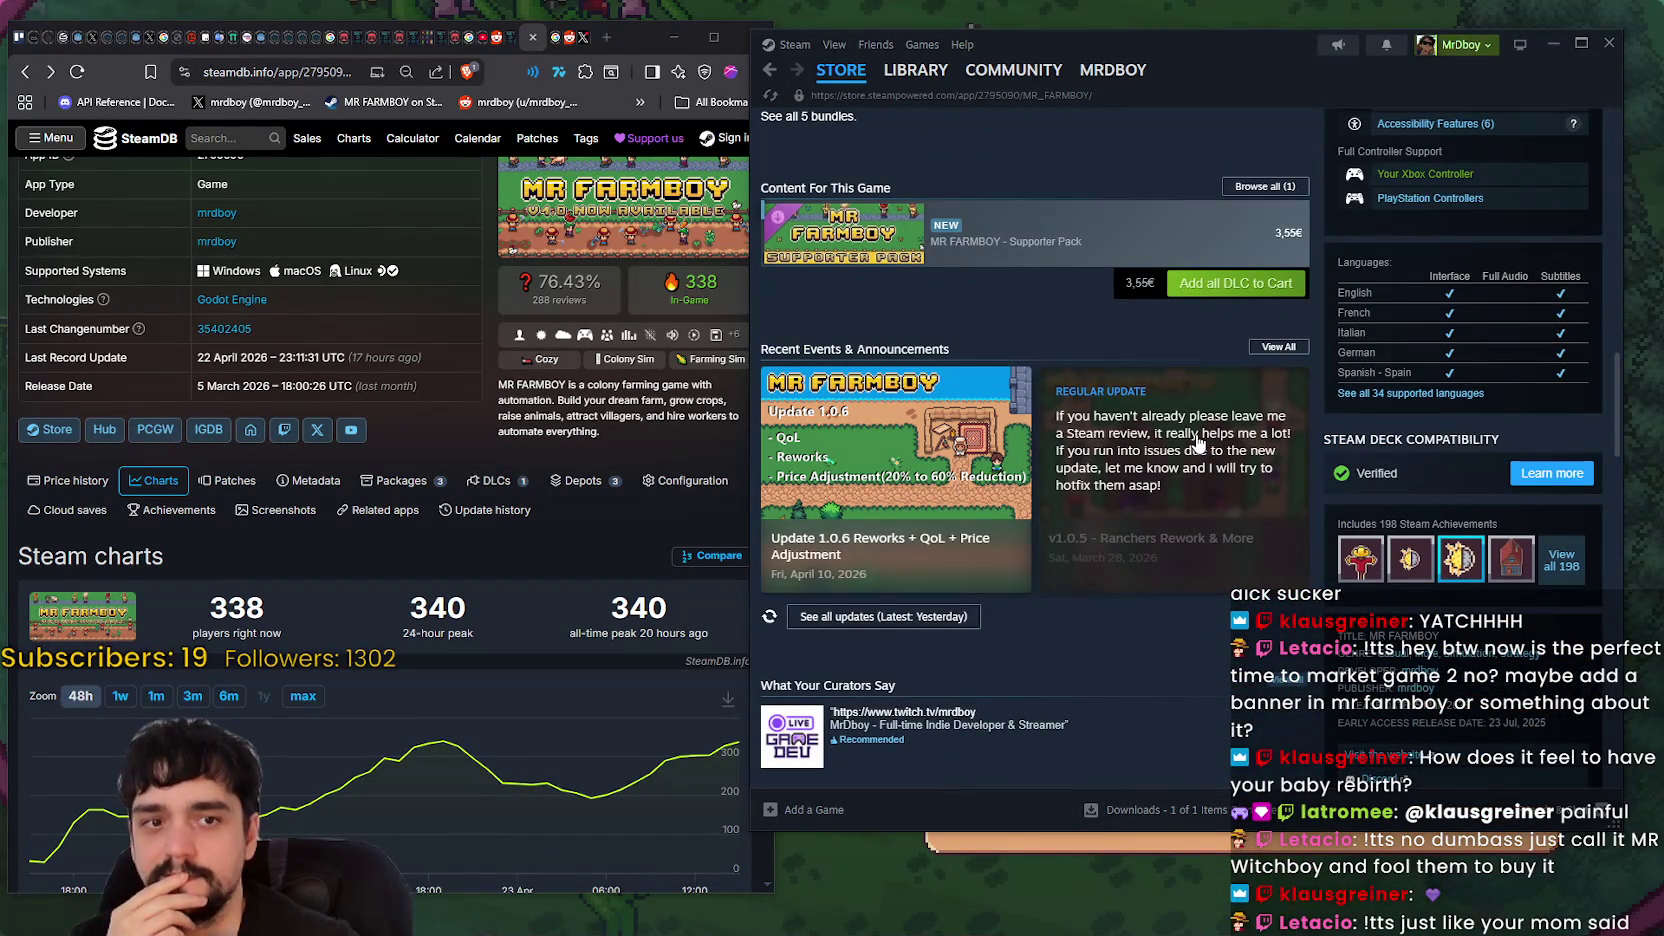
{"action": "scroll", "coordinate": [1198, 443], "scroll_direction": "down", "scroll_amount": 1}
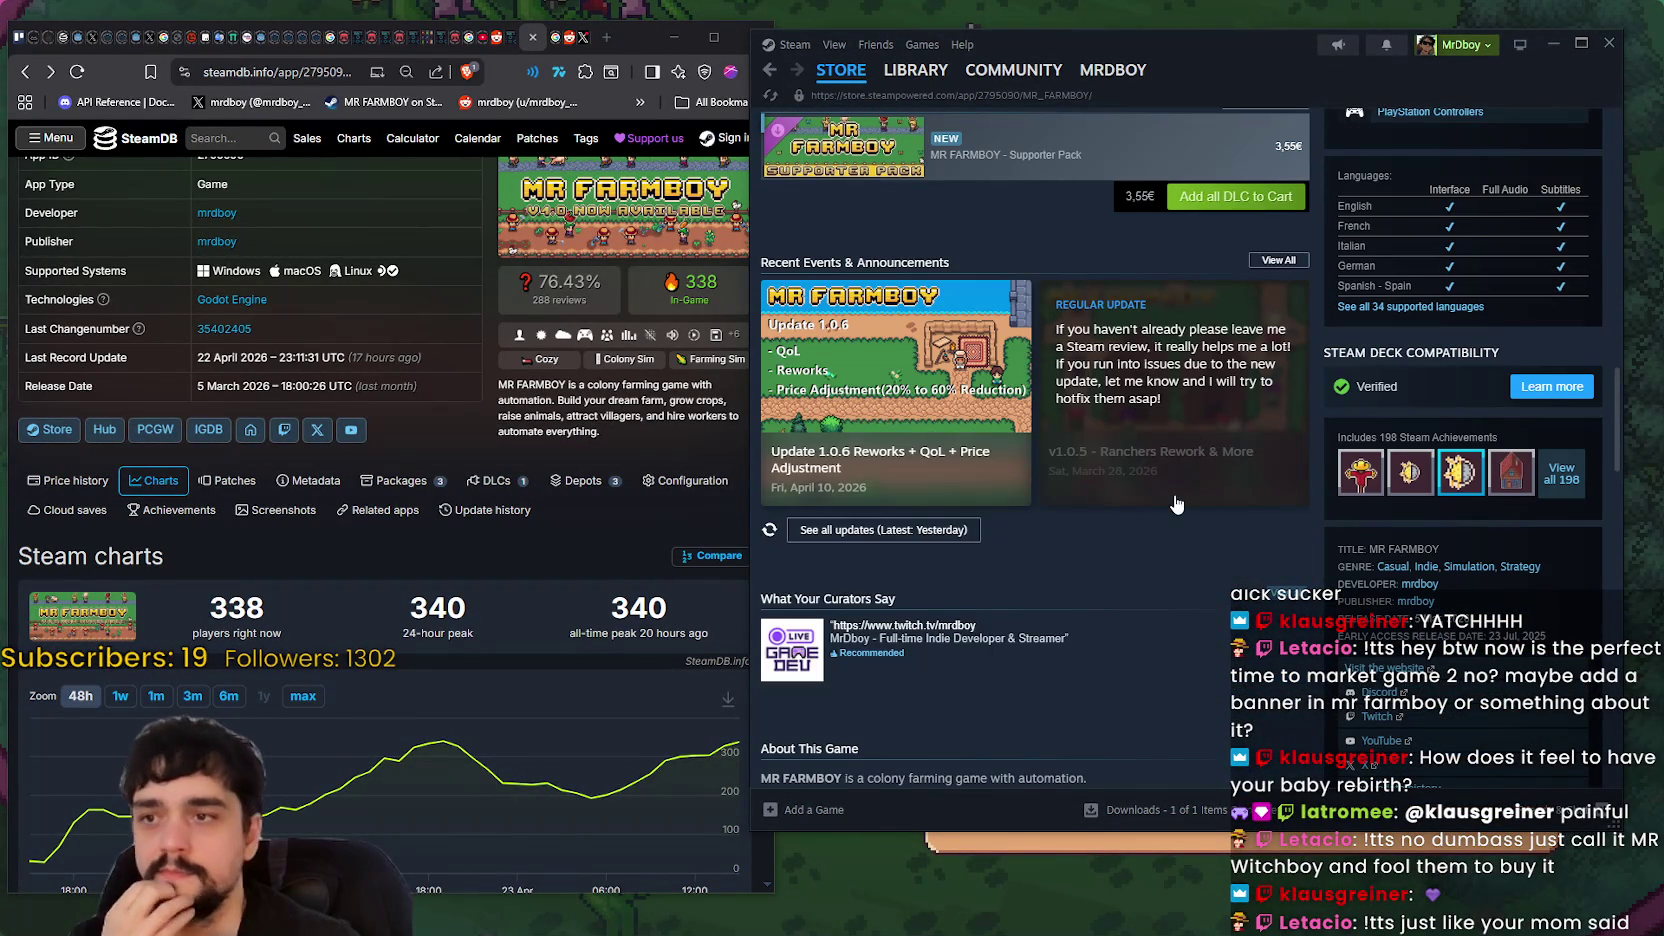
{"action": "left_click", "coordinate": [938, 532]}
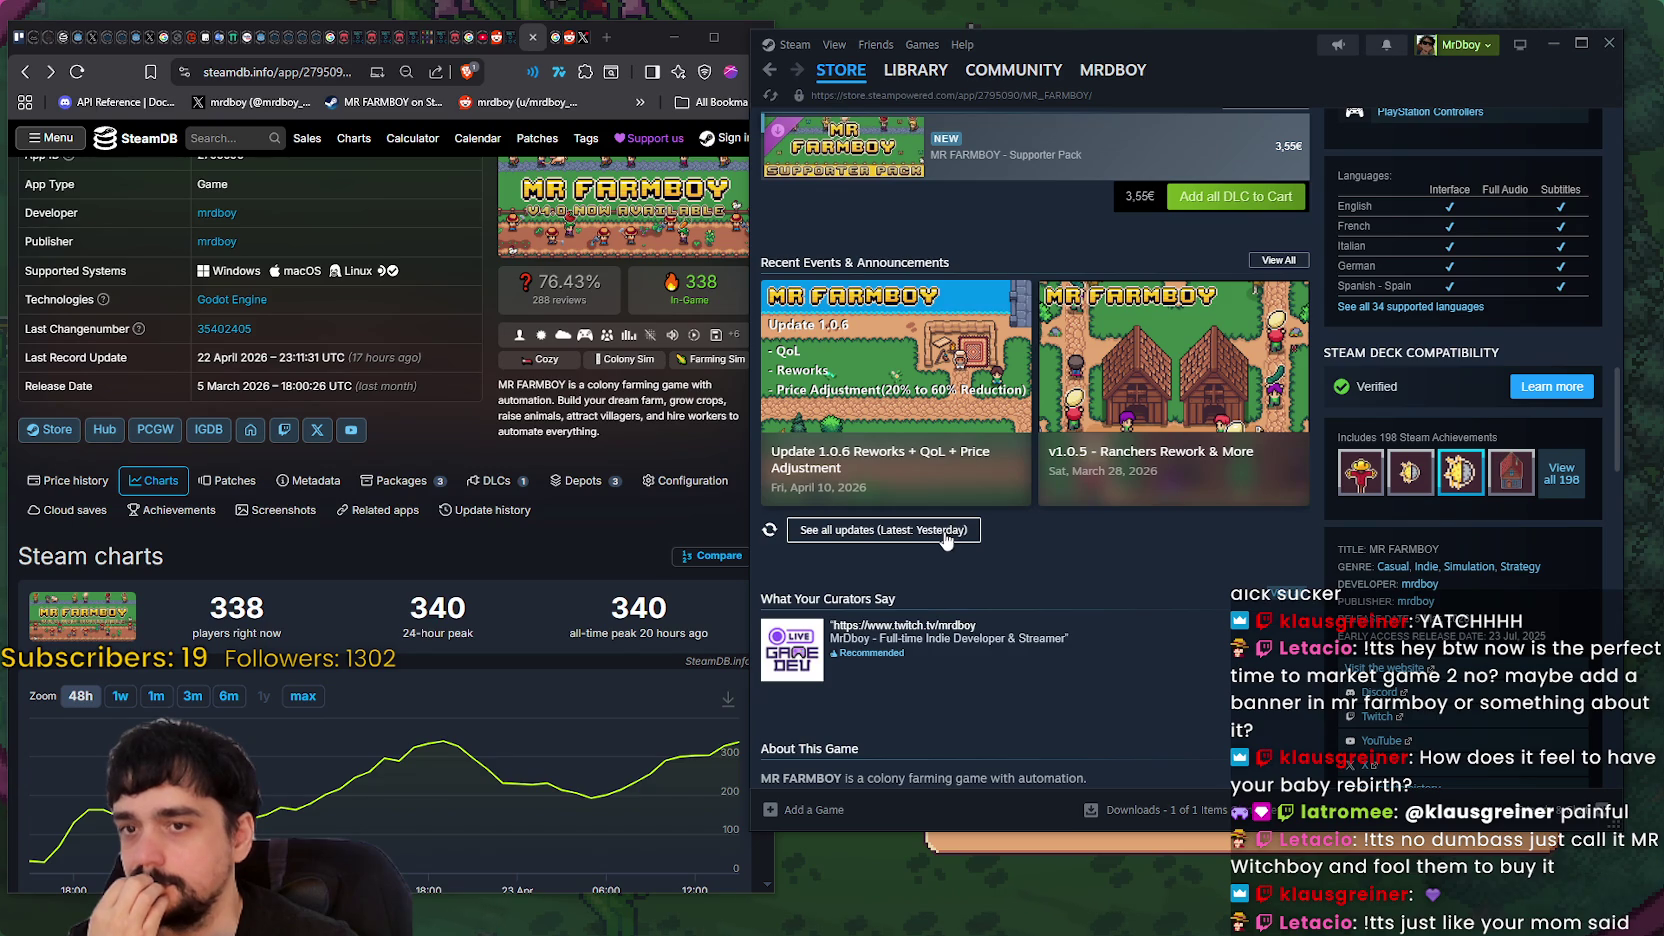
- Open the v1.0.6-Hotfix1 discussion, then browse the Bugs & Technical Issues discussion forum
{"action": "left_click", "coordinate": [1160, 577]}
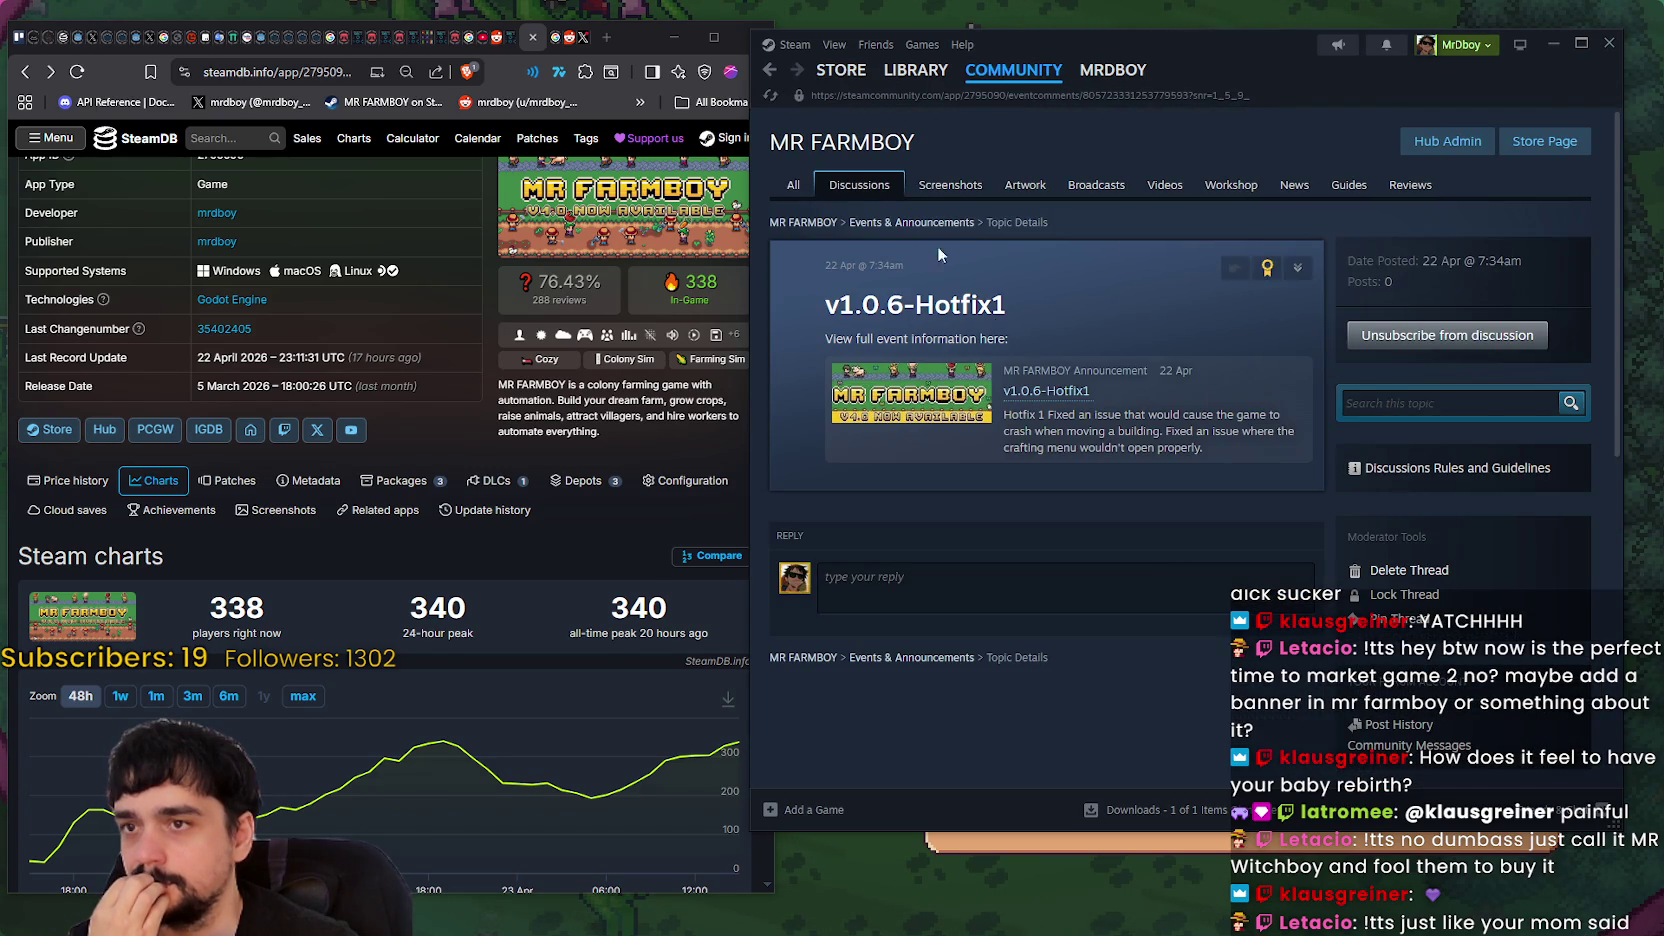
{"action": "left_click", "coordinate": [859, 184]}
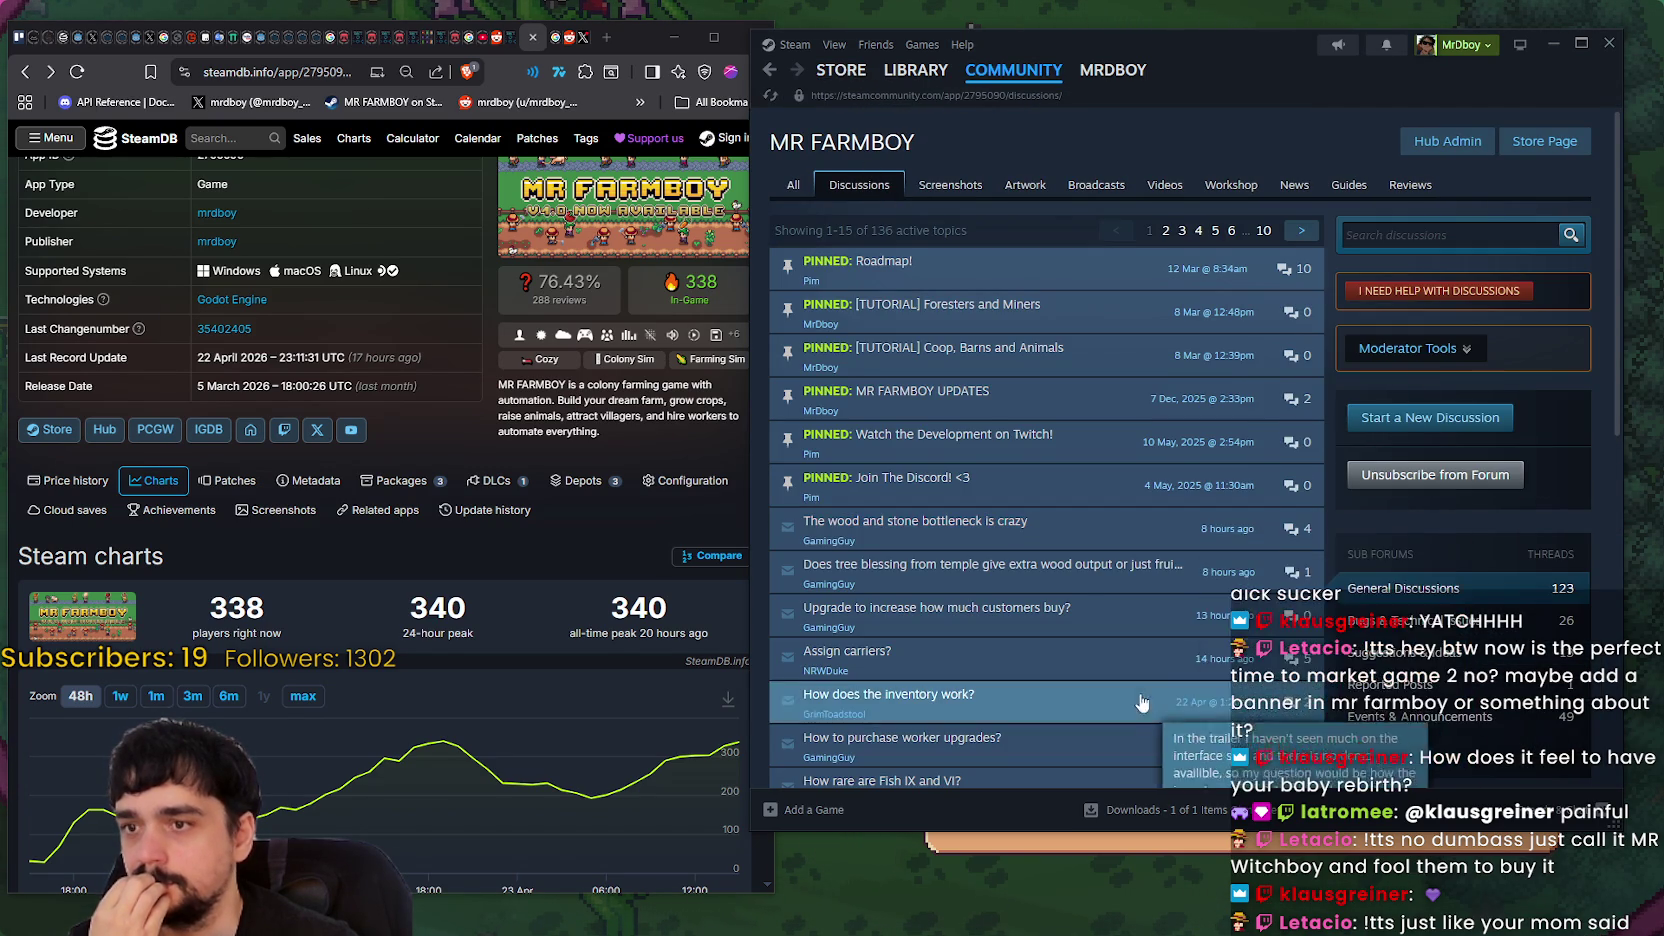
{"action": "scroll", "coordinate": [1190, 700], "scroll_direction": "down", "scroll_amount": 2}
{"action": "left_click", "coordinate": [1405, 450]}
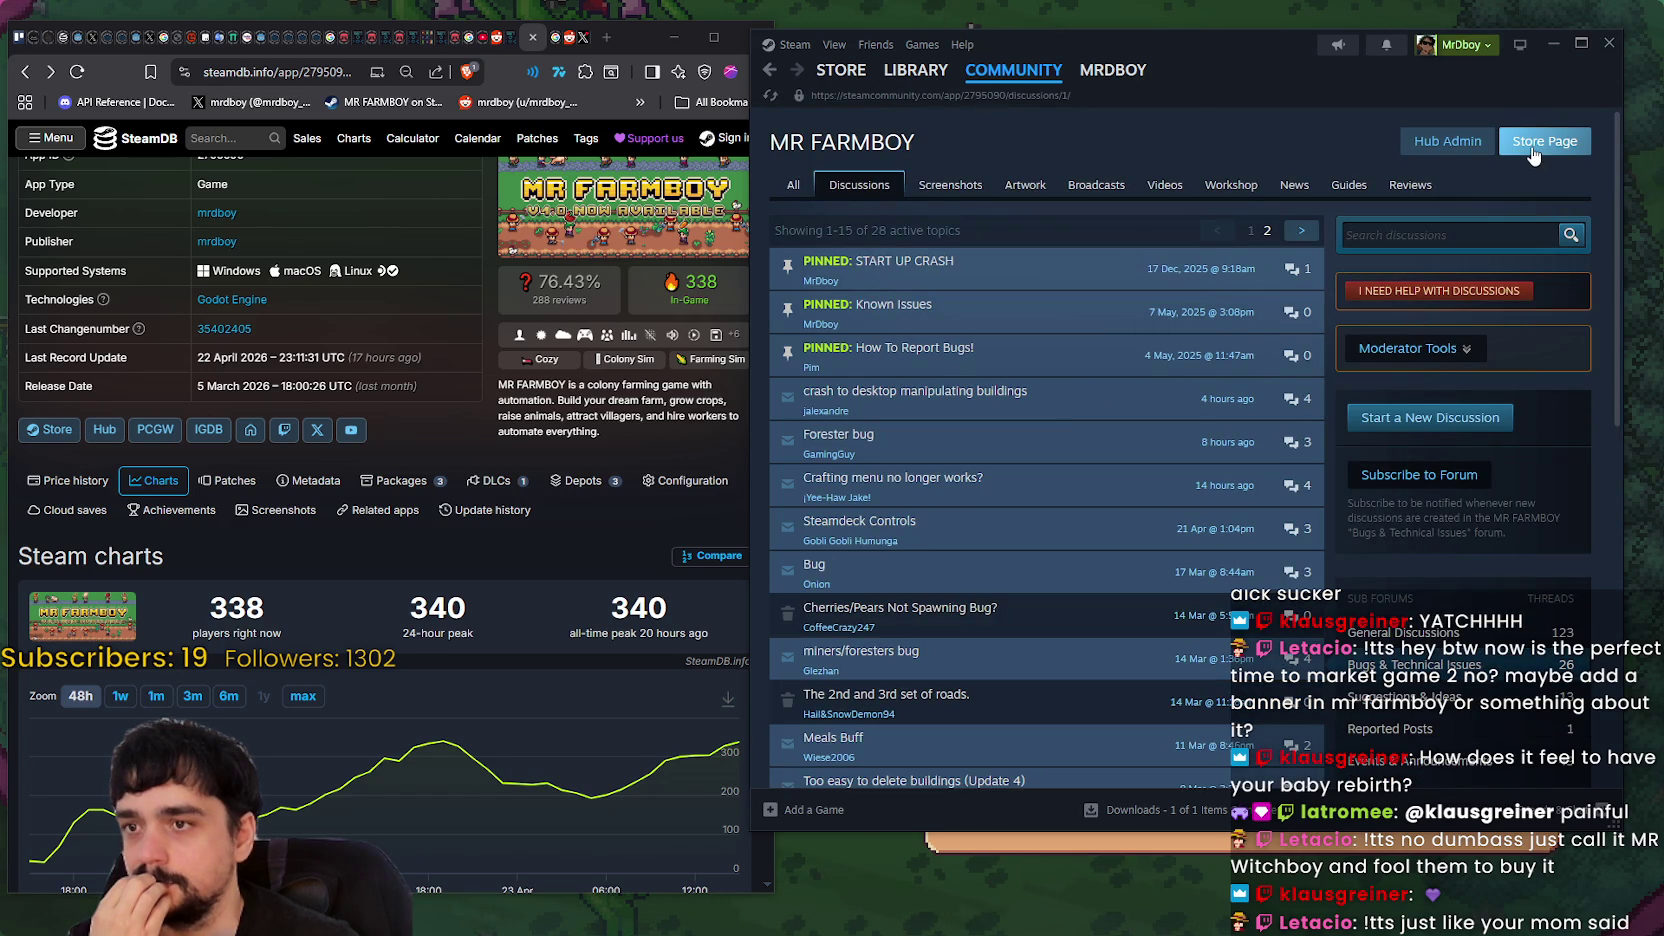
- Return to the MR FARMBOY store page and scroll down as its trailer plays
{"action": "mouse_move", "coordinate": [1113, 70]}
{"action": "left_click", "coordinate": [1550, 150]}
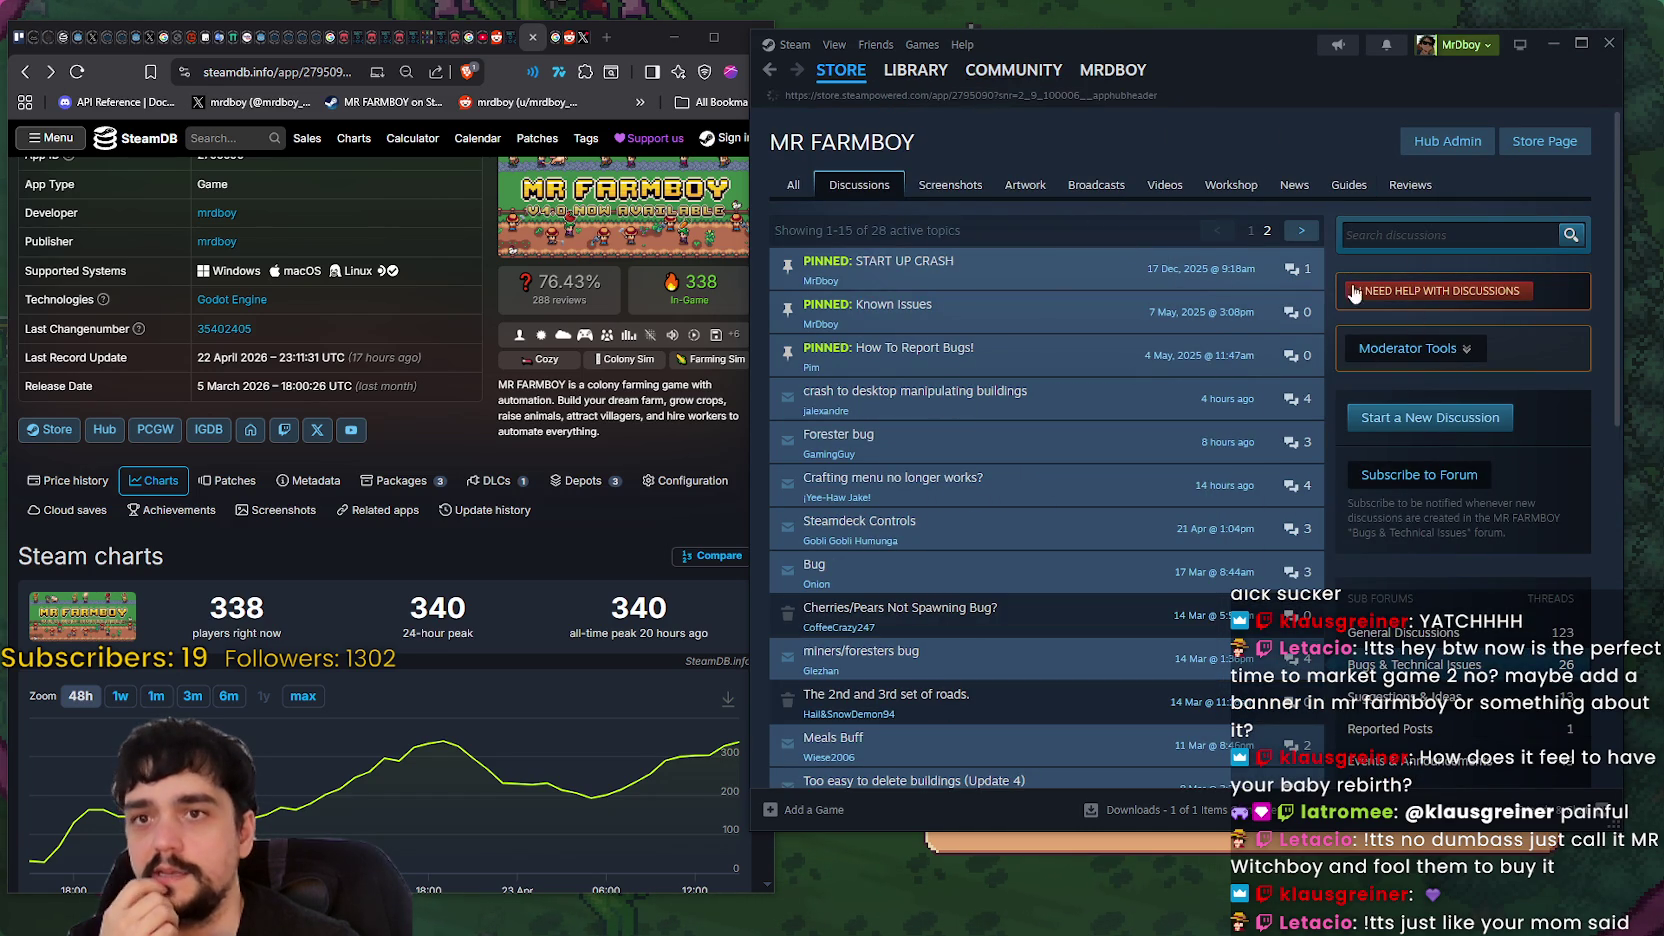
{"action": "scroll", "coordinate": [1123, 373], "scroll_direction": "down", "scroll_amount": 1}
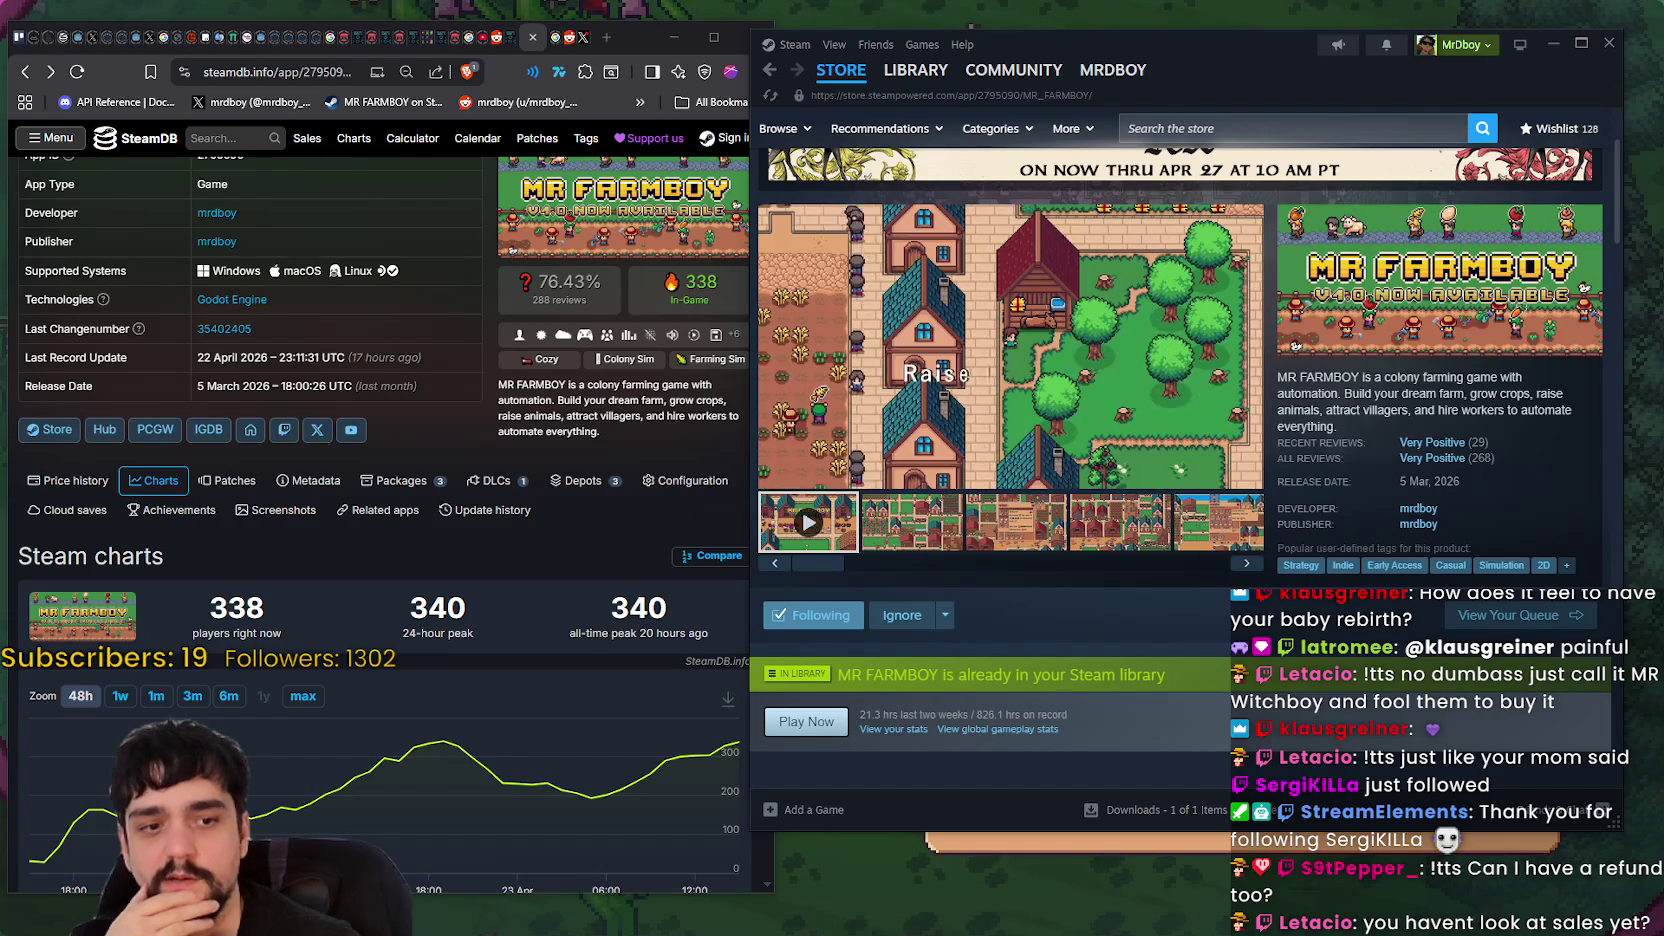
- Bring the predictionMedievel.txt Notepad window to the front of the store page
{"action": "key", "text": "alt+Tab"}
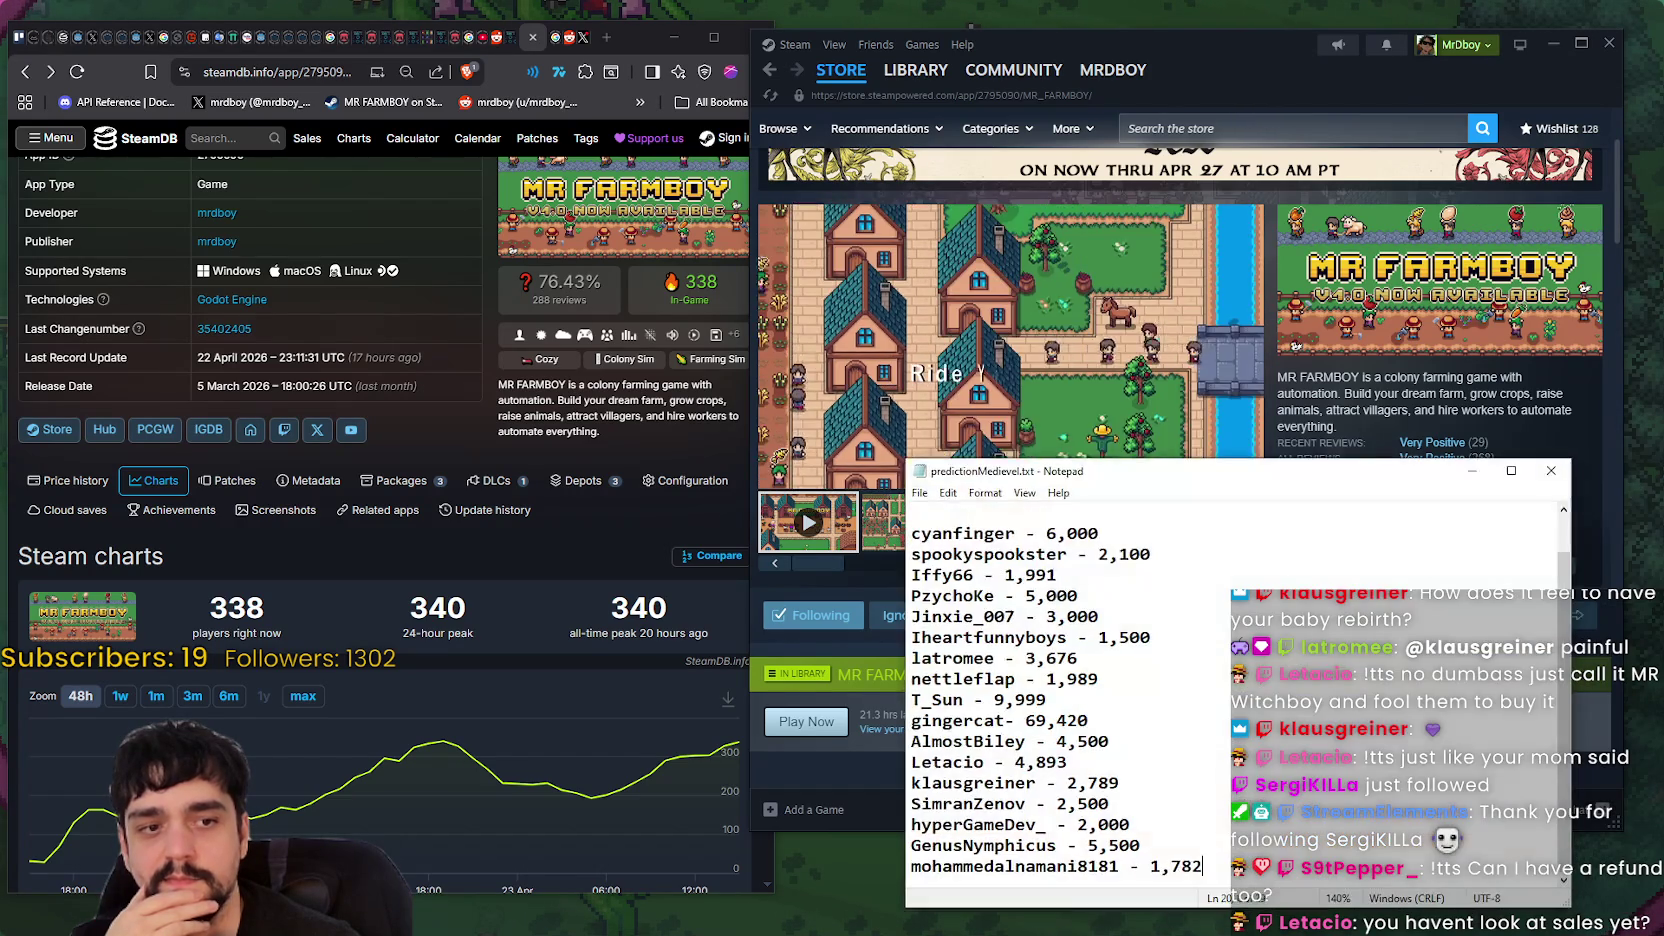
- Review the viewers' sales predictions and add a blank line after the last one
{"action": "mouse_move", "coordinate": [1203, 858]}
{"action": "left_mouse_down"}
{"action": "mouse_move", "coordinate": [915, 679]}
{"action": "mouse_move", "coordinate": [915, 533]}
{"action": "left_mouse_up"}
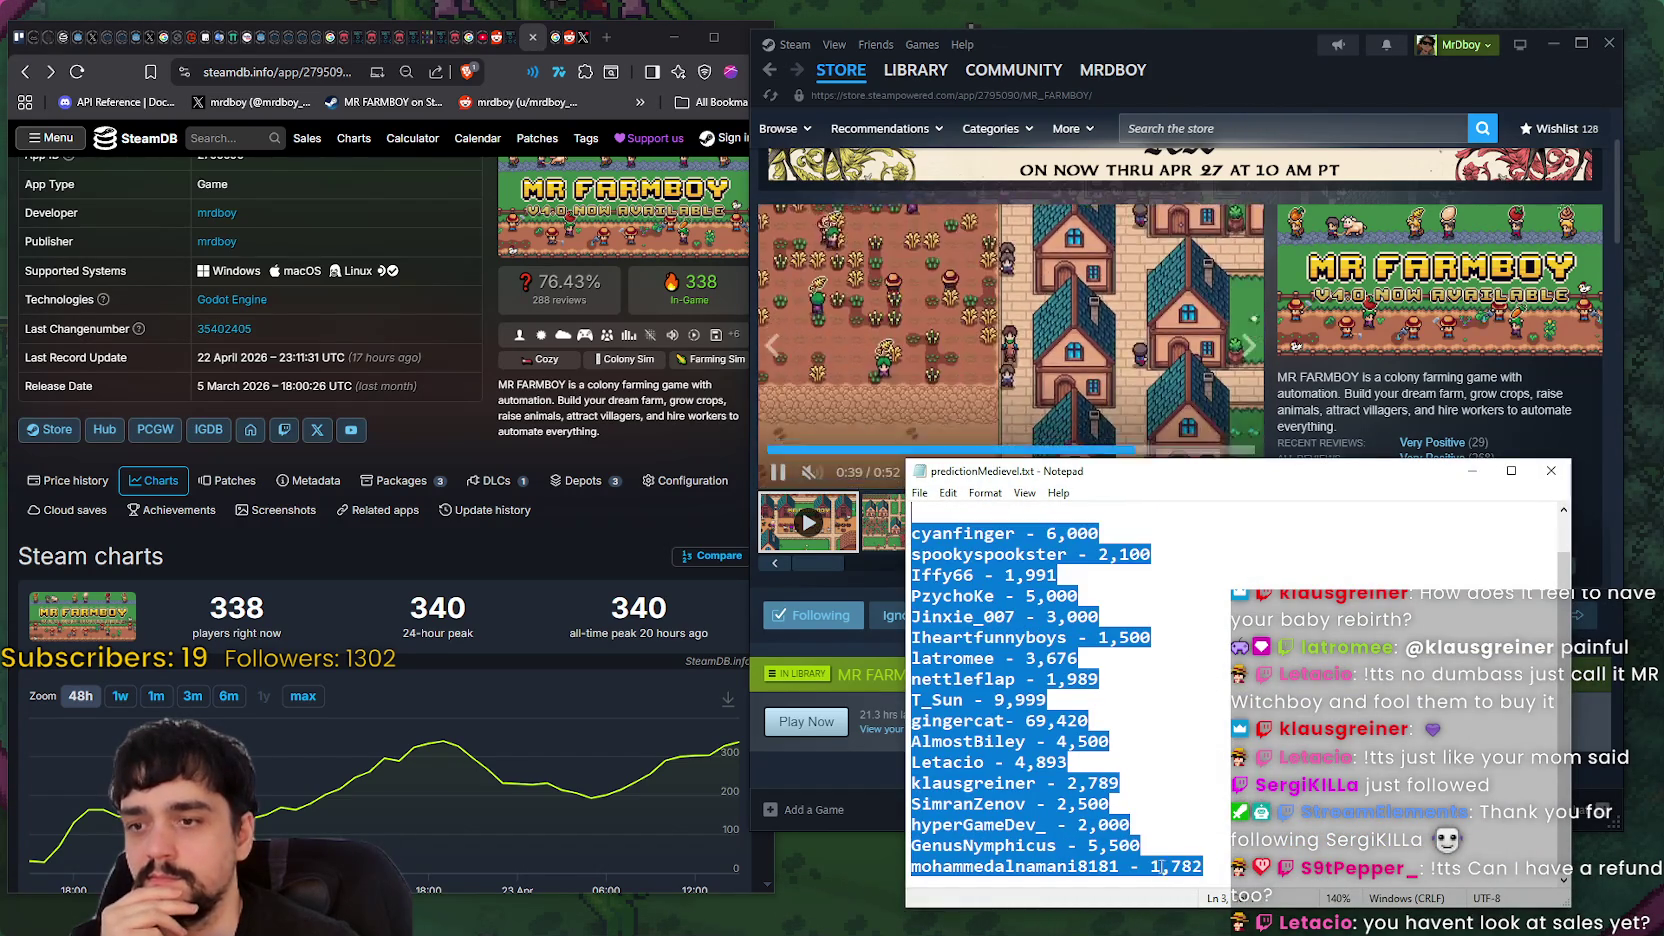
{"action": "left_click", "coordinate": [1126, 766]}
{"action": "triple_click", "coordinate": [1127, 770]}
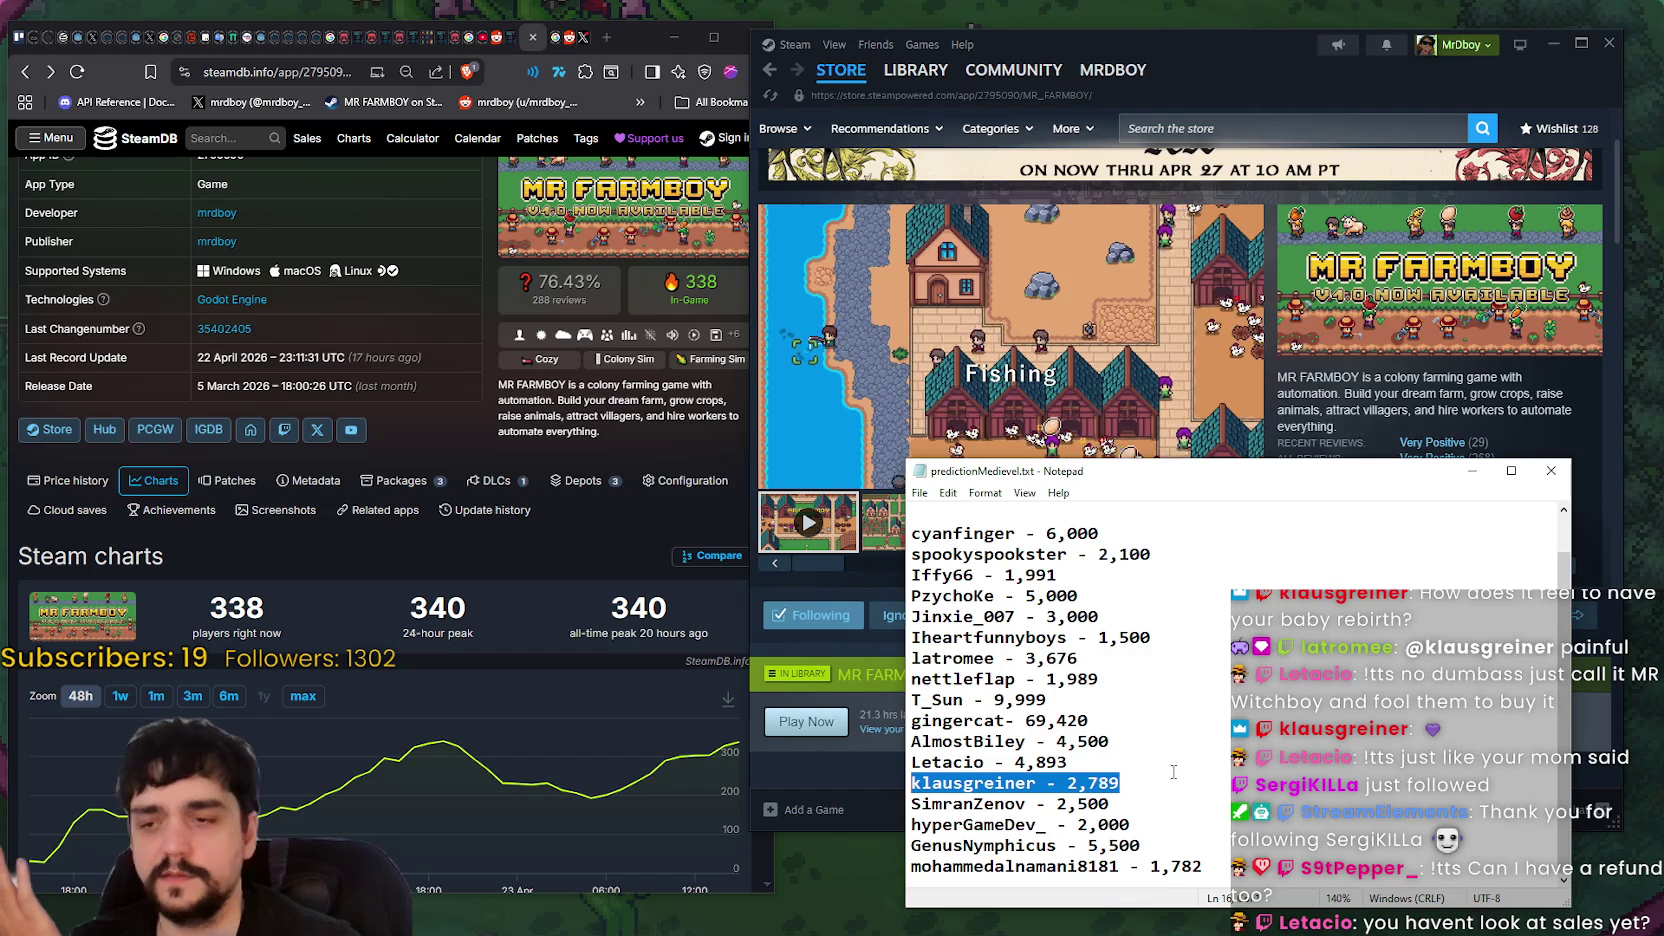
{"action": "left_click", "coordinate": [1148, 700]}
{"action": "mouse_move", "coordinate": [1100, 596]}
{"action": "left_mouse_down"}
{"action": "mouse_move", "coordinate": [912, 505]}
{"action": "mouse_move", "coordinate": [908, 592]}
{"action": "left_mouse_up"}
{"action": "left_click", "coordinate": [1268, 864]}
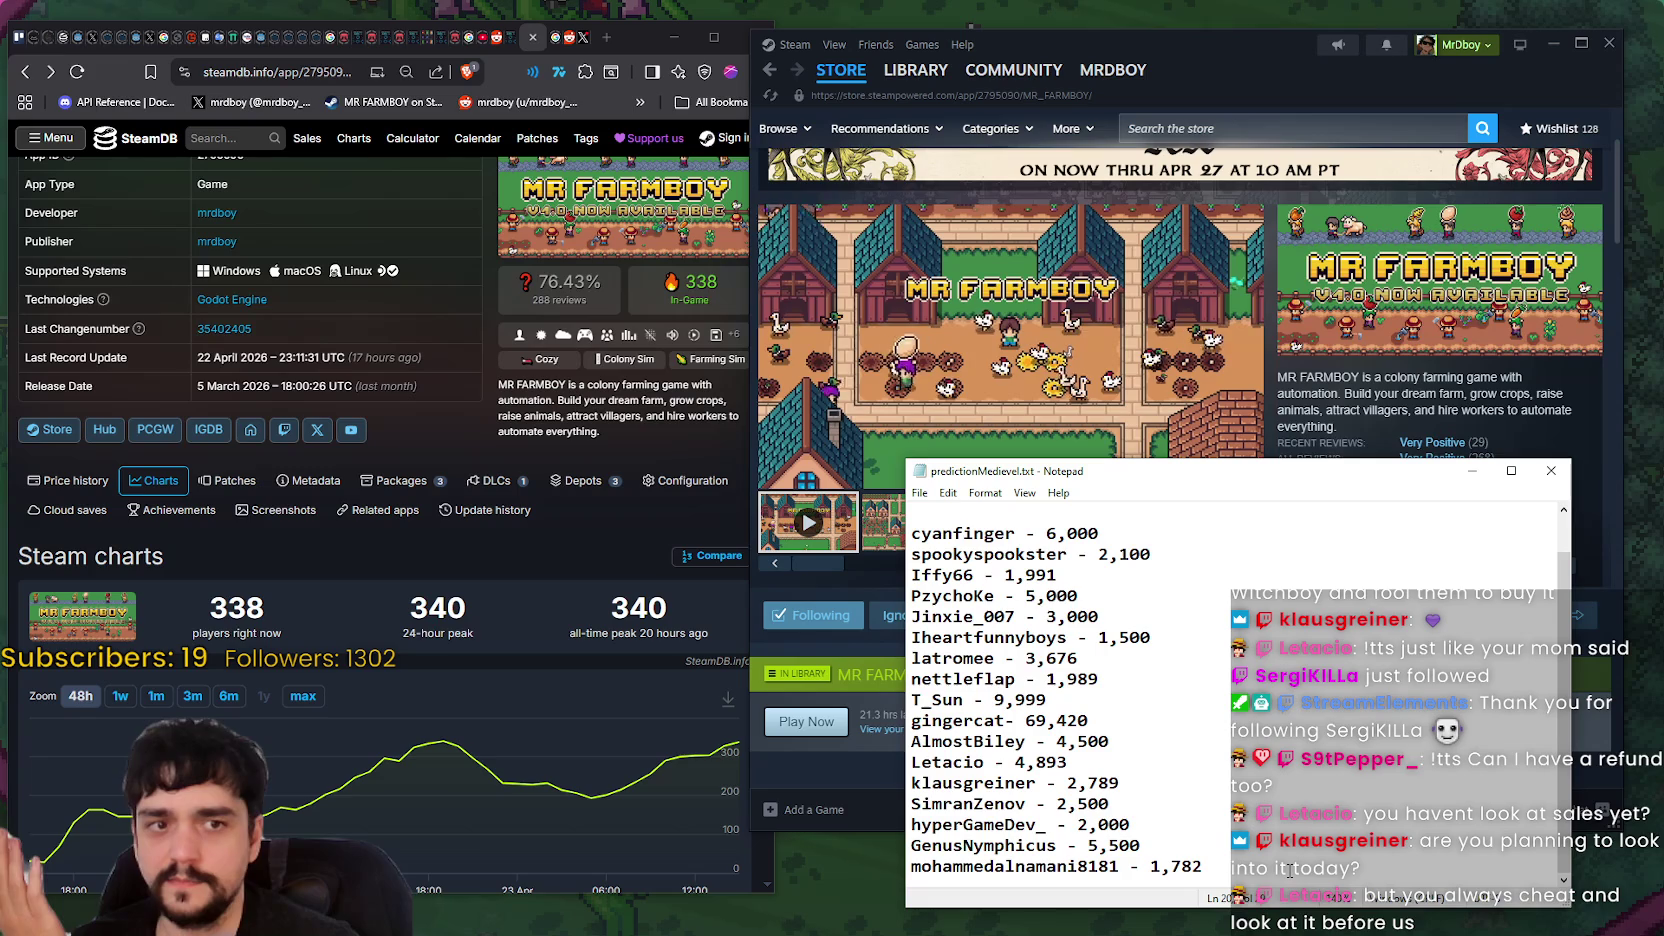
{"action": "key", "text": "Return"}
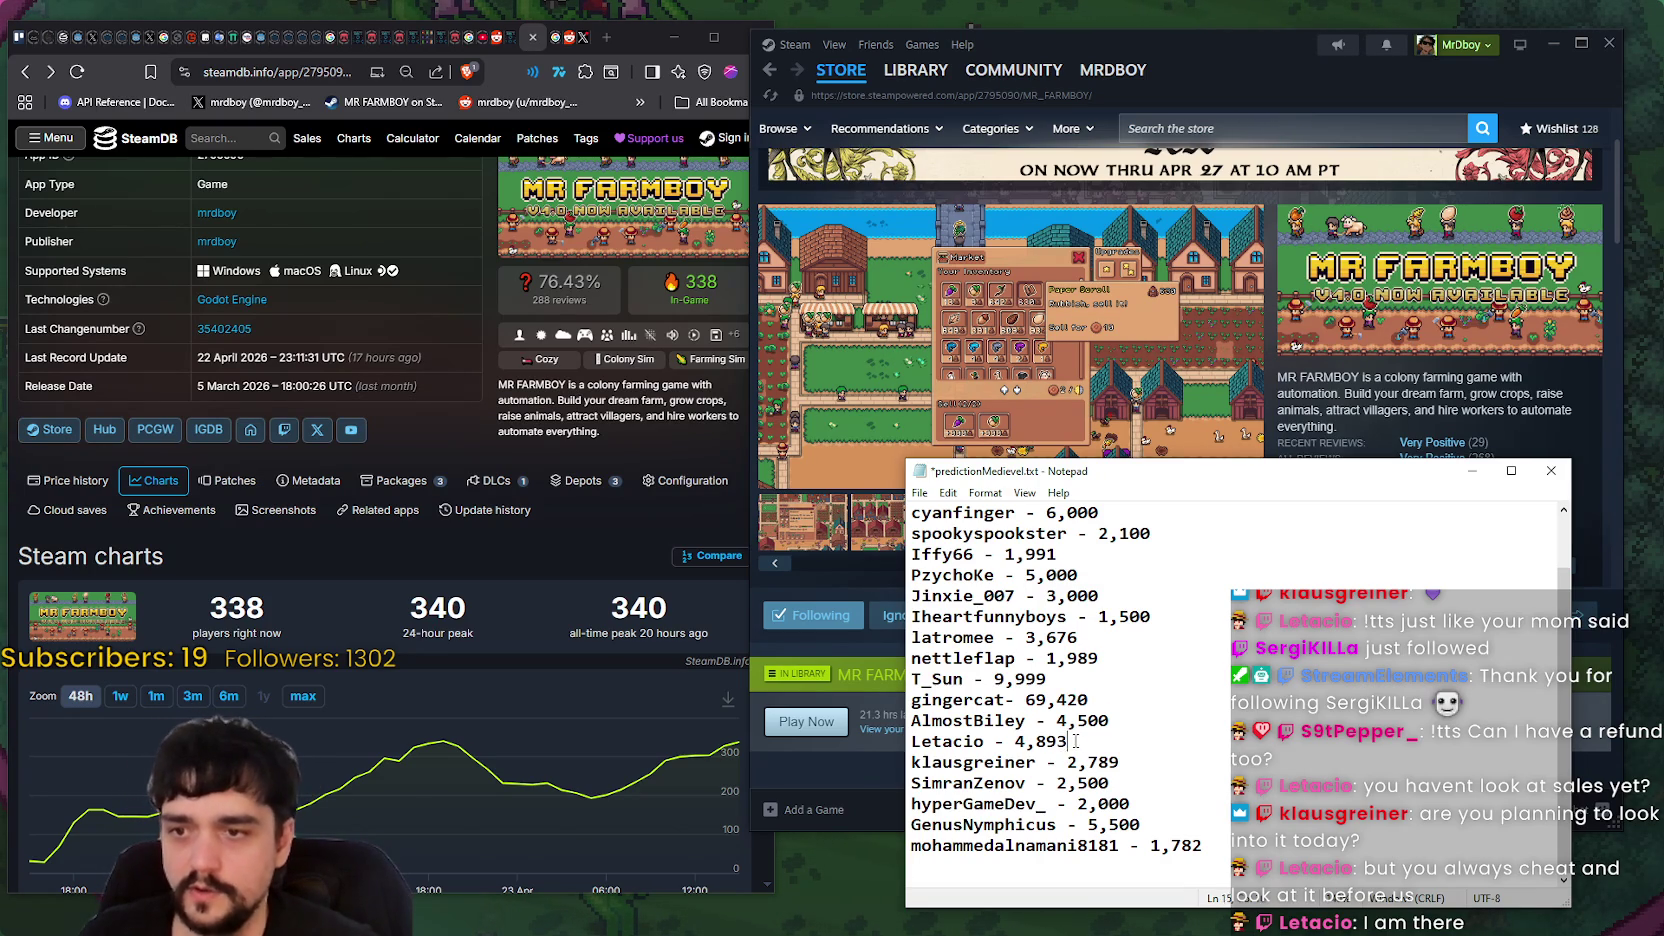
- Save predictionMedievel.txt and minimise Notepad to reveal the Steam store page
{"action": "left_click_drag", "start_coordinate": [1068, 741], "coordinate": [911, 700]}
{"action": "left_click", "coordinate": [1222, 762]}
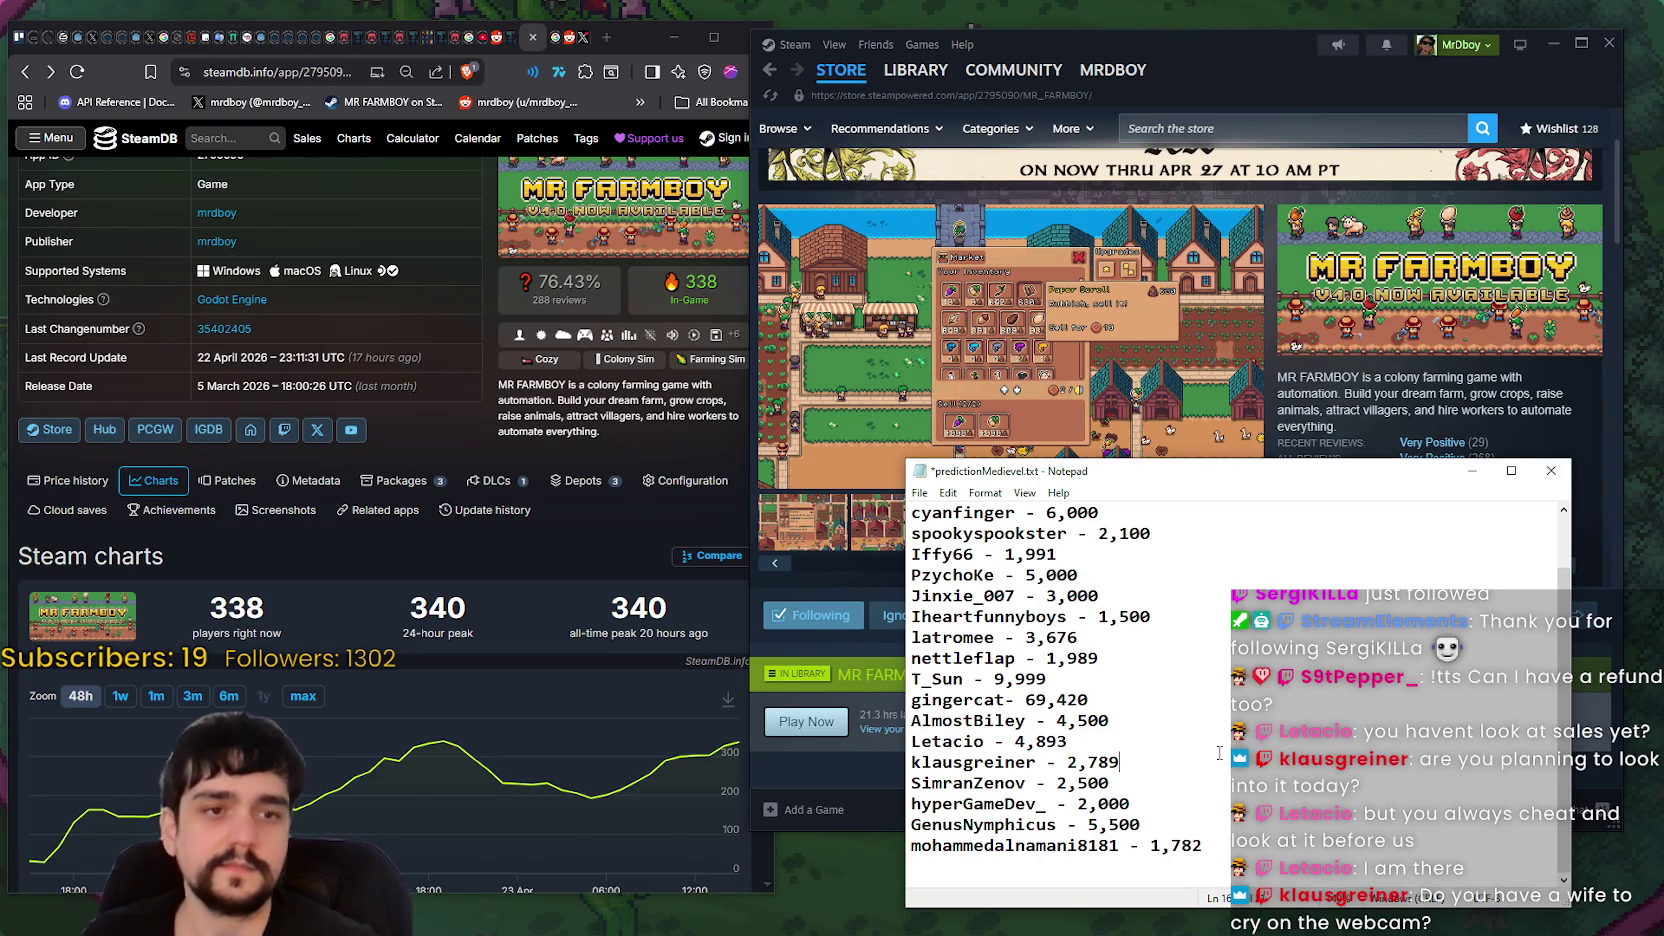
{"action": "key", "text": "ctrl+s"}
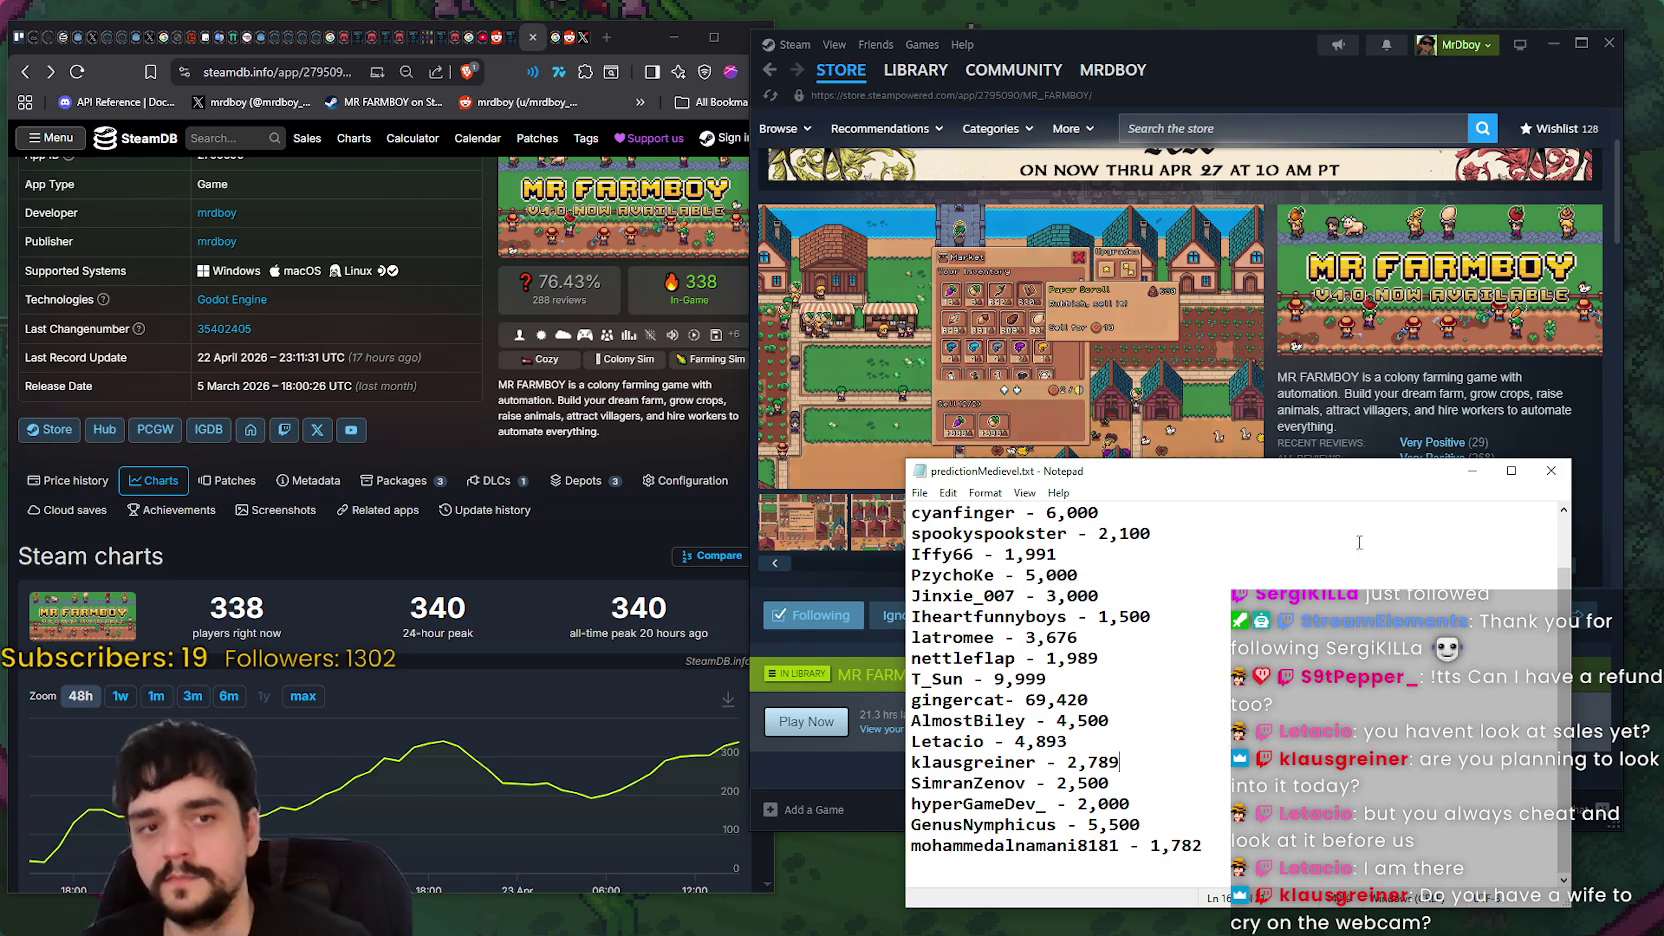
{"action": "left_click", "coordinate": [1472, 470]}
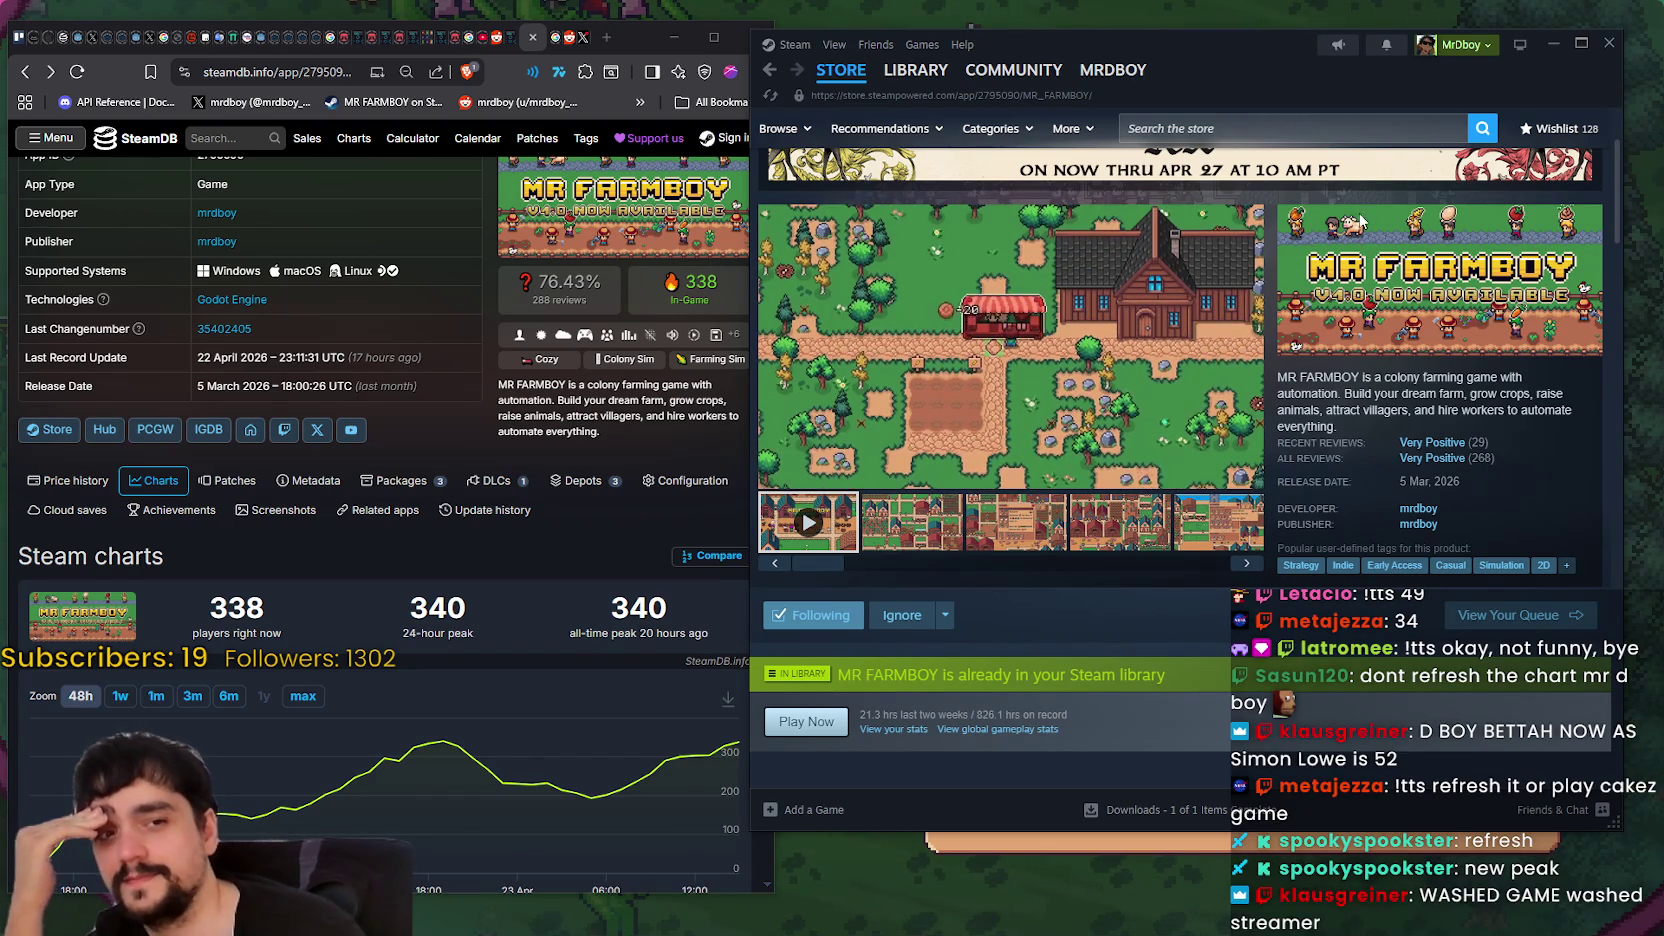
- Reload the SteamDB MR FARMBOY charts page to refresh the current player count
{"action": "right_click", "coordinate": [458, 446]}
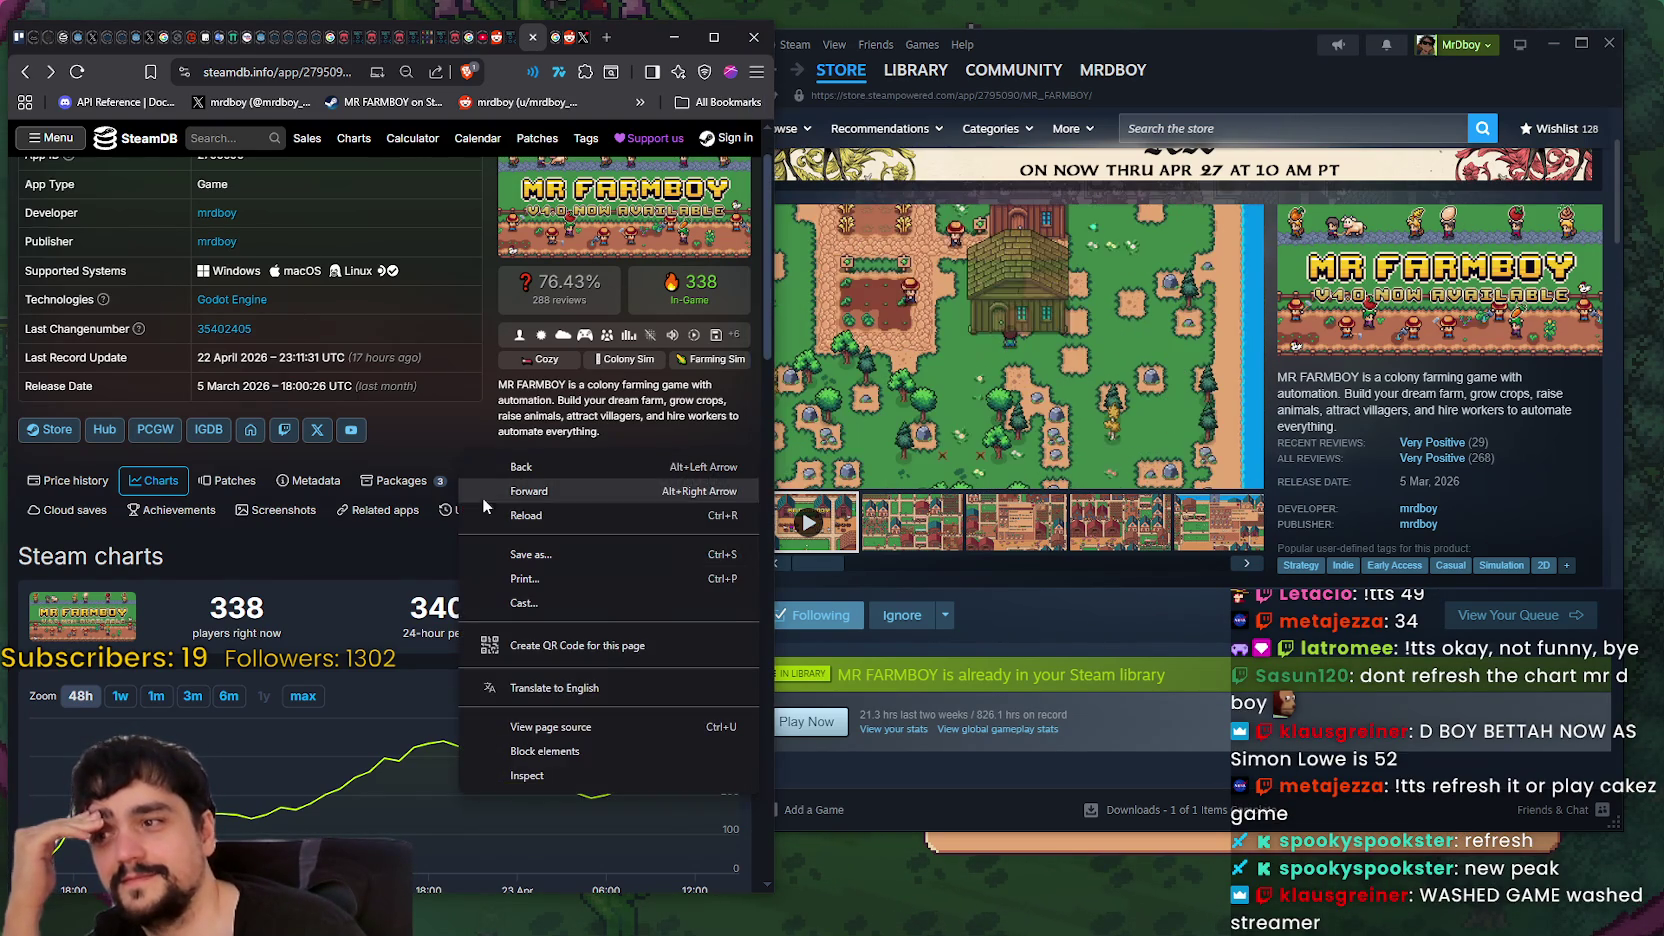
{"action": "left_click", "coordinate": [512, 519]}
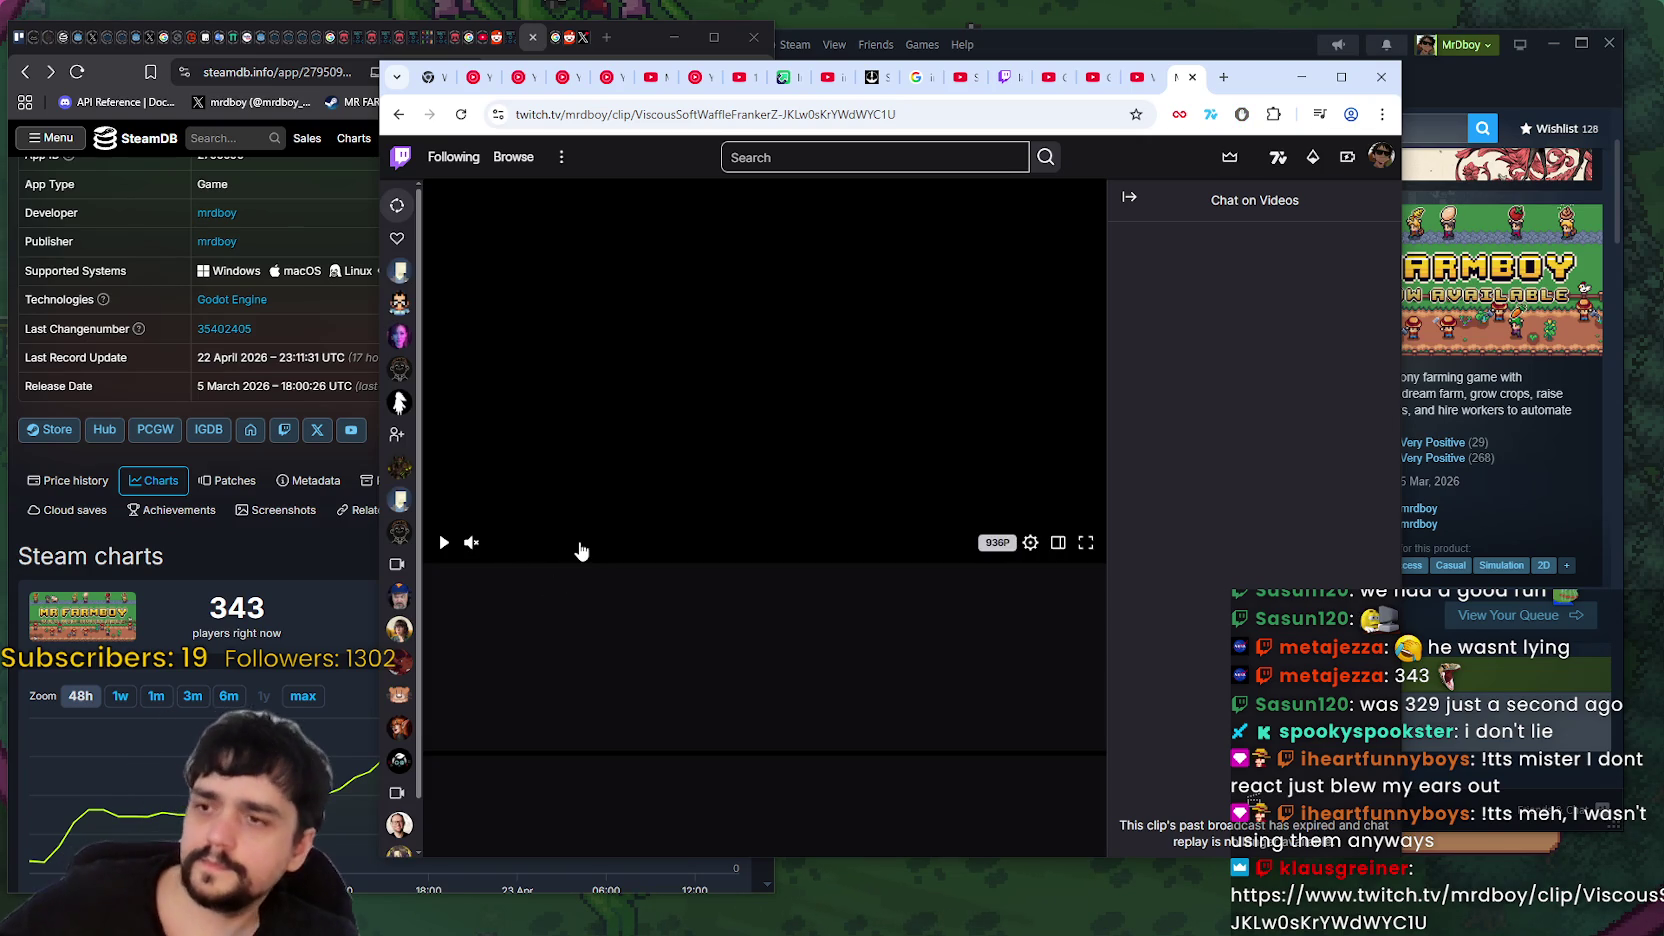
- Unmute and watch the Twitch new-peaks clip, then close its window
{"action": "key", "text": "m"}
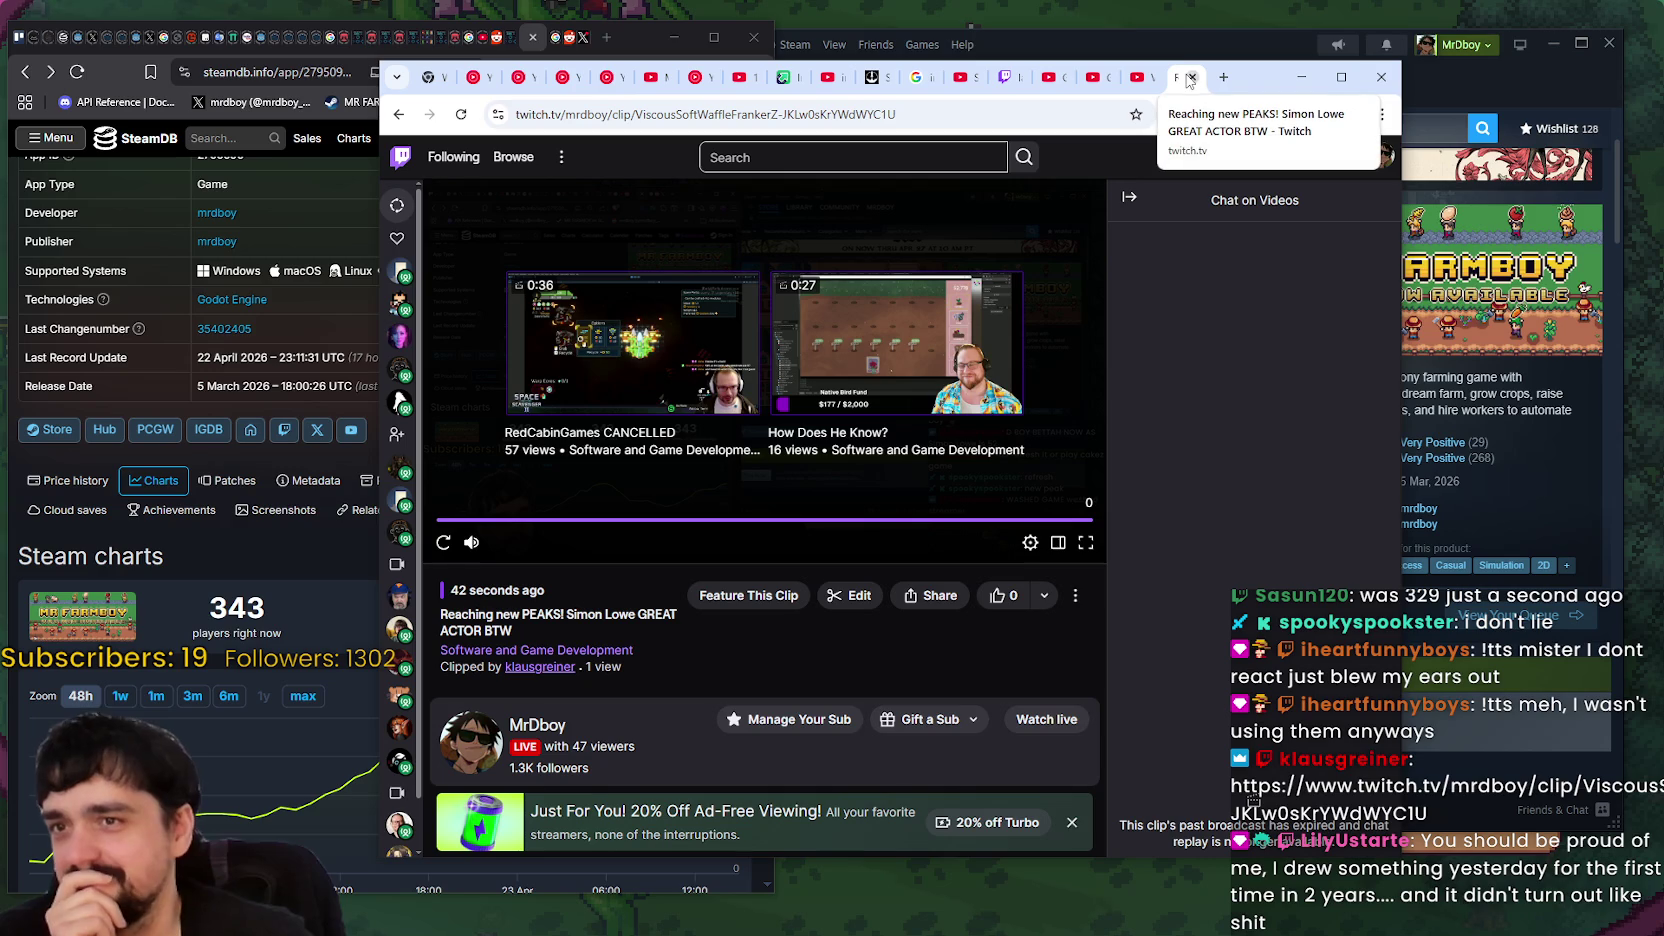
{"action": "left_click", "coordinate": [1192, 83]}
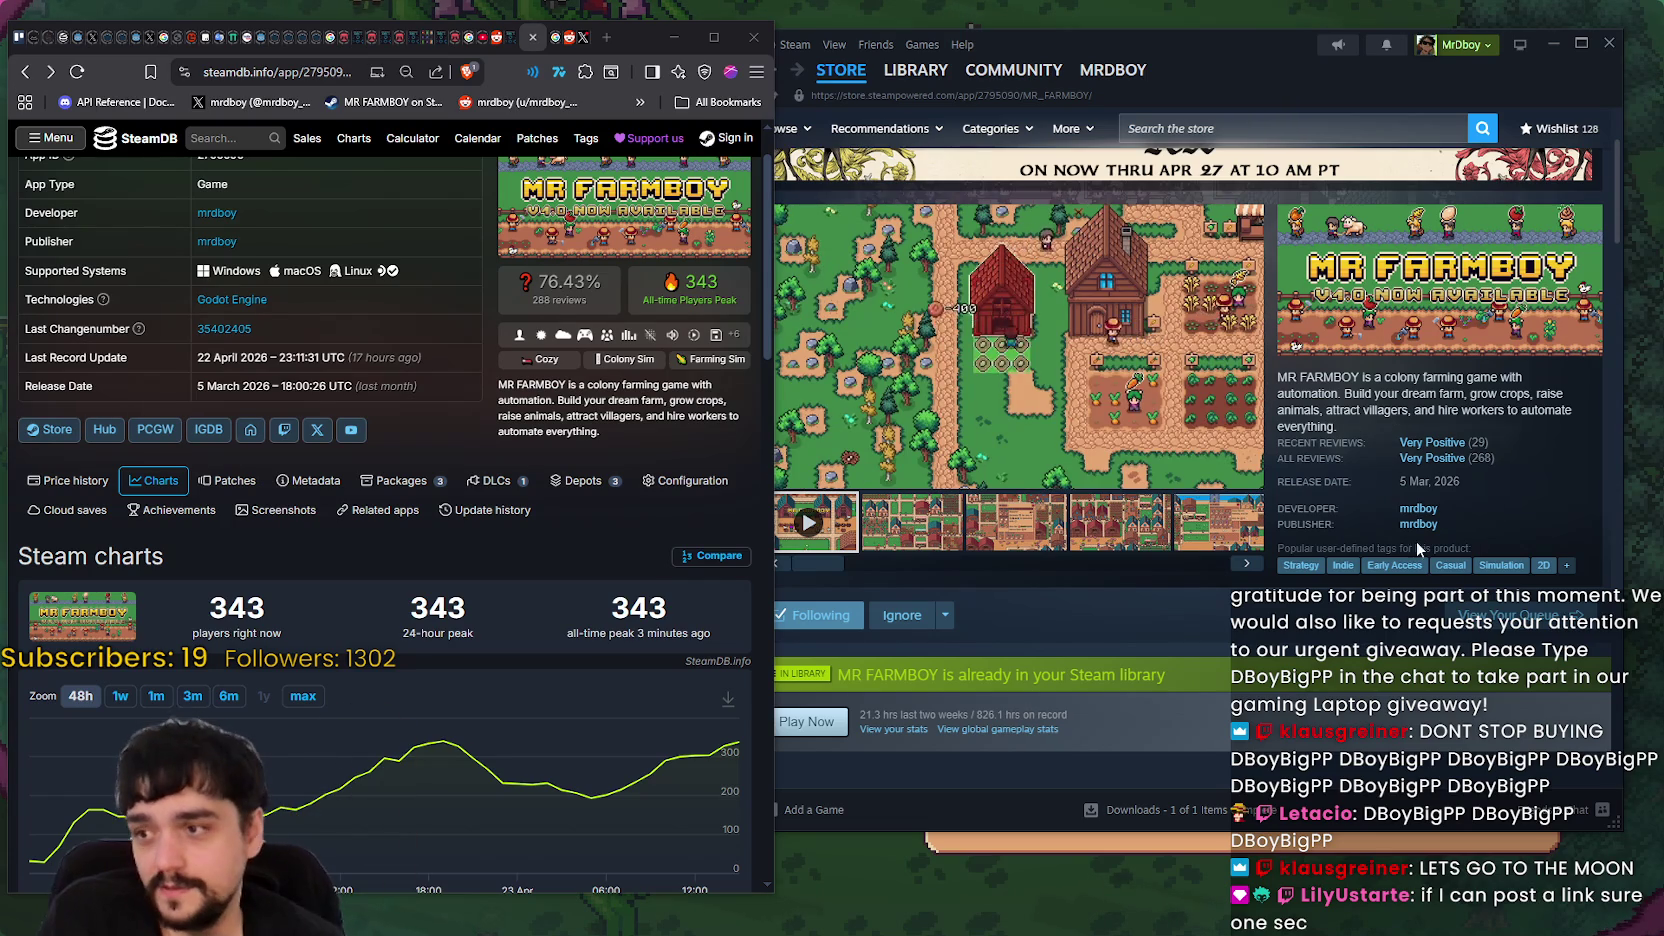
- Switch the SteamDB player chart to the 1w range, then zoom the viewer's linked drawing to full size
{"action": "left_click", "coordinate": [121, 697]}
{"action": "left_click", "coordinate": [1337, 64]}
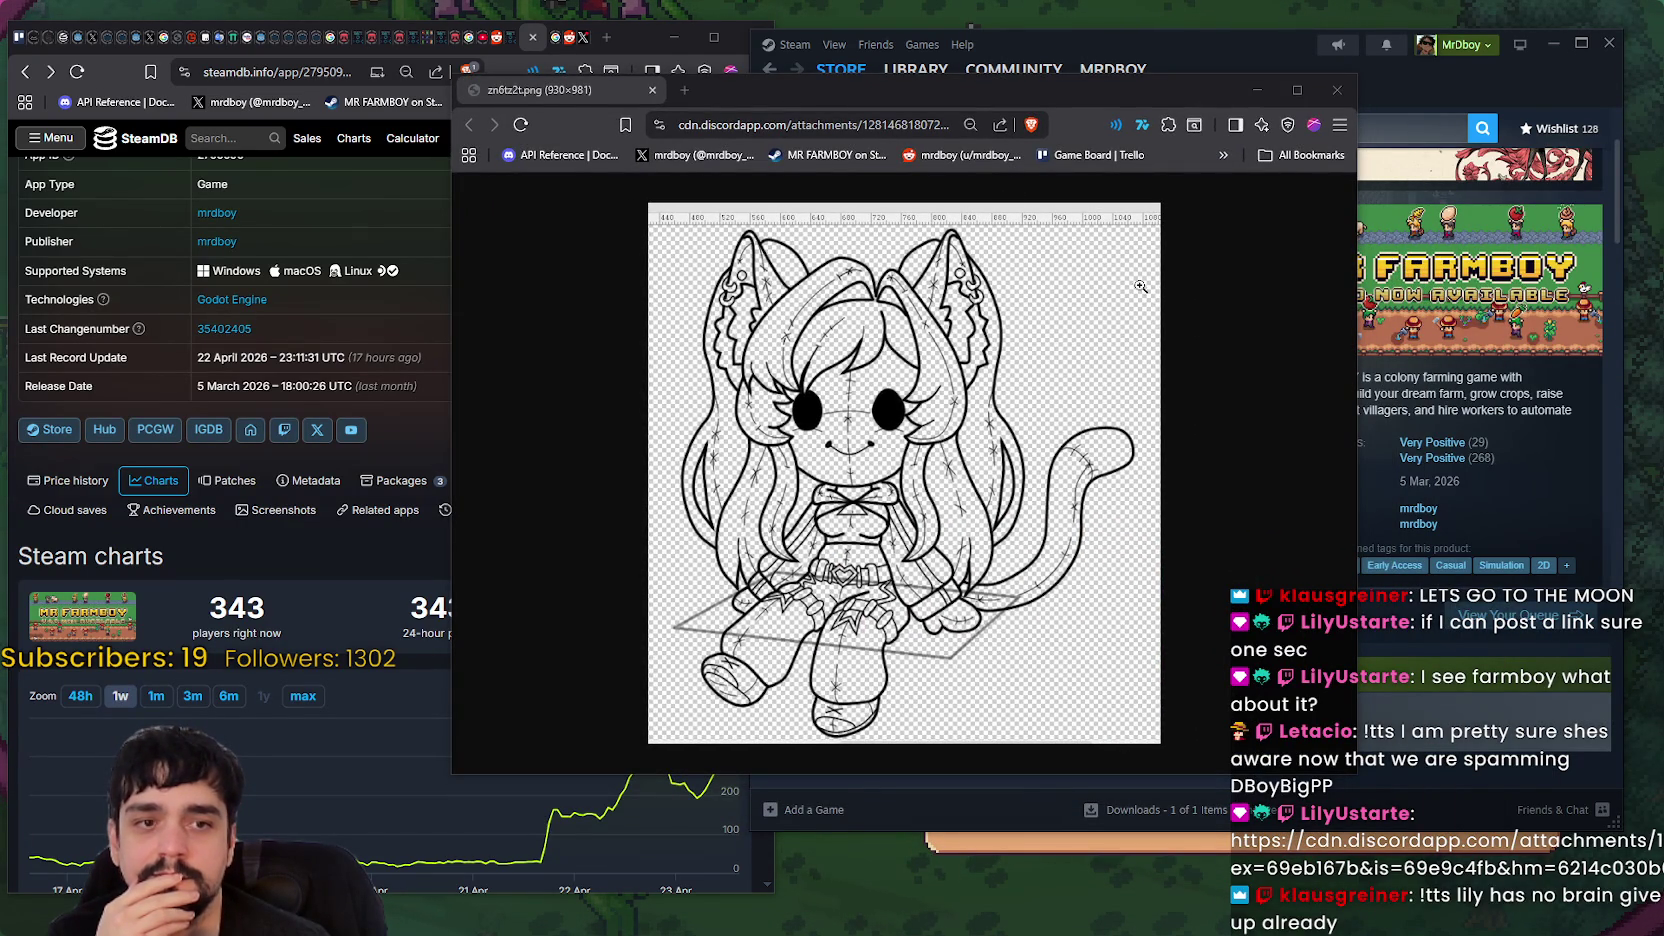
{"action": "left_click", "coordinate": [775, 506]}
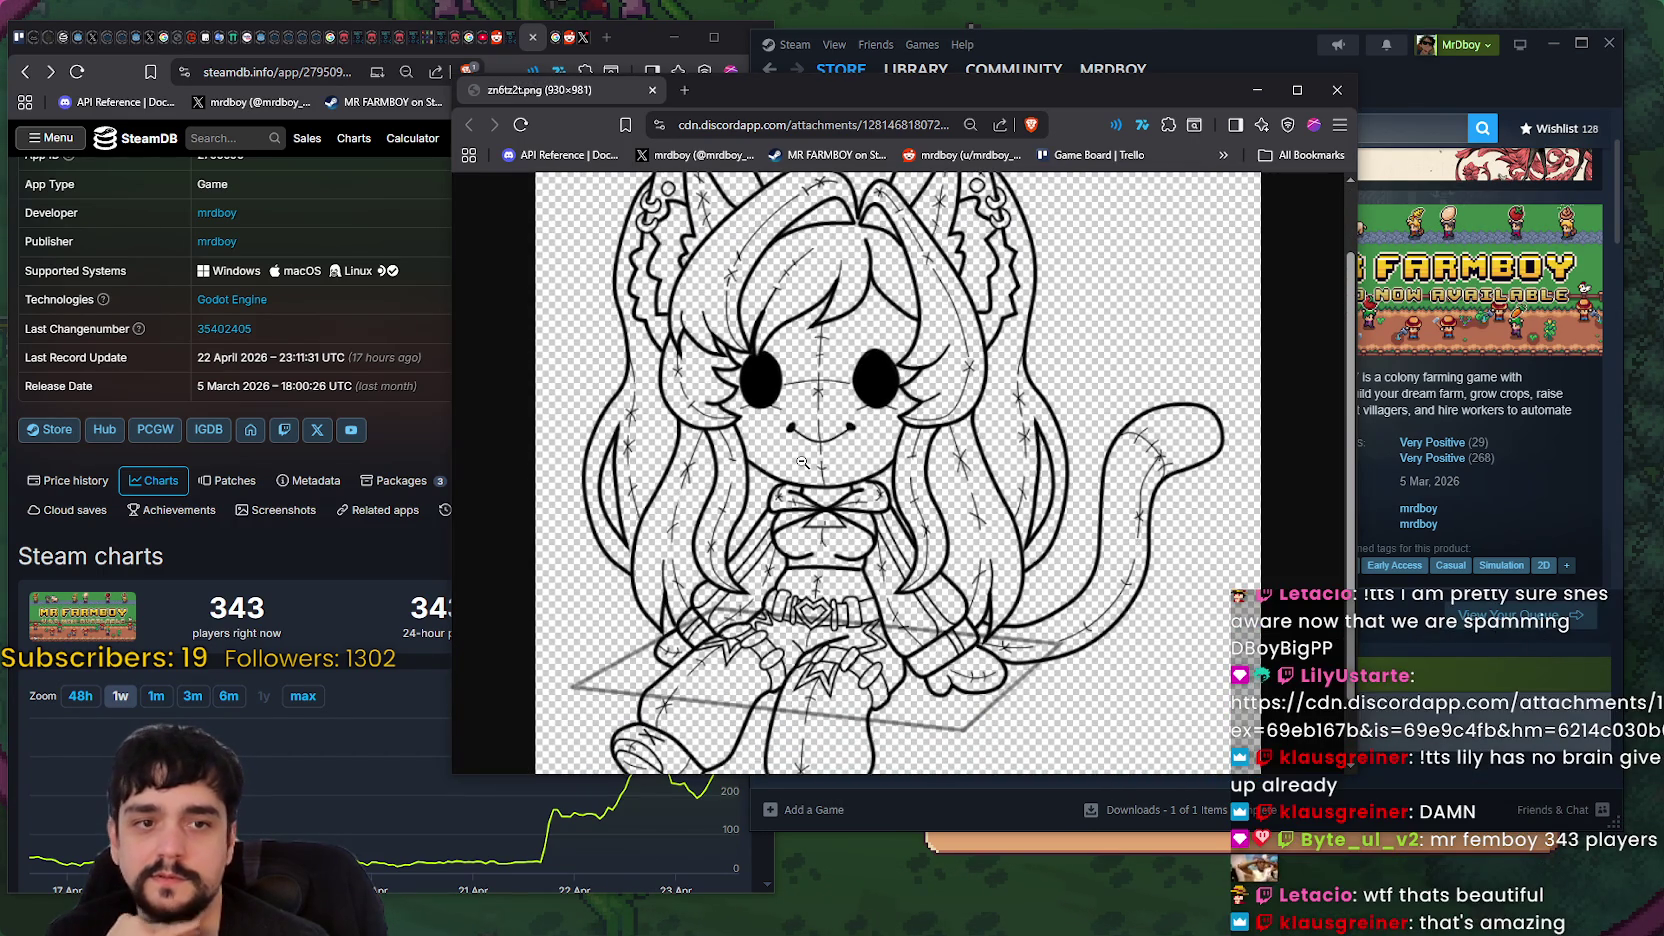
- Scroll through the cat-eared line drawing, fit it, move and enlarge its window, then close it
{"action": "scroll", "coordinate": [804, 460], "scroll_direction": "down", "scroll_amount": 2}
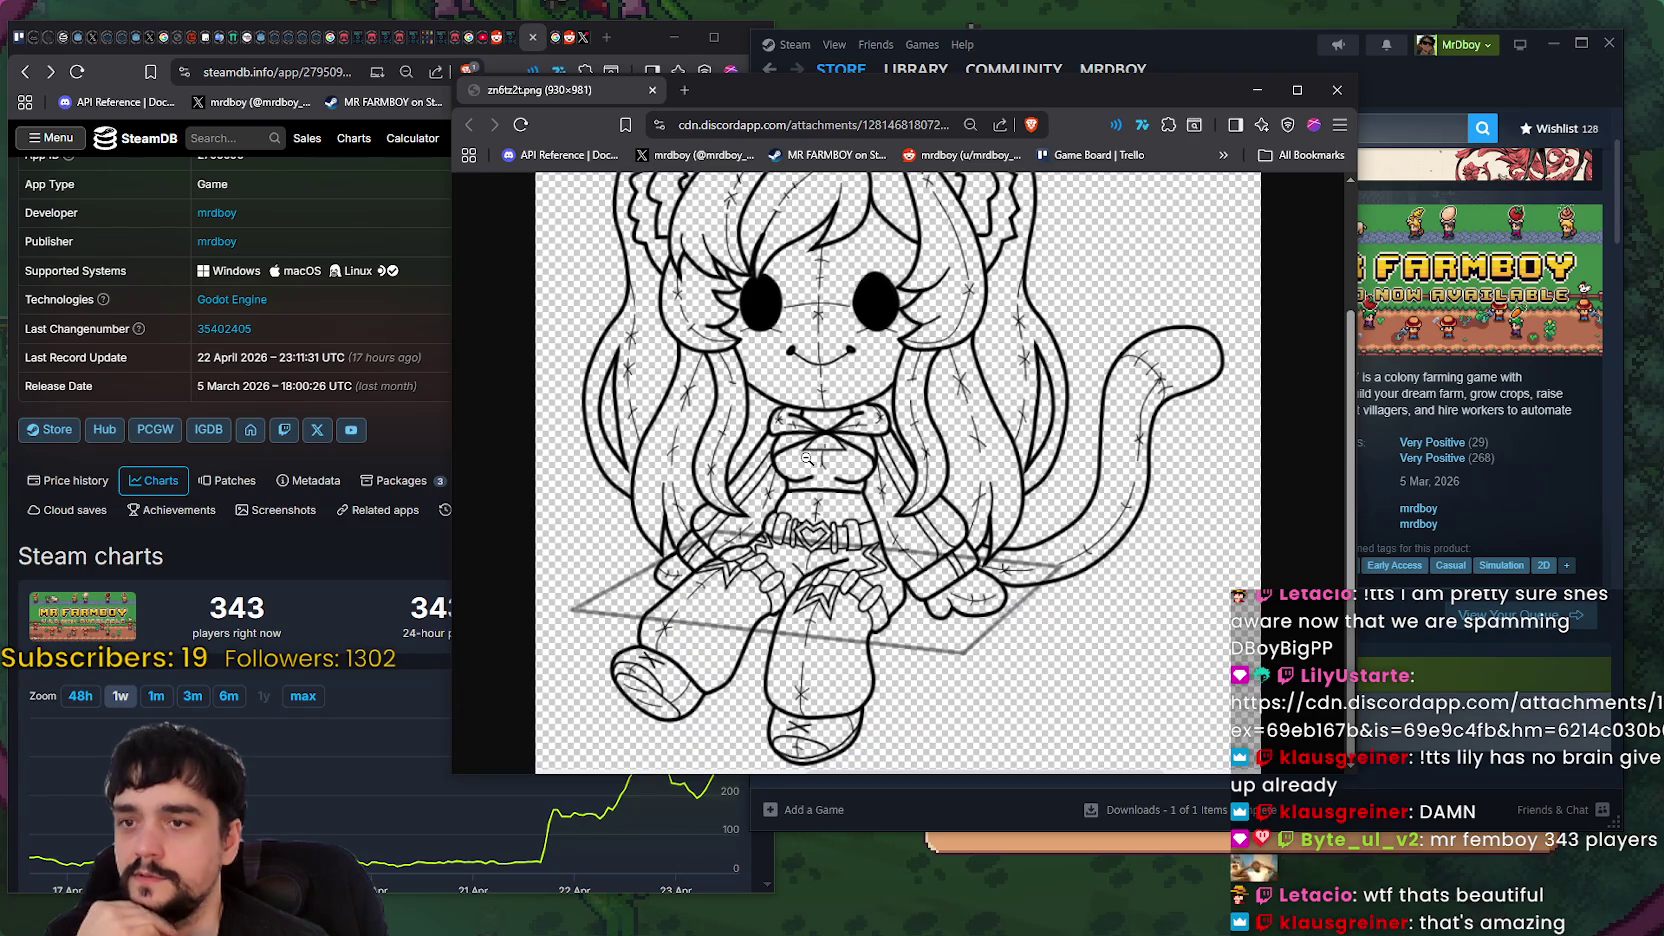
{"action": "scroll", "coordinate": [1008, 513], "scroll_direction": "up", "scroll_amount": 1}
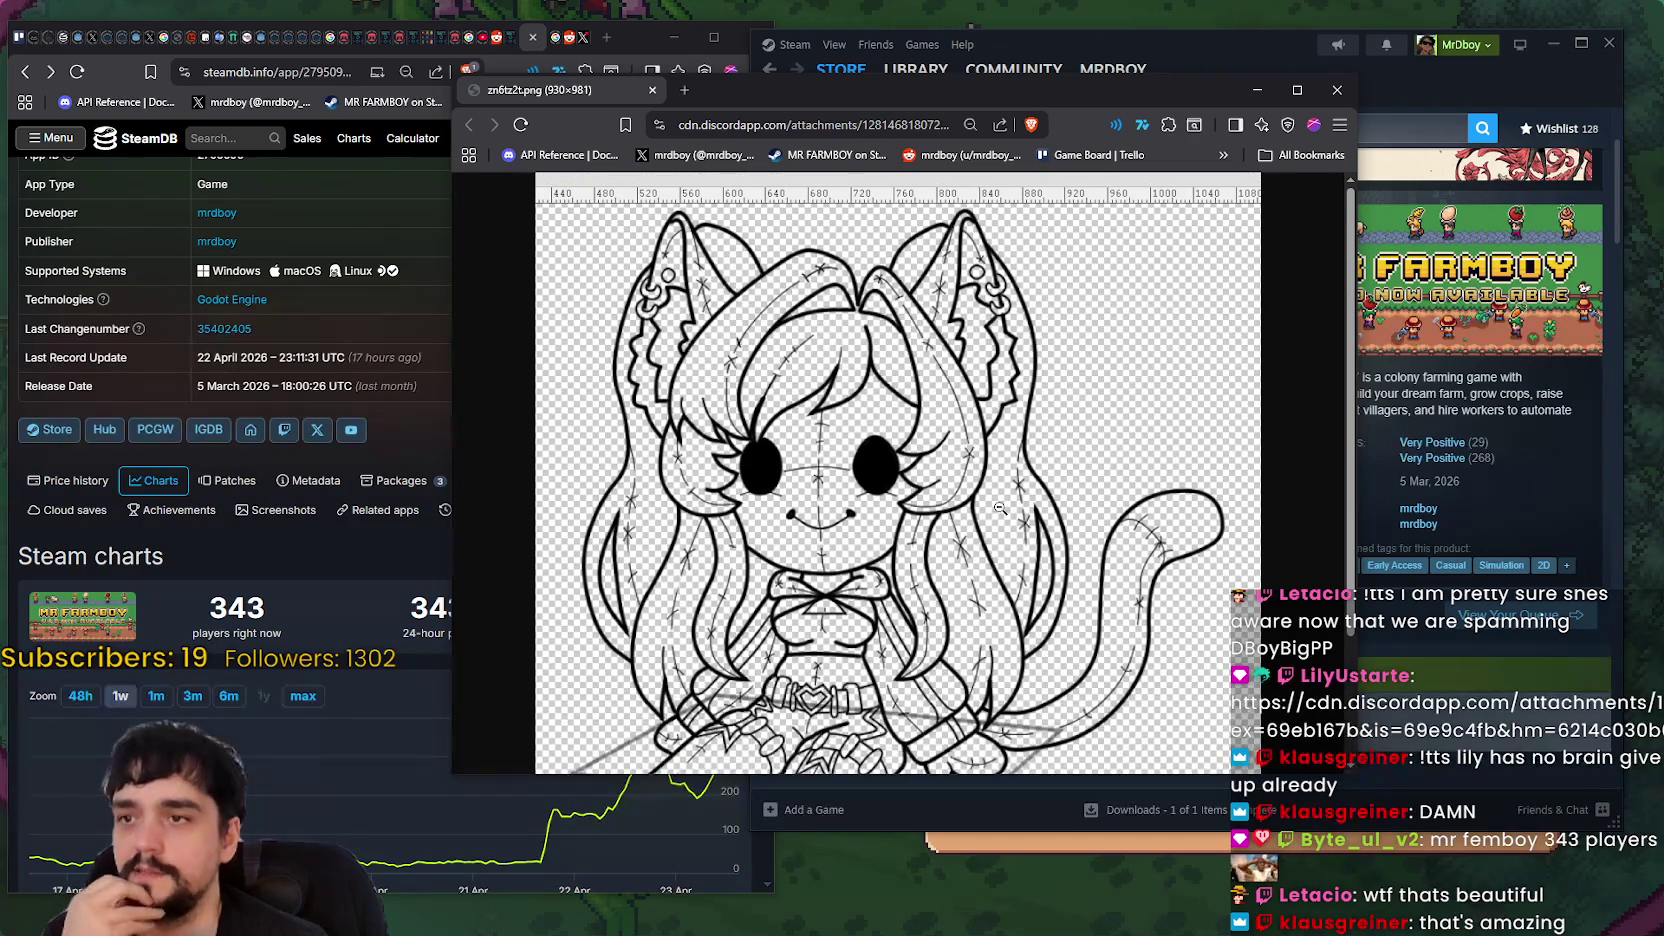
{"action": "scroll", "coordinate": [995, 505], "scroll_direction": "down", "scroll_amount": 1}
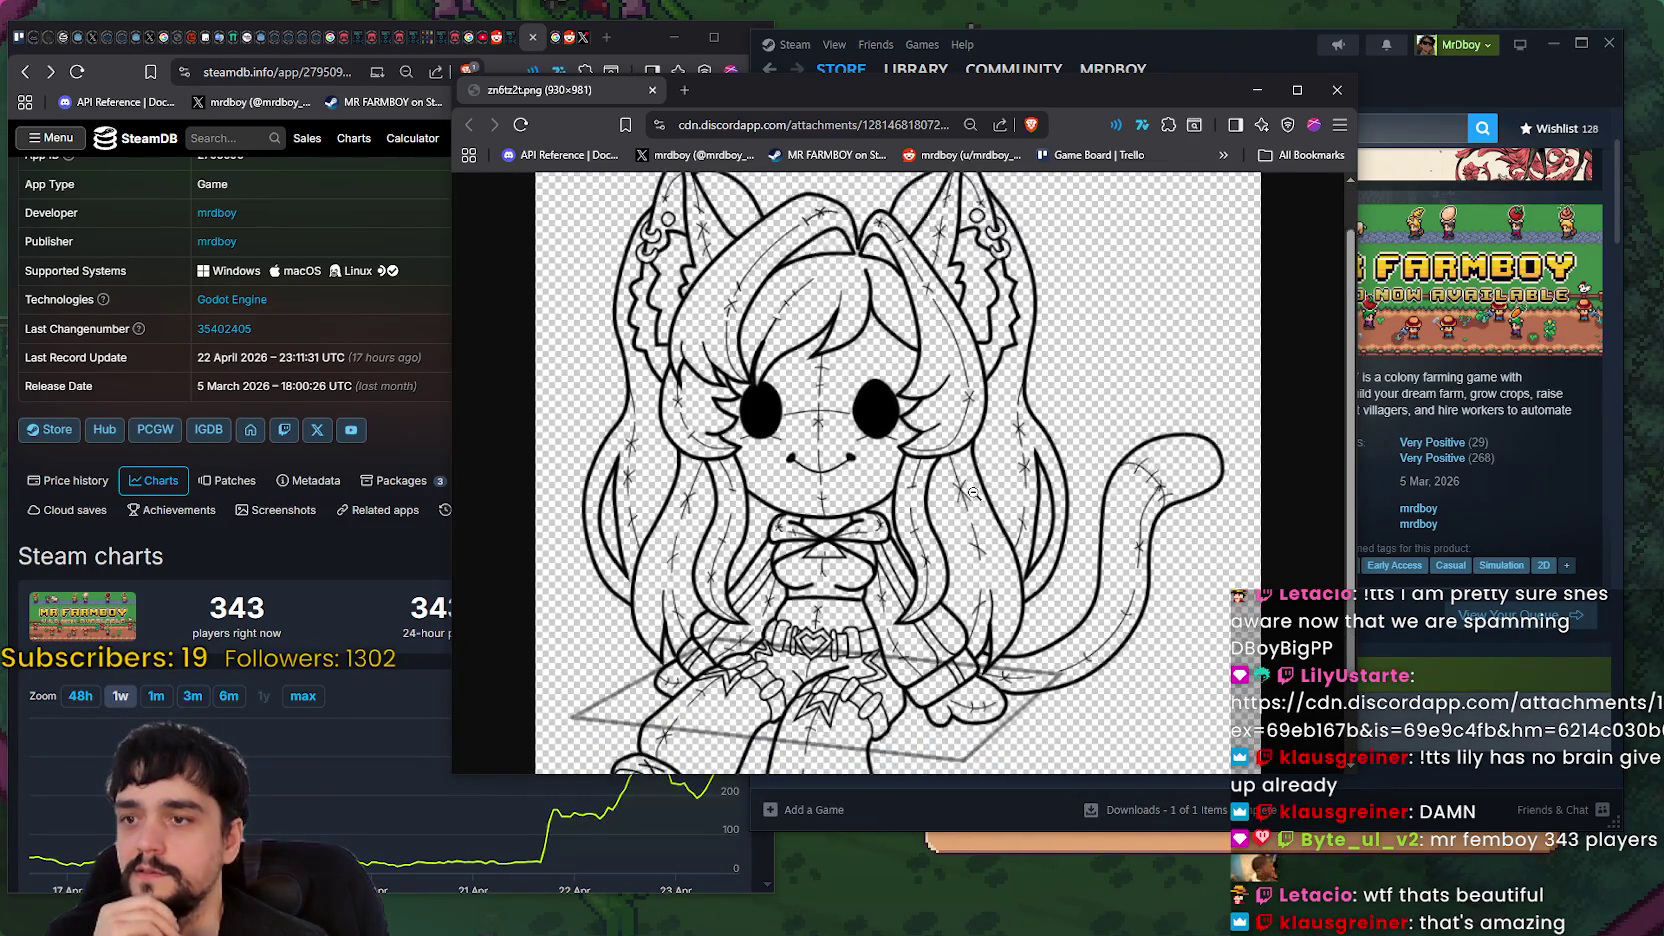
{"action": "scroll", "coordinate": [970, 490], "scroll_direction": "down", "scroll_amount": 1}
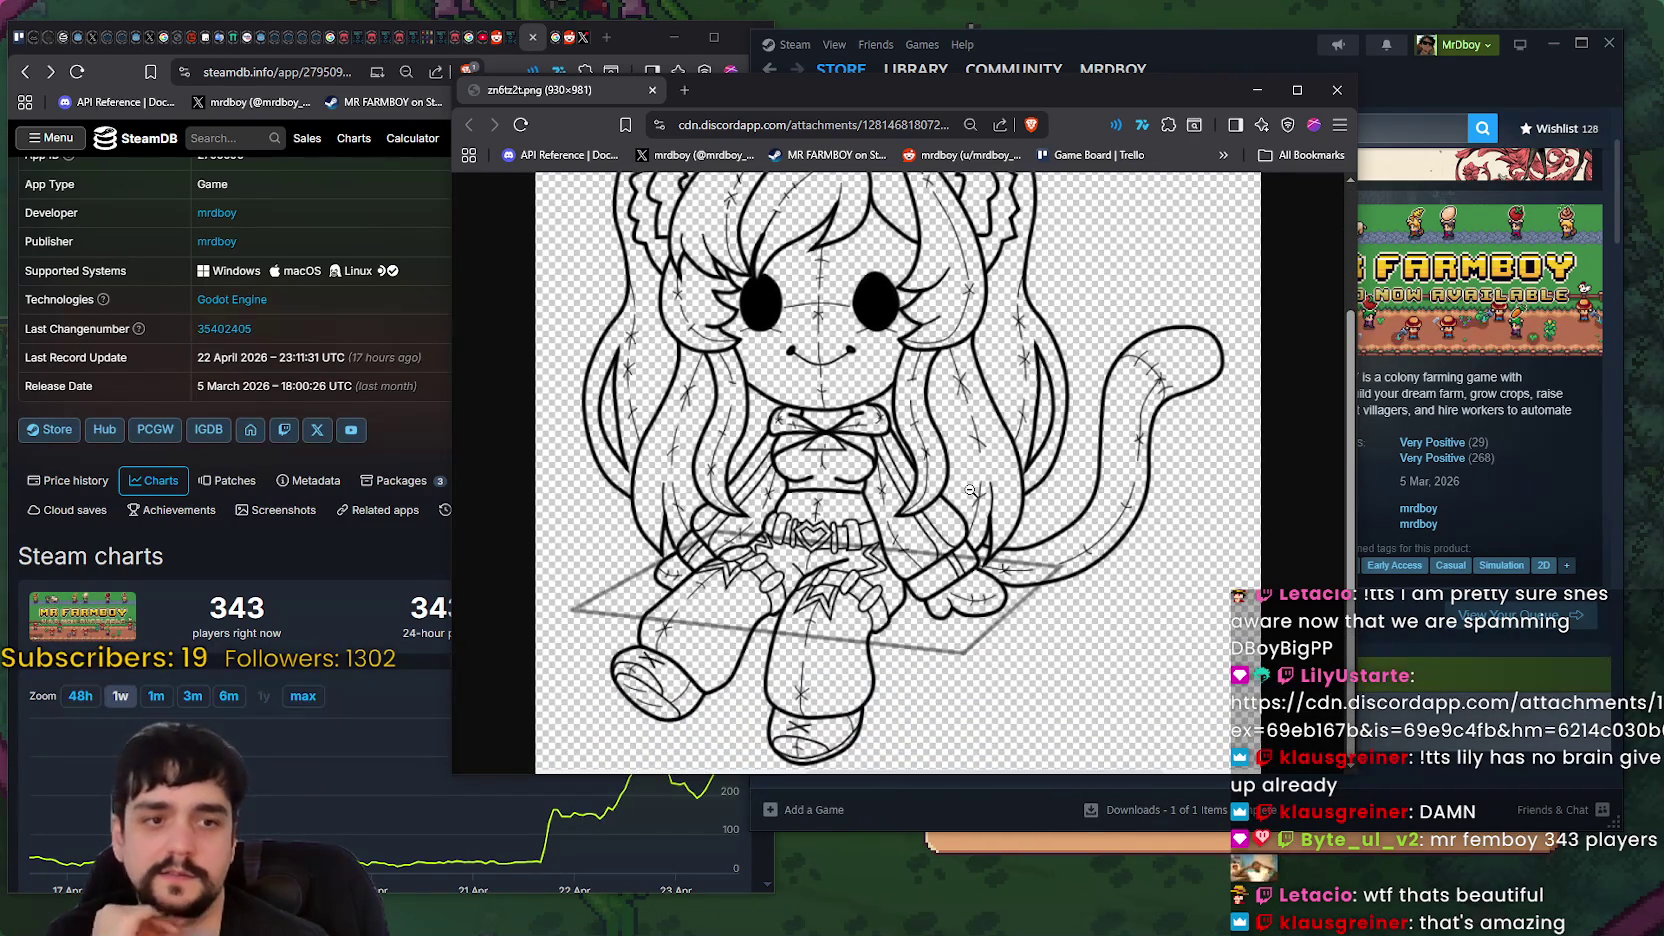
{"action": "left_click", "coordinate": [970, 488]}
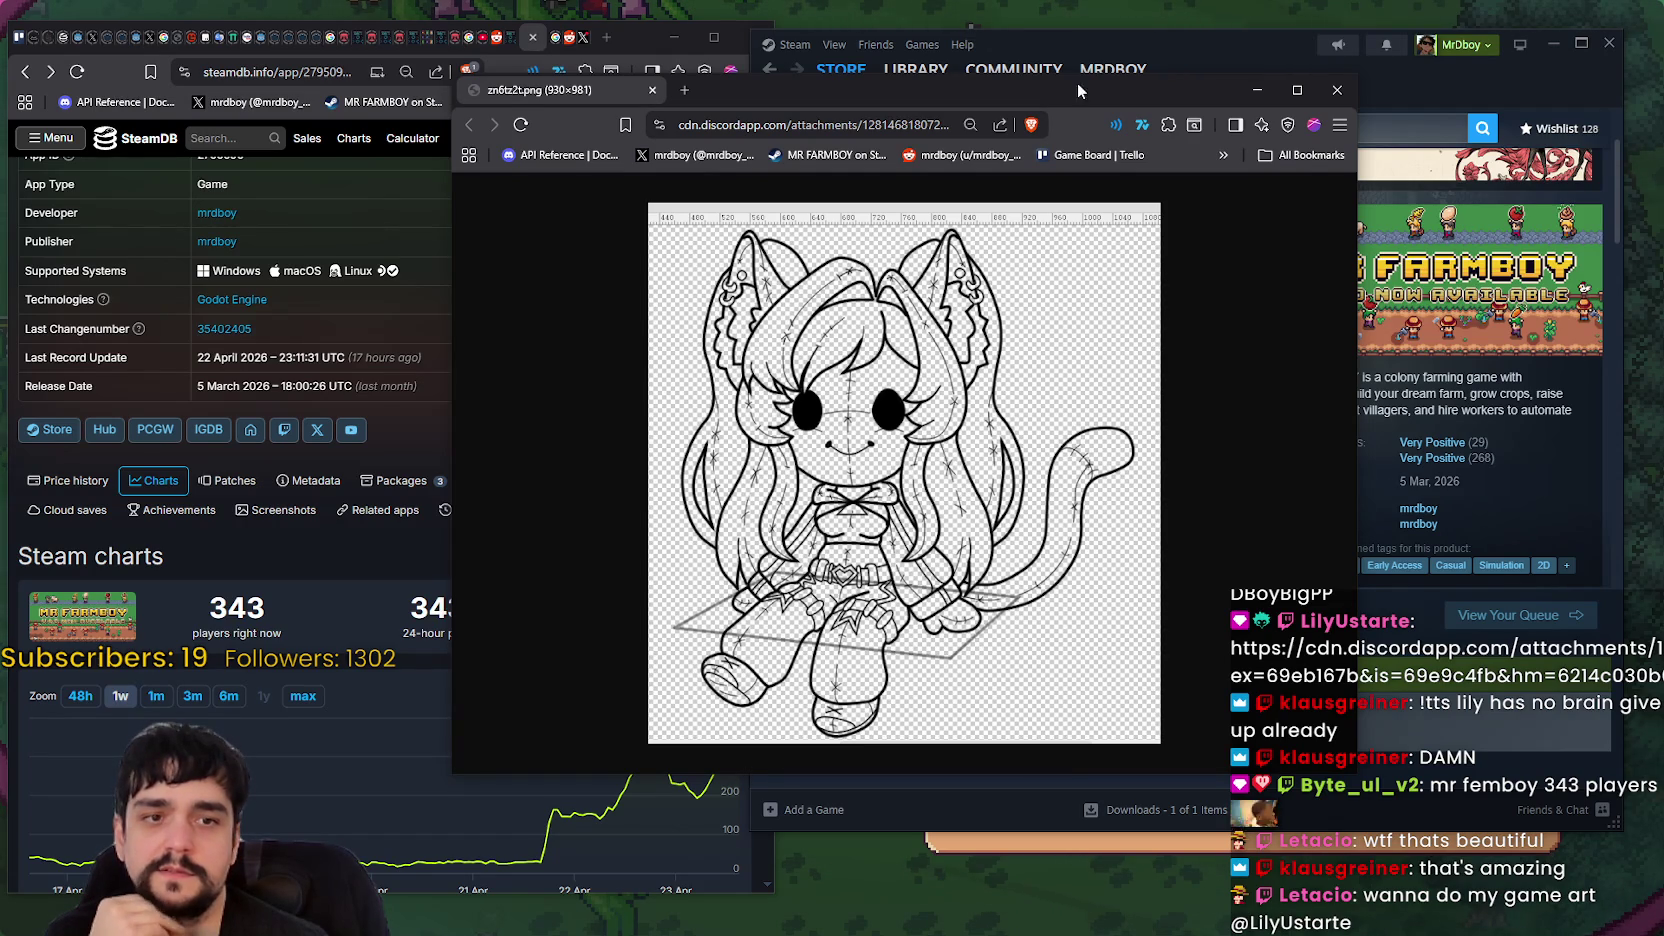
{"action": "left_click_drag", "start_coordinate": [1037, 82], "coordinate": [1181, 62]}
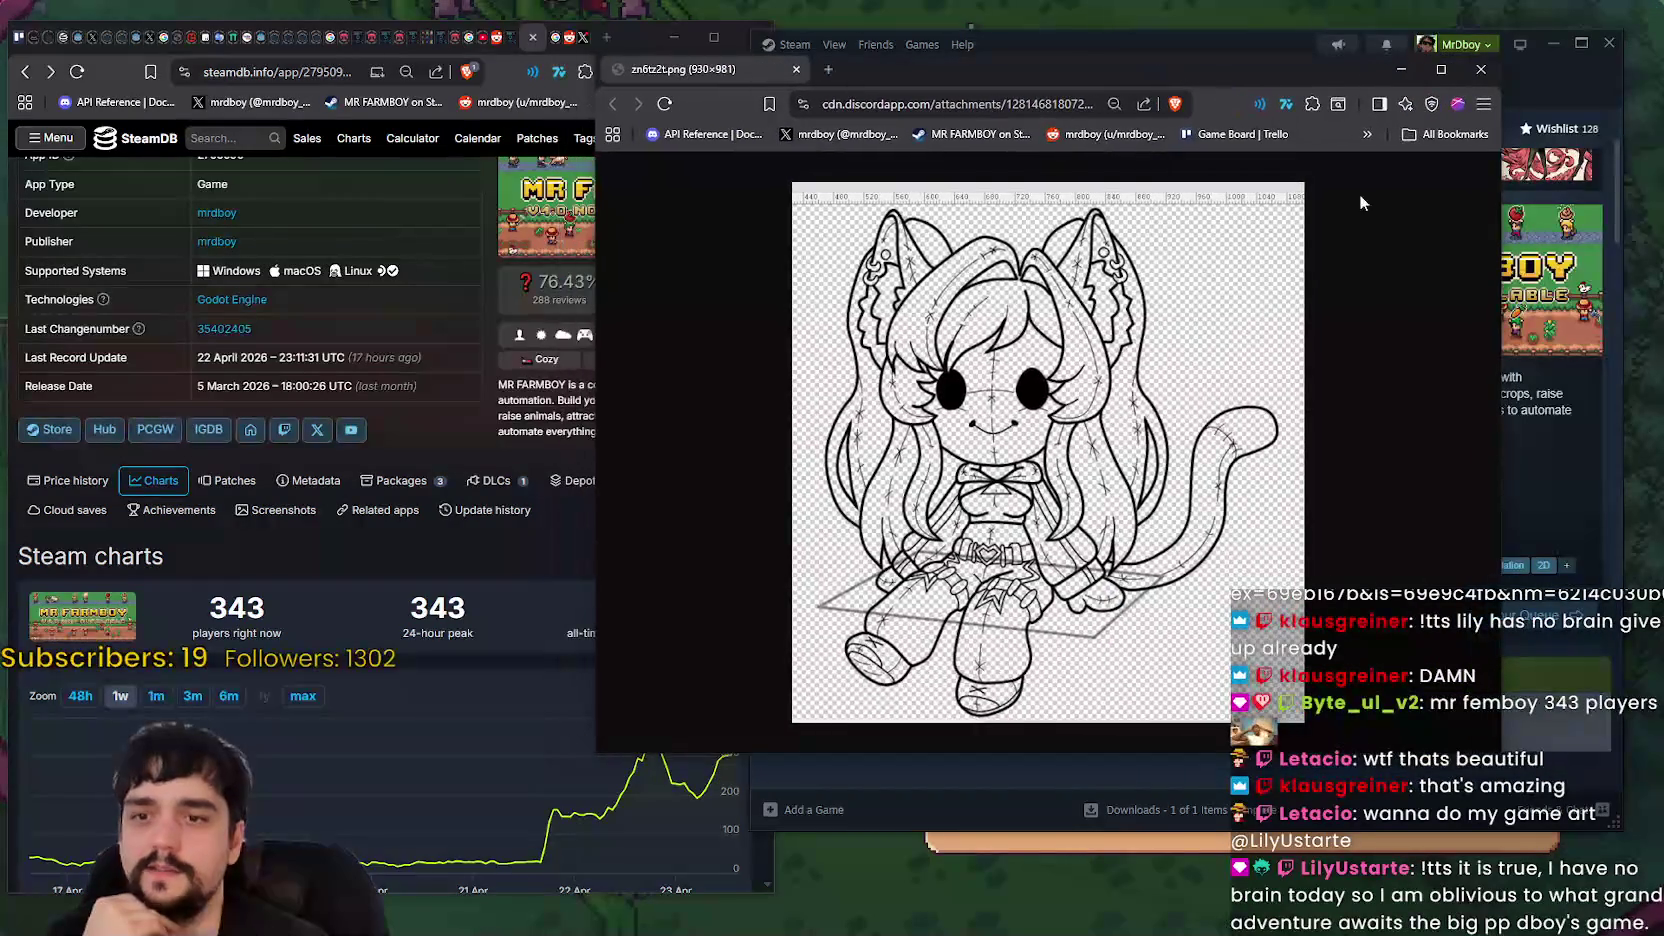
{"action": "mouse_move", "coordinate": [1499, 752]}
{"action": "left_mouse_down"}
{"action": "mouse_move", "coordinate": [1400, 770]}
{"action": "mouse_move", "coordinate": [1320, 825]}
{"action": "mouse_move", "coordinate": [1304, 928]}
{"action": "mouse_move", "coordinate": [1315, 860]}
{"action": "mouse_move", "coordinate": [1200, 815]}
{"action": "mouse_move", "coordinate": [1203, 729]}
{"action": "mouse_move", "coordinate": [1218, 835]}
{"action": "mouse_move", "coordinate": [1366, 835]}
{"action": "mouse_move", "coordinate": [1378, 860]}
{"action": "left_mouse_up"}
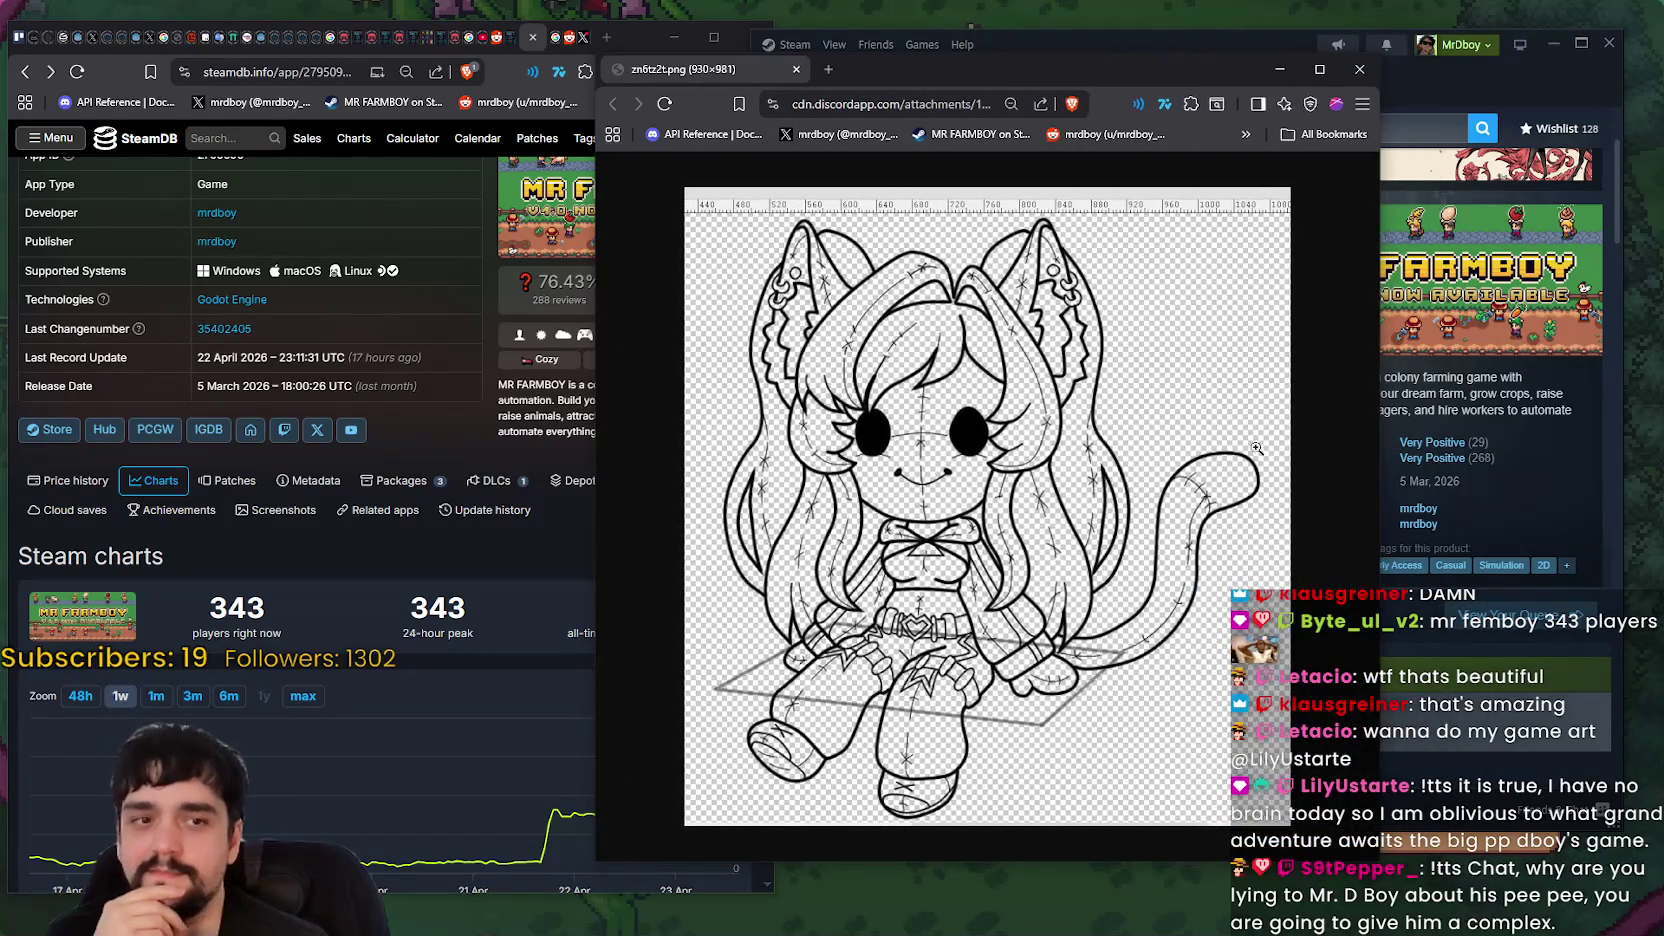
{"action": "left_click", "coordinate": [1359, 70]}
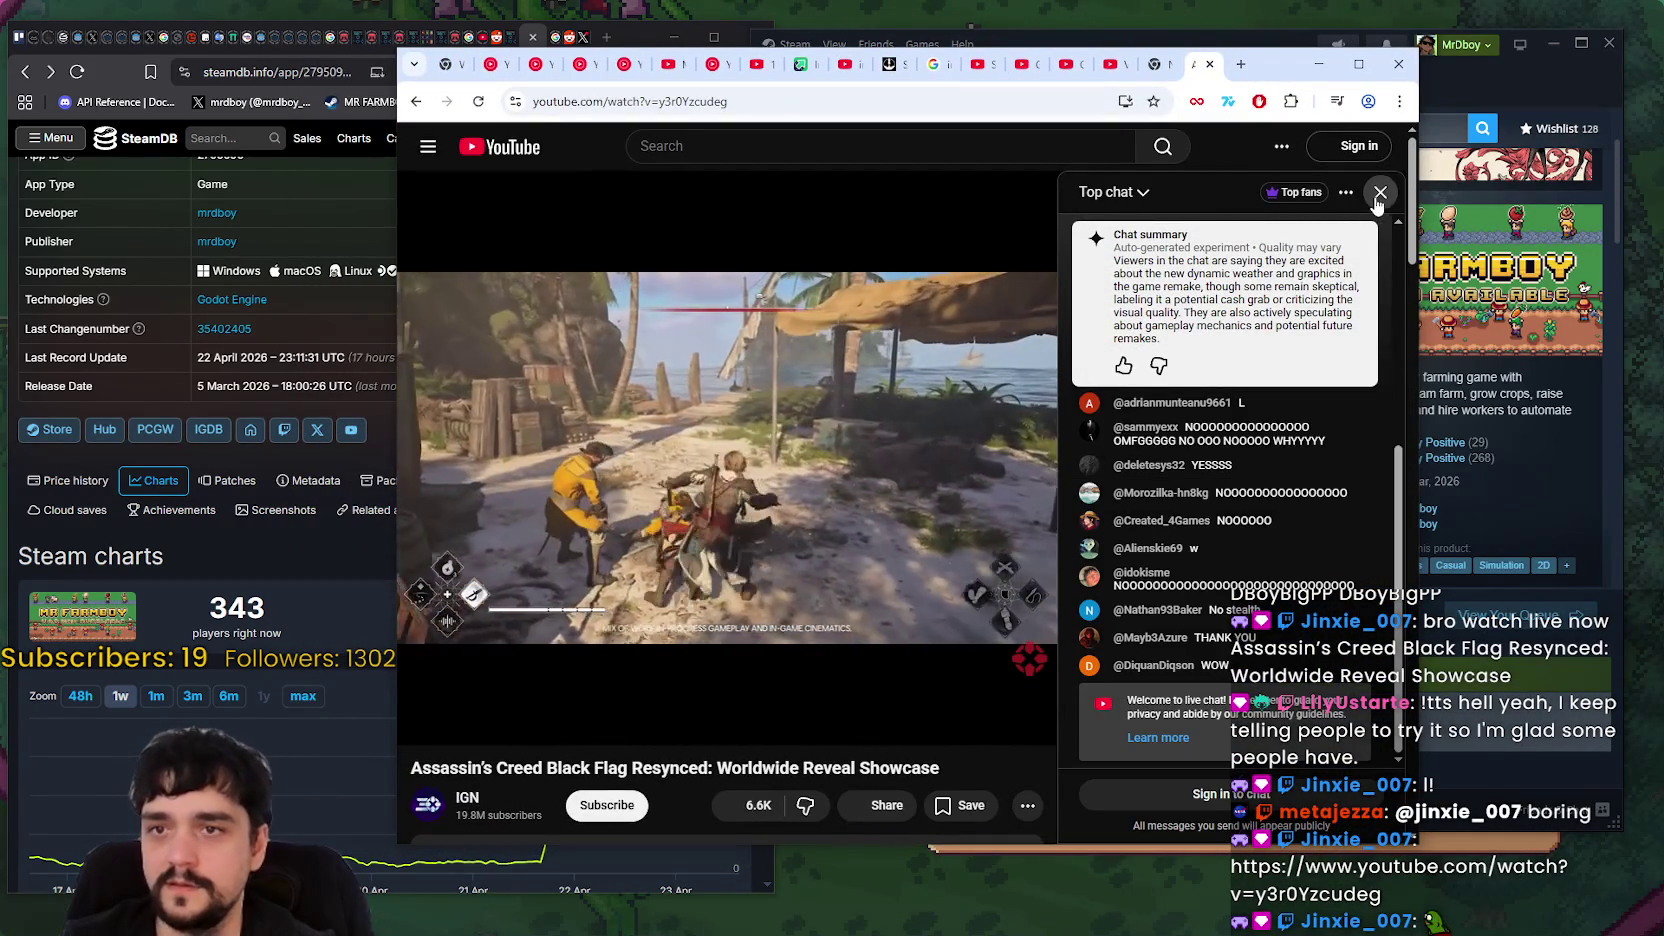
- Close the live chat beside the Black Flag Resynced stream and switch the video to a higher resolution
{"action": "left_click", "coordinate": [1380, 191]}
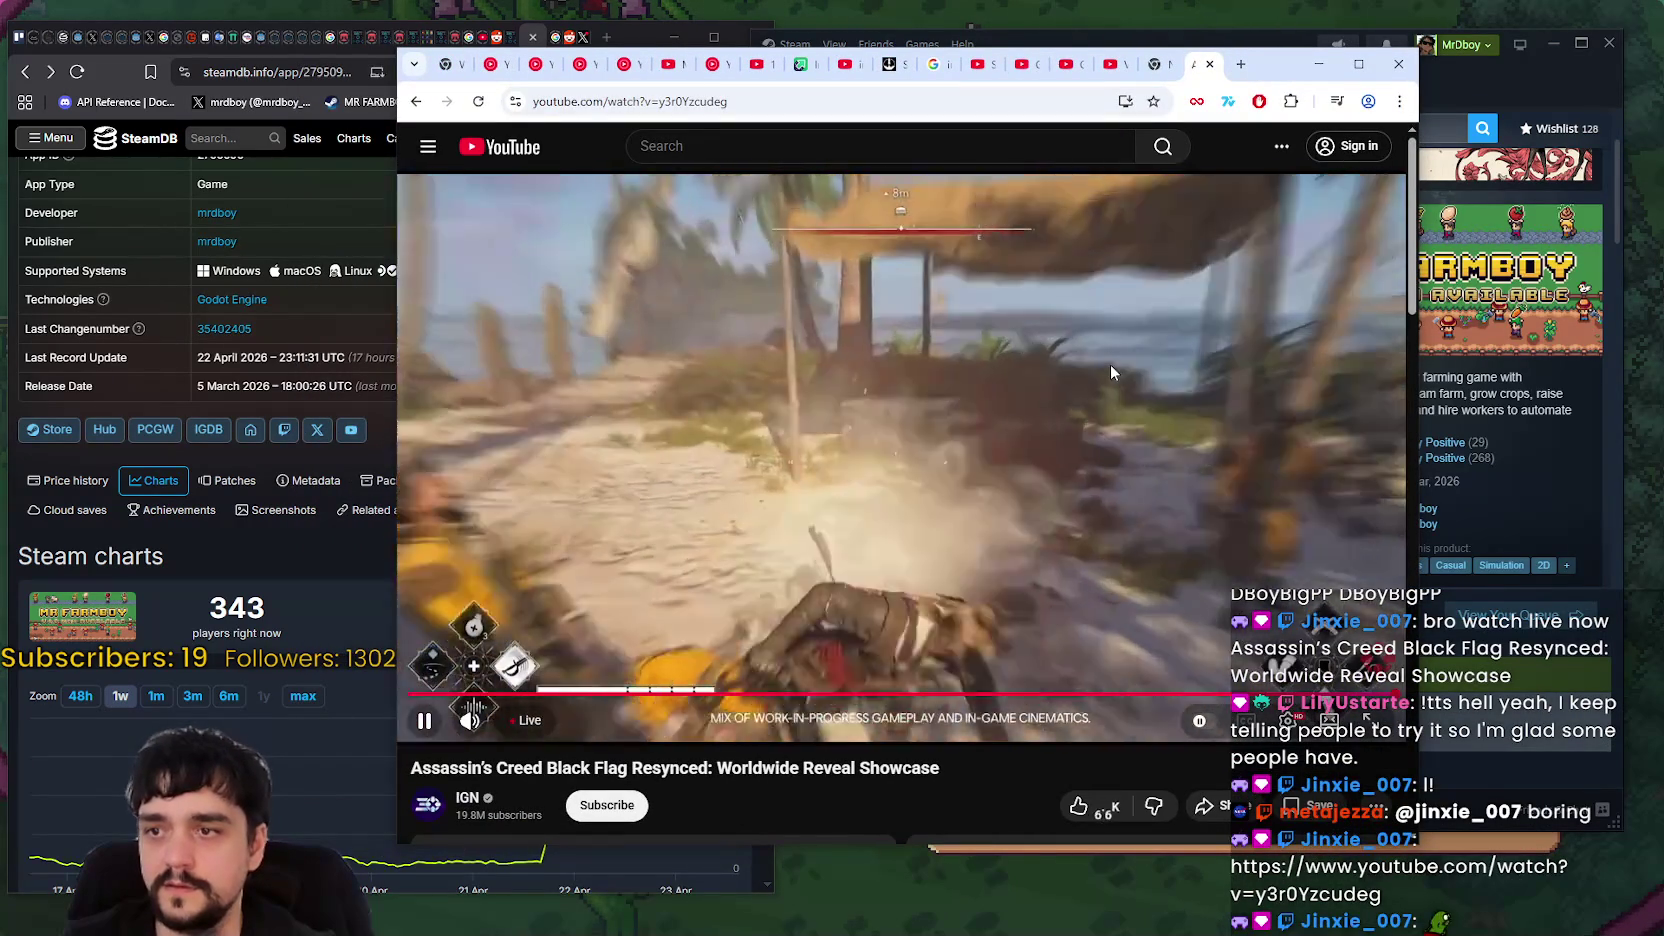
{"action": "left_click", "coordinate": [1289, 722]}
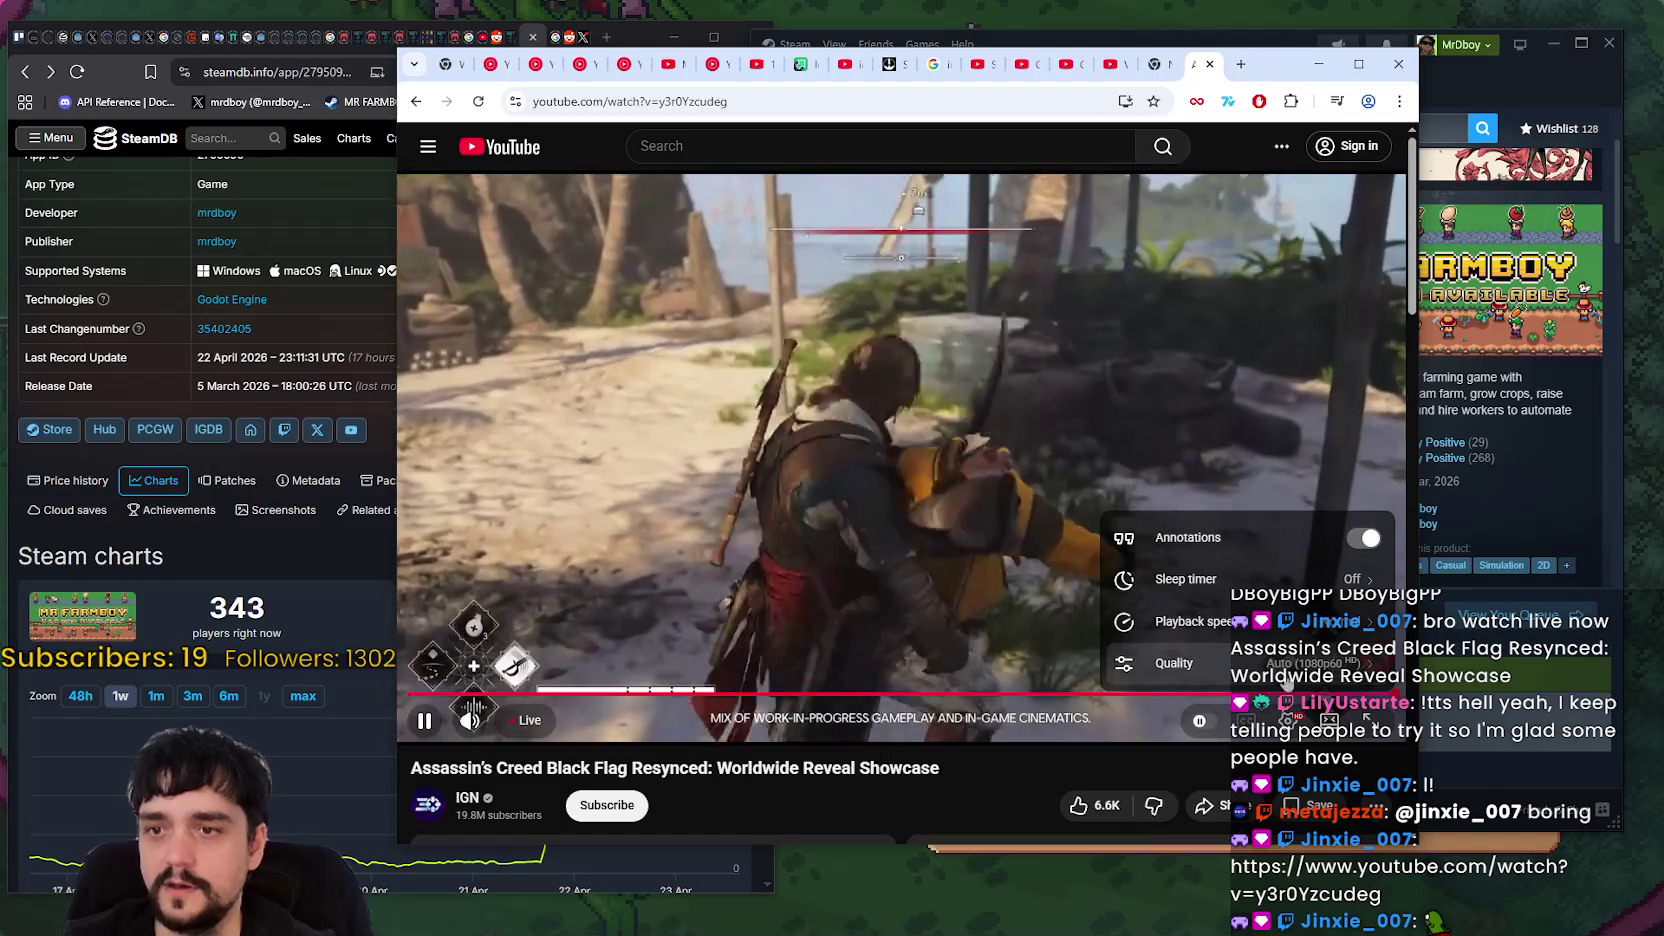
{"action": "left_click", "coordinate": [1185, 663]}
{"action": "left_click", "coordinate": [1265, 418]}
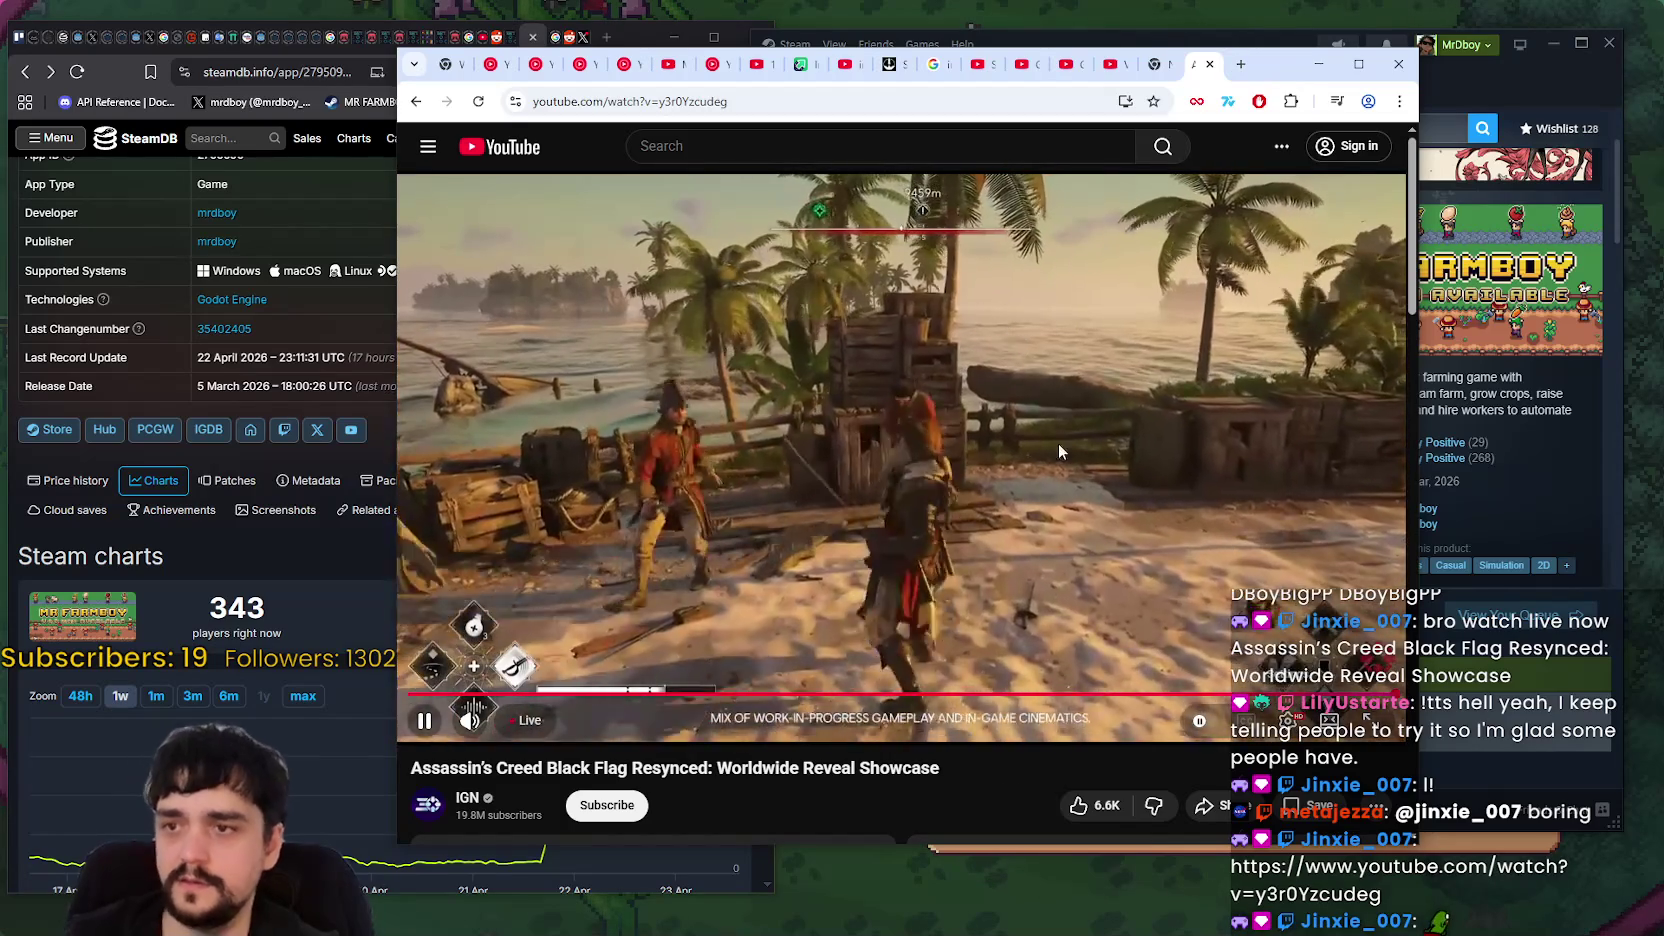